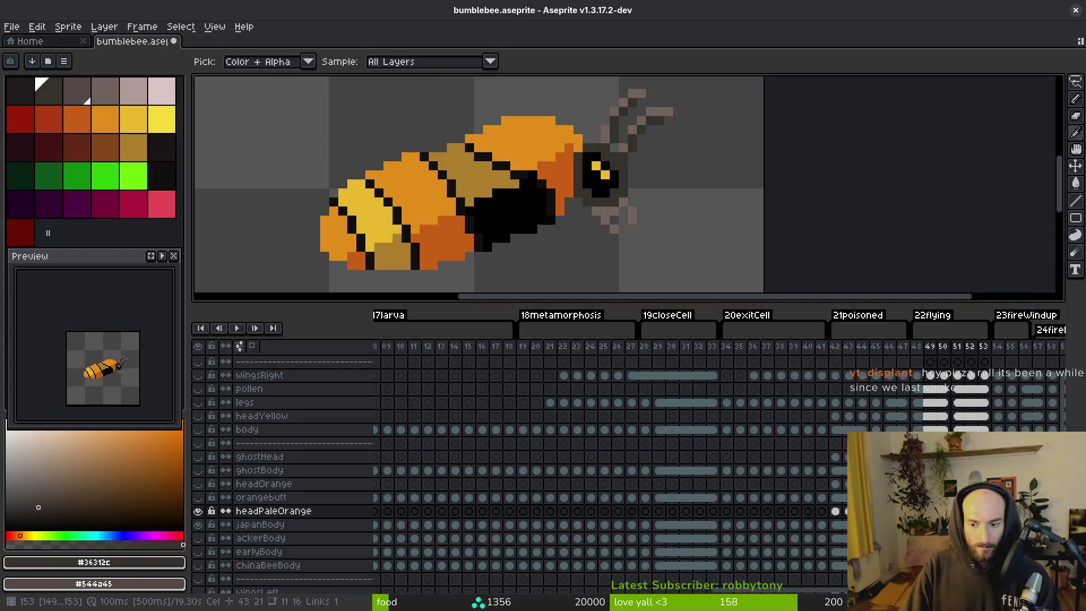
# - Apply a trial Replace Color from #36312c to #544a45
pyautogui.hotkey('shift', 'r')
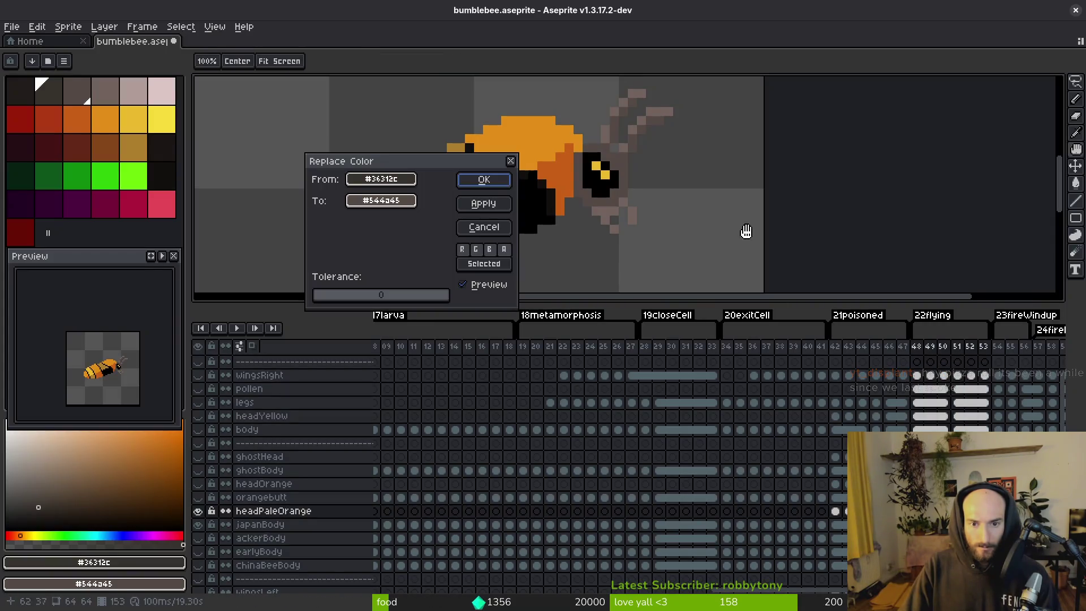
pyautogui.click(483, 180)
pyautogui.hscroll(10, 591, 496)
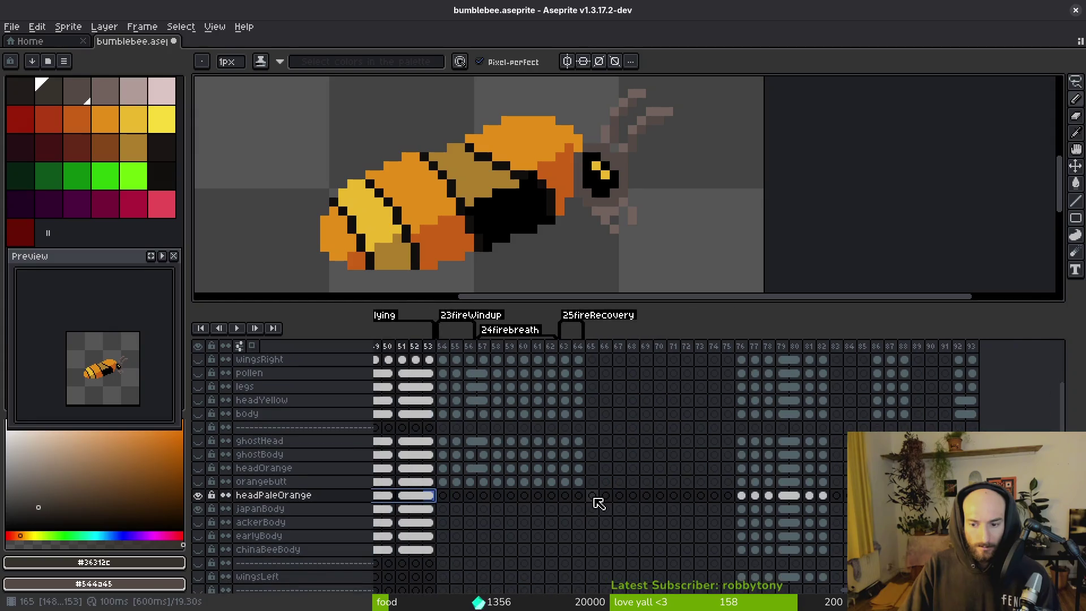
# - Select the headPaleOrange cels in frames 76–82 and play them to preview the change
pyautogui.moveTo(746, 500); pyautogui.dragTo(846, 496)
pyautogui.press('Escape')
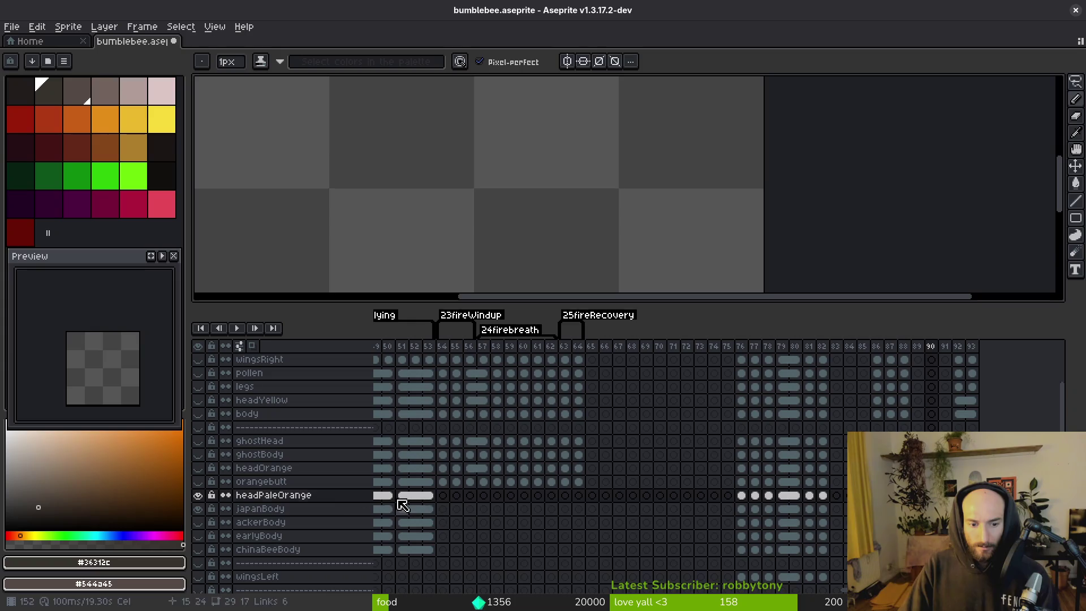
pyautogui.moveTo(746, 496); pyautogui.dragTo(843, 496)
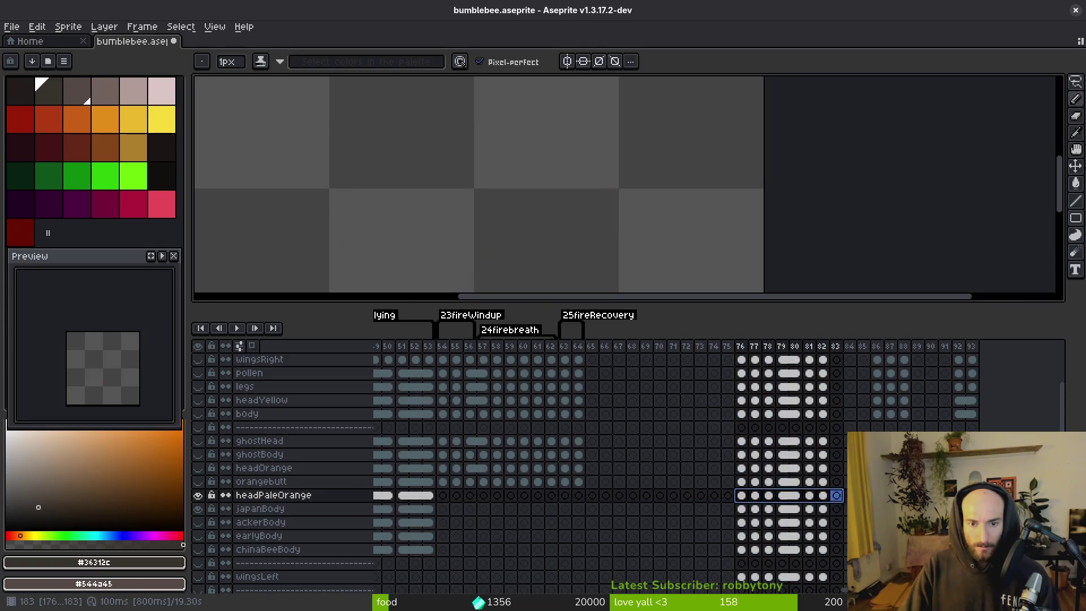
pyautogui.press('Return')
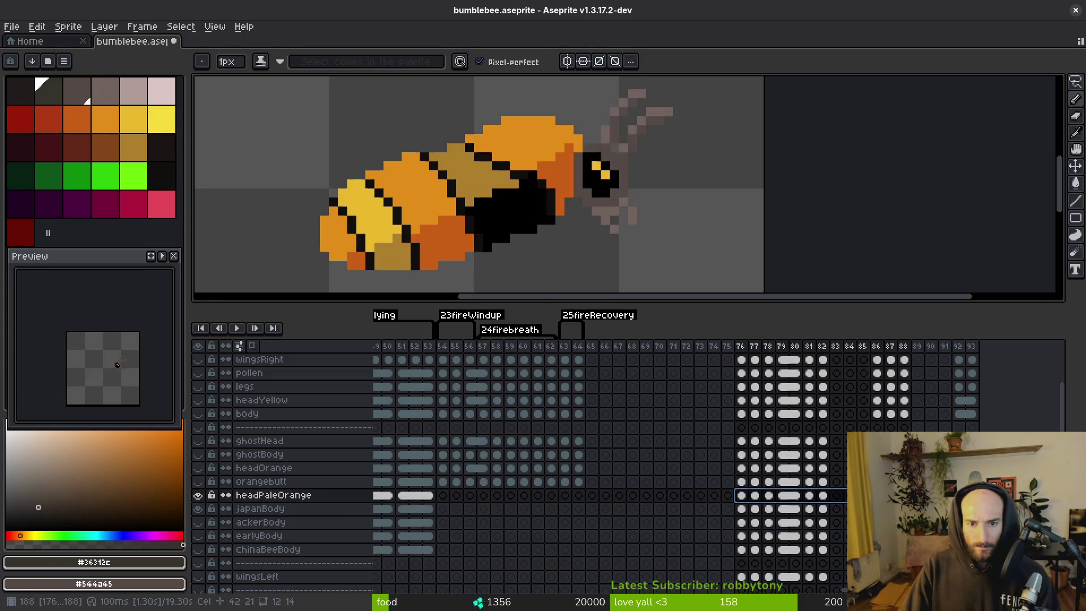
pyautogui.press('Escape')
# - Undo the colour replacement, then select the japanBody cel and play the flying animation
pyautogui.hotkey('ctrl', 'z')
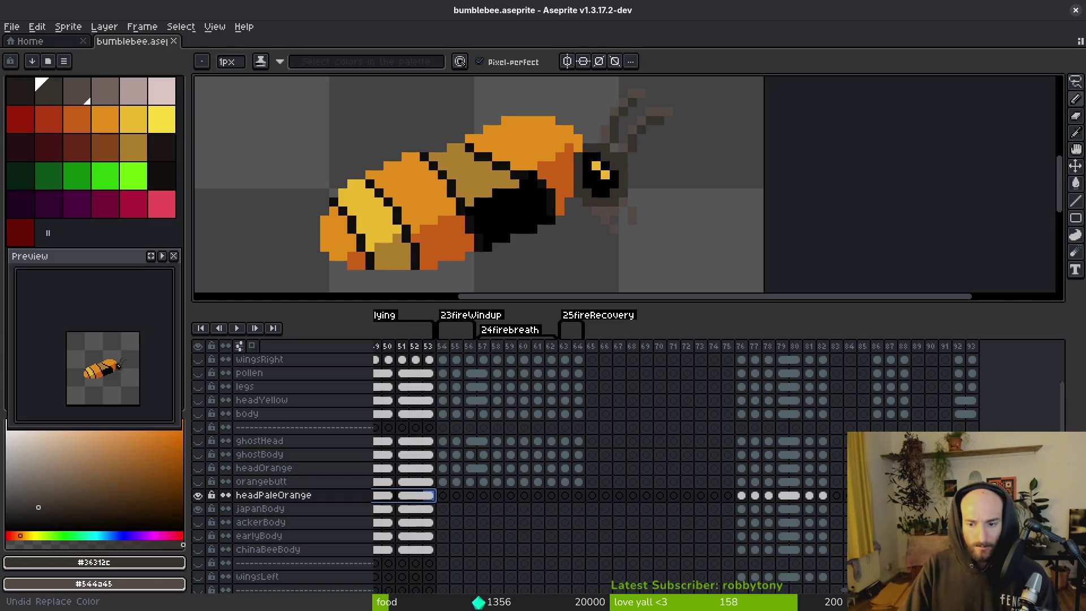
pyautogui.scroll(2, 396, 469)
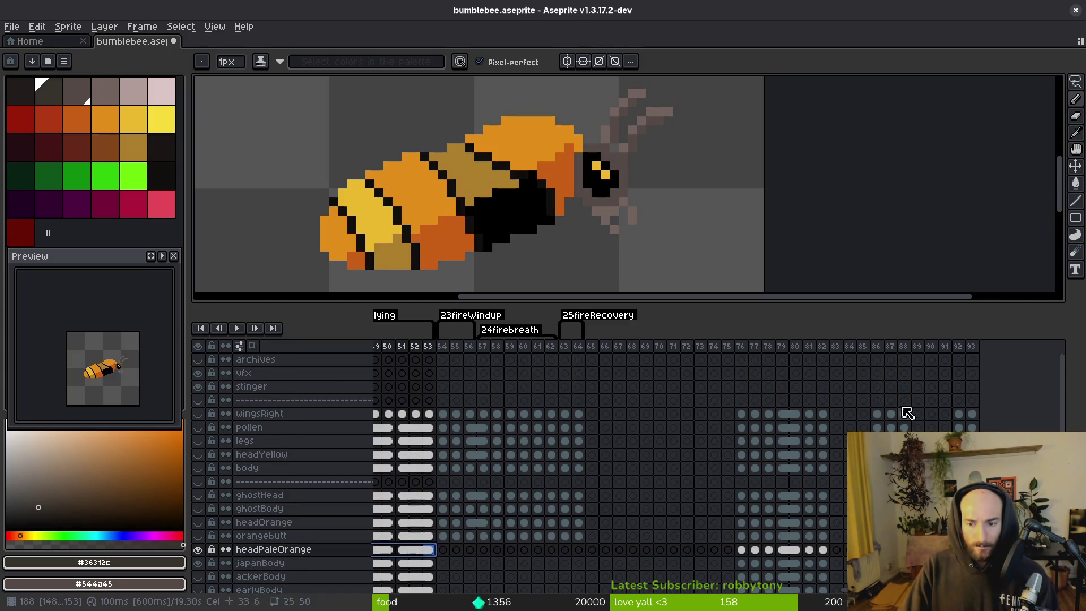
pyautogui.click(889, 386)
pyautogui.moveTo(491, 535)
pyautogui.mouseDown()
pyautogui.moveTo(717, 511)
pyautogui.moveTo(748, 485)
pyautogui.mouseUp()
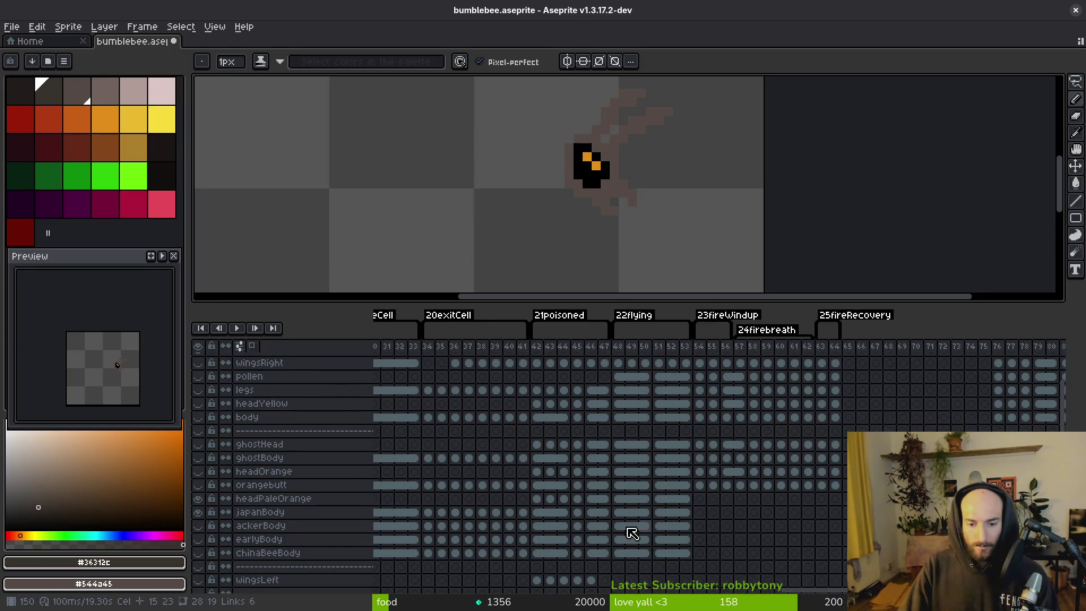
pyautogui.click(604, 513)
pyautogui.press('Return')
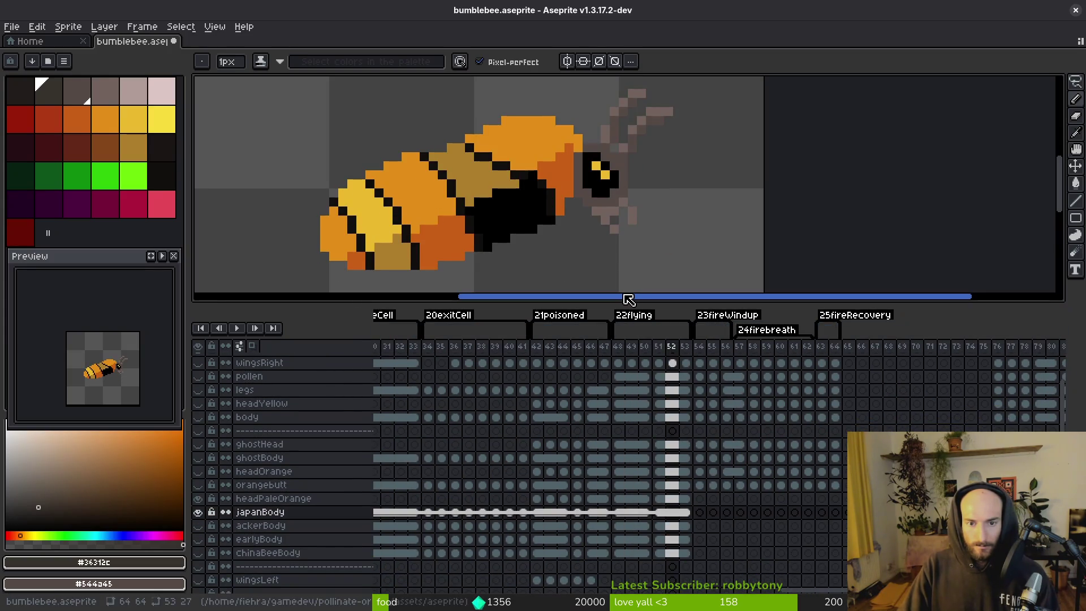
pyautogui.press('i')
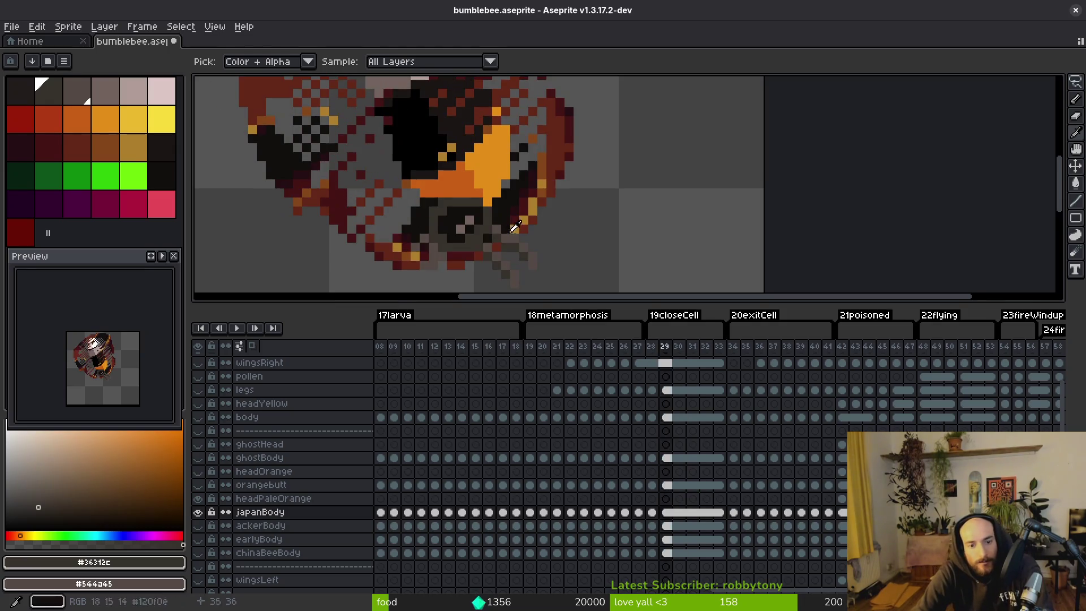
# - Replace palette index 2 with index 3 on the closeCell frames
pyautogui.moveTo(507, 233); pyautogui.dragTo(516, 210)
pyautogui.hotkey('shift', 'r')
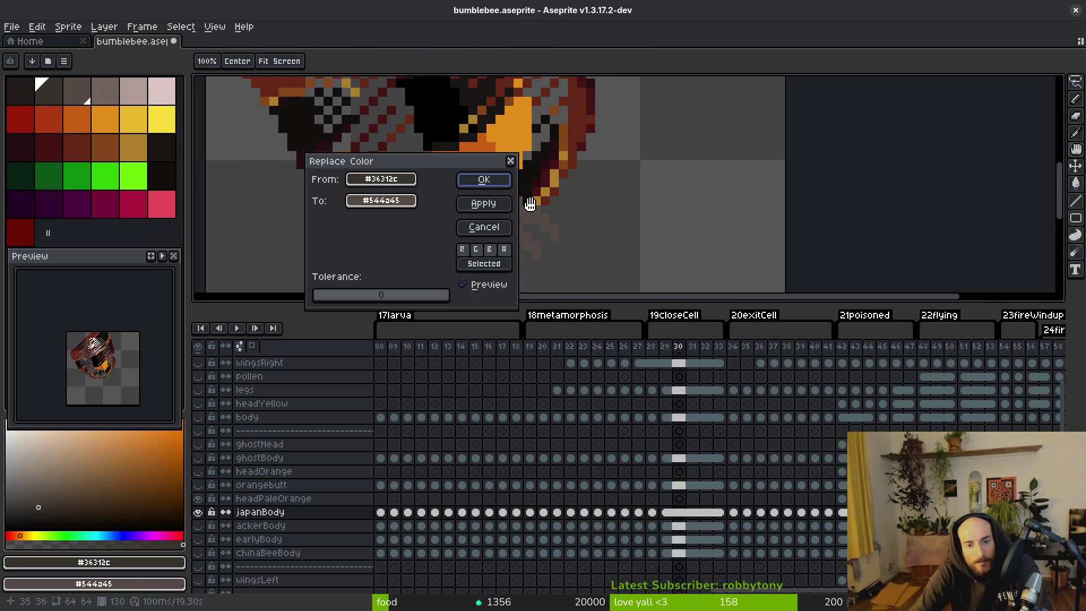
pyautogui.press('Return')
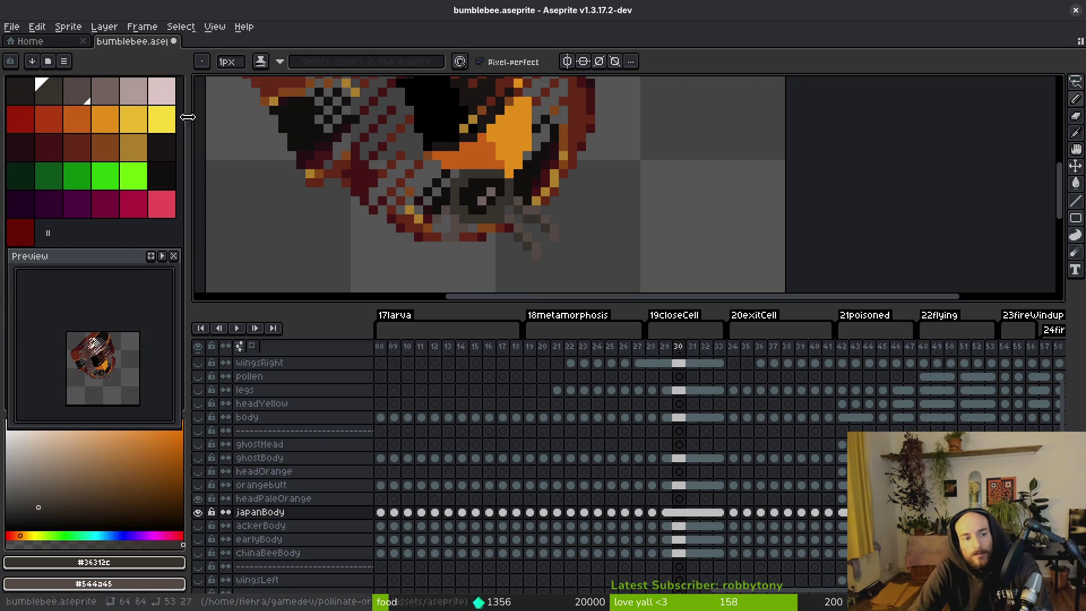
pyautogui.click(102, 96)
pyautogui.click(79, 96)
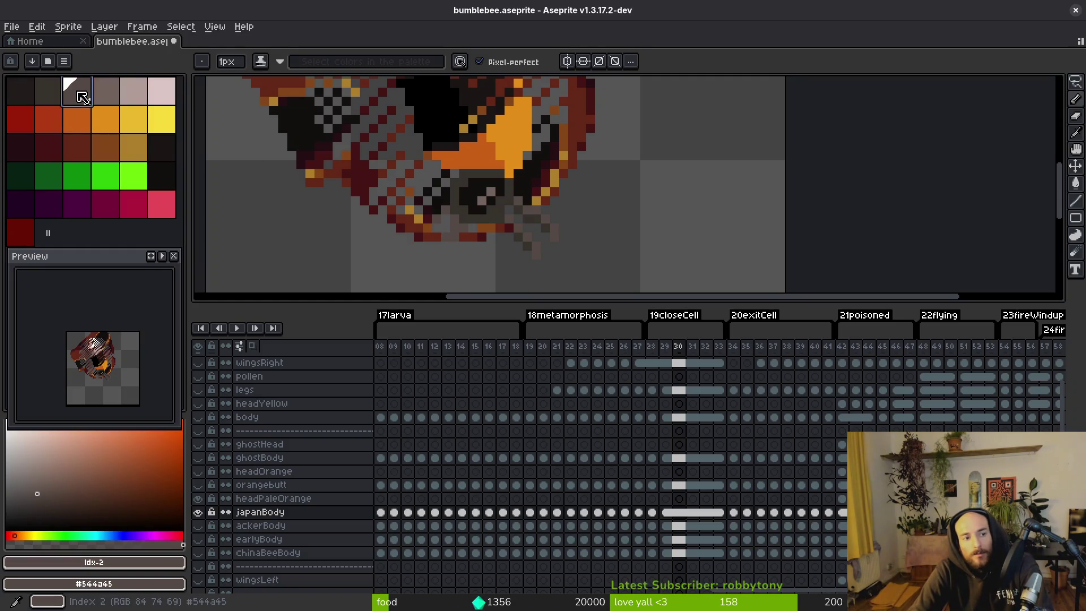
pyautogui.rightClick(107, 92)
pyautogui.hotkey('shift', 'r')
pyautogui.click(475, 185)
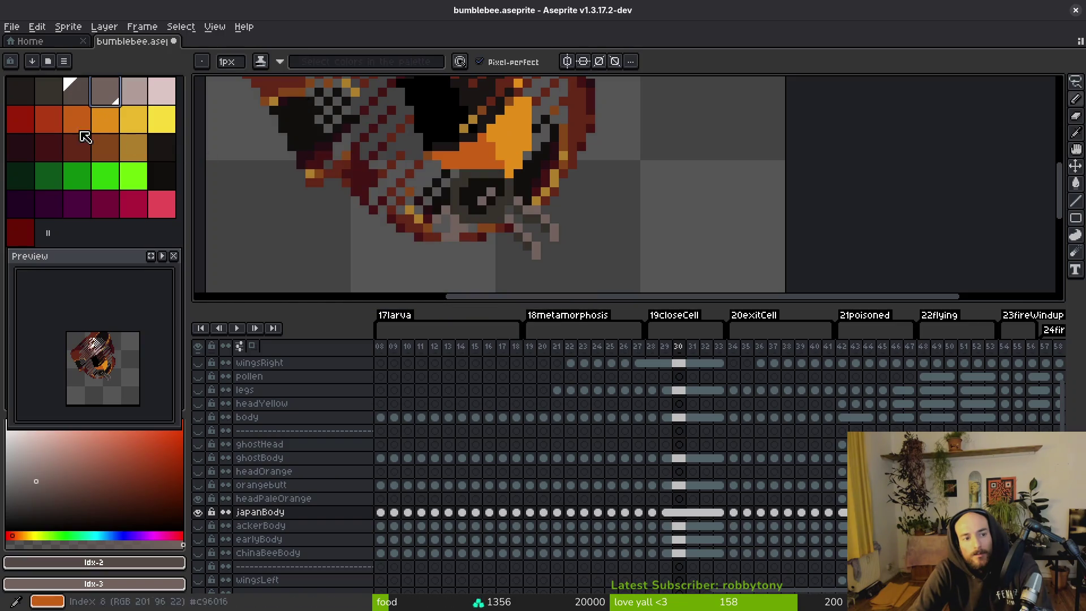
# - Replace palette index 1 with index 2 on the closeCell frames
pyautogui.click(50, 93)
pyautogui.rightClick(79, 95)
pyautogui.hotkey('shift', 'r')
pyautogui.press('Return')
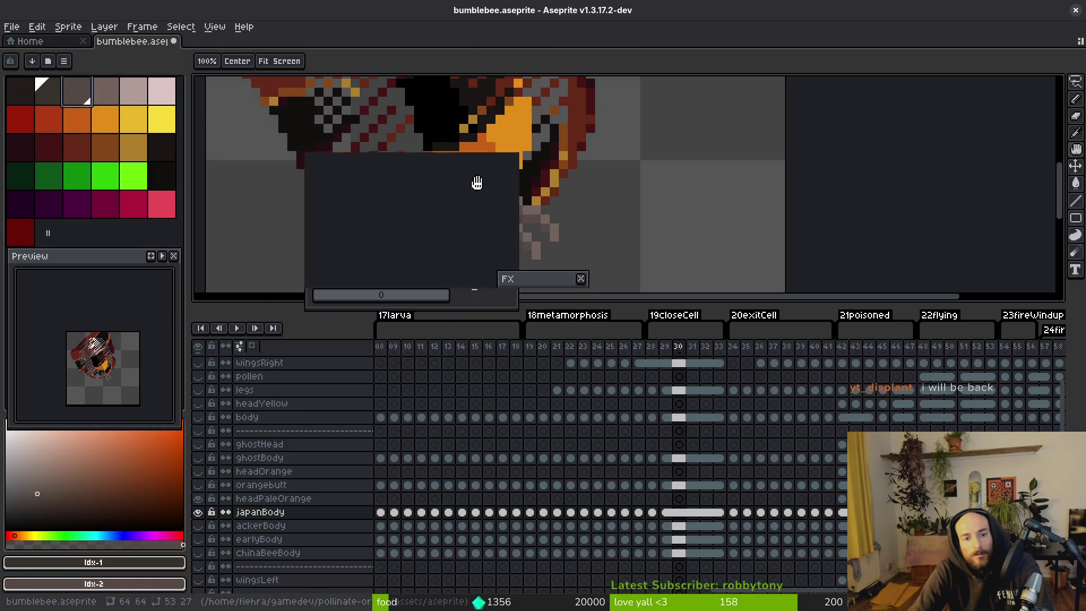
# - Advance to frame 34 and set #544a45 to be replaced by palette index 3
pyautogui.press('Right')
pyautogui.press('Right')
pyautogui.press('Right')
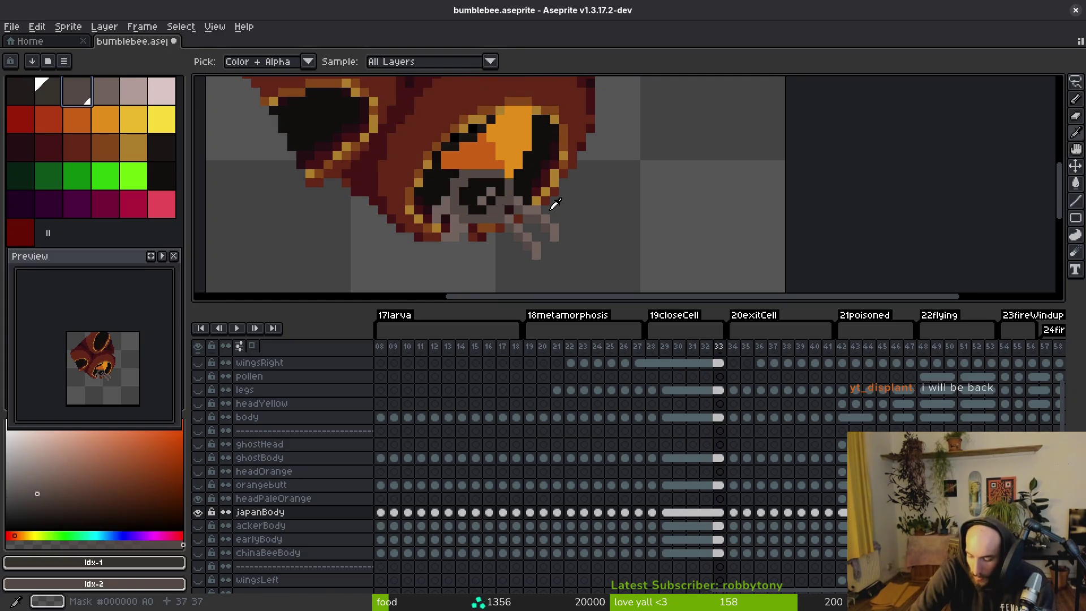
pyautogui.press('Right')
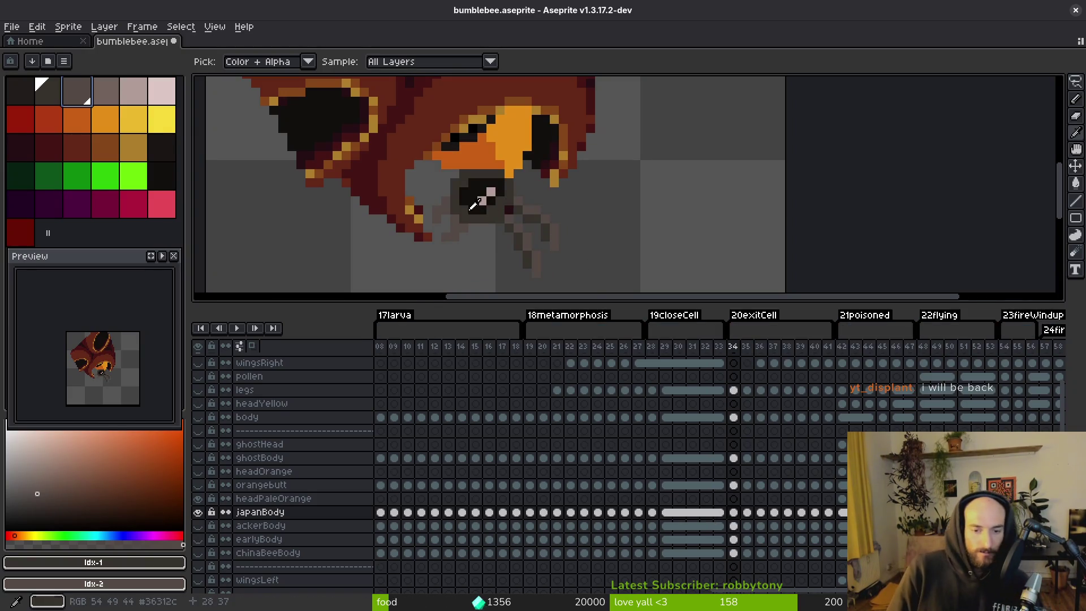
pyautogui.click(542, 213)
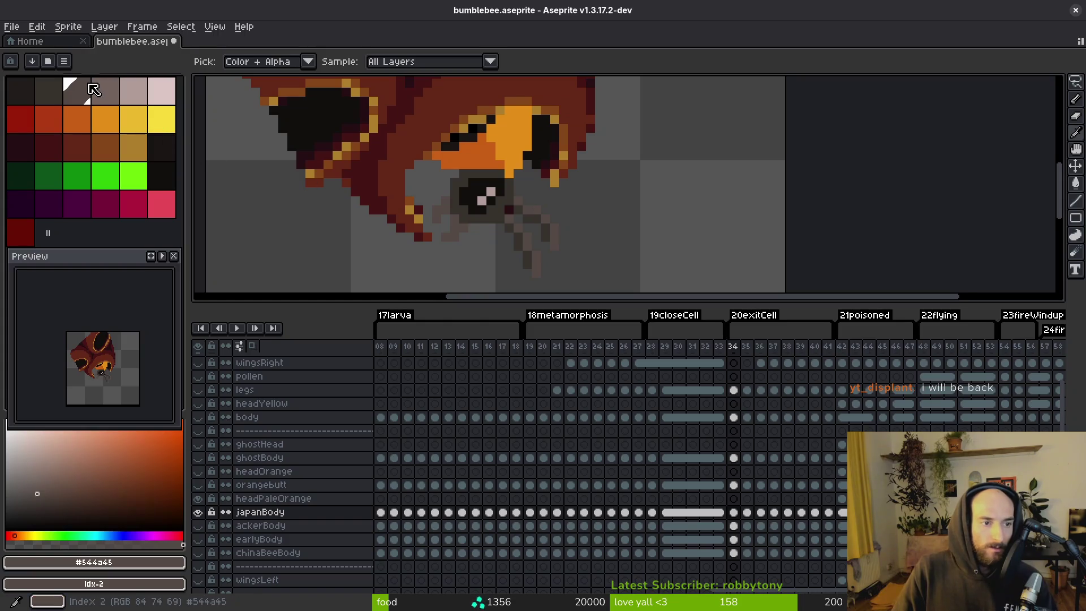
pyautogui.click(107, 92)
# - Replace #544a45 with palette index 3 on the japanBody exitCell cels
pyautogui.moveTo(749, 525); pyautogui.dragTo(838, 517)
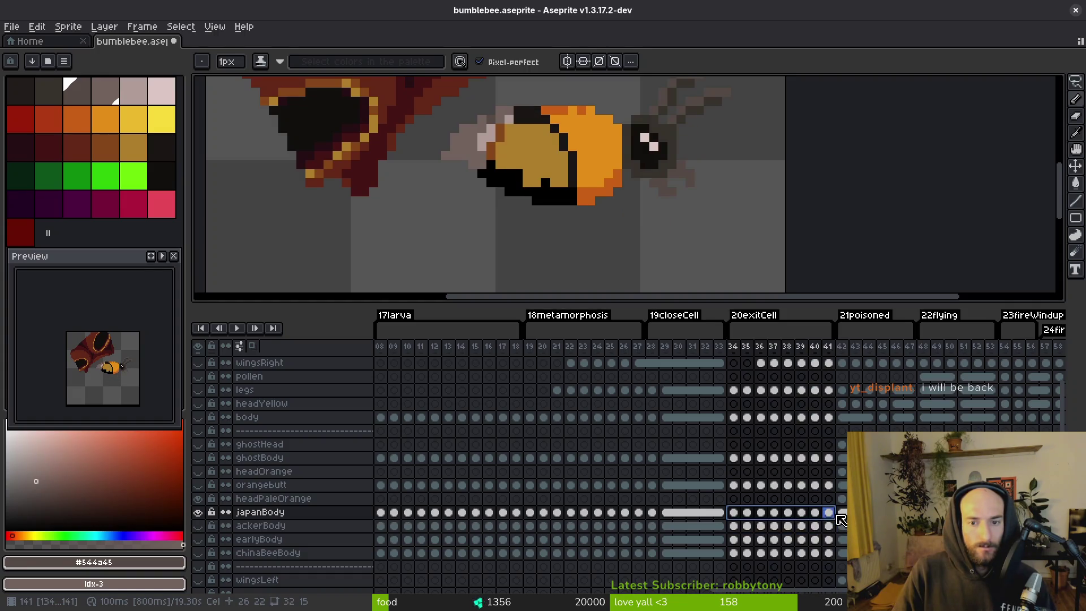
pyautogui.hotkey('shift', 'r')
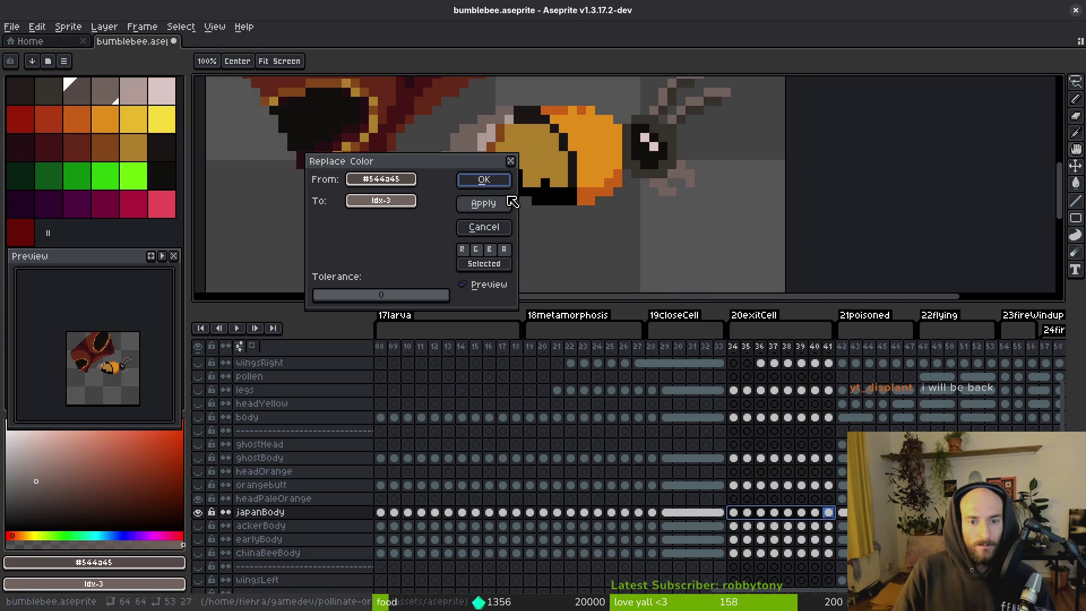
pyautogui.scroll(-2, 600, 178)
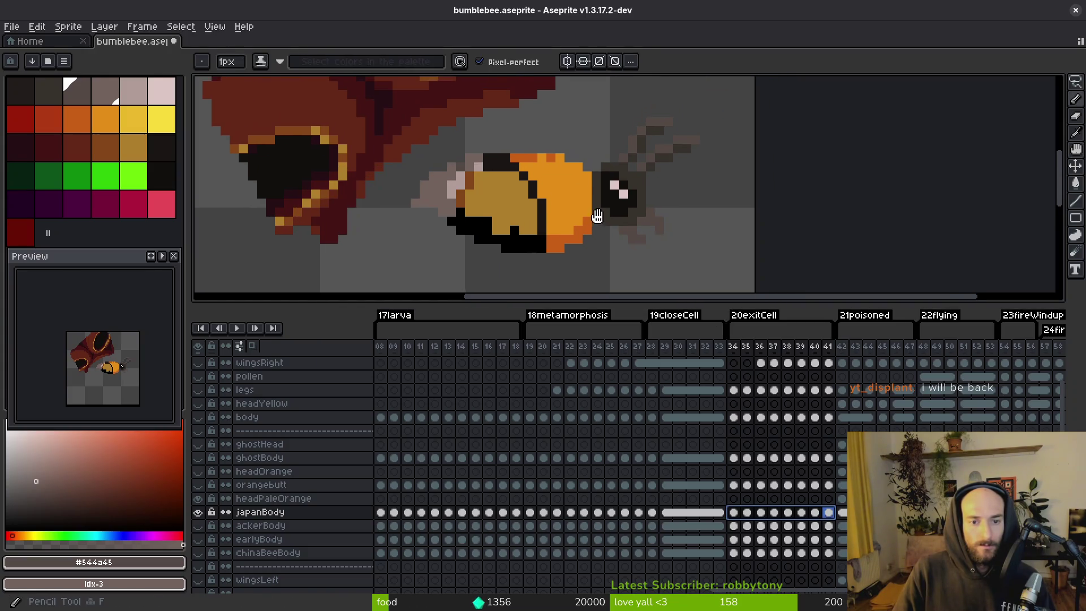
pyautogui.click(496, 182)
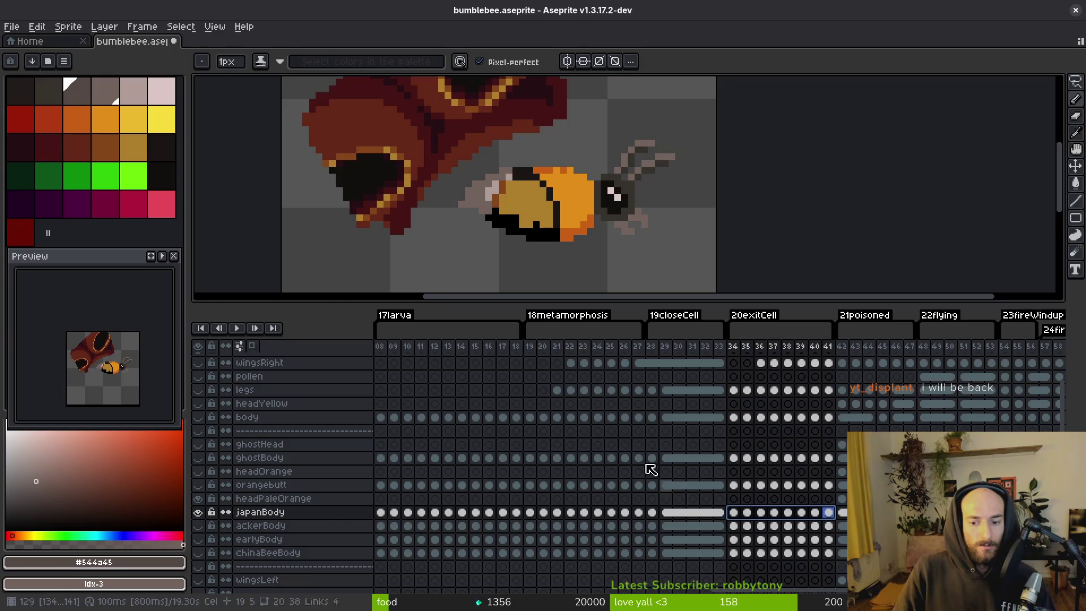
# - Replace #36312c with palette index 2 on japanBody cels in frames 34–41
pyautogui.keyDown('alt'); pyautogui.click(633, 184); pyautogui.keyUp('alt')
pyautogui.click(83, 99)
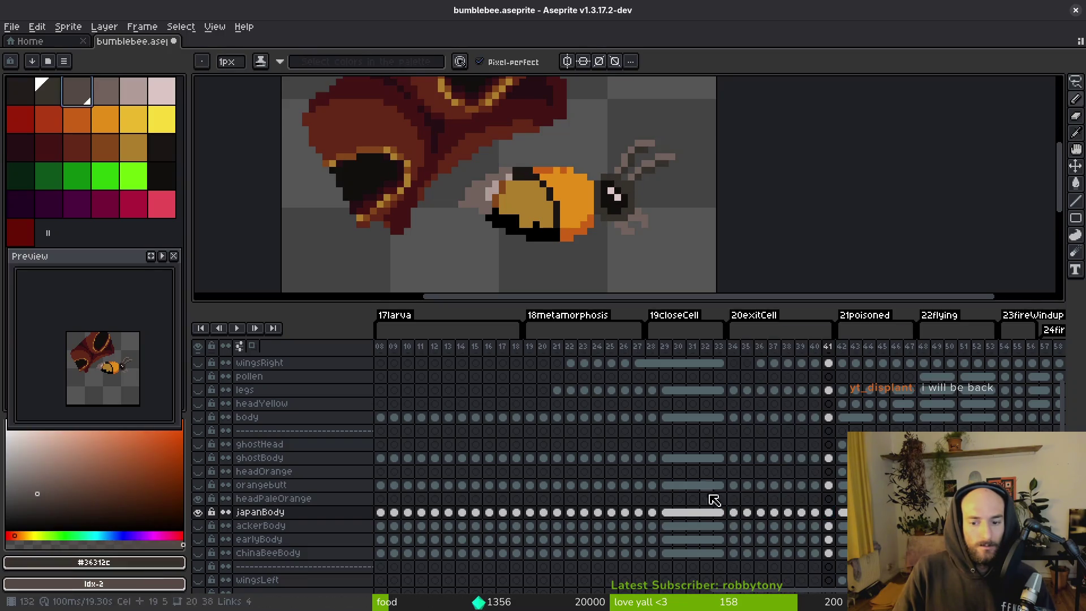
pyautogui.moveTo(829, 512); pyautogui.dragTo(733, 512)
pyautogui.hotkey('shift', 'r')
pyautogui.click(481, 186)
pyautogui.press('alt')
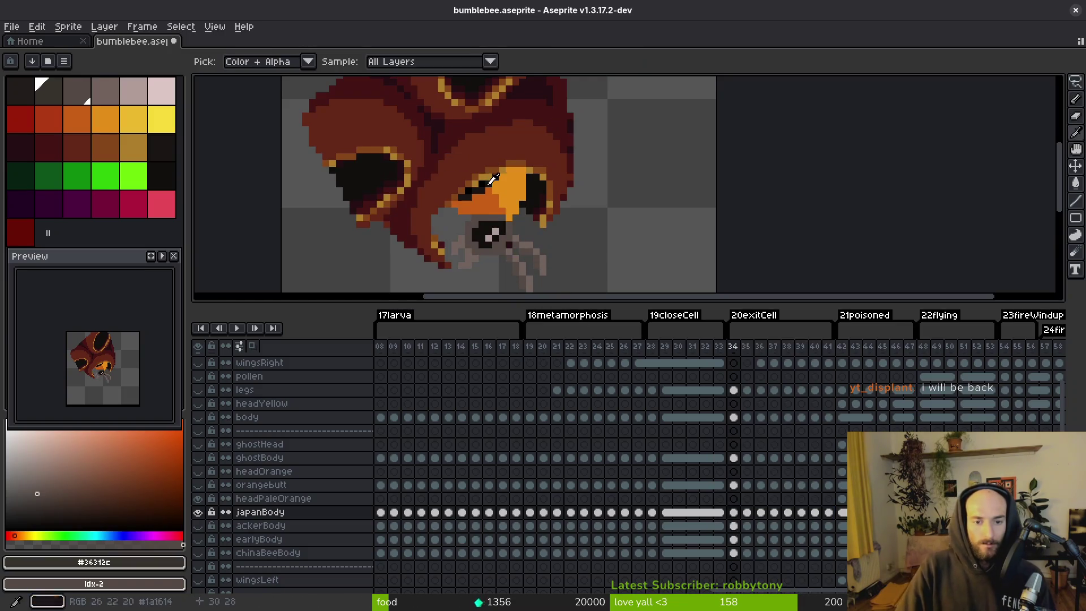
# - Play the animation, sample the body's orange, and fill the eye pixel orange on two frames
pyautogui.press('Return')
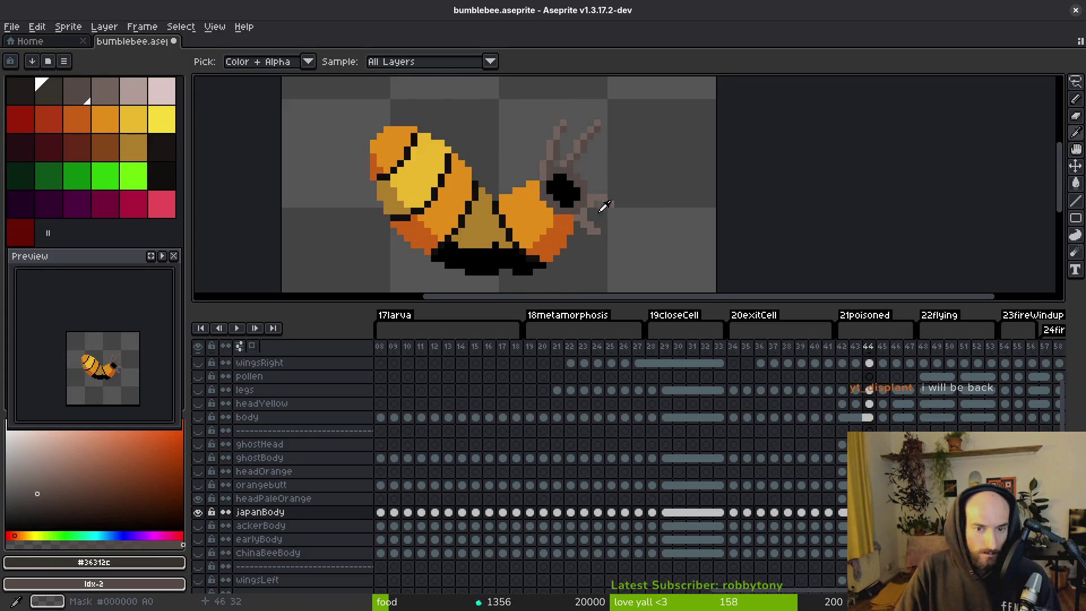
pyautogui.click(597, 195)
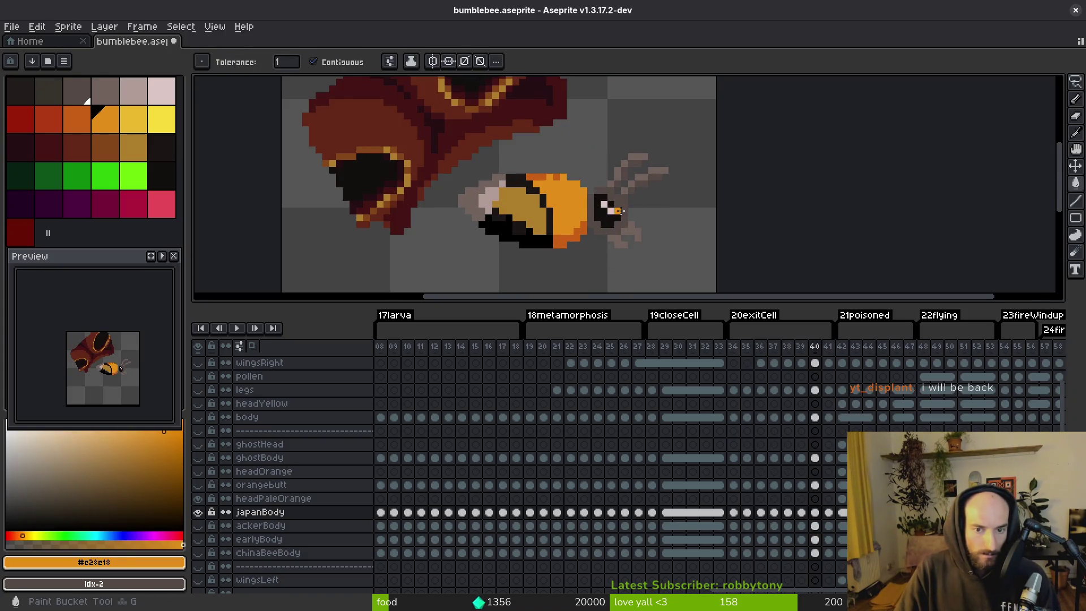
pyautogui.scroll(2, 599, 200)
pyautogui.click(589, 212)
pyautogui.press('Right')
pyautogui.click(611, 181)
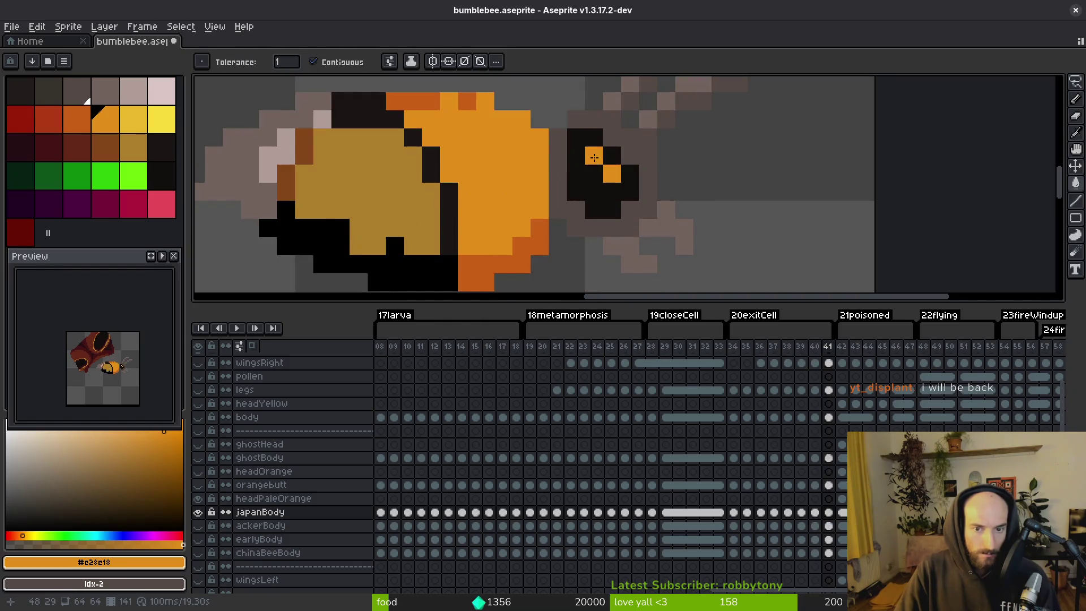
# - Fill the eye pixel orange on each frame stepping back through 37 and 36 to 34
pyautogui.press('Left')
pyautogui.press('Left')
pyautogui.click(576, 264)
pyautogui.press('Left')
pyautogui.click(521, 254)
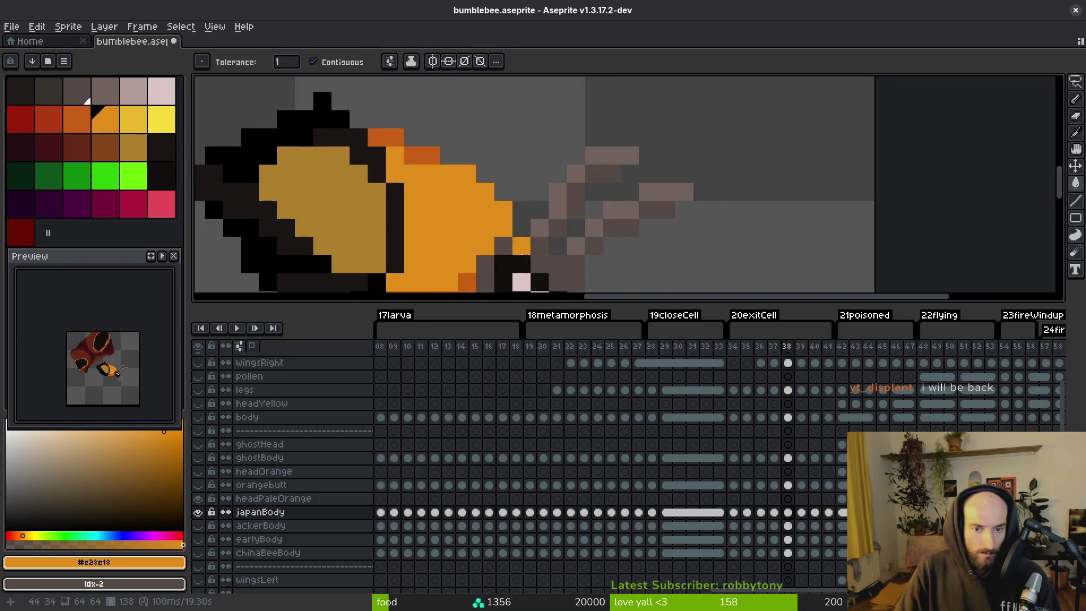
pyautogui.scroll(-3, 592, 291)
pyautogui.press('Left')
pyautogui.click(569, 214)
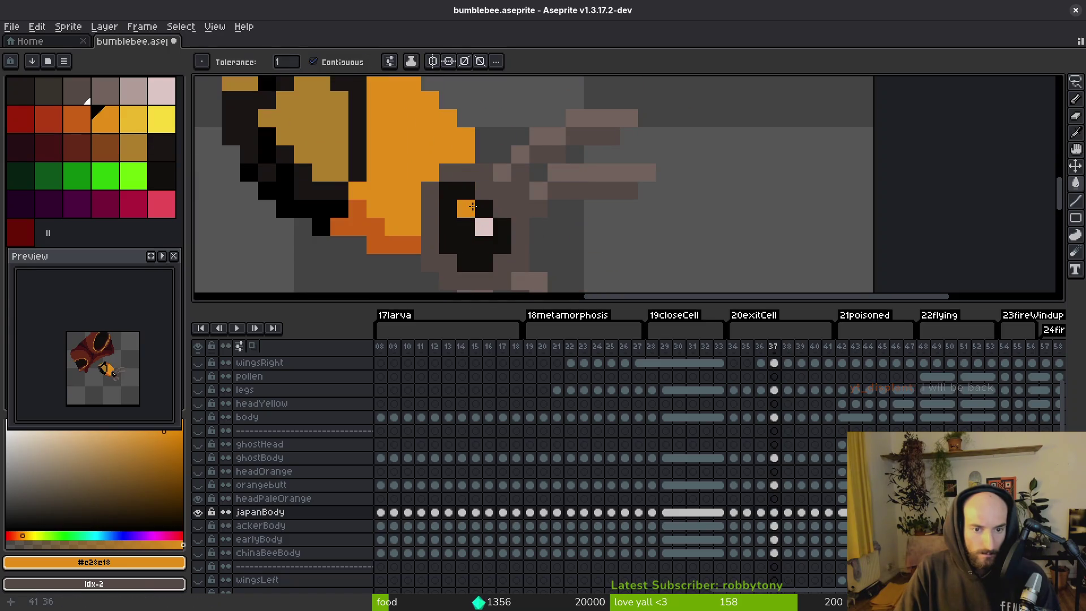
pyautogui.press('Left')
pyautogui.click(402, 243)
pyautogui.scroll(-1, 381, 264)
pyautogui.press('Left')
pyautogui.press('Left')
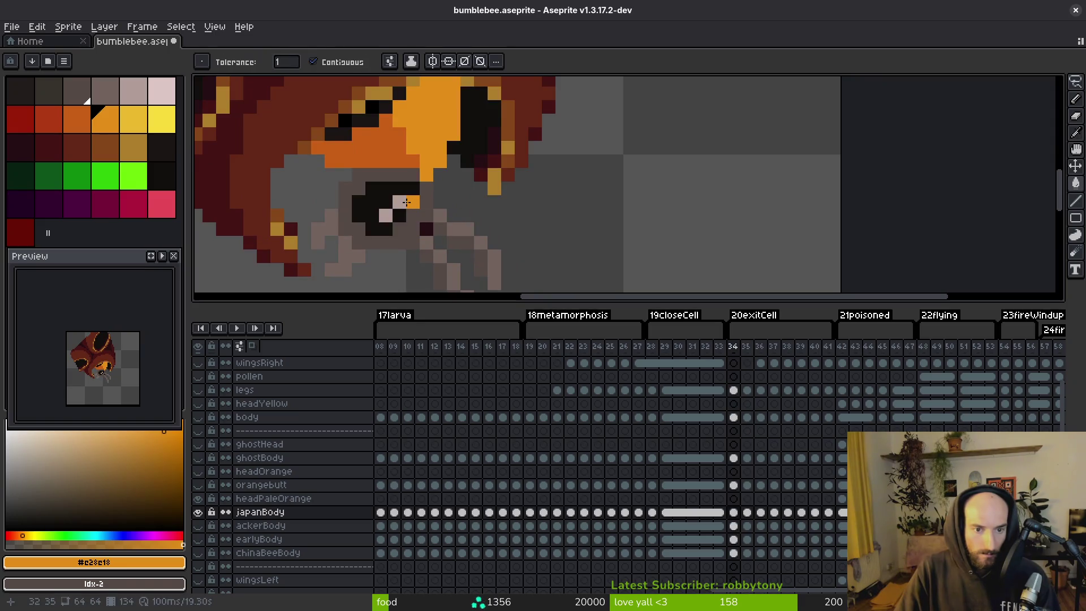
# - Sample the yellow from the bee's eye on frame 49 and return to frame 41
pyautogui.press('Right')
pyautogui.press('Right')
pyautogui.press('Right')
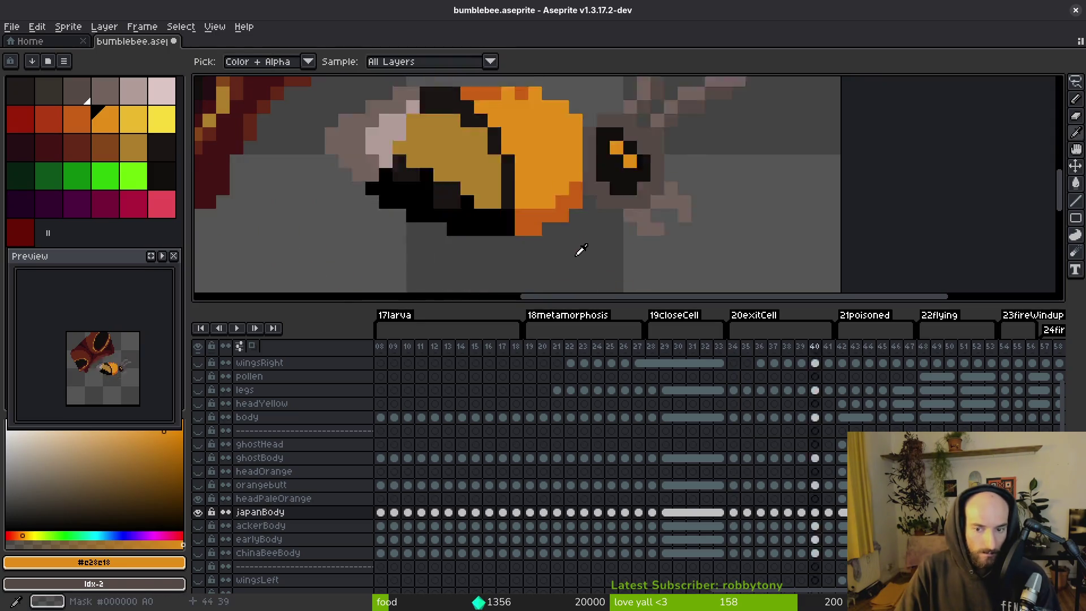
pyautogui.press('Left')
pyautogui.press('Left')
pyautogui.press('Left')
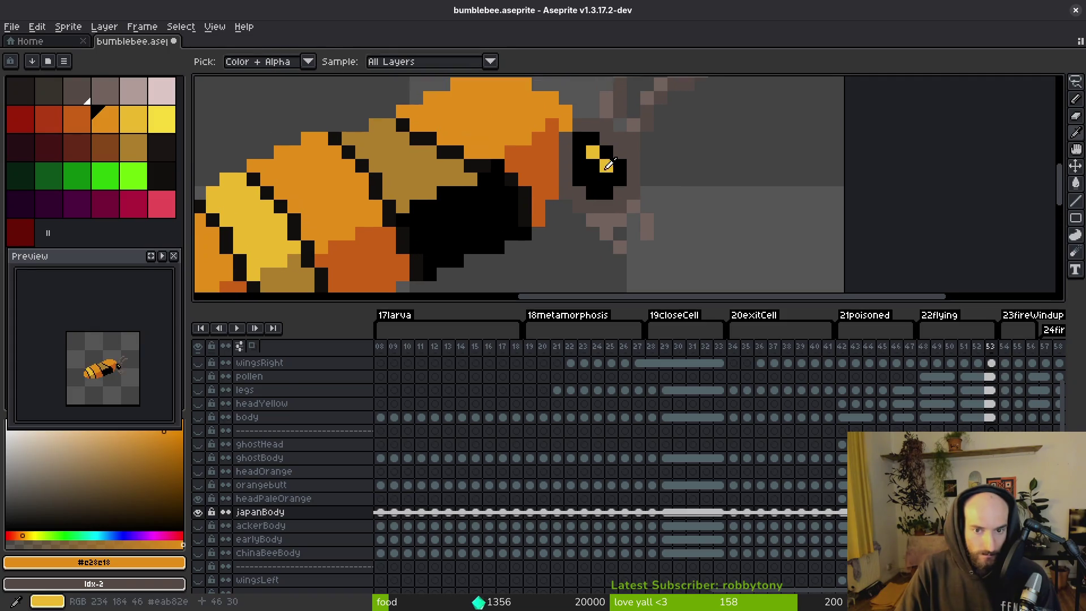
pyautogui.click(594, 159)
pyautogui.press('Left')
pyautogui.press('Left')
pyautogui.press('Left')
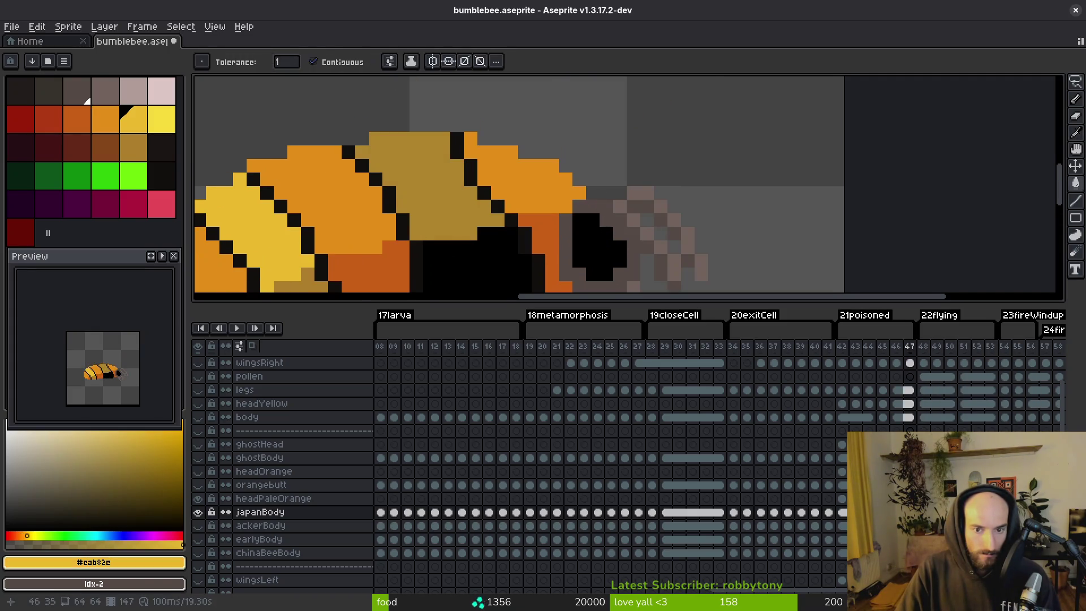
# - With the paint bucket, fill the eye pixel yellow on frames 41, 39 and 38
pyautogui.press('g')
pyautogui.moveTo(589, 181); pyautogui.dragTo(596, 230)
pyautogui.click(660, 142)
pyautogui.press('Left')
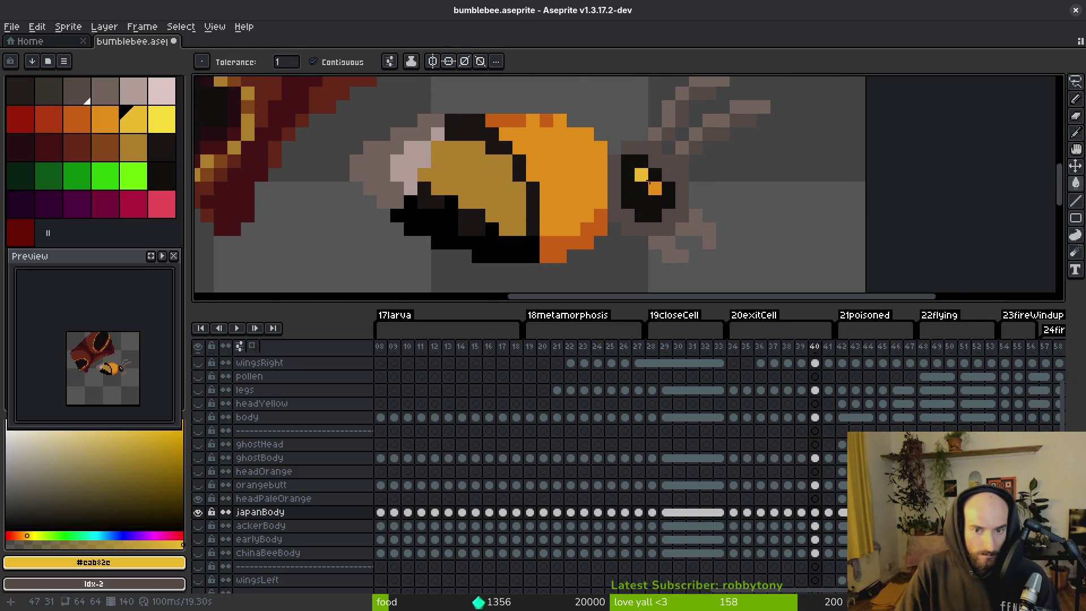
pyautogui.press('Left')
pyautogui.click(611, 218)
pyautogui.press('Left')
pyautogui.click(603, 230)
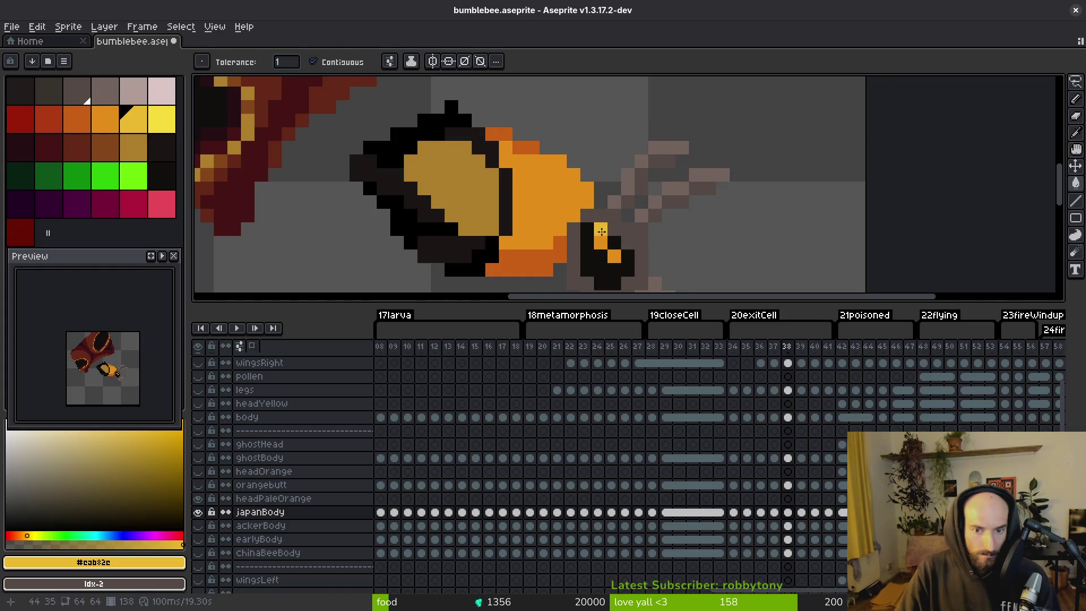
# - Fill the eye pixel yellow on frames 37 back through 33
pyautogui.press('Left')
pyautogui.click(601, 248)
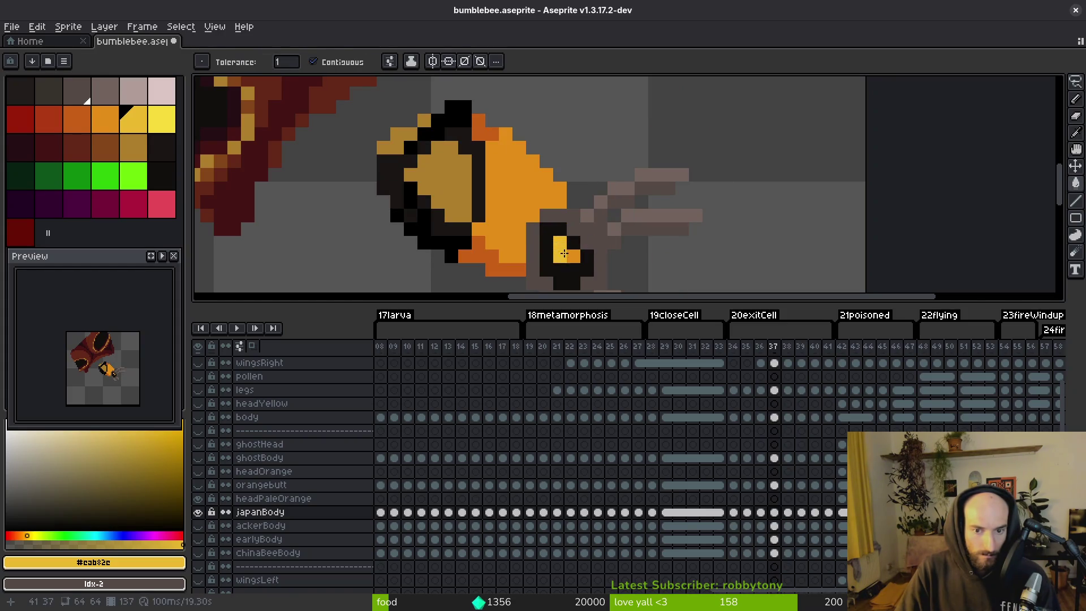
pyautogui.press('Left')
pyautogui.click(520, 253)
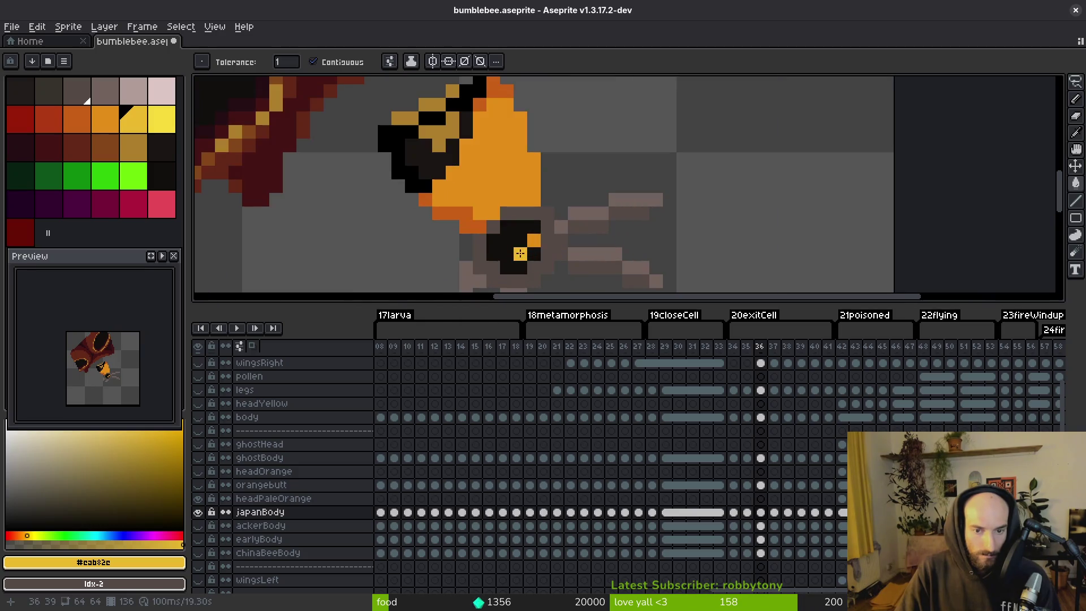
pyautogui.press('Left')
pyautogui.click(525, 252)
pyautogui.press('Left')
pyautogui.click(439, 218)
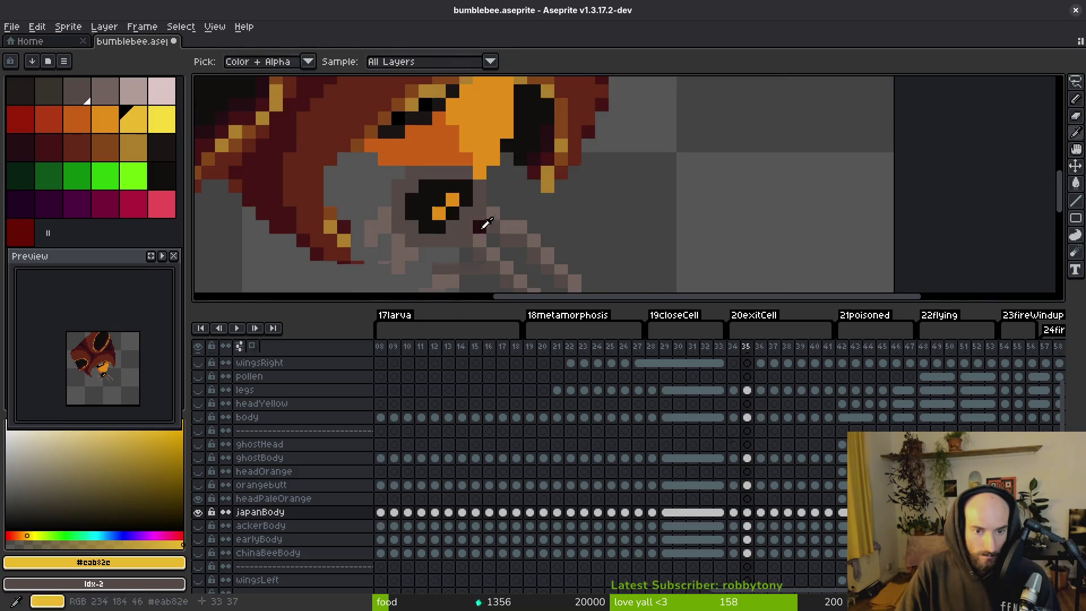
pyautogui.press('Left')
pyautogui.click(441, 221)
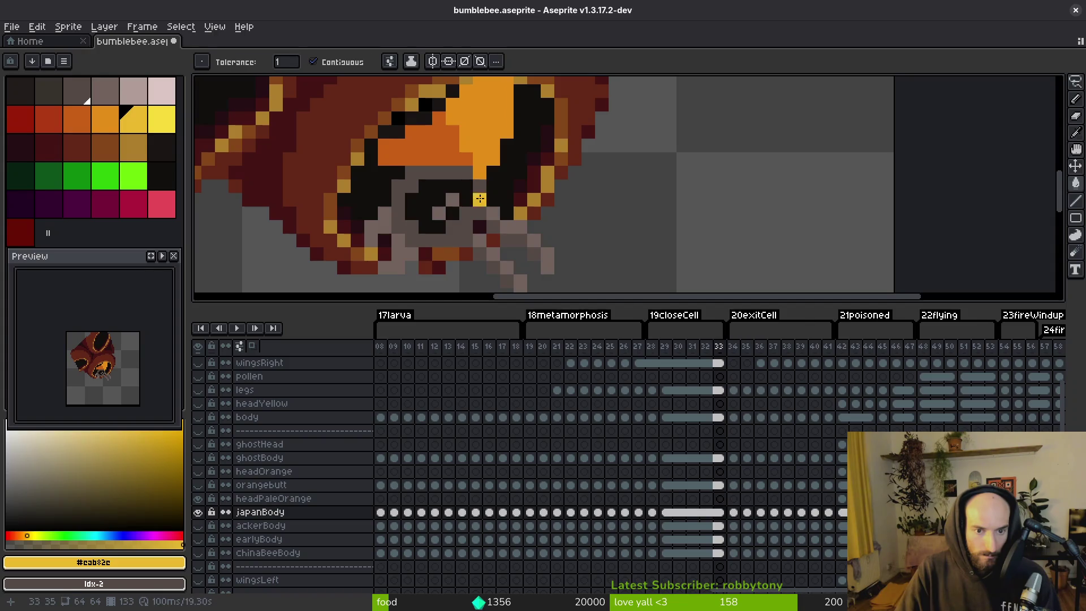
# - Pick red from the palette and fill the bee's eye pixel red on frames 32–31
pyautogui.click(119, 129)
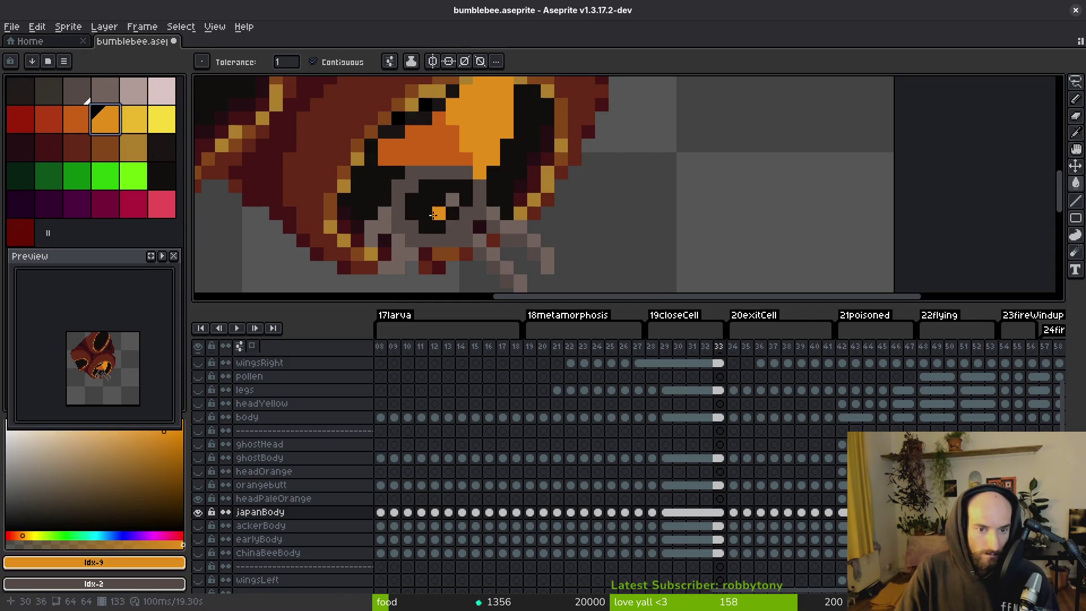
pyautogui.click(81, 122)
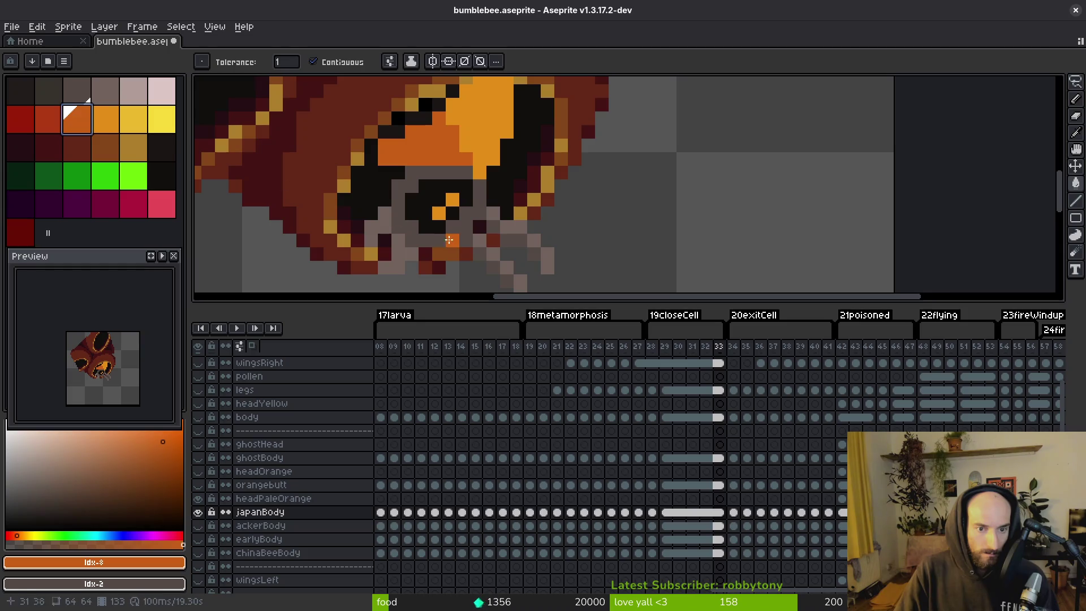
pyautogui.click(25, 124)
pyautogui.press('Left')
pyautogui.click(432, 226)
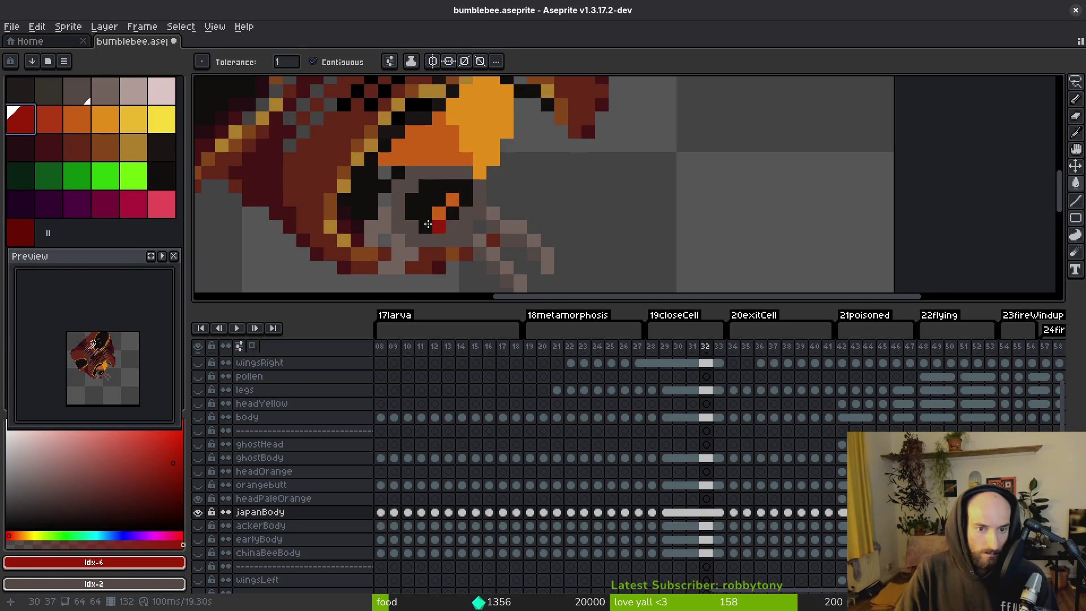
pyautogui.press('Left')
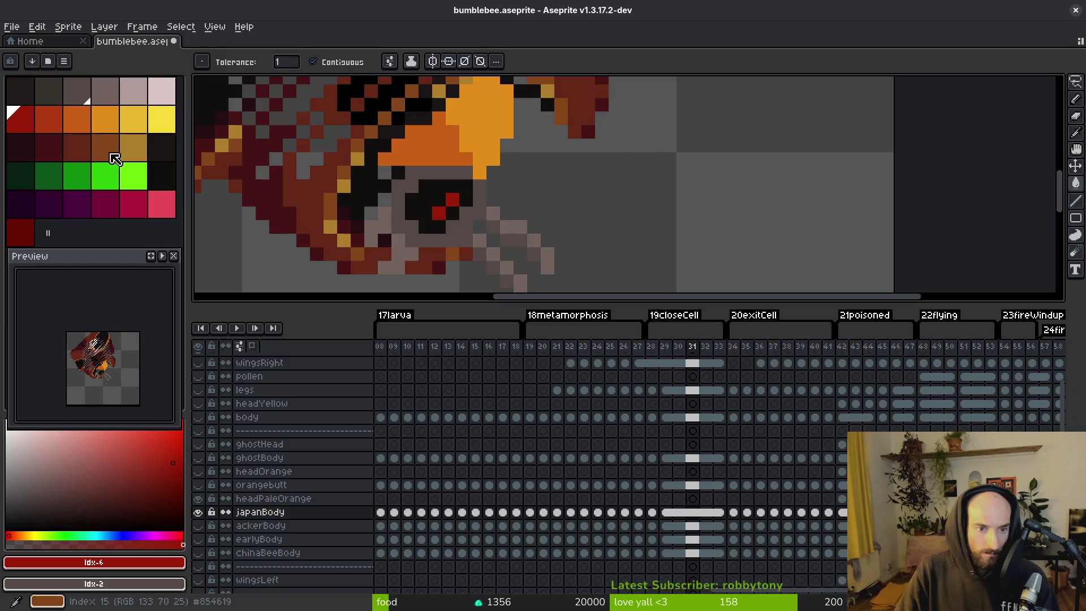
# - On frame 33, try dark, light and mid grey palette swatches for repainting the eye pale
pyautogui.press('Right')
pyautogui.press('Right')
pyautogui.press('Right')
pyautogui.press('alt')
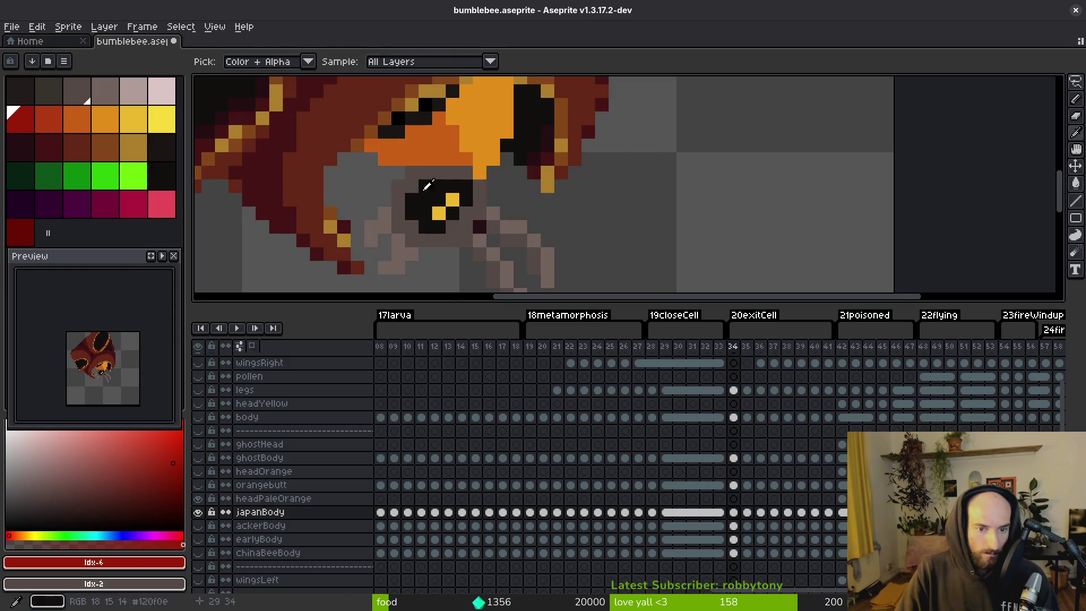
pyautogui.scroll(-3, 450, 182)
pyautogui.press('Left')
pyautogui.click(120, 185)
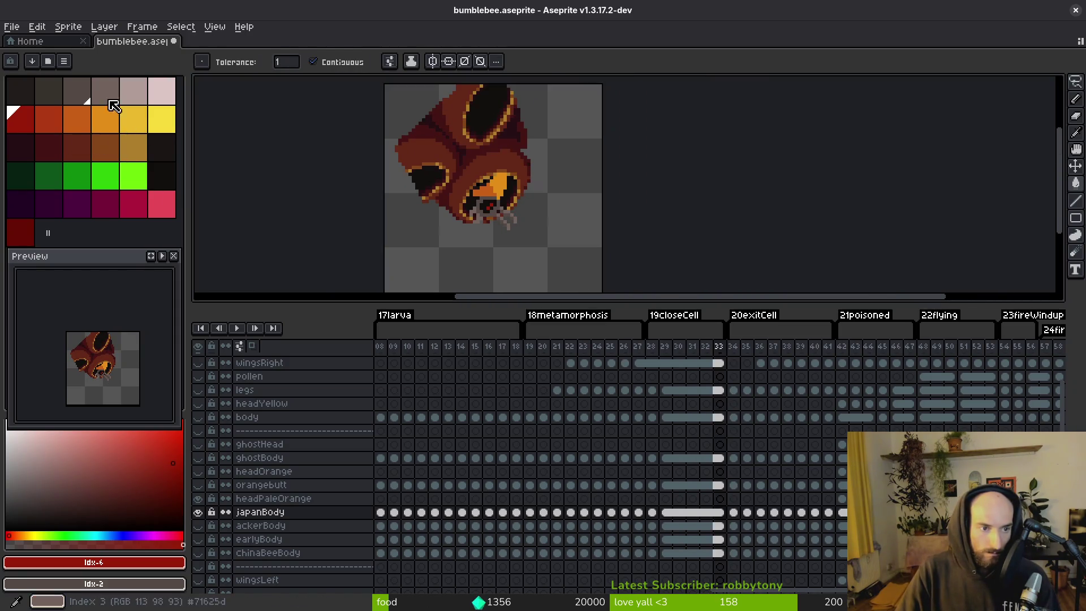
pyautogui.click(58, 100)
pyautogui.click(85, 99)
pyautogui.scroll(5, 515, 247)
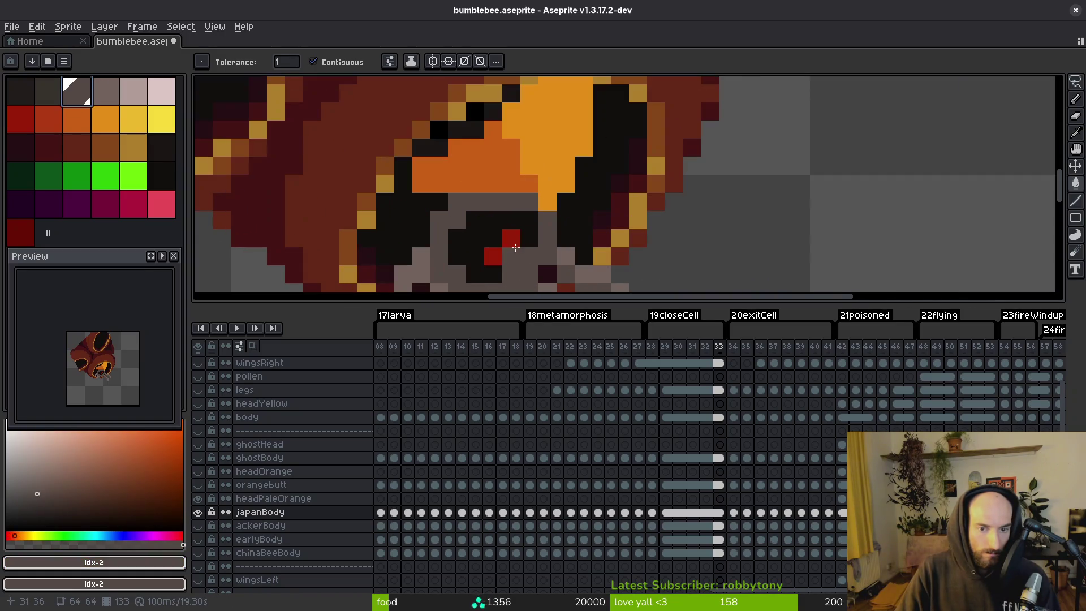
pyautogui.click(134, 93)
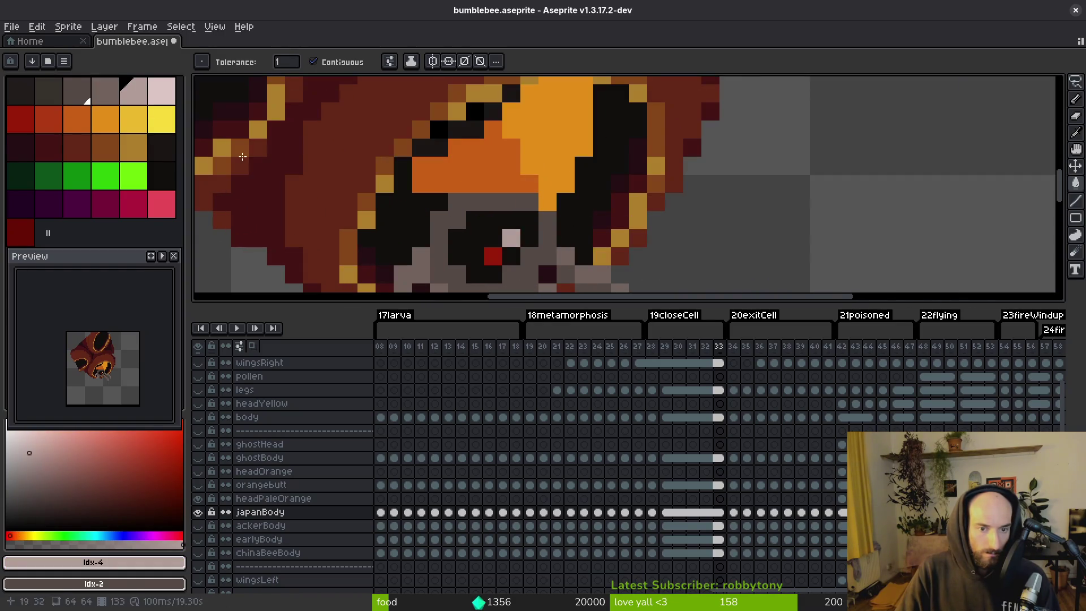
pyautogui.click(117, 90)
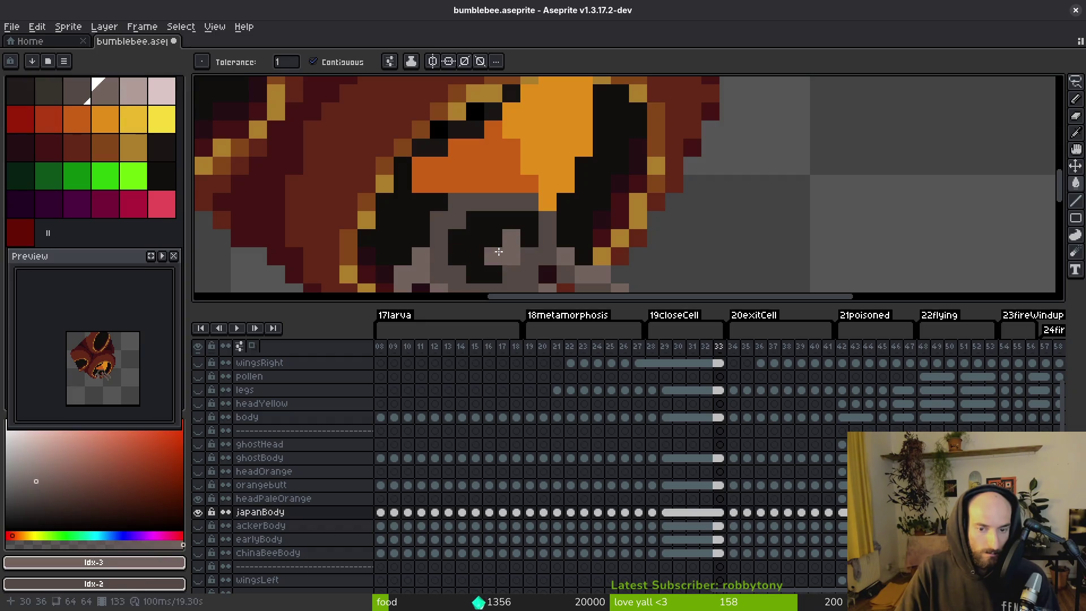
pyautogui.scroll(-5, 530, 243)
pyautogui.press('i')
pyautogui.press('Right')
pyautogui.press('Right')
pyautogui.press('Right')
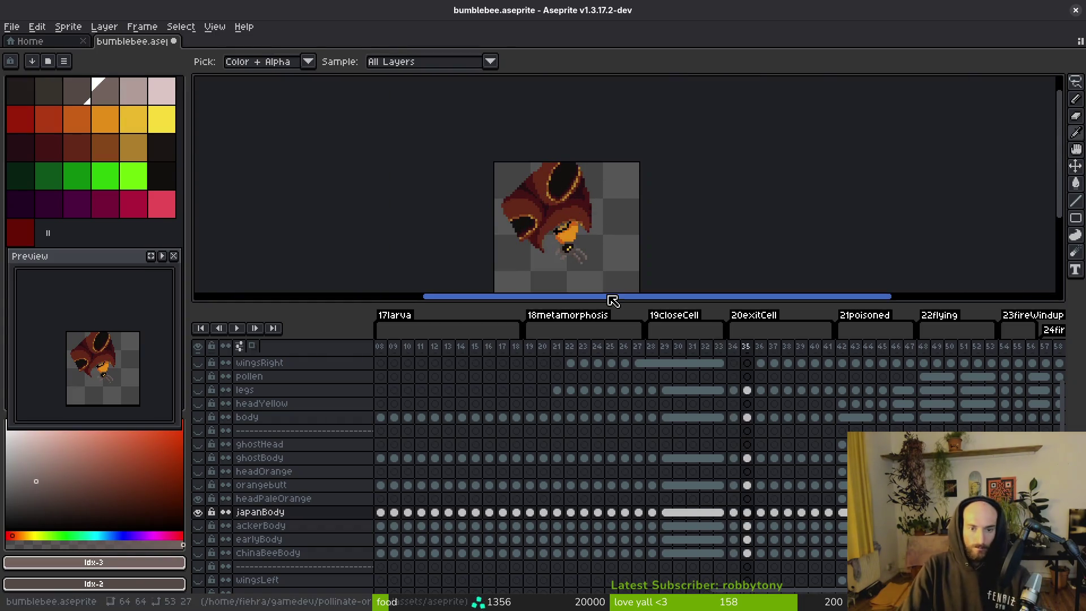
# - Step forward to frame 40, switch to the Move tool, and scroll the timeline to the fire tags
pyautogui.press('Right')
pyautogui.press('v')
pyautogui.press('Right')
pyautogui.press('Right')
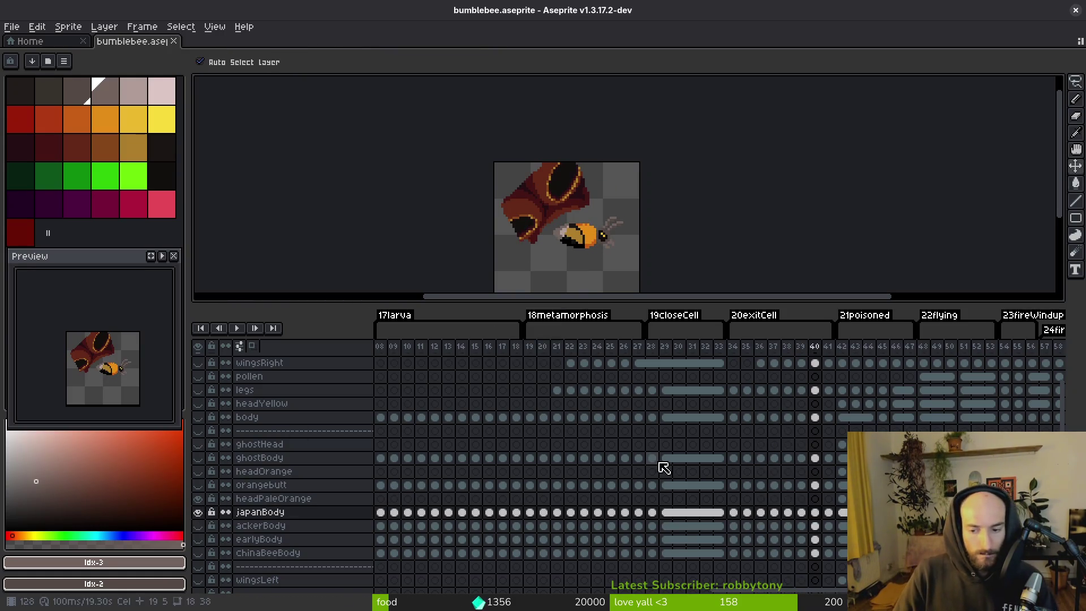
pyautogui.scroll(1, 786, 552)
pyautogui.hscroll(5, 786, 551)
# - Select the body cels across frames 54–62, make orangebutt current at frame 55, and play
pyautogui.click(766, 539)
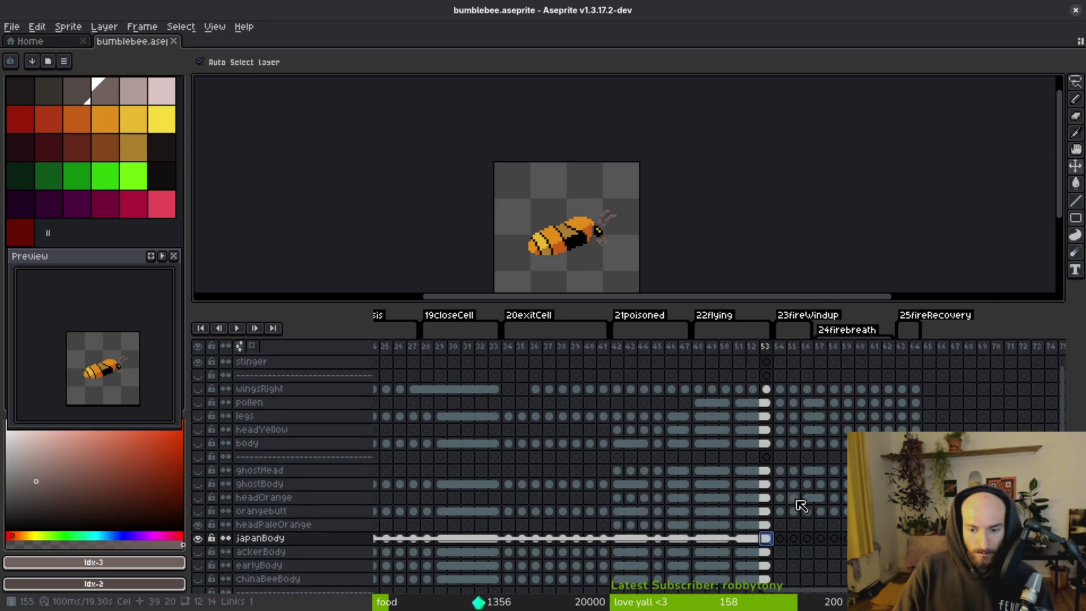
pyautogui.click(785, 513)
pyautogui.moveTo(779, 443); pyautogui.dragTo(887, 444)
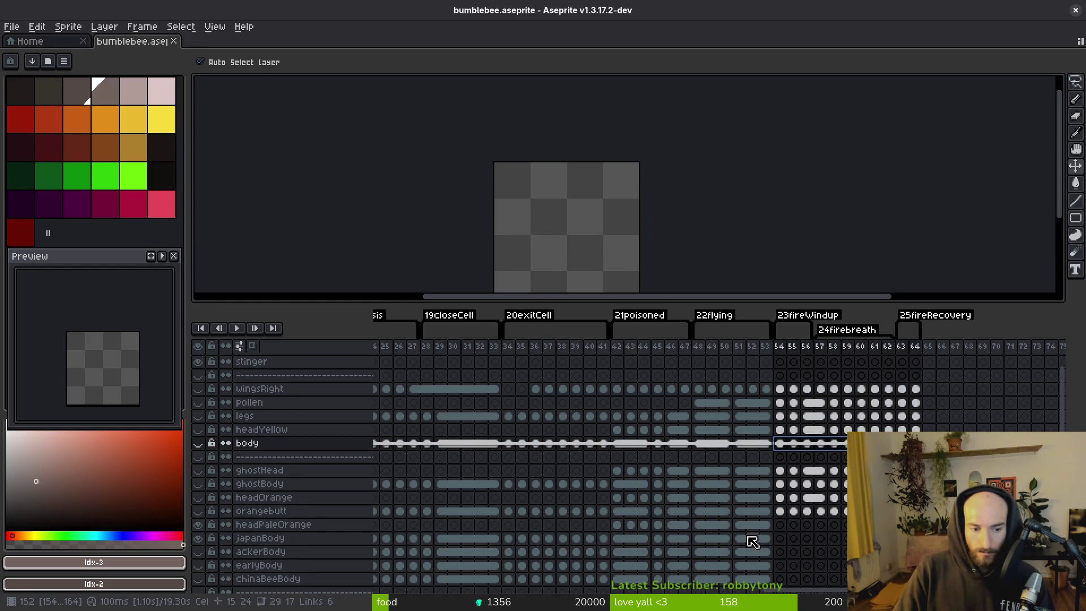
pyautogui.click(793, 513)
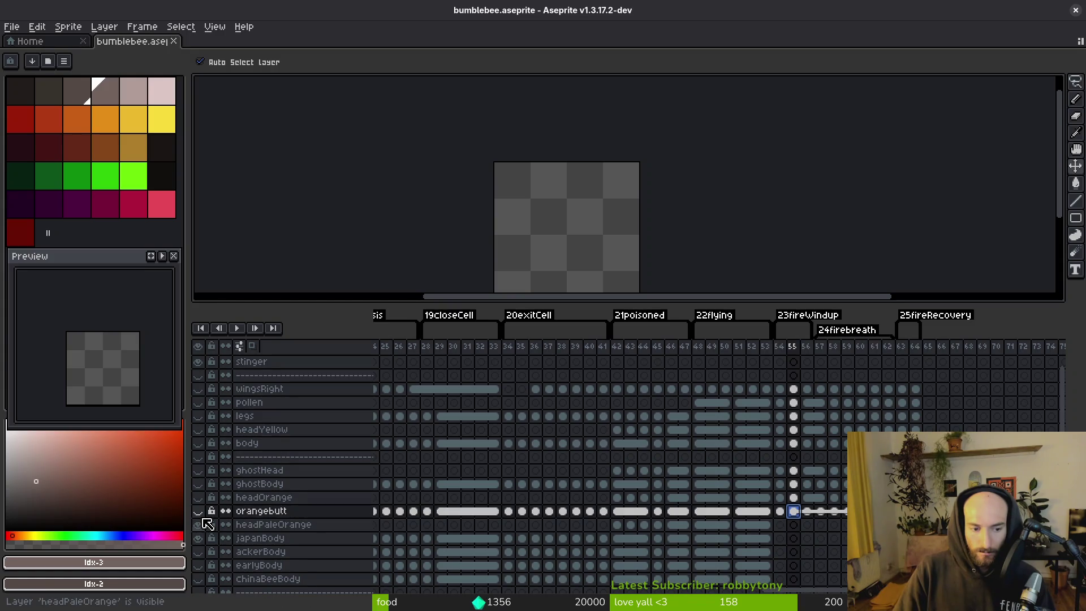
pyautogui.press('Return')
pyautogui.scroll(3, 591, 226)
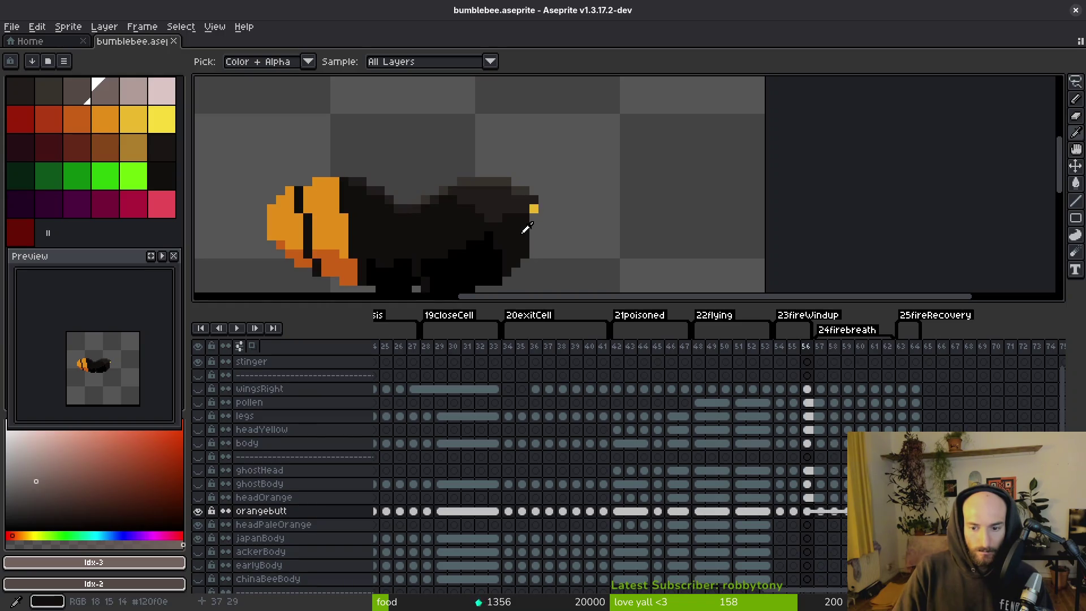
# - Sample the near-black body colour and toggle the orangebutt layer at frame 55
pyautogui.click(525, 230)
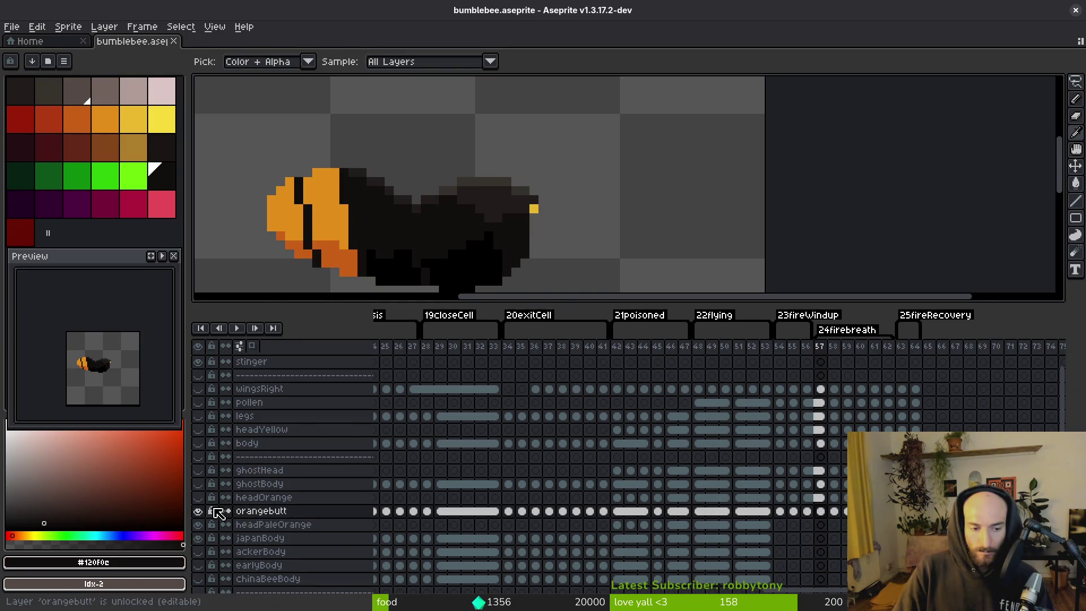
pyautogui.click(200, 498)
pyautogui.click(199, 498)
pyautogui.press('w')
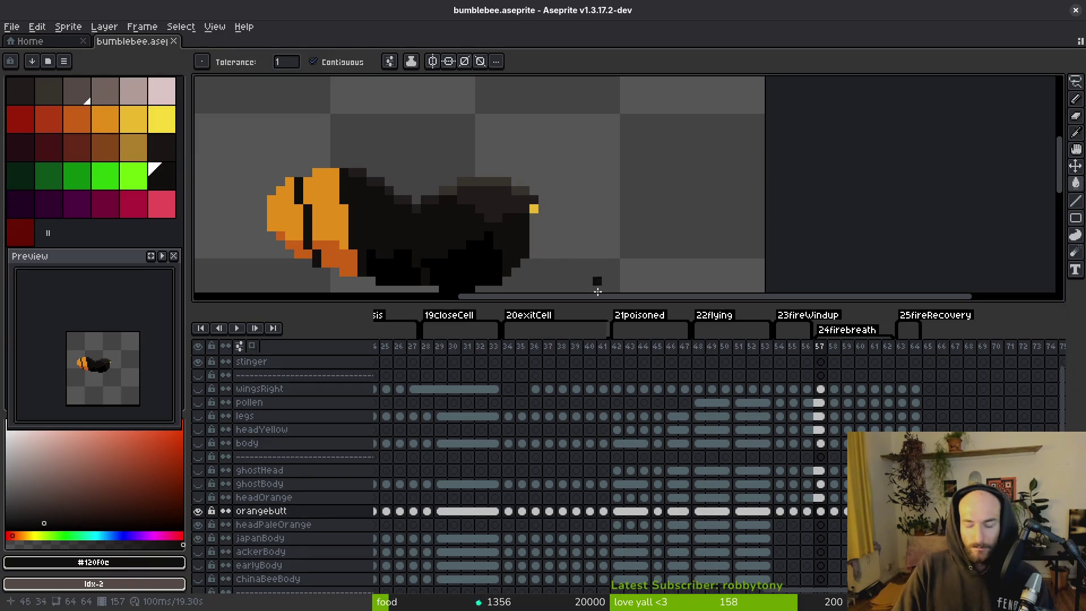
pyautogui.press('Left')
pyautogui.press('Left')
pyautogui.scroll(4, 543, 230)
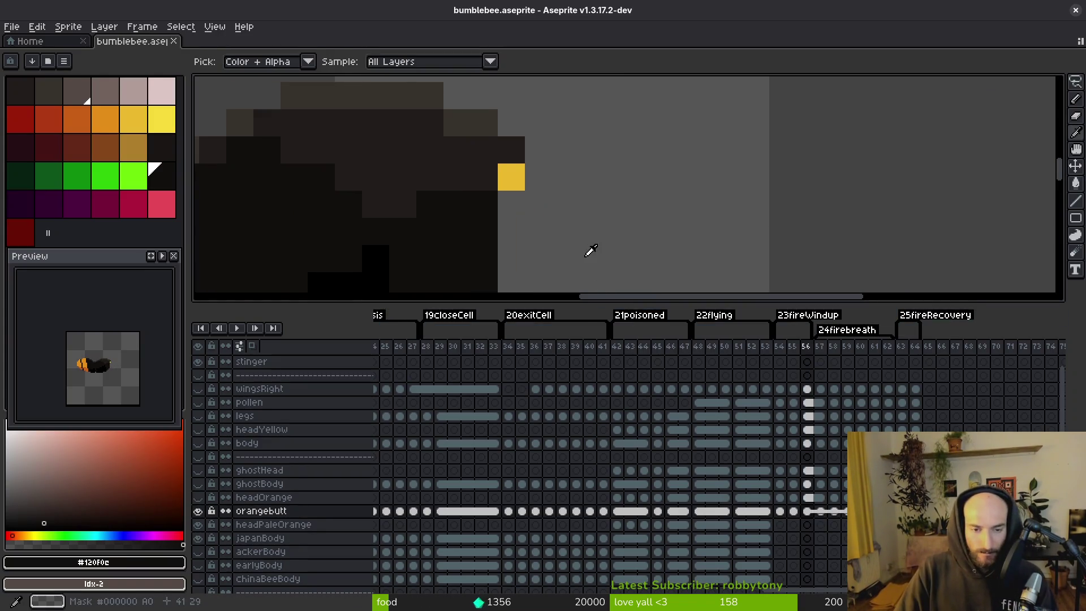
pyautogui.scroll(-3, 574, 211)
# - Replace yellow #eab82e with #120f0e across orangebutt cels 54–64, then reselect the body cels
pyautogui.press('i')
pyautogui.click(575, 202)
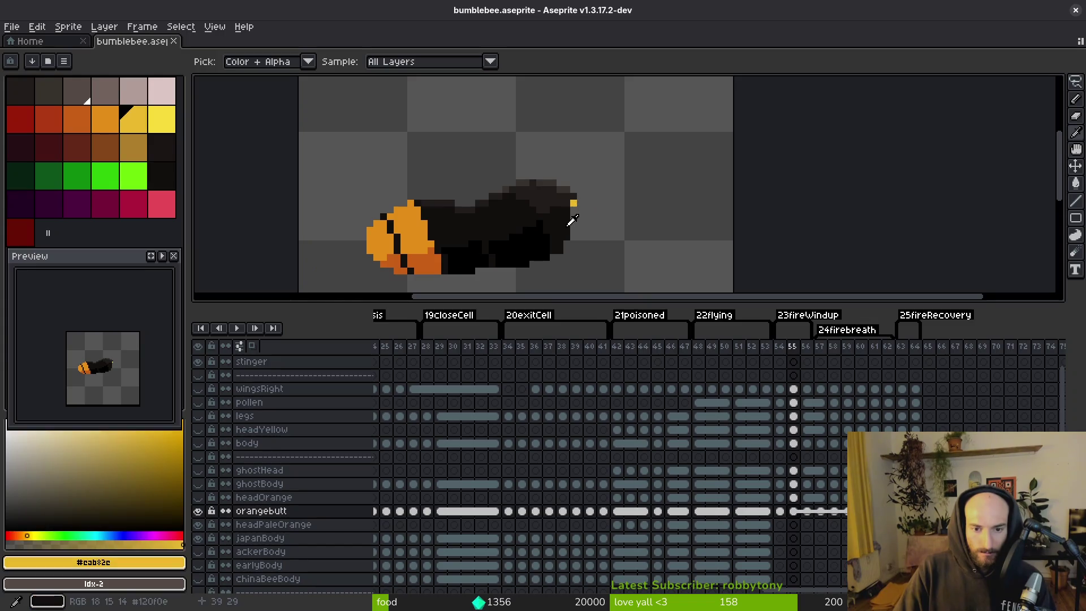
pyautogui.rightClick(567, 222)
pyautogui.moveTo(782, 509); pyautogui.dragTo(914, 510)
pyautogui.hotkey('shift', 'r')
pyautogui.press('Return')
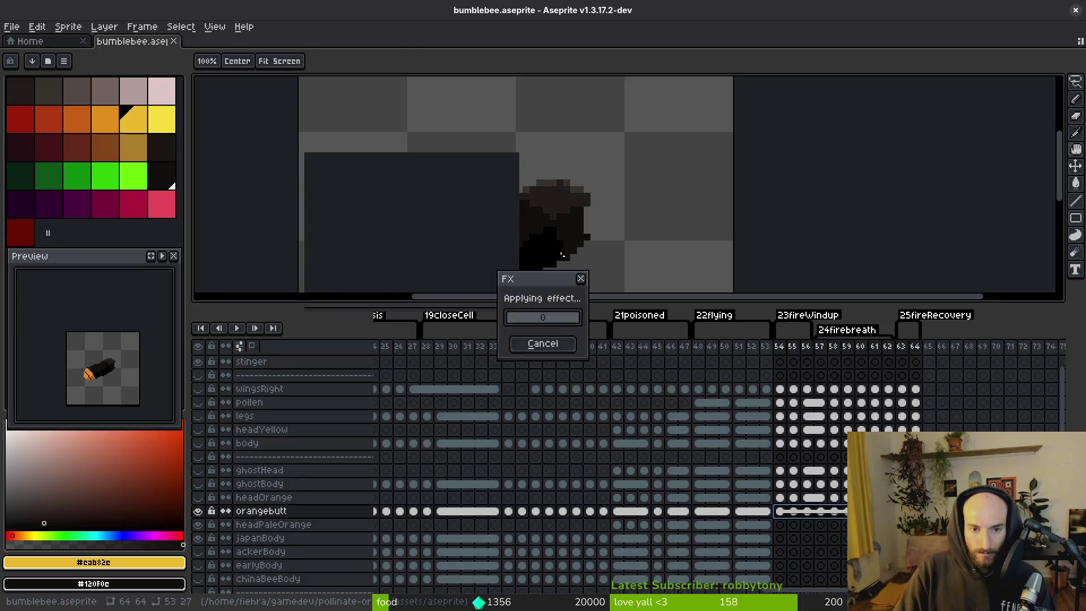
pyautogui.press('w')
pyautogui.click(861, 510)
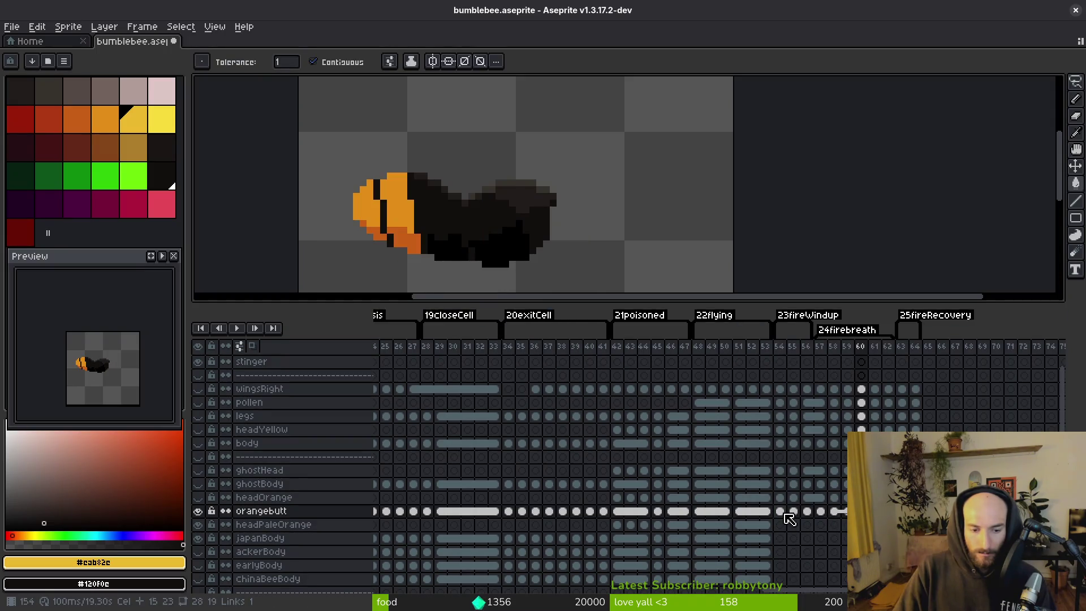
pyautogui.moveTo(780, 443); pyautogui.dragTo(915, 444)
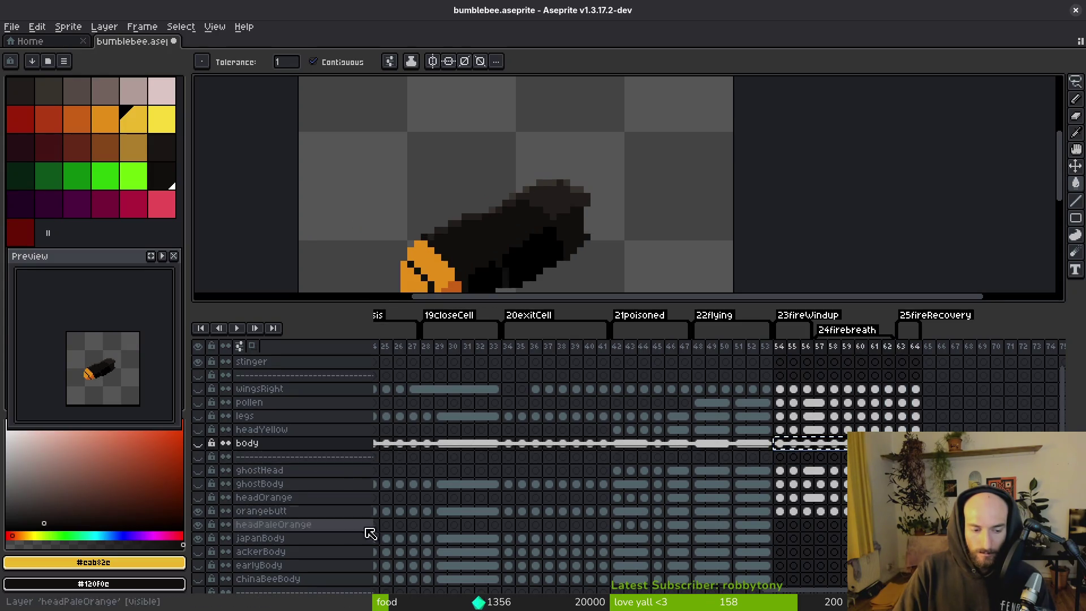
pyautogui.click(783, 540)
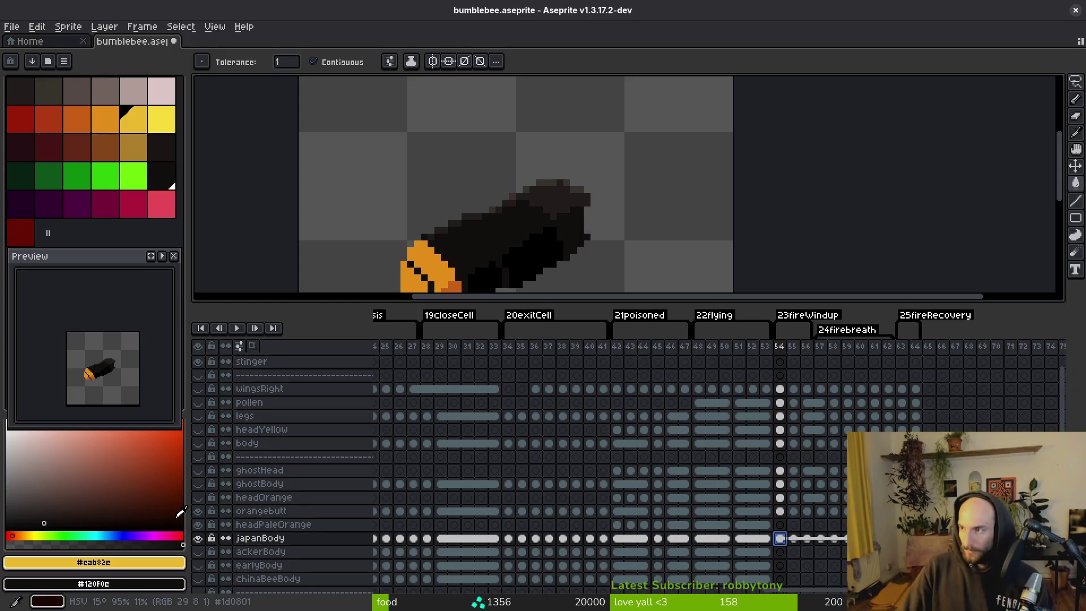
# - Select the japanBody layer at frame 53 and save the bumblebee sprite
pyautogui.click(197, 524)
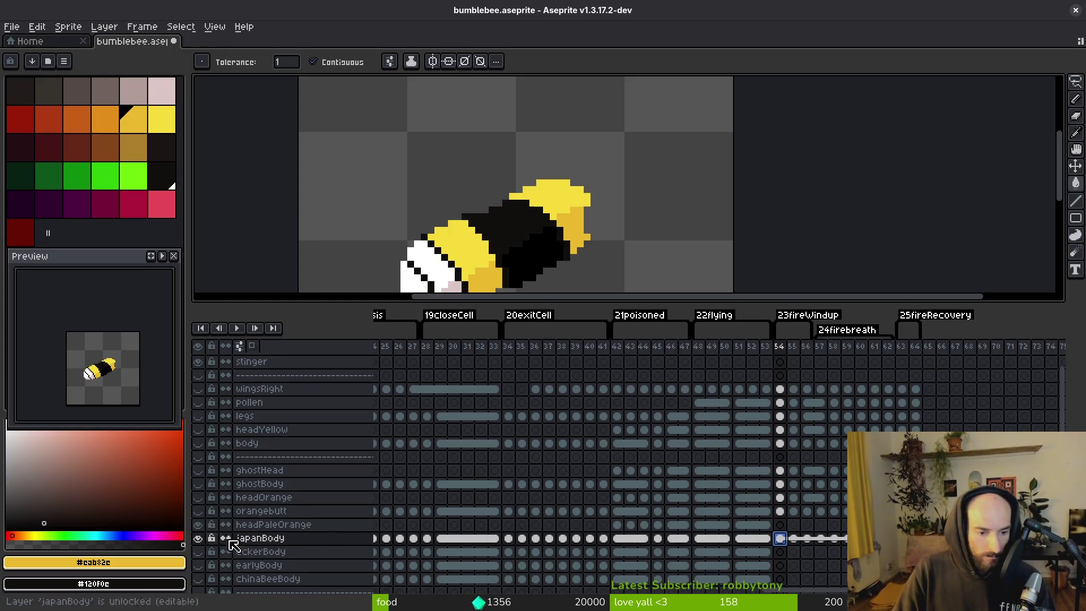
pyautogui.press('Left')
pyautogui.click(260, 538)
pyautogui.moveTo(732, 163); pyautogui.dragTo(704, 50)
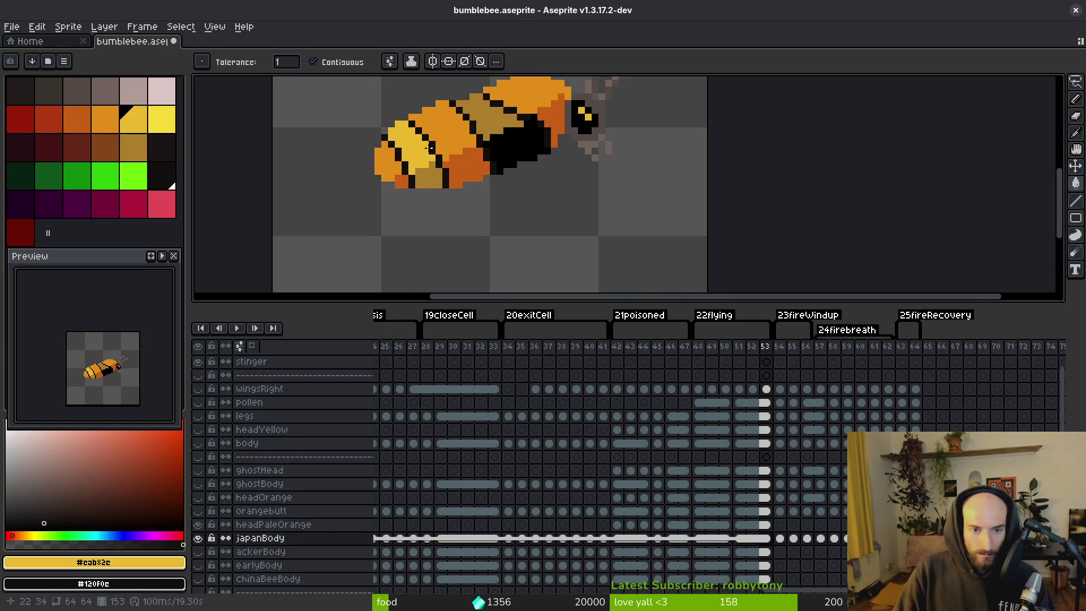
pyautogui.scroll(-2, 425, 153)
pyautogui.hotkey('ctrl', 's')
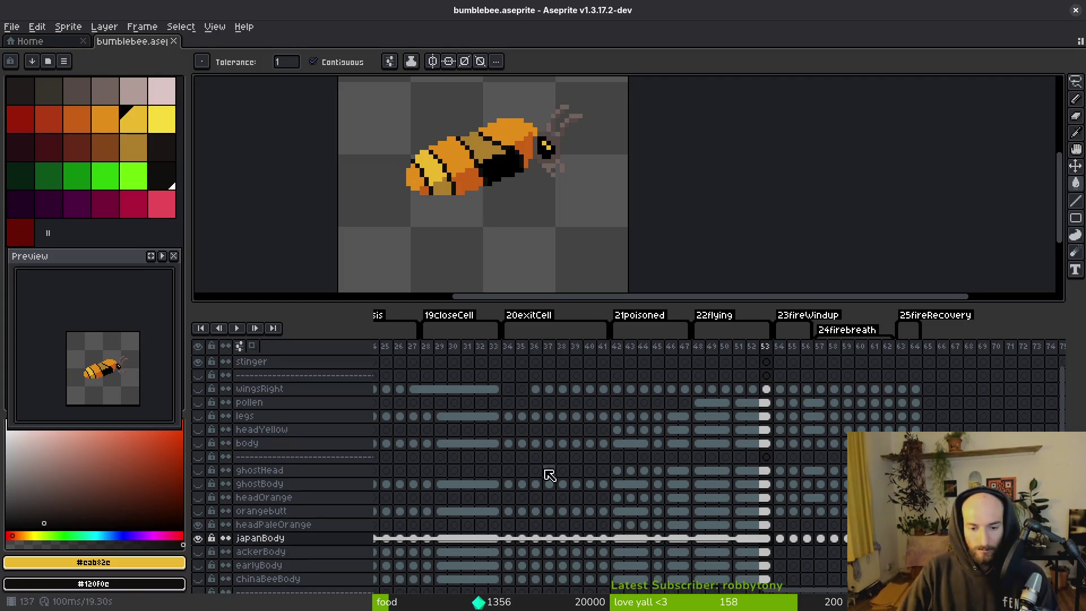
# - Play through the bee's animations from frame 1, stopping and restarting playback to review japanBody
pyautogui.hscroll(-5, 563, 539)
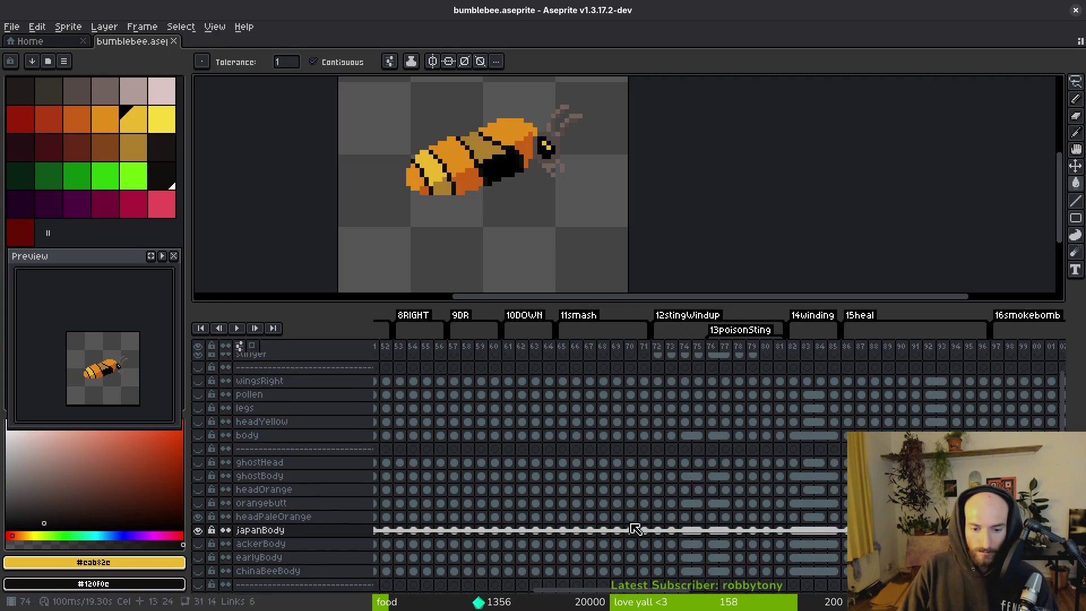
pyautogui.hscroll(-3, 500, 538)
pyautogui.scroll(-1, 481, 529)
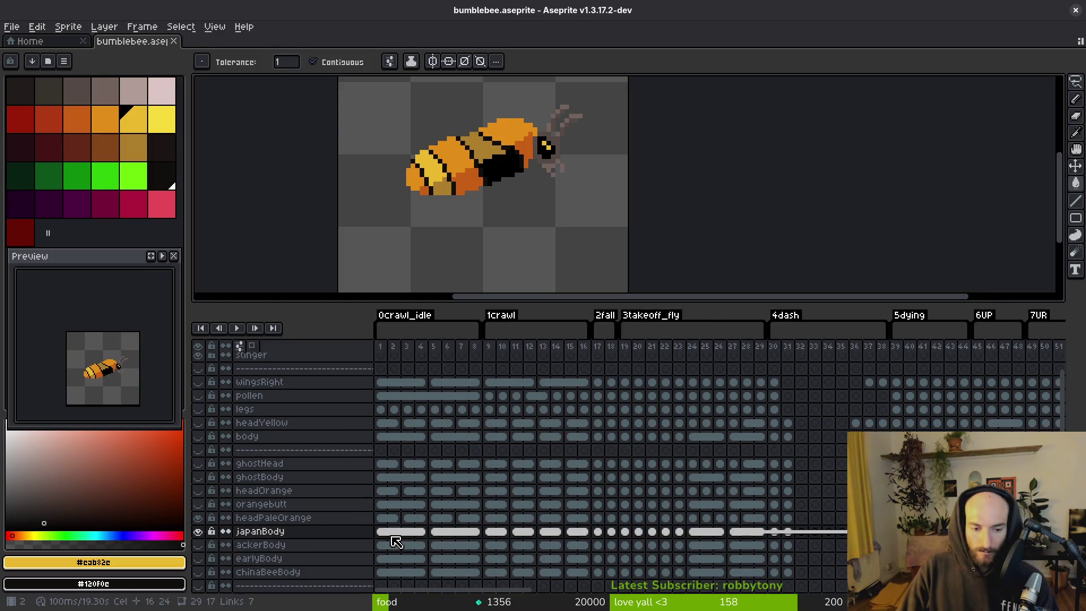
pyautogui.click(384, 533)
pyautogui.press('i')
pyautogui.press('Right')
pyautogui.press('Right')
pyautogui.press('Right')
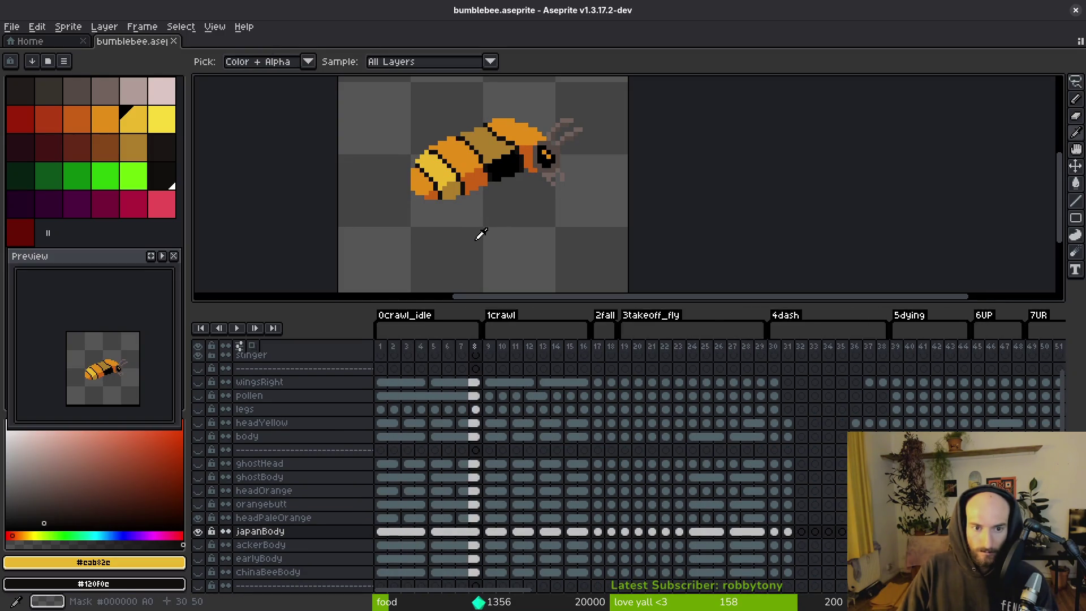
pyautogui.press('Return')
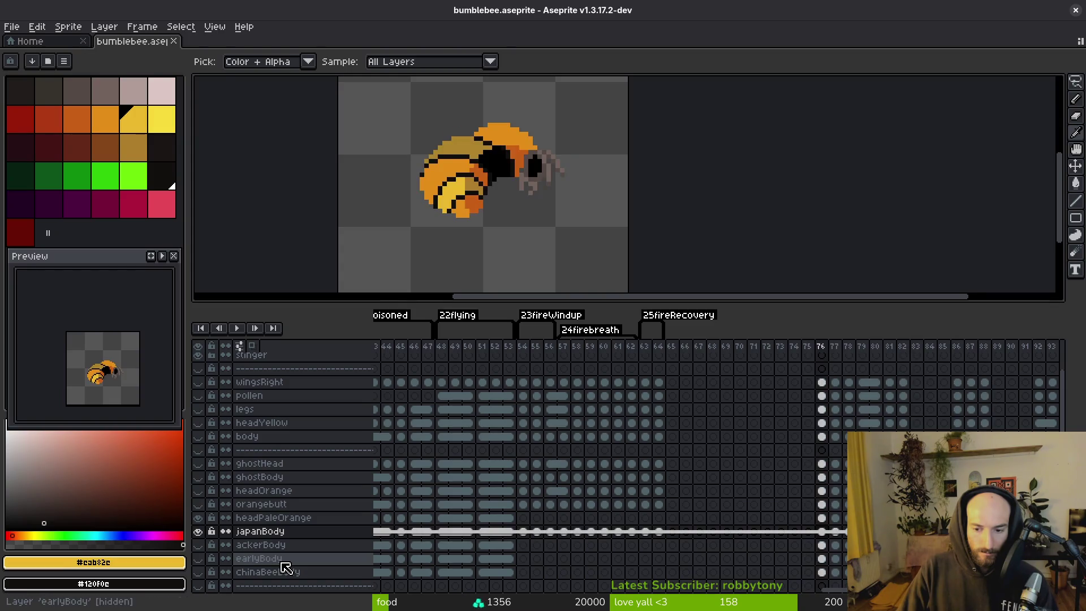
pyautogui.press('Return')
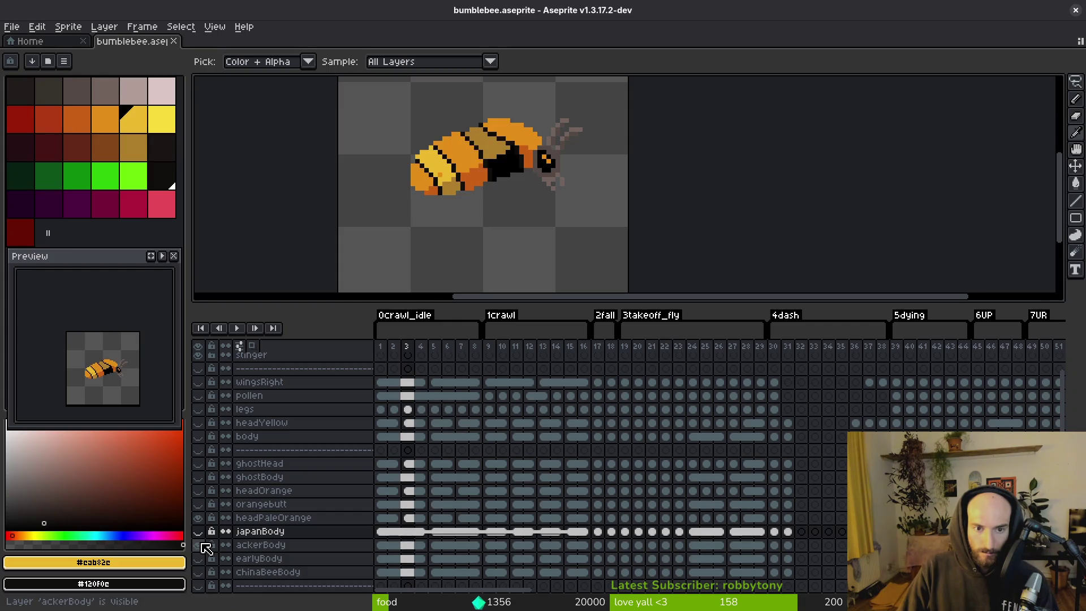
pyautogui.press('Return')
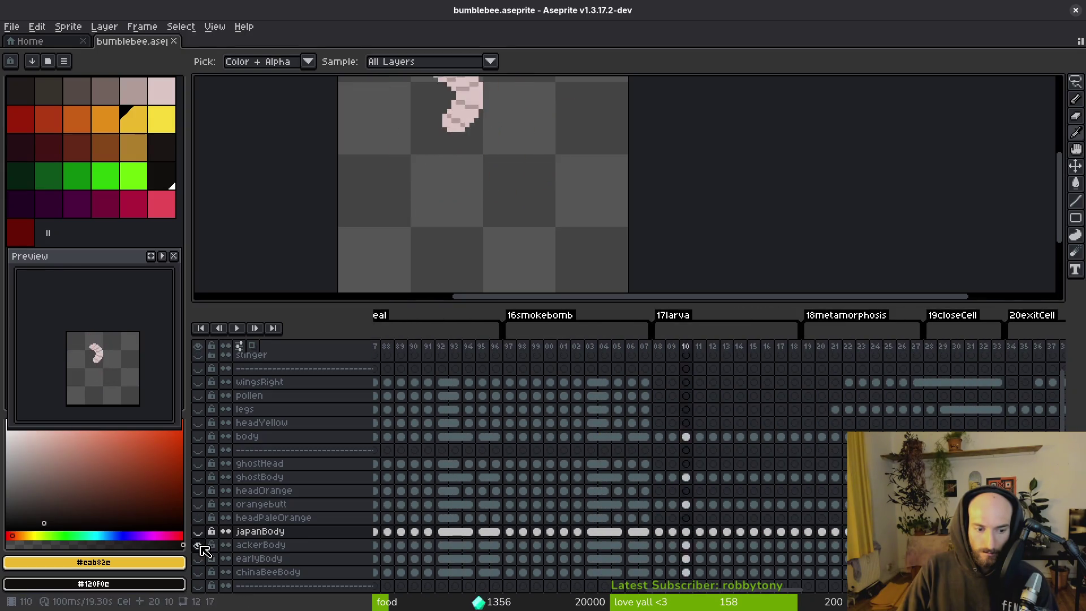
pyautogui.click(198, 535)
pyautogui.press('Right')
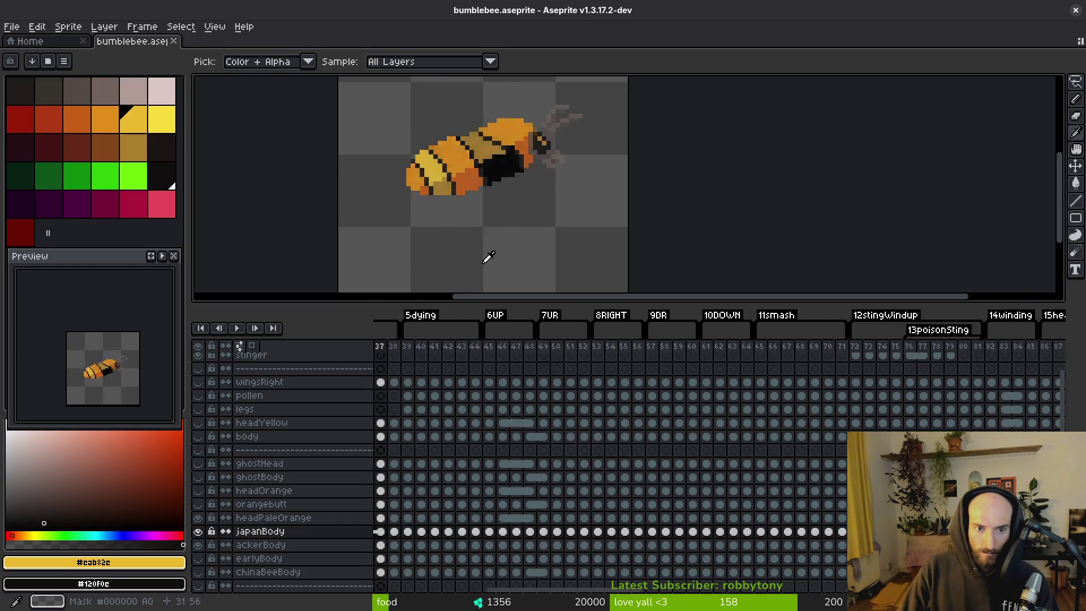
# - Undo and redo the Copy Range of cels, then recheck frames 53 and 54
pyautogui.hotkey('ctrl', 'z')
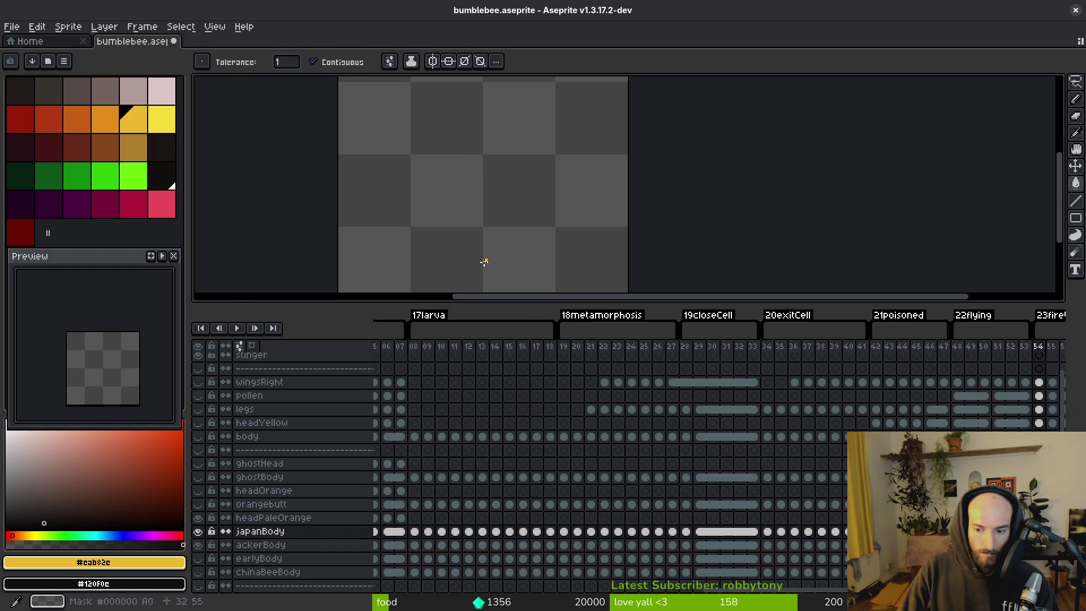
pyautogui.hotkey('ctrl', 'y')
pyautogui.hotkey('ctrl', 'y')
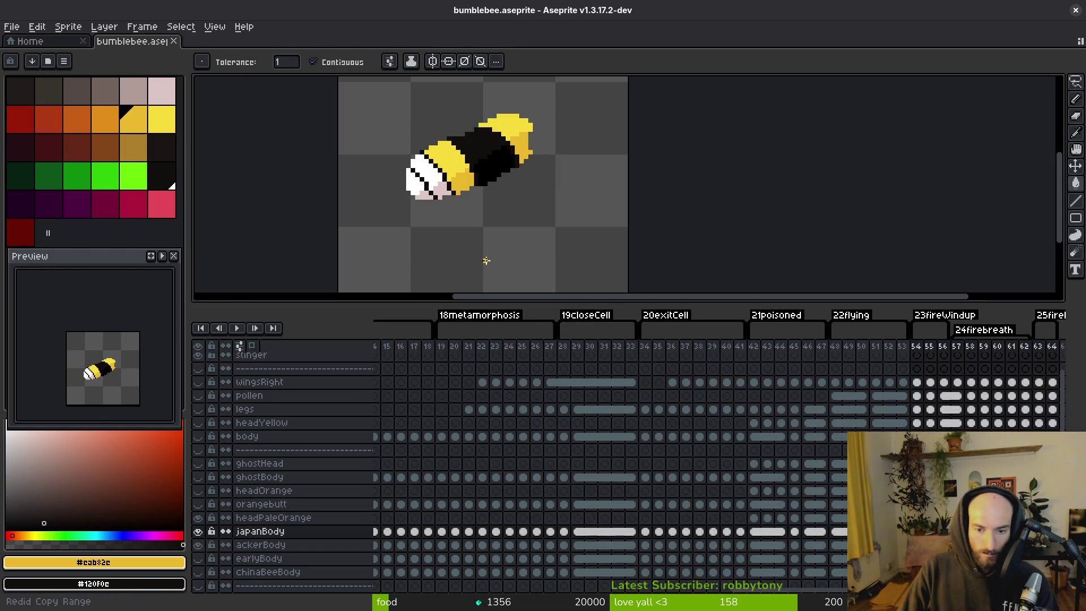
pyautogui.press('Left')
pyautogui.press('Right')
# - Flip between frames 53 and 54 to compare the bee's body
pyautogui.press('i')
pyautogui.press('Left')
pyautogui.press('Right')
pyautogui.press('Left')
pyautogui.press('g')
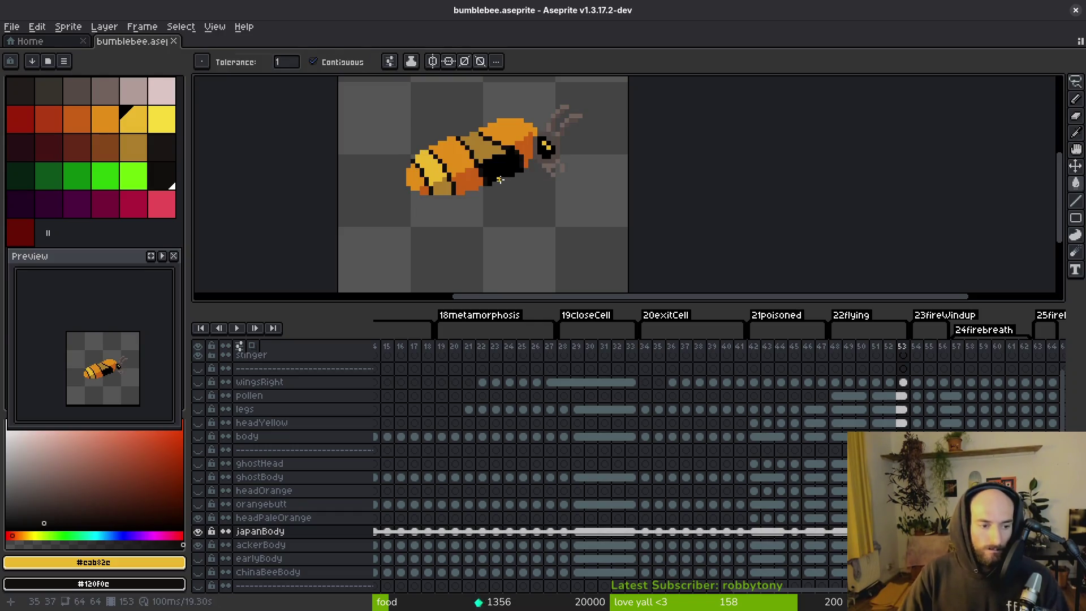
pyautogui.press('Right')
pyautogui.press('Left')
pyautogui.press('i')
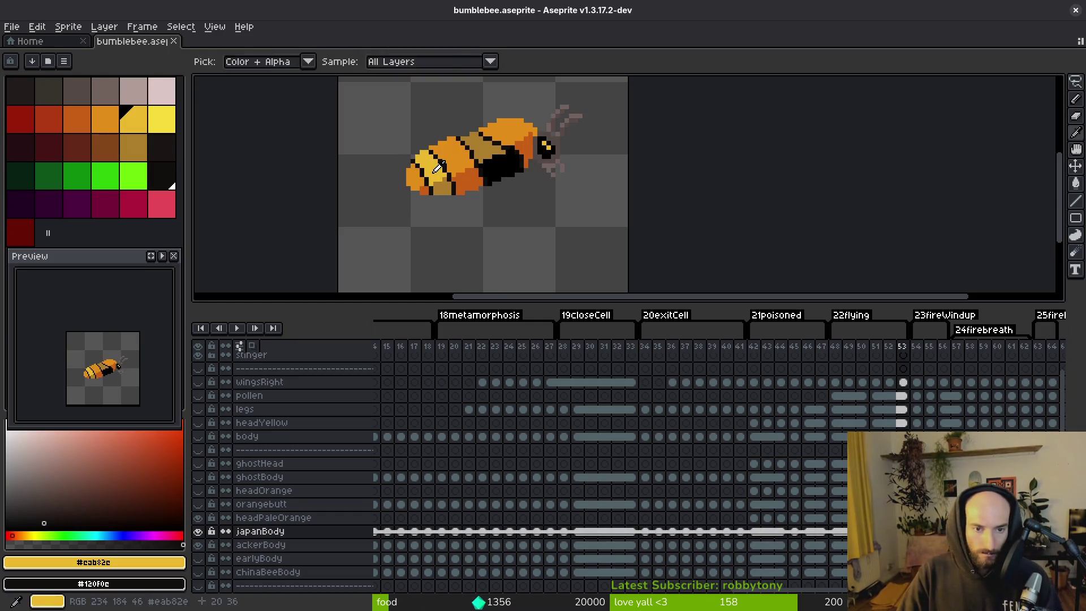
# - Sample lighter orange #e28e18 as main colour and darker orange #c96016 as secondary colour
pyautogui.keyDown('alt'); pyautogui.click(447, 170); pyautogui.keyUp('alt')
pyautogui.keyDown('alt'); pyautogui.rightClick(455, 181); pyautogui.keyUp('alt')
pyautogui.press('Right')
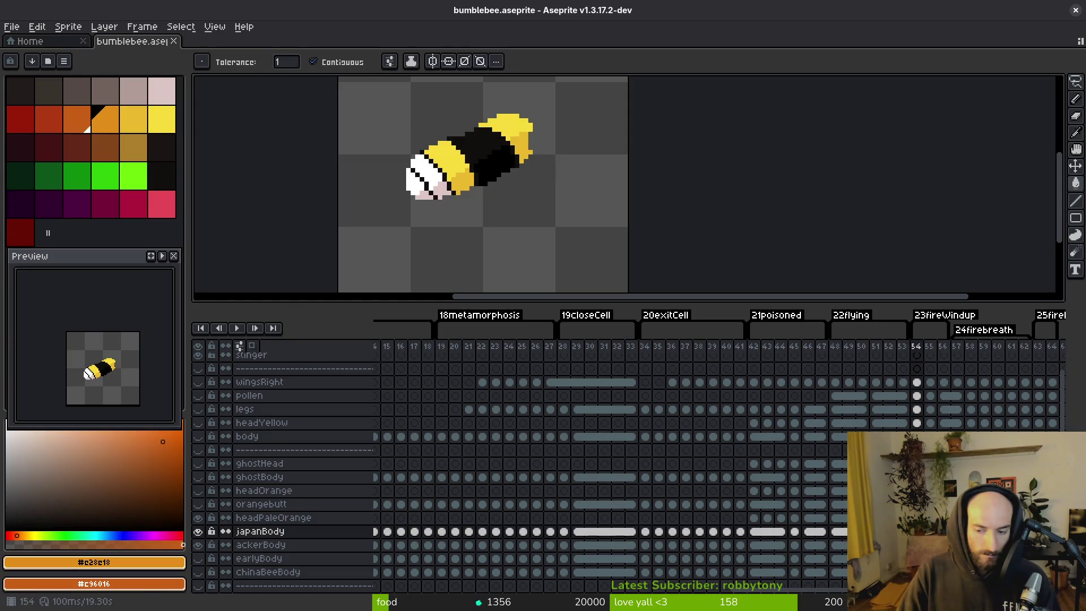
pyautogui.press('Left')
pyautogui.click(260, 532)
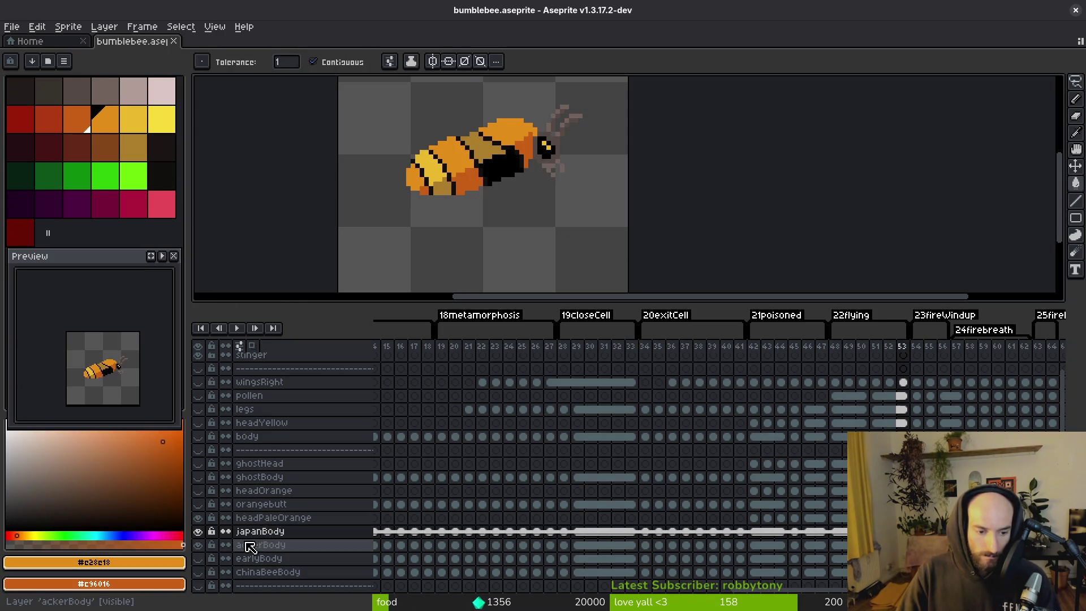
pyautogui.hscroll(-2, 594, 535)
# - Move the japanBody cels for frames 54–64 down onto another body-variant layer
pyautogui.hscroll(5, 449, 538)
pyautogui.scroll(-3, 614, 441)
pyautogui.moveTo(640, 469); pyautogui.dragTo(773, 466)
pyautogui.moveTo(639, 466)
pyautogui.mouseDown()
pyautogui.moveTo(636, 485)
pyautogui.moveTo(643, 377)
pyautogui.mouseUp()
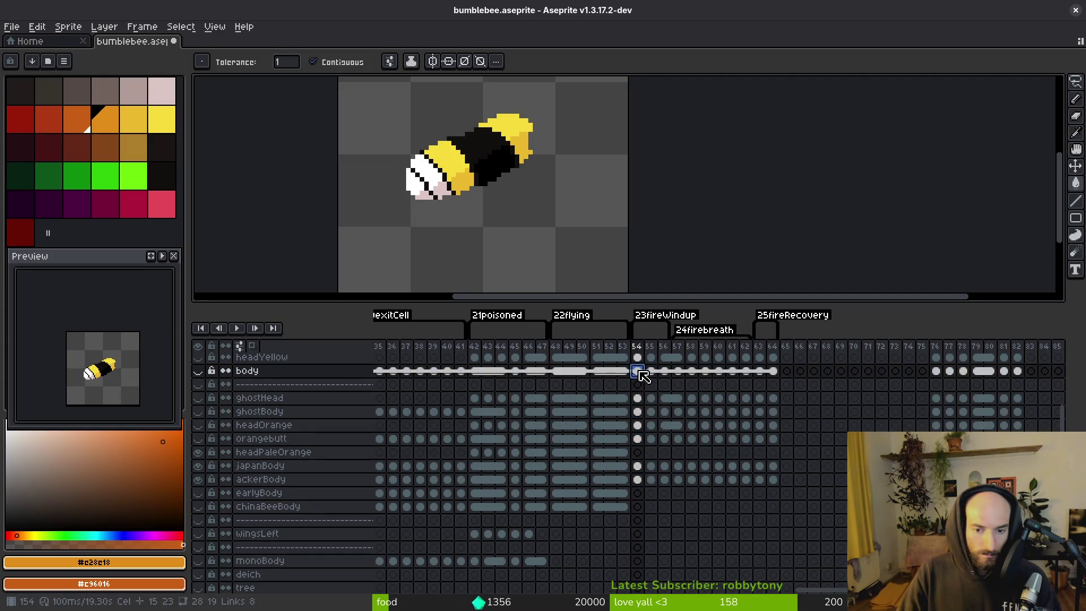
pyautogui.moveTo(647, 442); pyautogui.dragTo(640, 427)
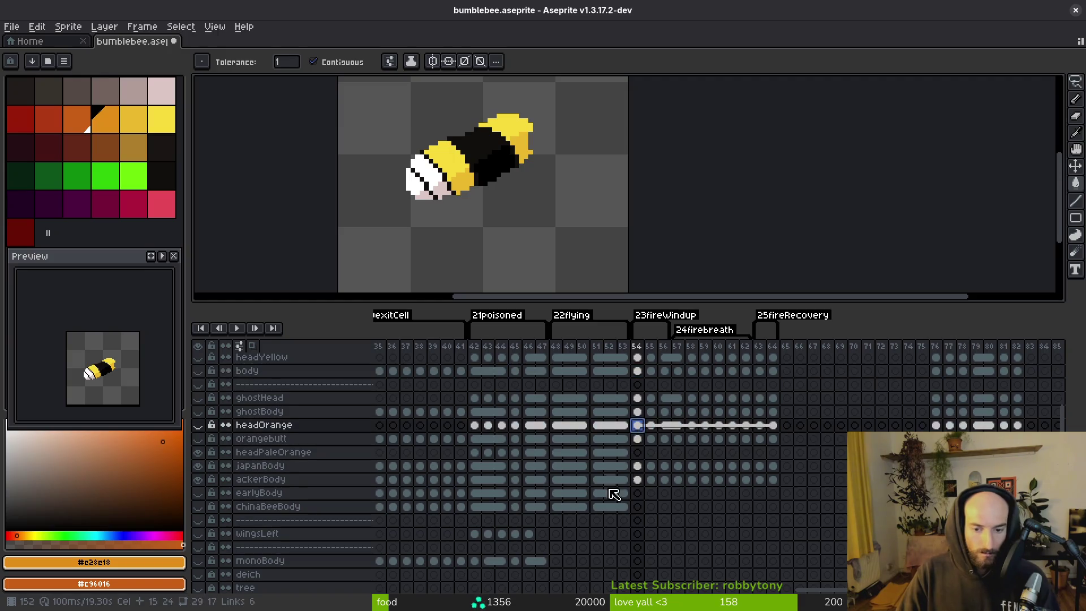
pyautogui.moveTo(641, 485)
pyautogui.mouseDown()
pyautogui.moveTo(643, 363)
pyautogui.moveTo(754, 426)
pyautogui.moveTo(805, 433)
pyautogui.mouseUp()
# - Select the frame 26 cels across the body layers, from ghostBody down to chinaBeeBody
pyautogui.hscroll(-5, 703, 439)
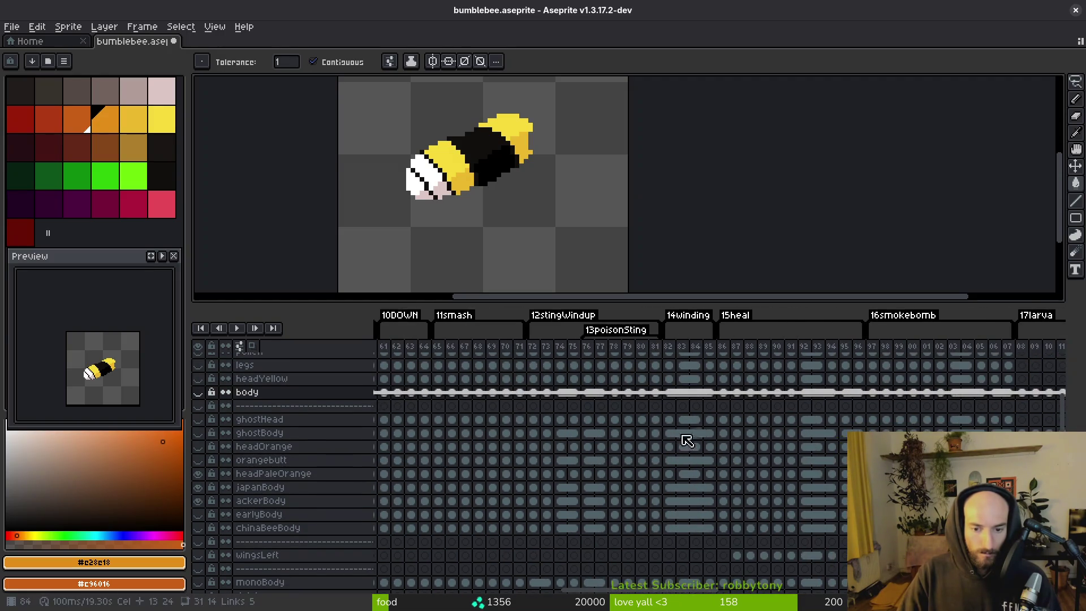
pyautogui.hscroll(-4, 672, 442)
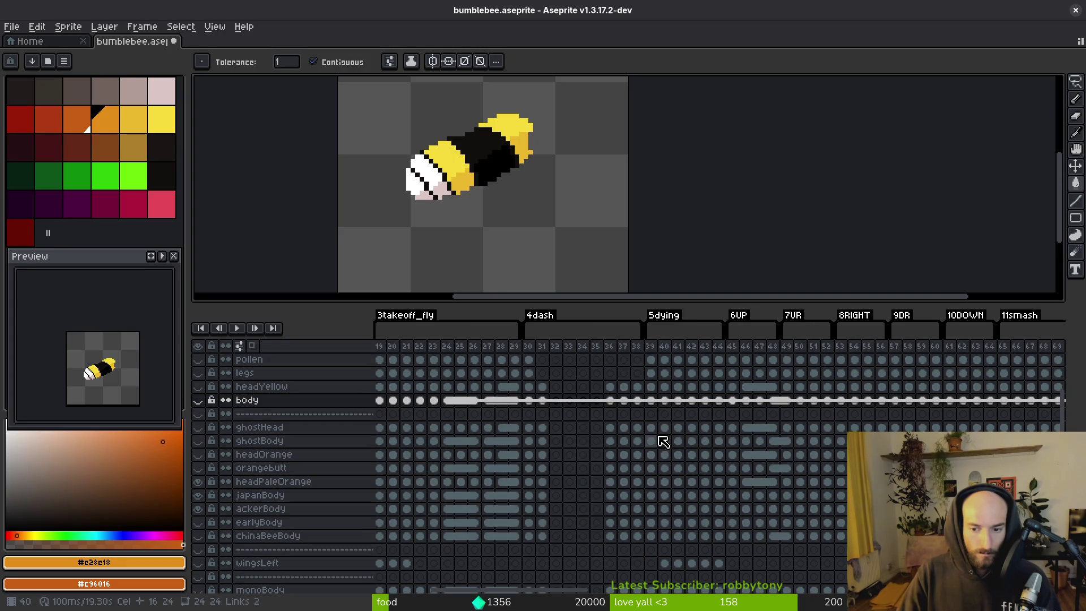
pyautogui.hscroll(-2, 552, 439)
pyautogui.click(557, 389)
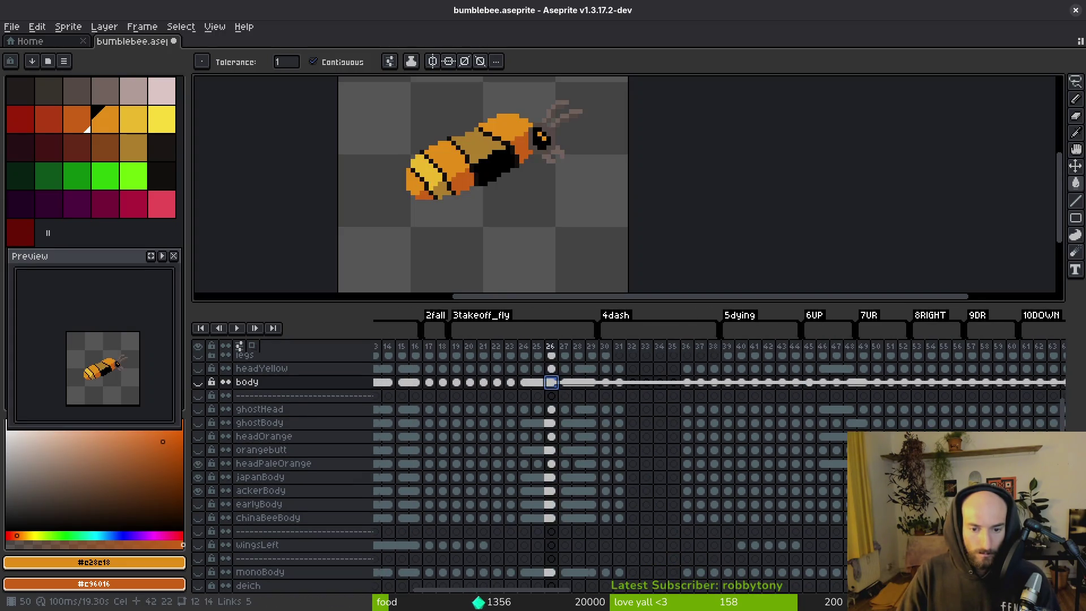
pyautogui.hscroll(5, 622, 430)
pyautogui.scroll(2, 482, 459)
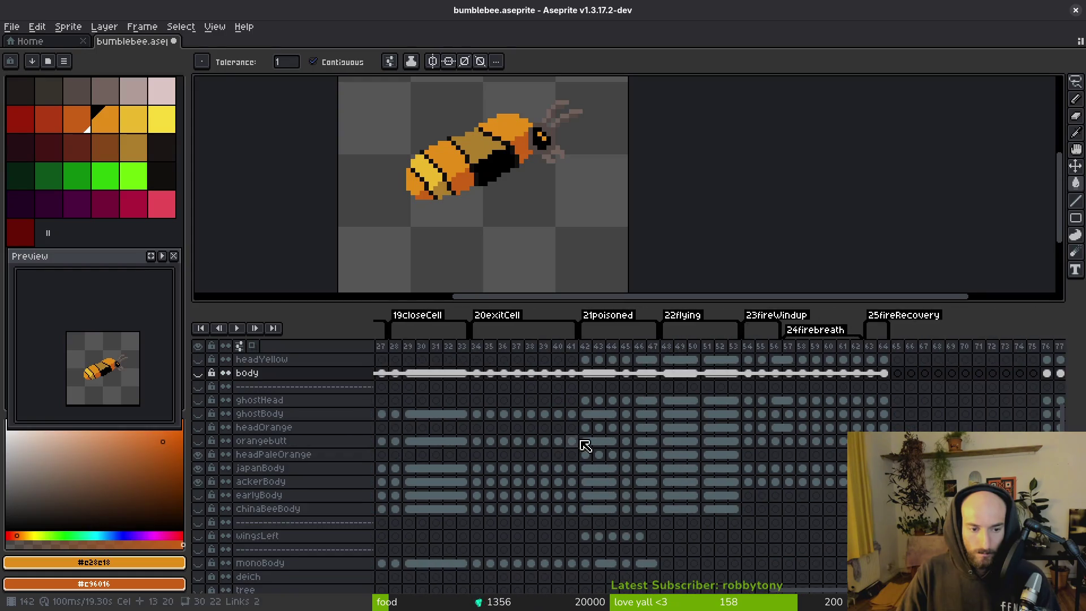
pyautogui.hscroll(-15, 509, 431)
pyautogui.hscroll(-10, 545, 428)
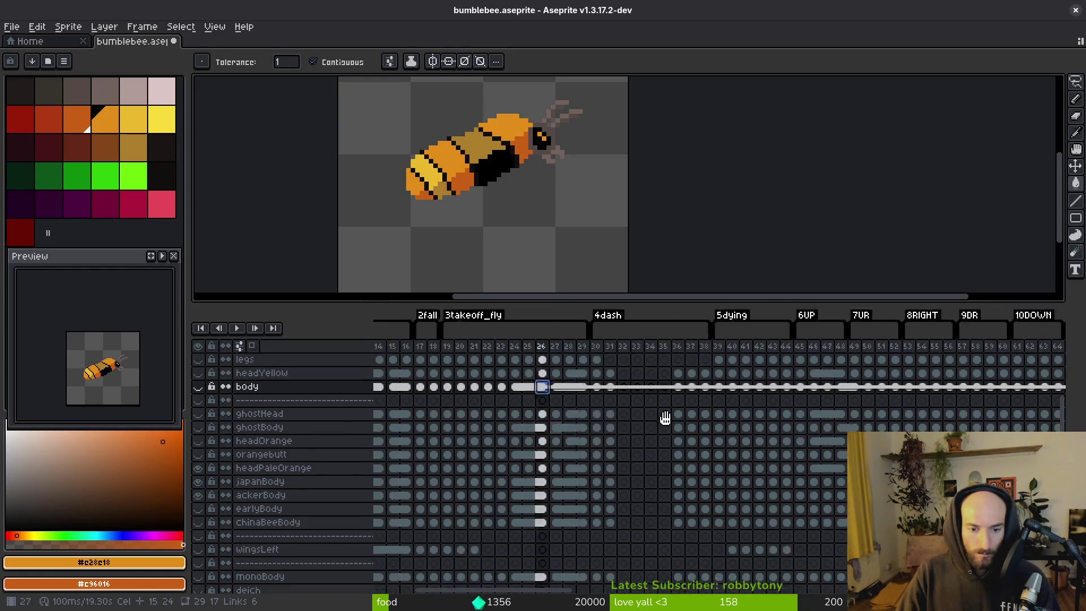
pyautogui.click(684, 431)
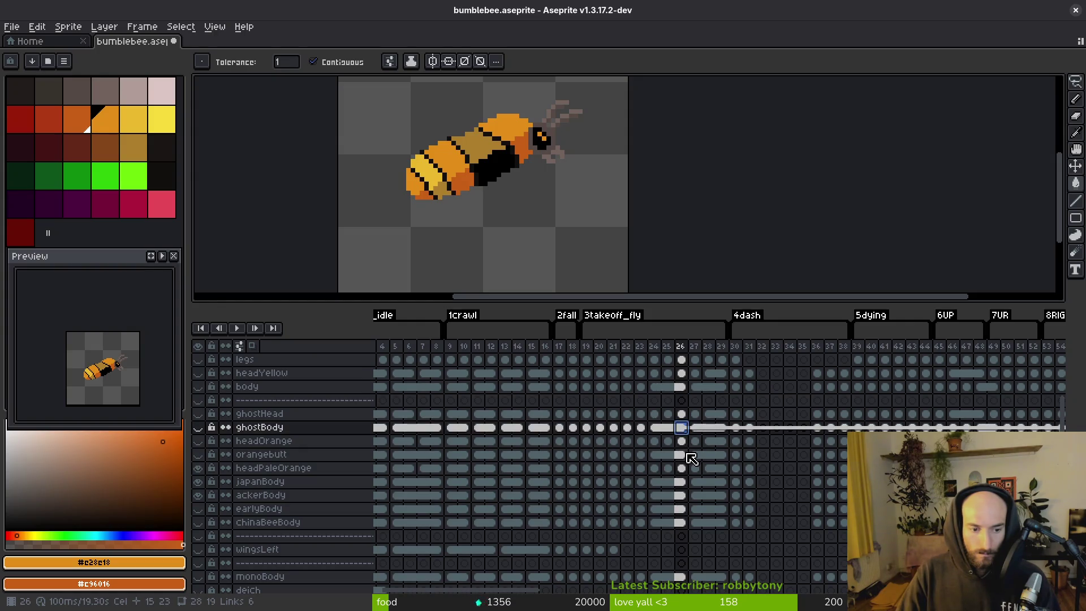
pyautogui.keyDown('ctrl'); pyautogui.click(686, 455); pyautogui.keyUp('ctrl')
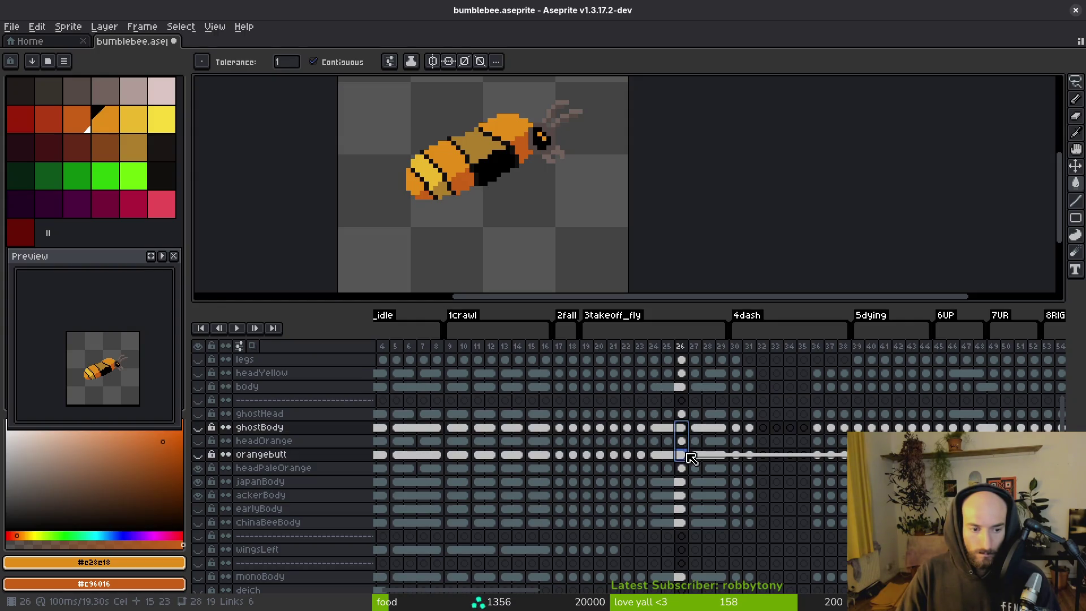
pyautogui.keyDown('shift'); pyautogui.click(681, 481); pyautogui.keyUp('shift')
pyautogui.moveTo(687, 500); pyautogui.dragTo(690, 580)
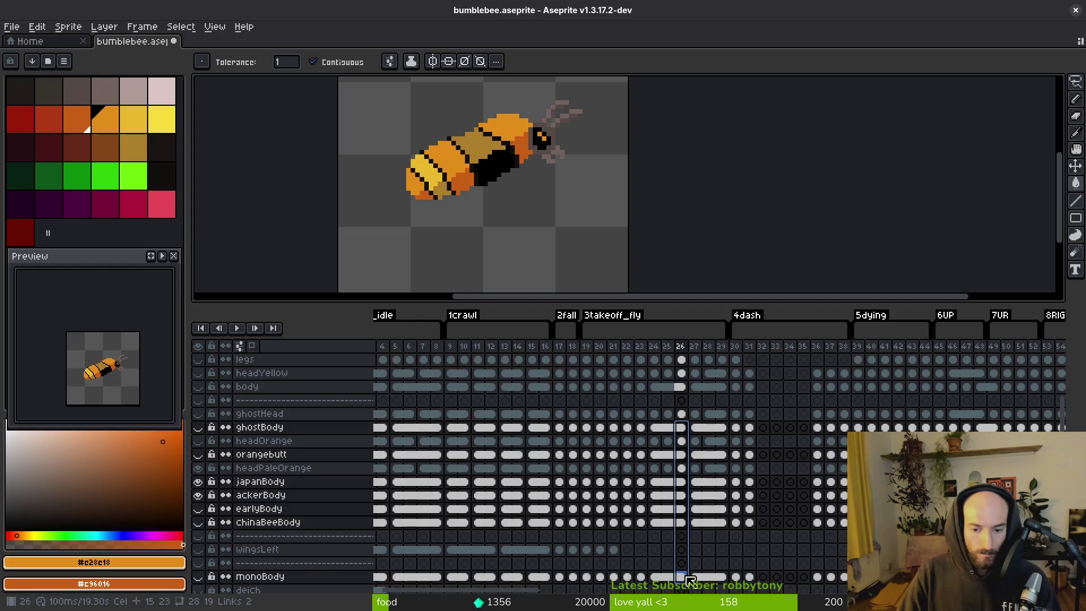
# - Link the monoBody cels across frames 38–54
pyautogui.hscroll(20, 815, 478)
pyautogui.scroll(-3, 809, 466)
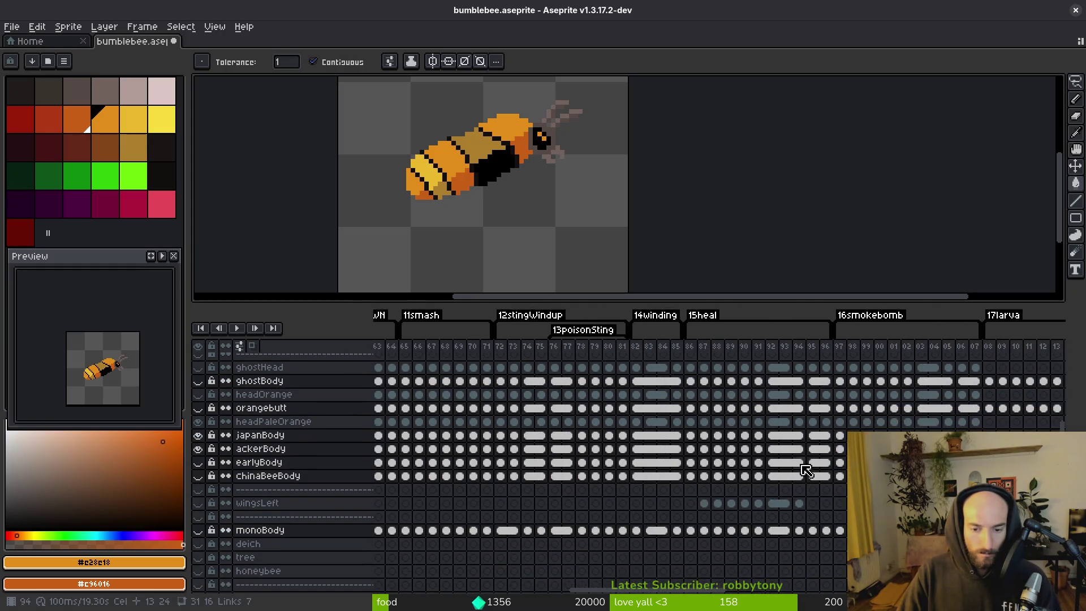
pyautogui.hscroll(5, 803, 457)
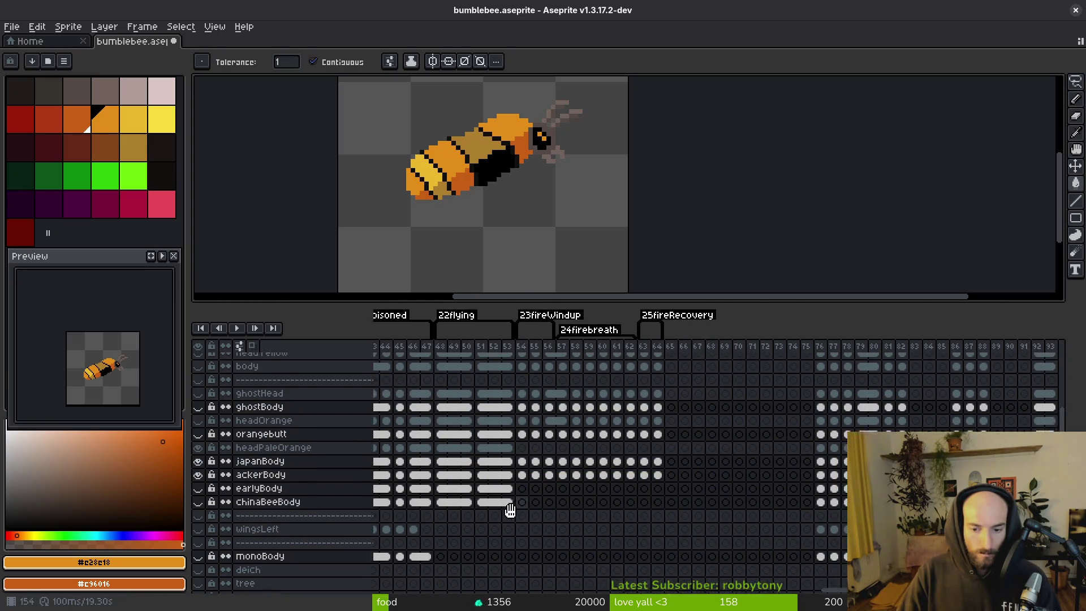
pyautogui.scroll(2, 749, 461)
pyautogui.hscroll(-1, 608, 496)
pyautogui.scroll(-3, 623, 444)
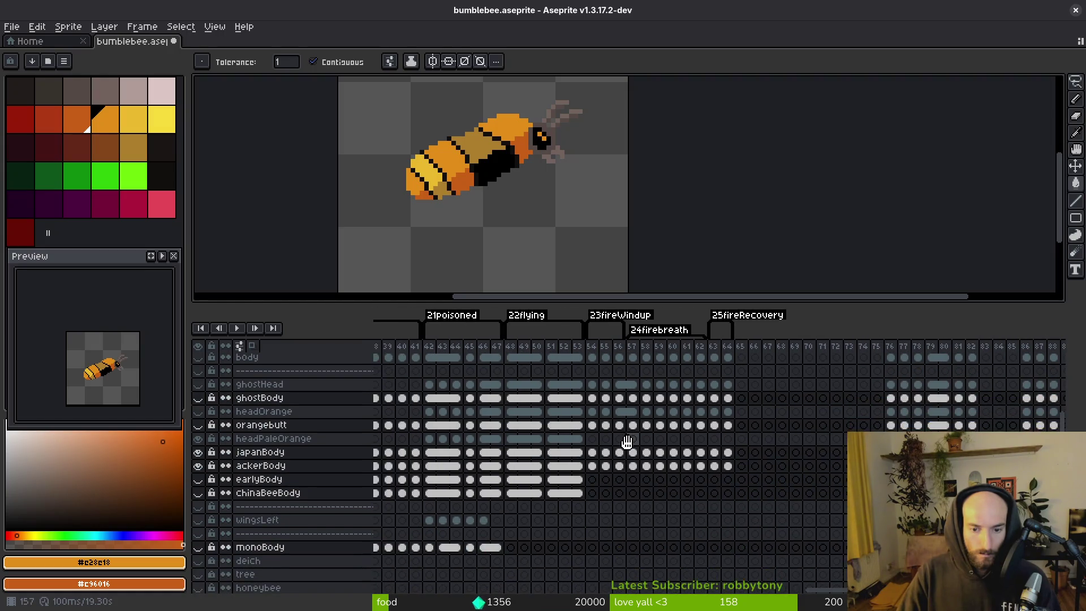
pyautogui.click(595, 396)
pyautogui.click(596, 422)
pyautogui.click(595, 449)
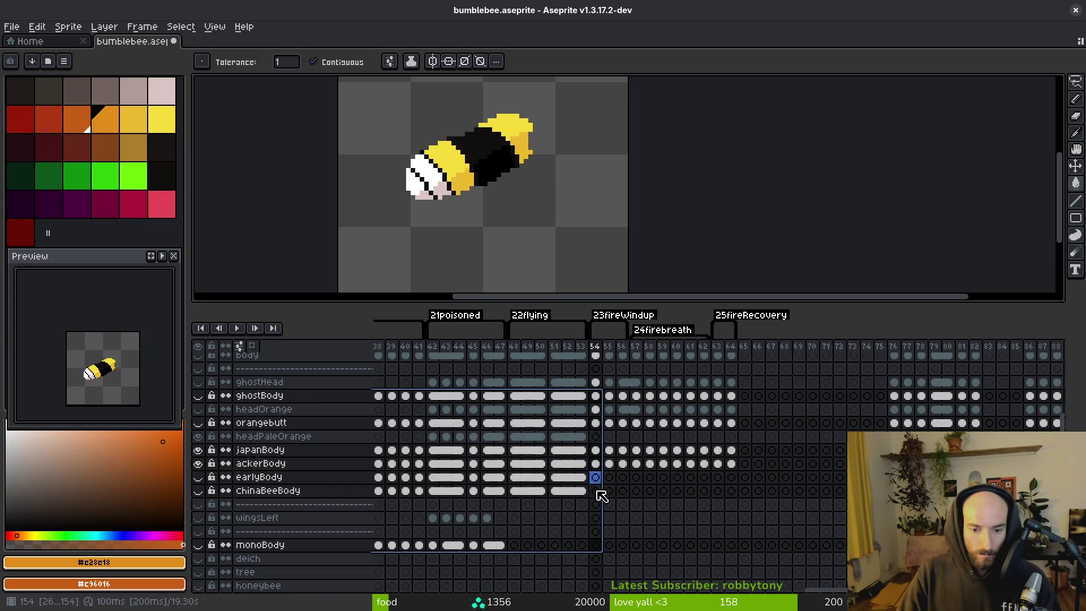
pyautogui.click(595, 545)
pyautogui.rightClick(597, 545)
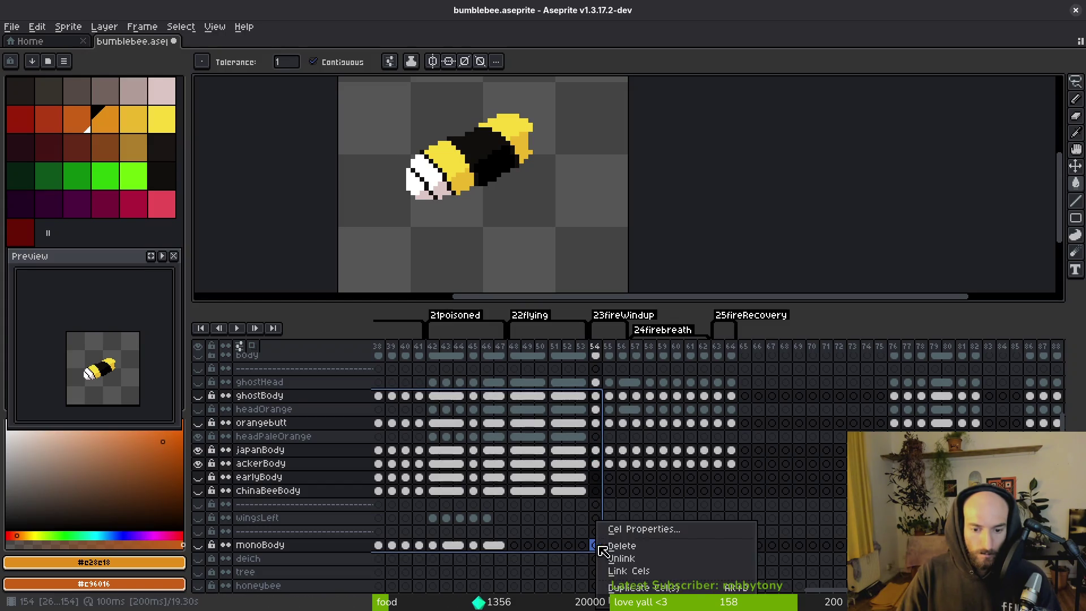
pyautogui.click(642, 571)
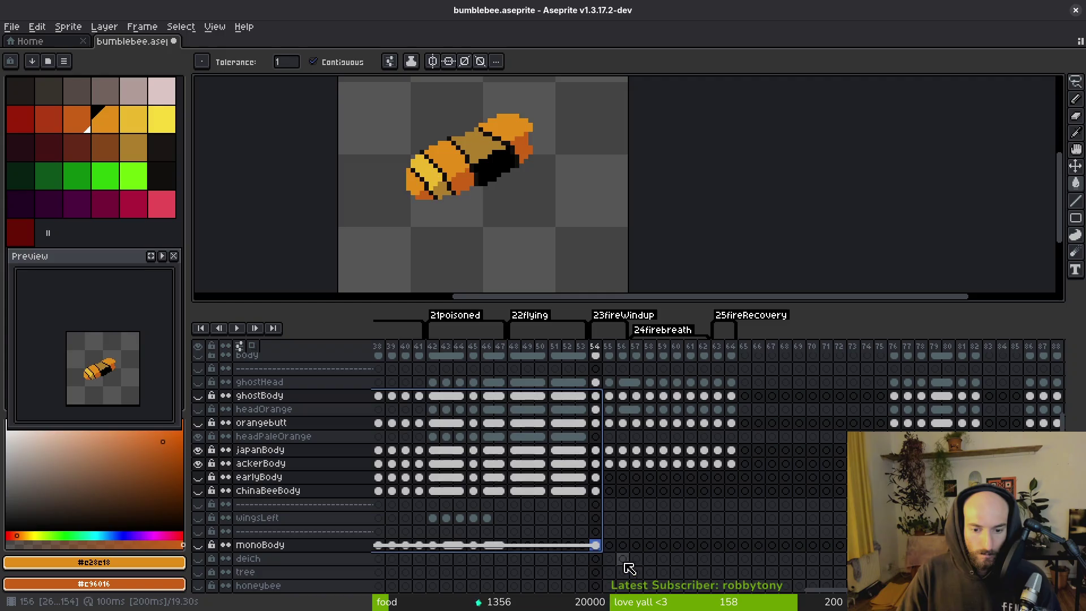
# - Inspect the chinaBeeBody and monoBody cels around frames 48–51
pyautogui.click(515, 491)
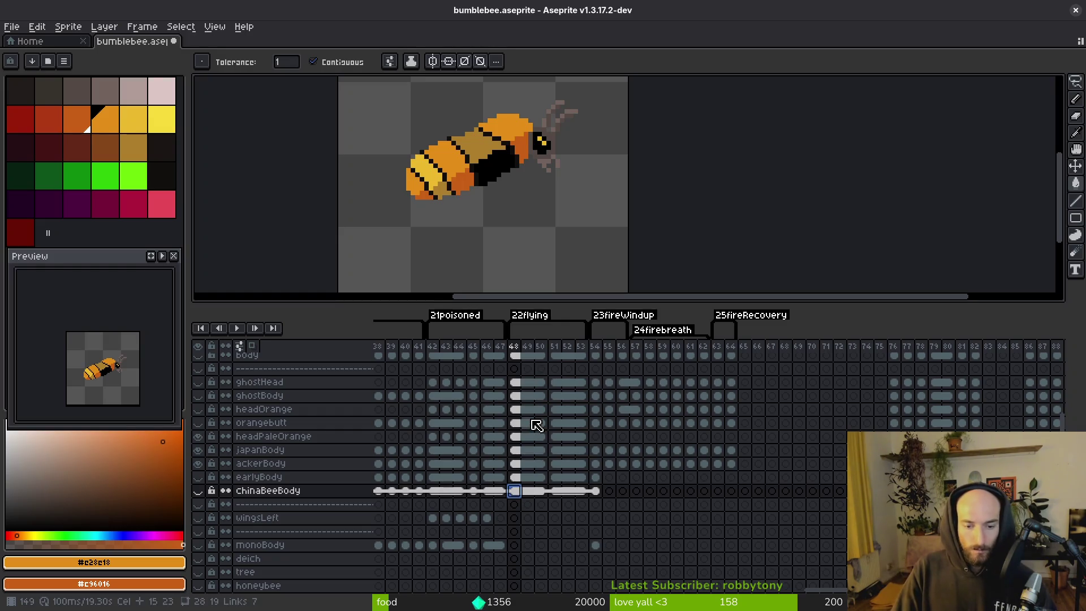
pyautogui.scroll(2, 532, 407)
pyautogui.moveTo(528, 385); pyautogui.dragTo(583, 387)
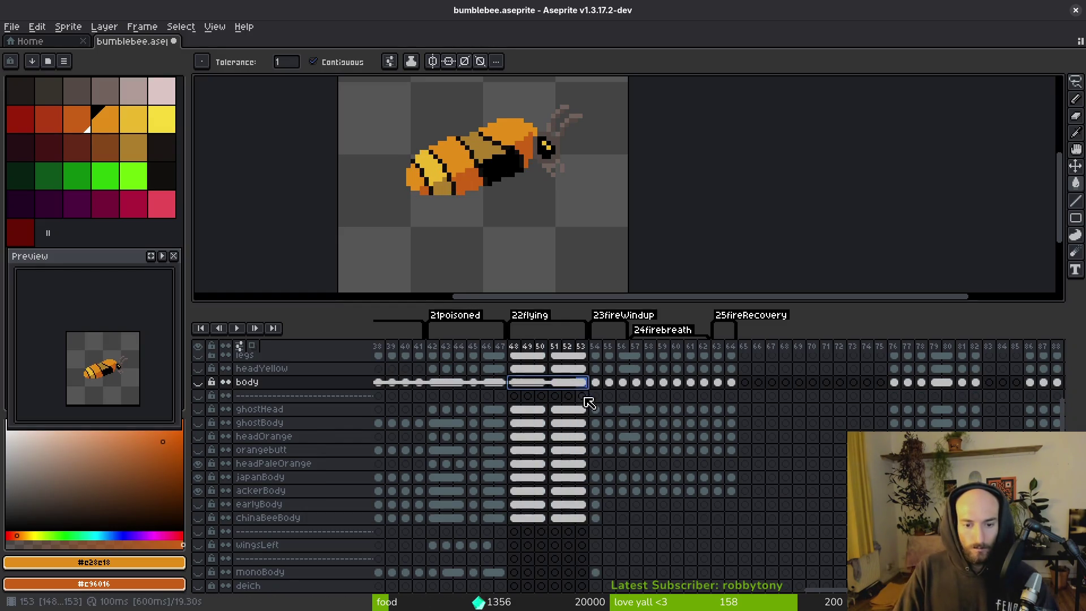
pyautogui.scroll(-1, 581, 428)
pyautogui.scroll(-3, 581, 429)
pyautogui.click(518, 516)
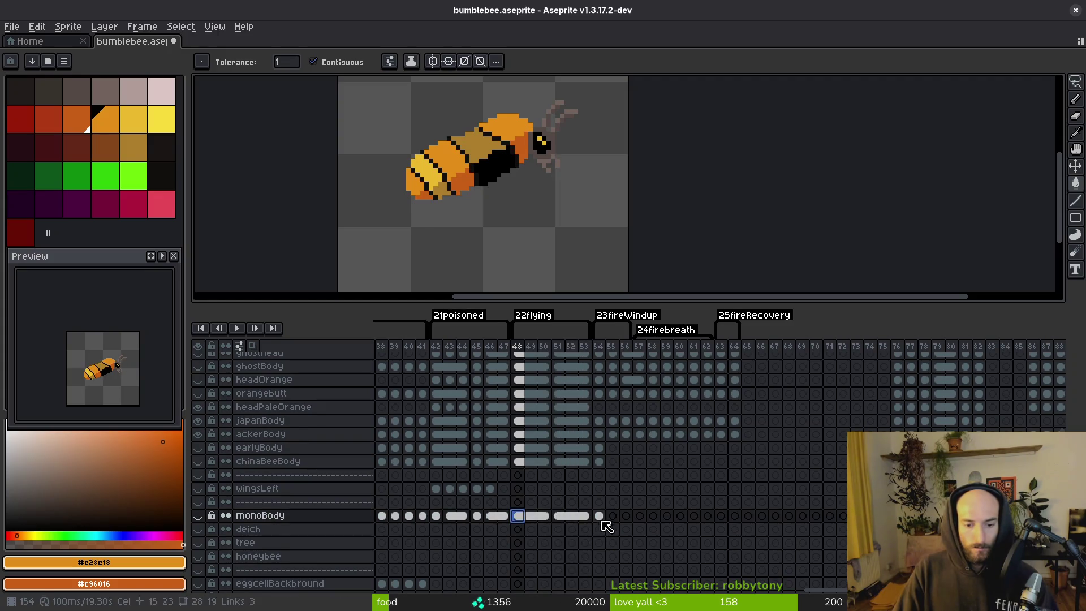
pyautogui.click(560, 433)
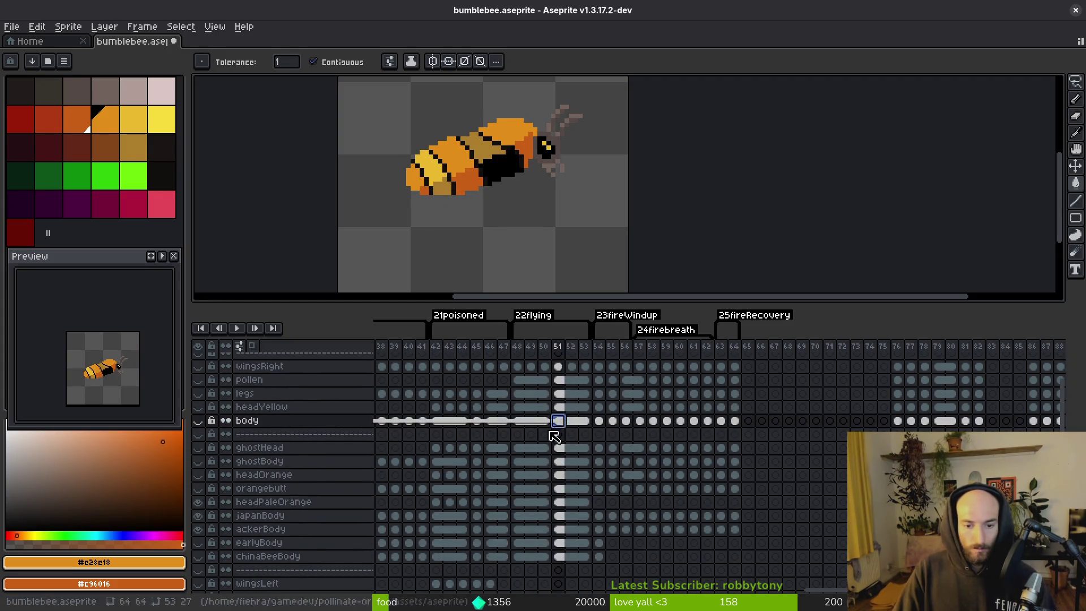
# - Move the body cels for frames 27–29 onto the monoBody layer
pyautogui.hscroll(-3, 634, 349)
pyautogui.scroll(6, 591, 433)
pyautogui.hscroll(-15, 591, 433)
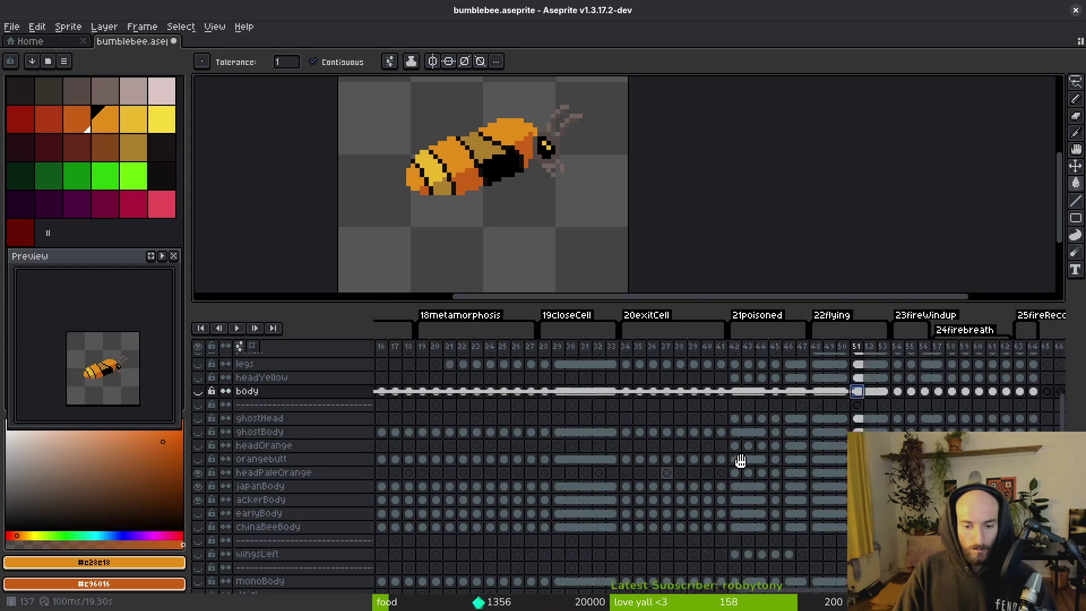
pyautogui.hscroll(-16, 758, 441)
pyautogui.scroll(-1, 548, 400)
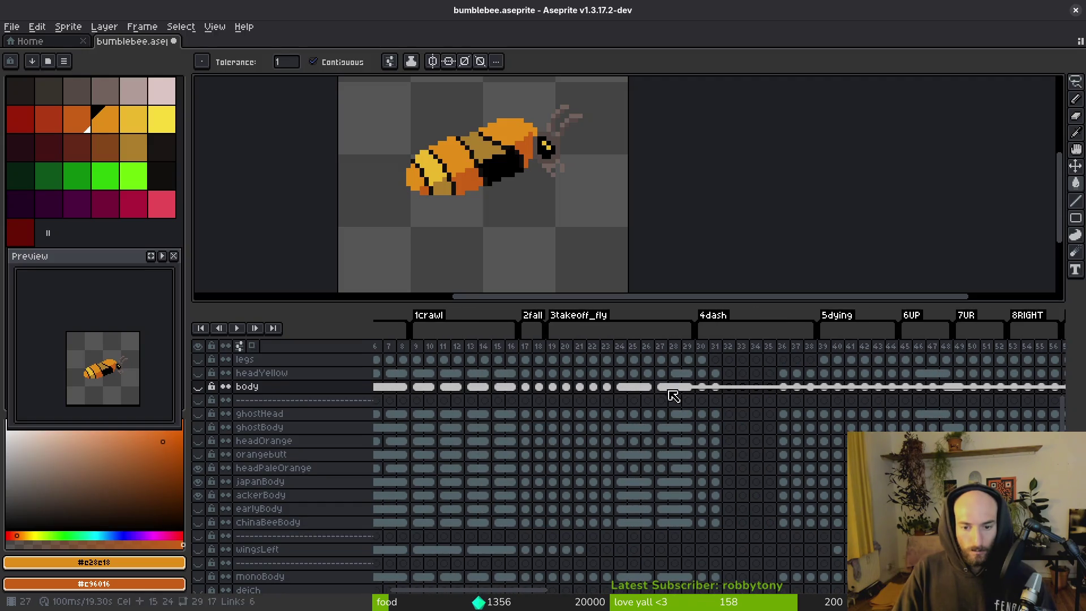
pyautogui.moveTo(663, 389); pyautogui.dragTo(693, 393)
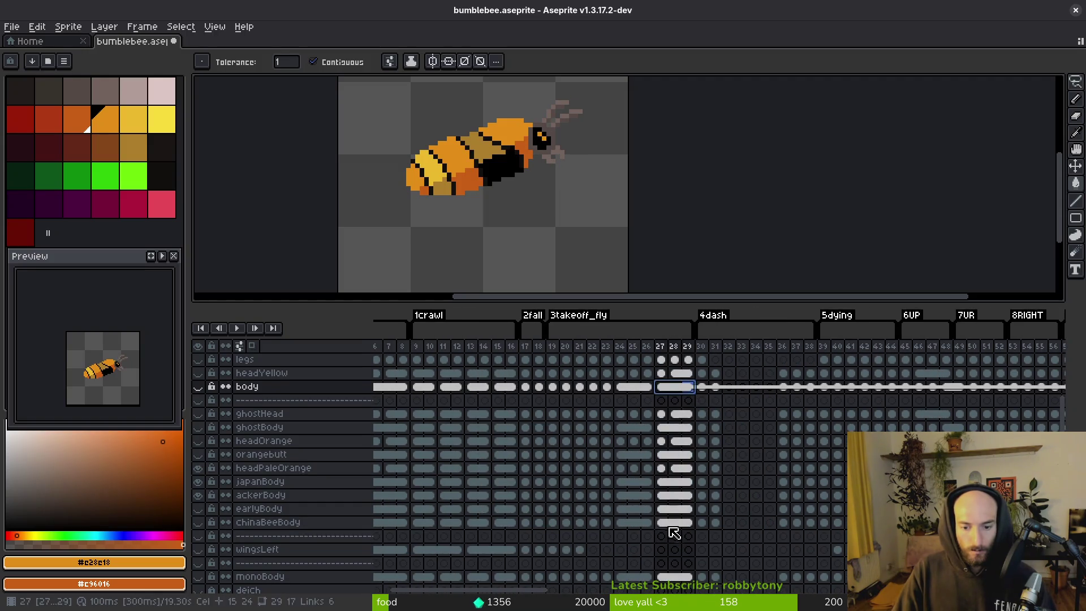
pyautogui.moveTo(662, 577); pyautogui.dragTo(689, 577)
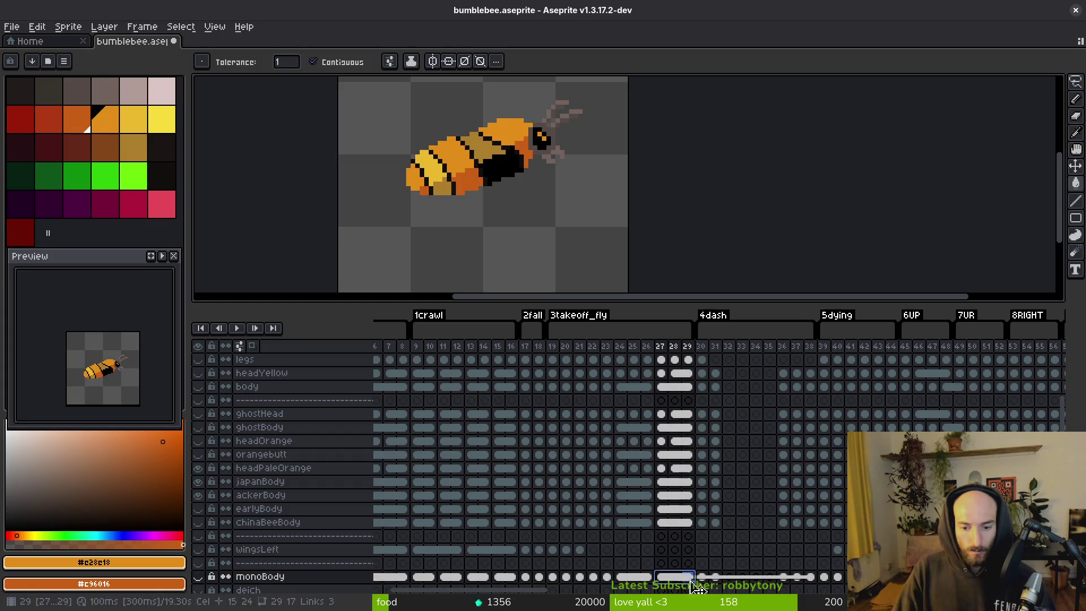
pyautogui.hotkey('ctrl', 'z')
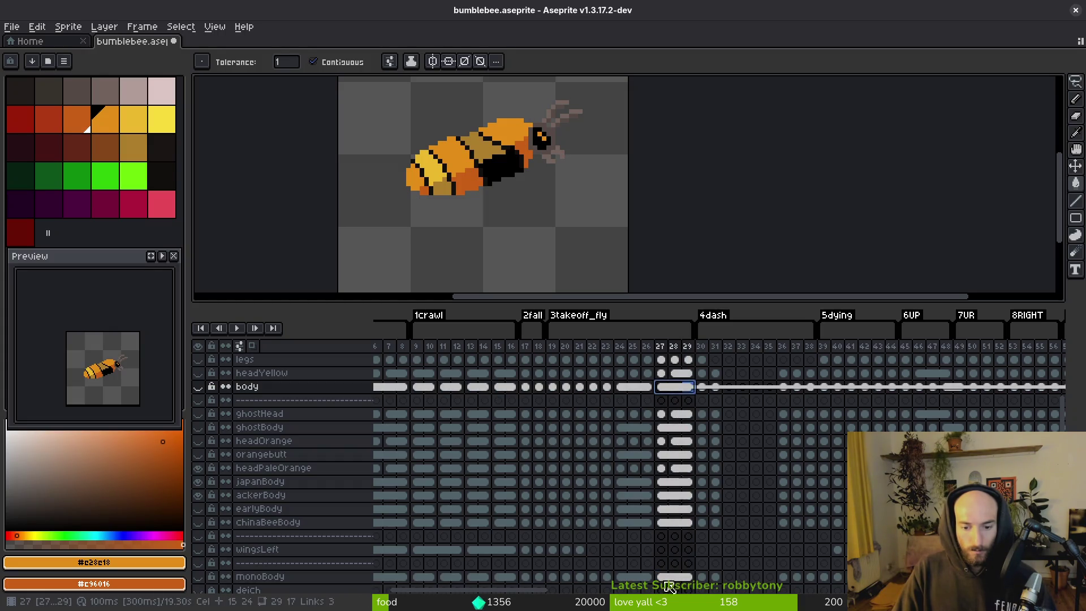
pyautogui.hotkey('ctrl', 'y')
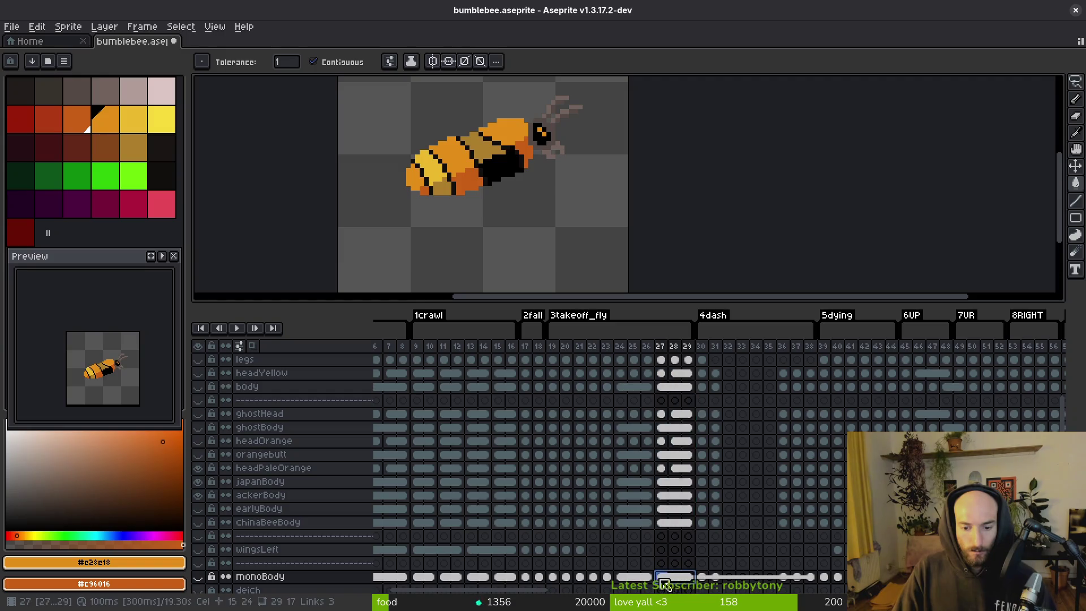
# - Link the monoBody cels across frames 51–53
pyautogui.moveTo(665, 392); pyautogui.dragTo(685, 394)
pyautogui.moveTo(748, 455)
pyautogui.mouseDown()
pyautogui.moveTo(528, 488)
pyautogui.moveTo(529, 451)
pyautogui.moveTo(641, 449)
pyautogui.mouseUp()
pyautogui.hscroll(4, 641, 449)
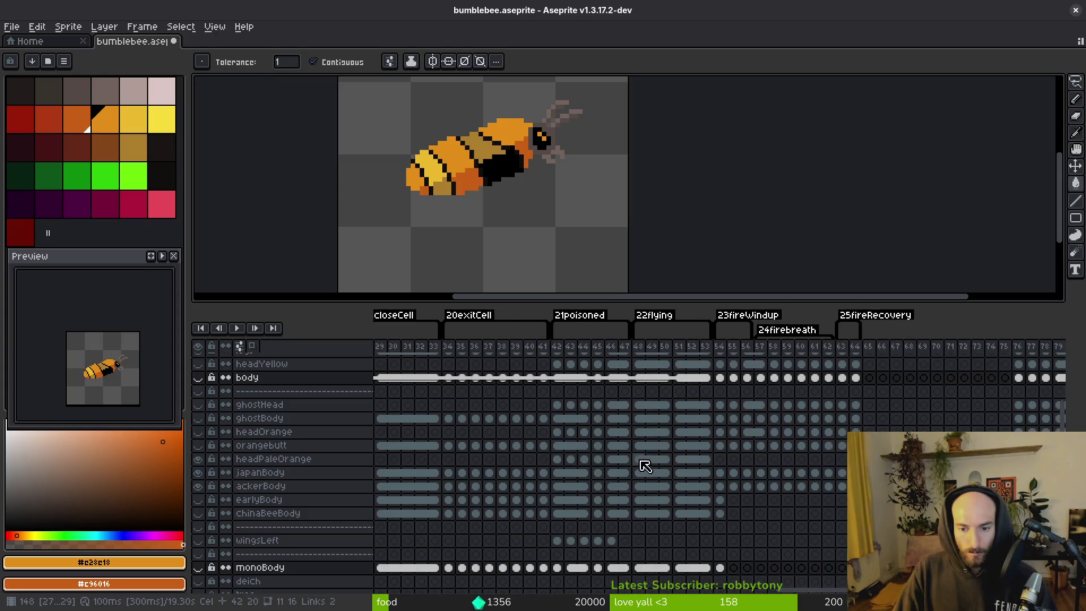
pyautogui.moveTo(752, 428); pyautogui.dragTo(738, 436)
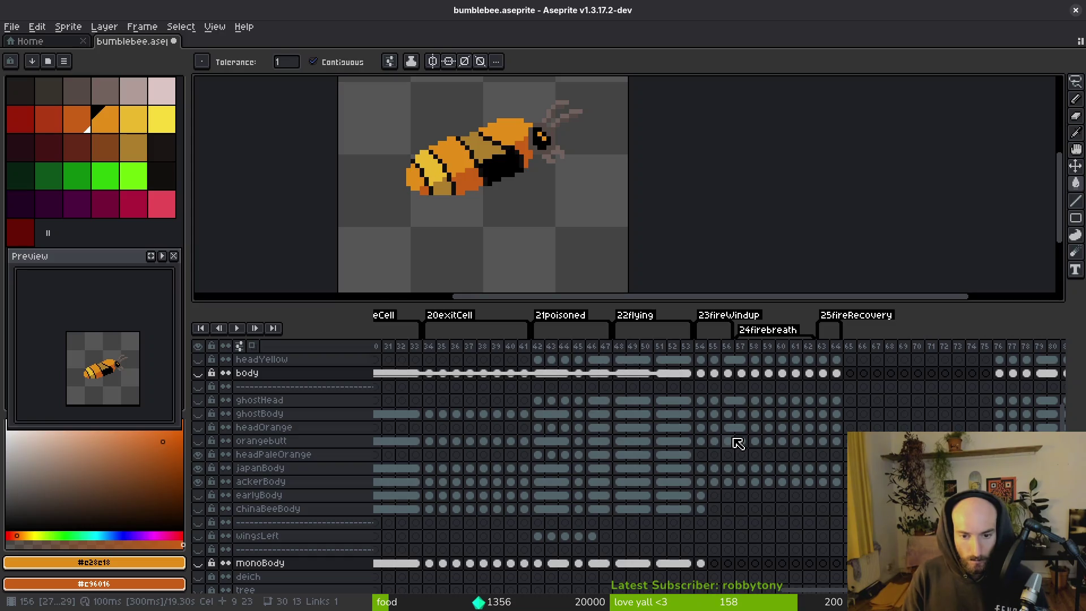
pyautogui.moveTo(660, 563); pyautogui.dragTo(689, 565)
pyautogui.rightClick(685, 565)
pyautogui.click(713, 571)
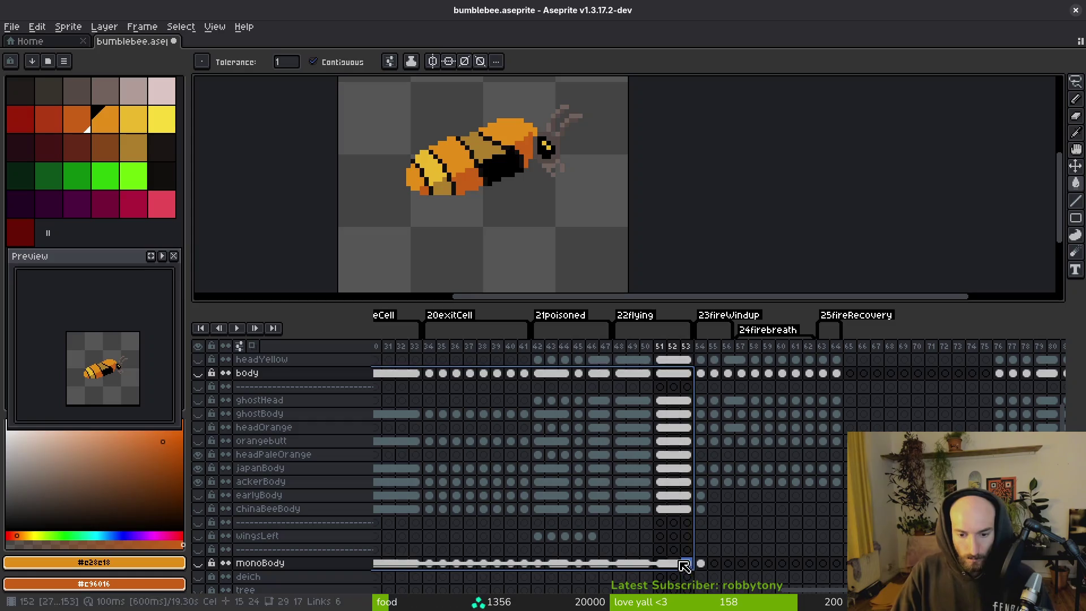
# - Confirm the monoBody link, then show japanBody instead of ackerBody at frames 54–55
pyautogui.click(673, 563)
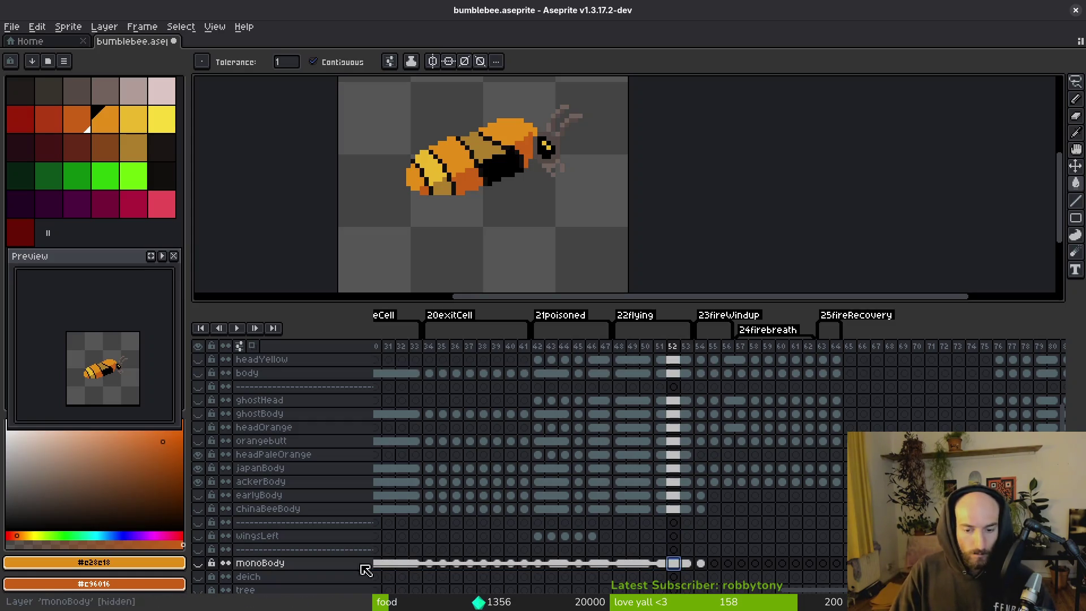
pyautogui.click(701, 563)
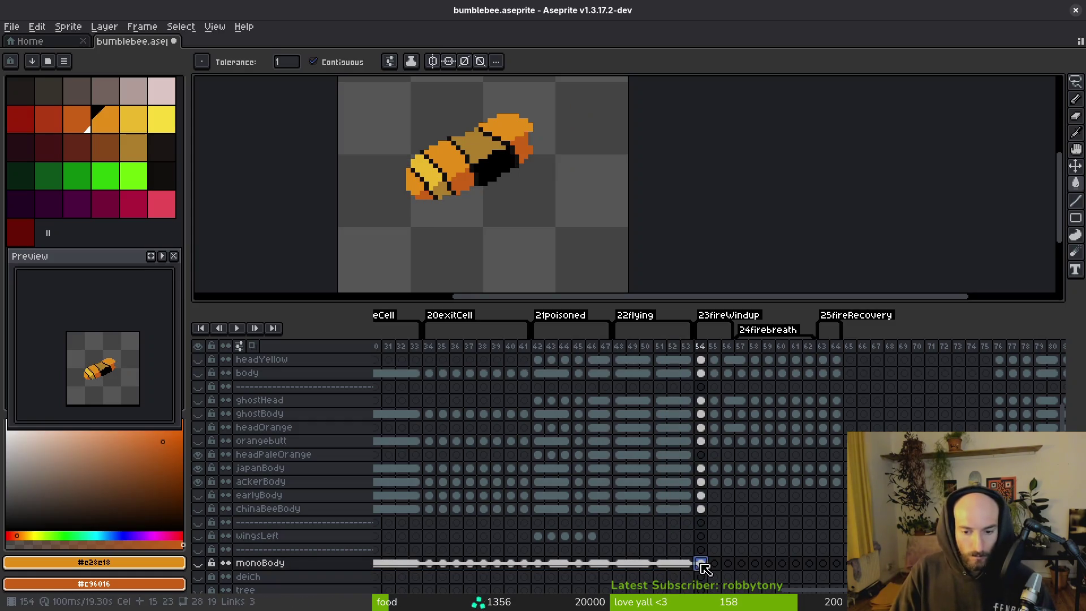
pyautogui.click(199, 482)
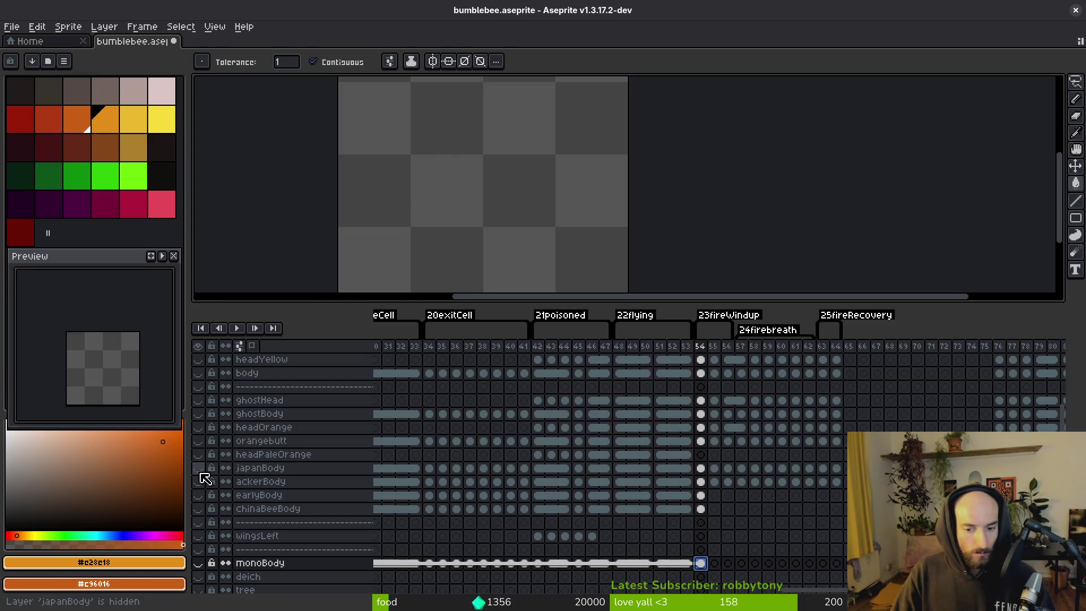
pyautogui.click(199, 470)
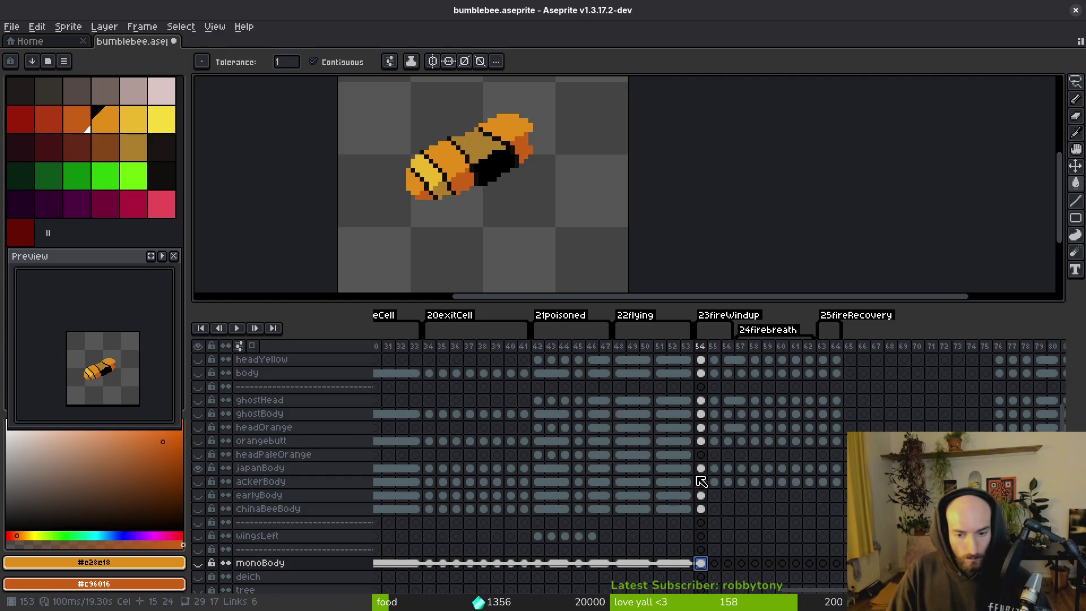
pyautogui.click(714, 468)
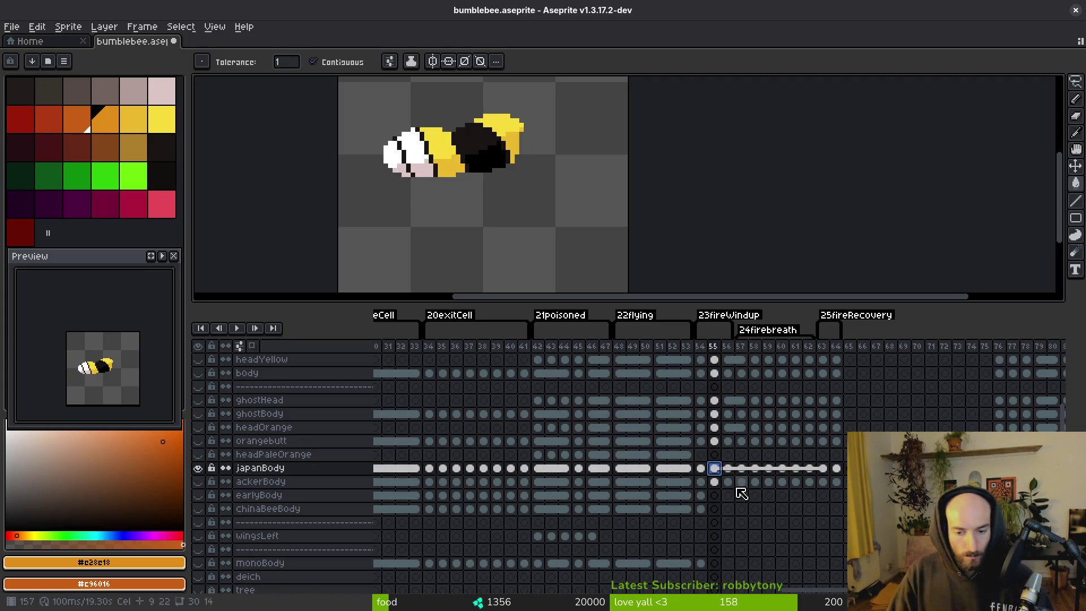
pyautogui.press('Left')
# - Preview each body variant in turn: japanBody, ackerBody, earlyBody and chinaBeeBody
pyautogui.click(198, 468)
pyautogui.click(199, 482)
pyautogui.click(198, 482)
pyautogui.click(198, 495)
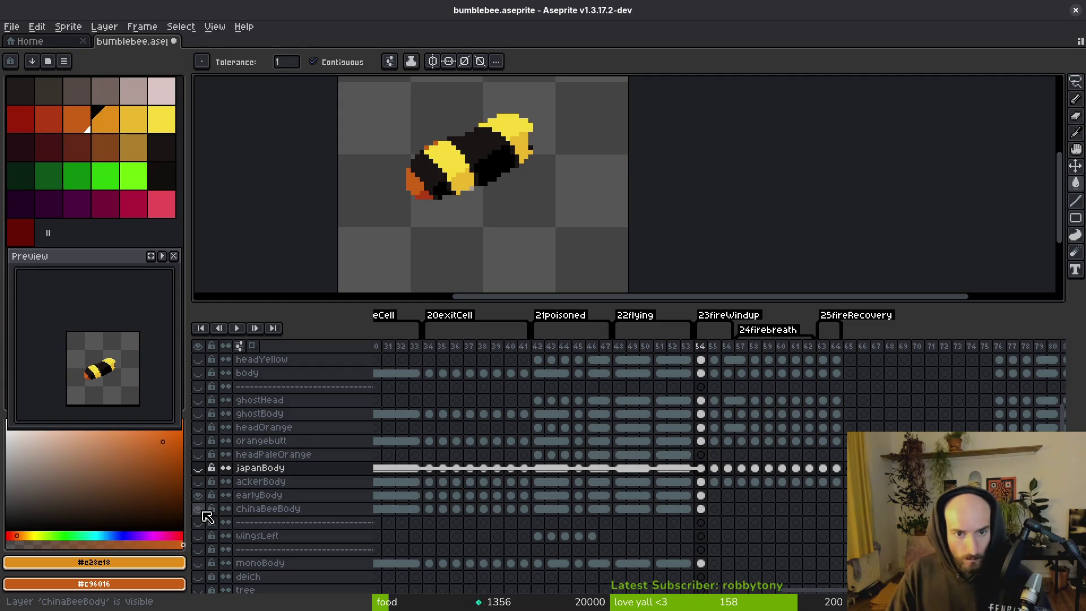
pyautogui.click(198, 496)
pyautogui.click(198, 509)
pyautogui.click(199, 510)
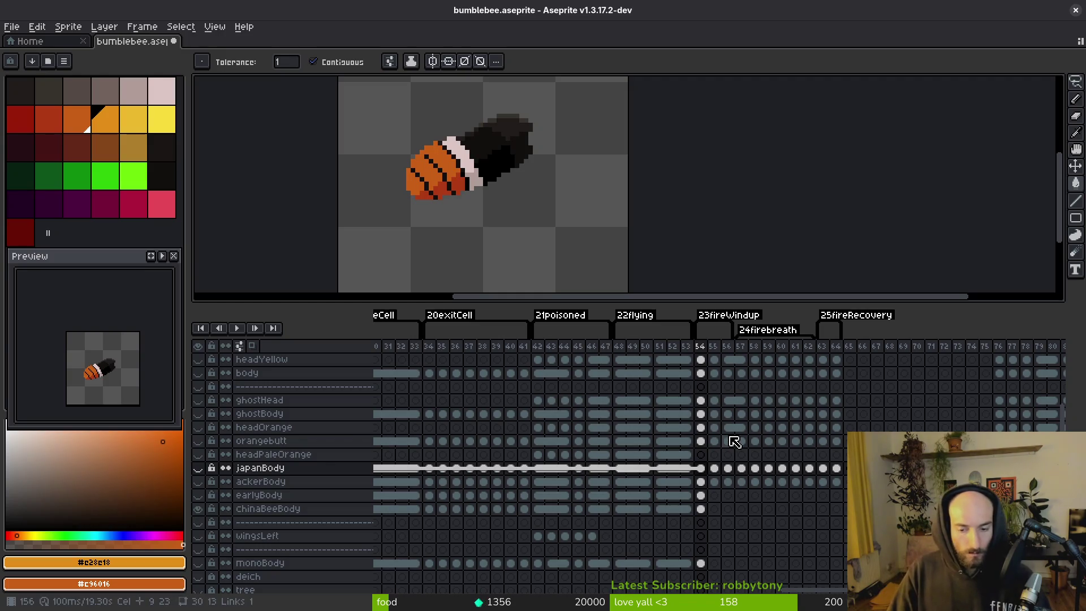
pyautogui.click(716, 469)
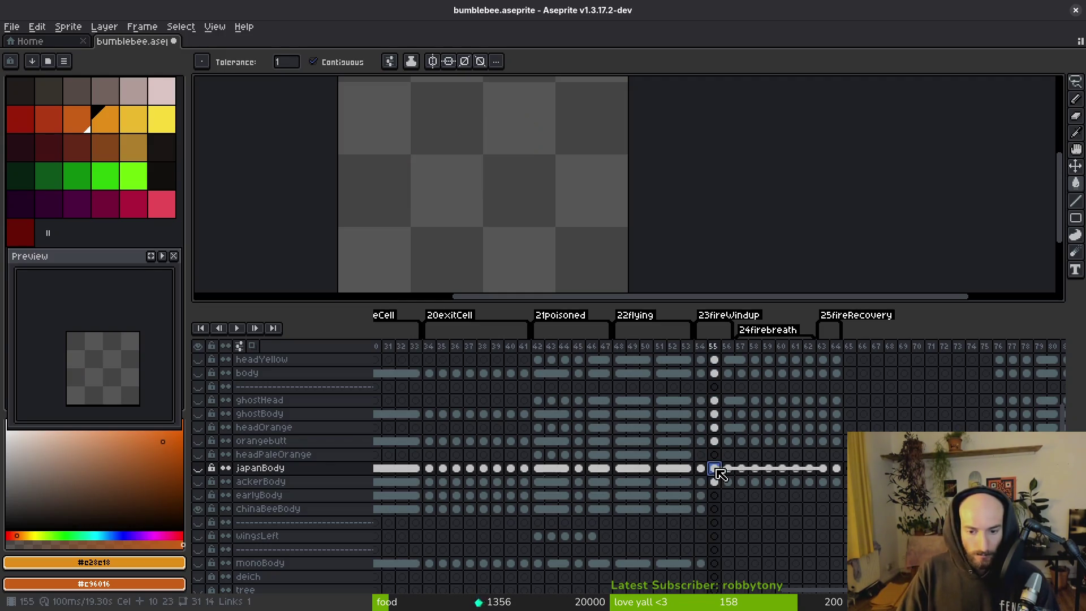
pyautogui.click(702, 473)
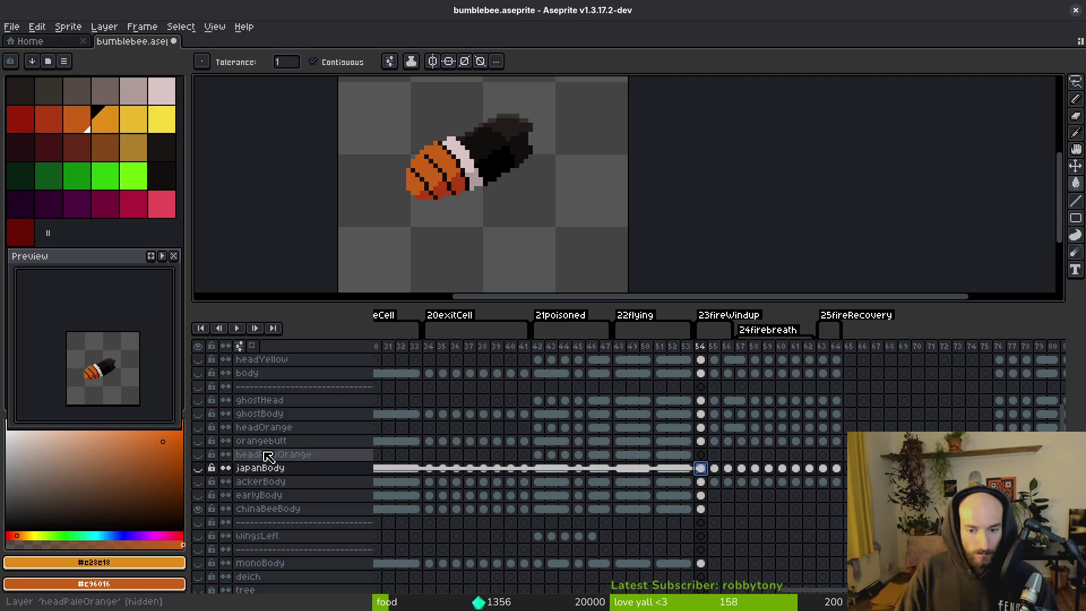
# - Show the orangebutt layer and flip the body layer between frames 54 and 55
pyautogui.click(197, 440)
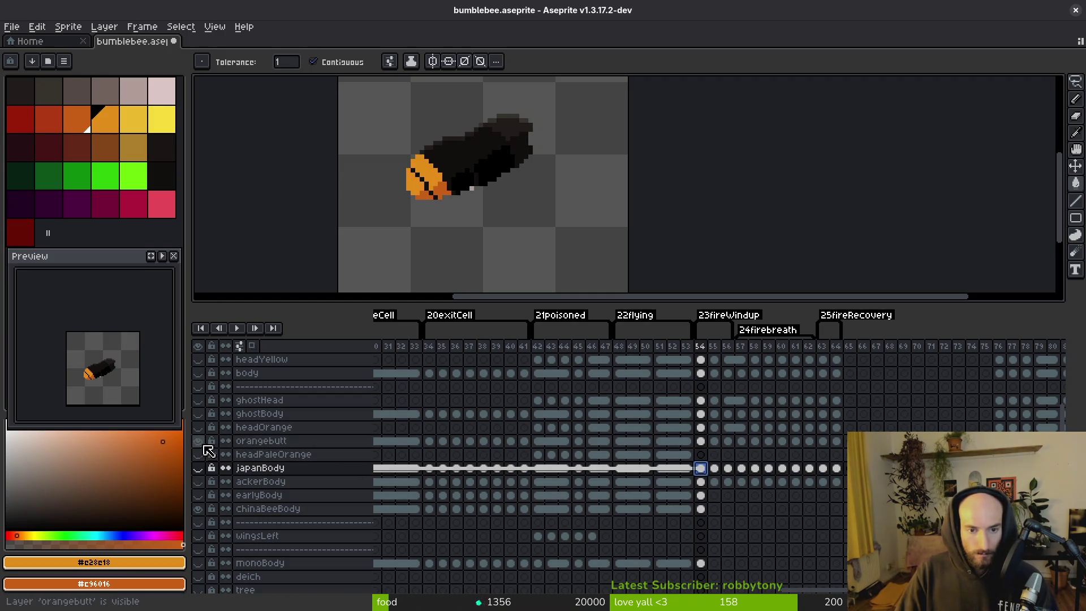
pyautogui.press('Escape')
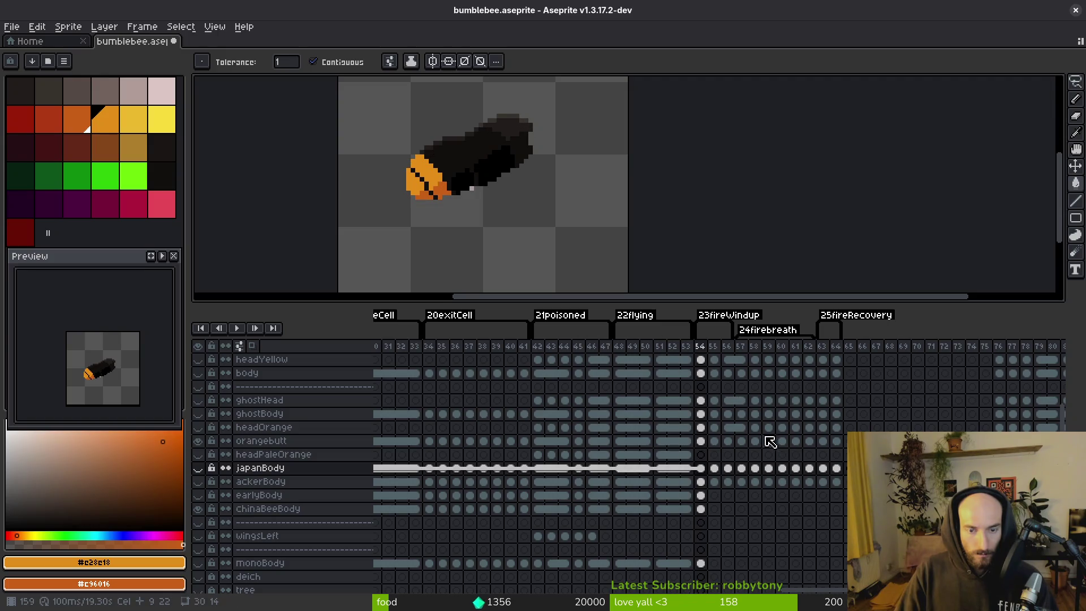
pyautogui.click(706, 375)
pyautogui.press('Right')
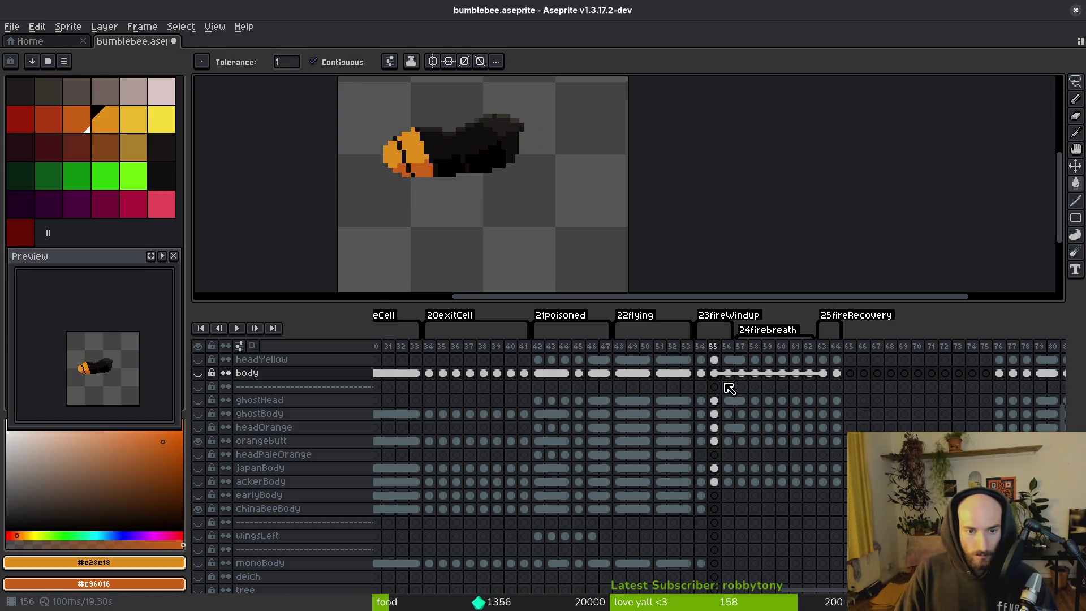
pyautogui.press('Right')
pyautogui.press('Left')
pyautogui.scroll(3, 721, 396)
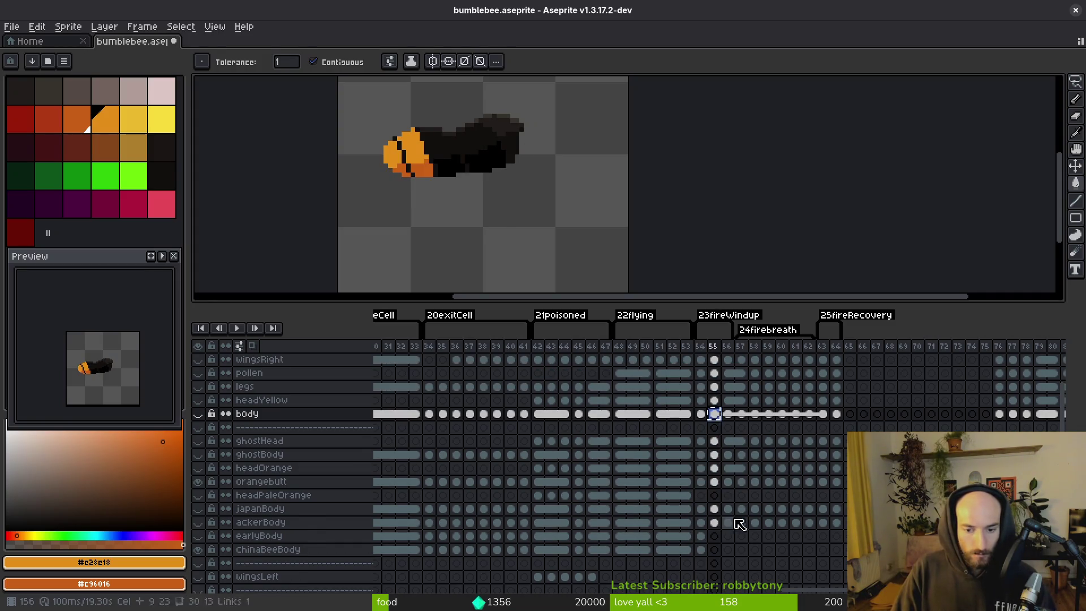
# - Hide orangebutt and compare the chinaBeeBody cel between frames 54 and 55
pyautogui.click(715, 549)
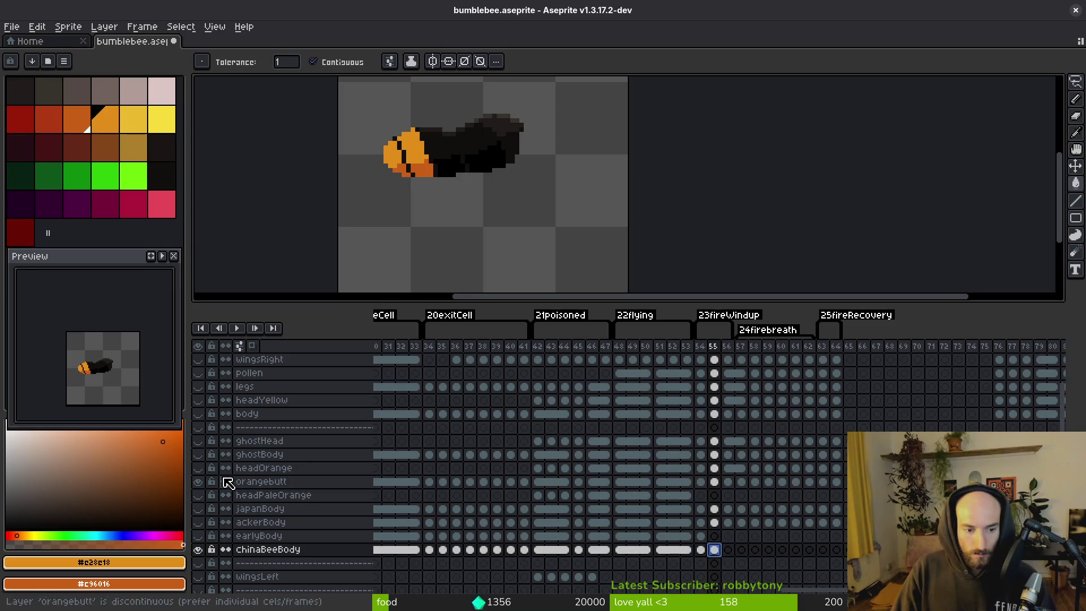
pyautogui.click(198, 482)
pyautogui.press('Left')
pyautogui.press('Right')
pyautogui.press('Left')
pyautogui.press('Right')
pyautogui.press('Left')
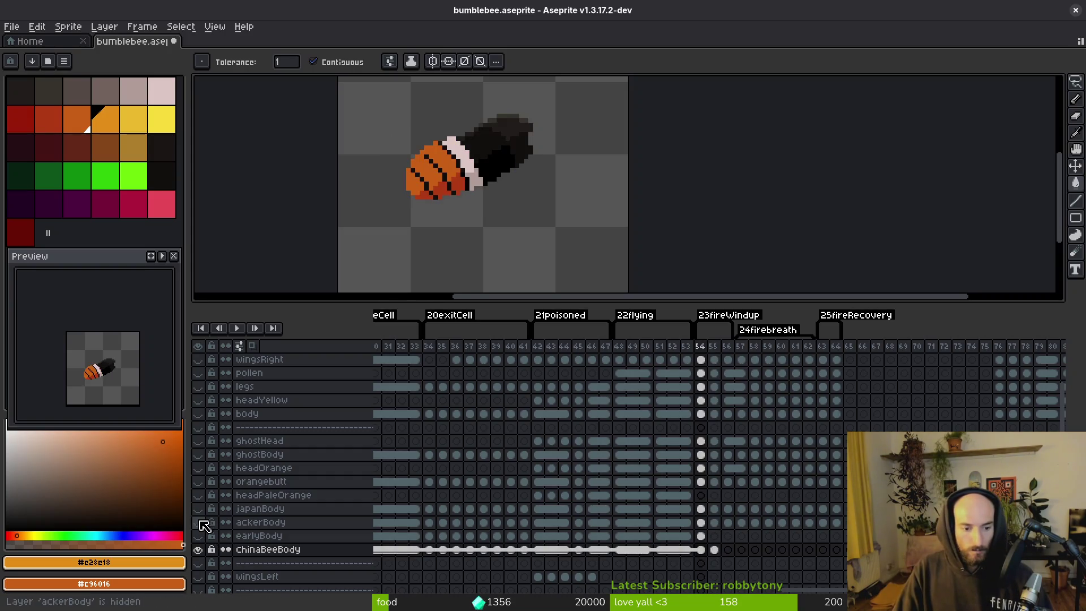
# - Toggle the ackerBody variant while flipping frames 54 and 55, leaving it hidden
pyautogui.click(199, 522)
pyautogui.press('Right')
pyautogui.press('Left')
pyautogui.press('Right')
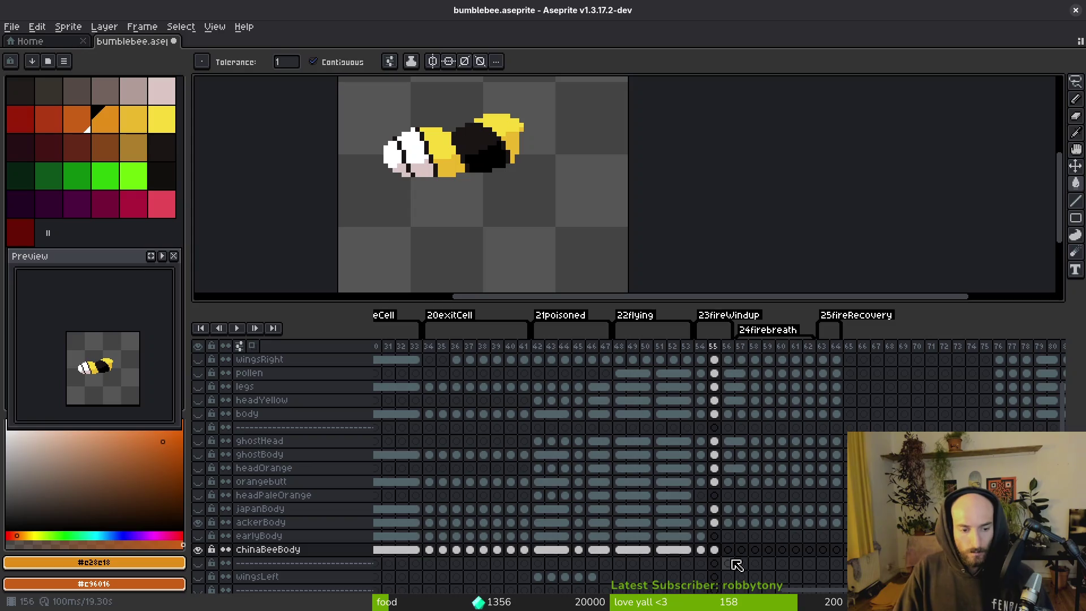
pyautogui.click(200, 522)
pyautogui.click(199, 522)
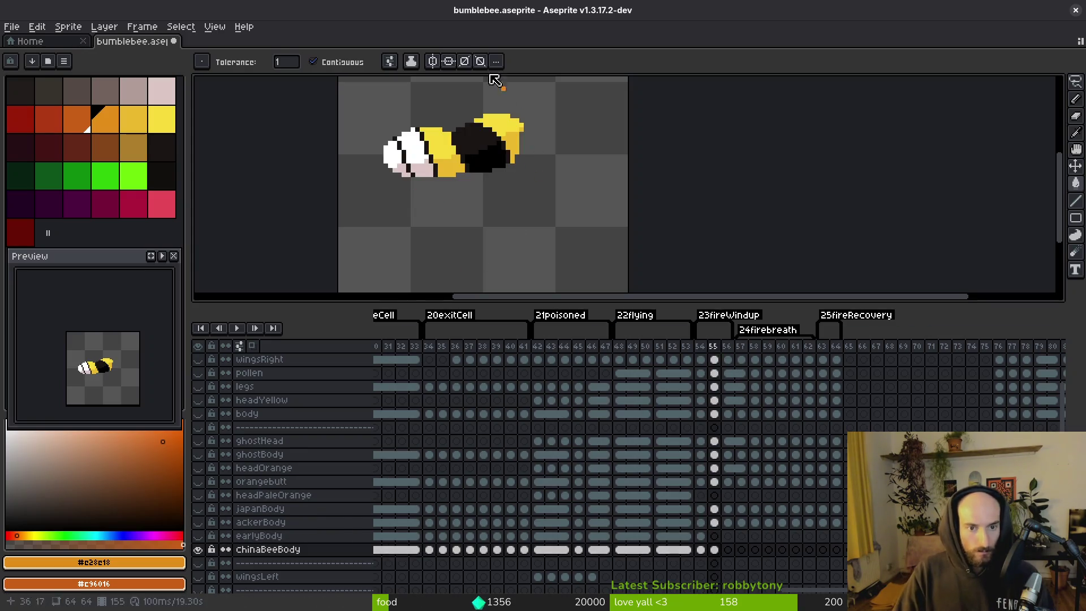
# - Review the body layer's cels at frames 56, 55 and 54, ending on chinaBeeBody frame 54
pyautogui.press('i')
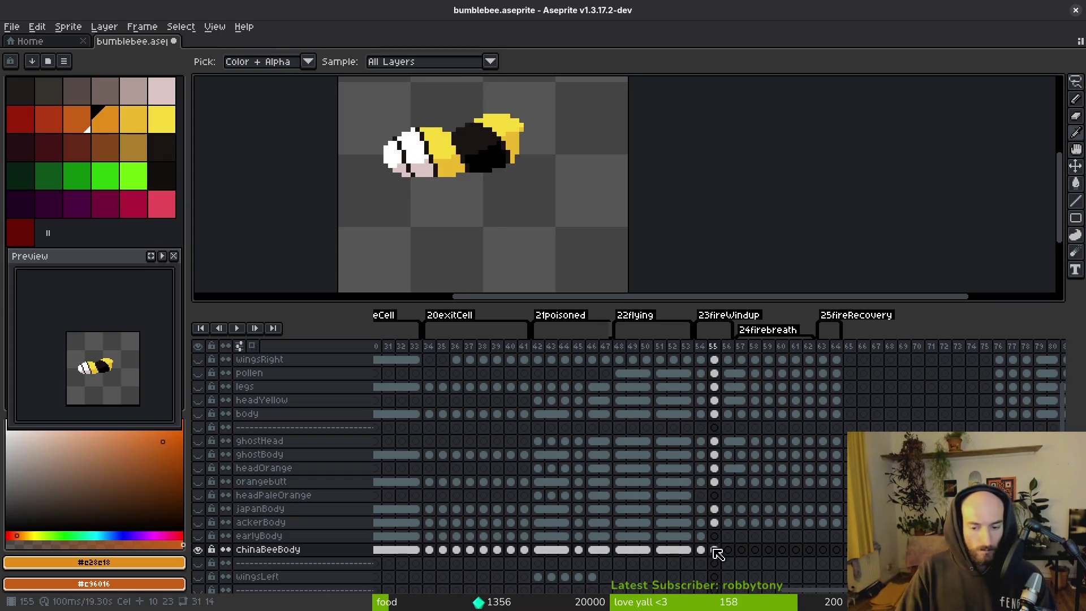
pyautogui.click(727, 552)
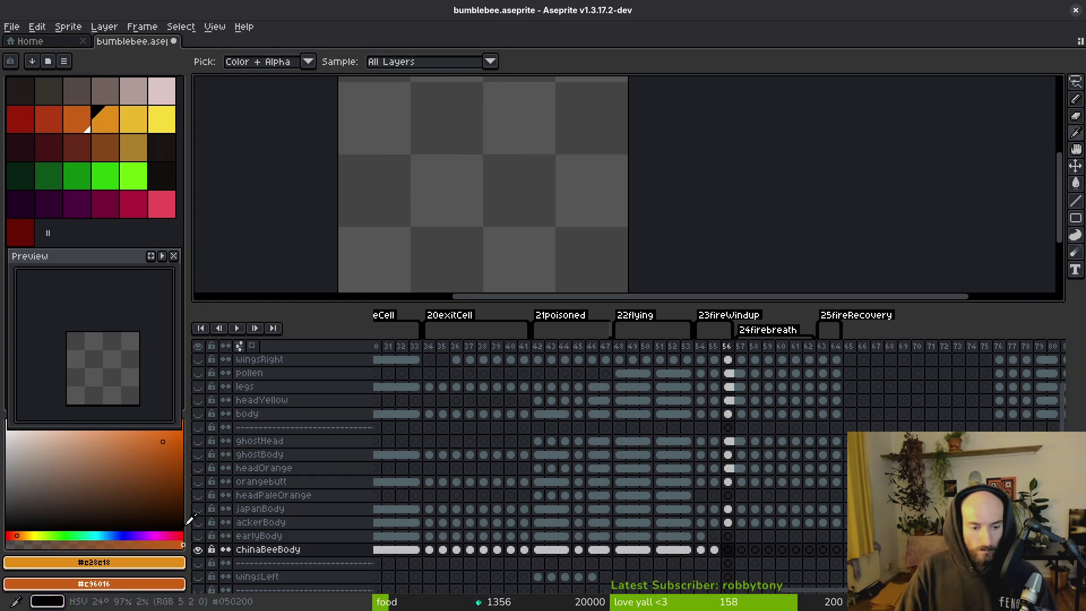
pyautogui.click(199, 414)
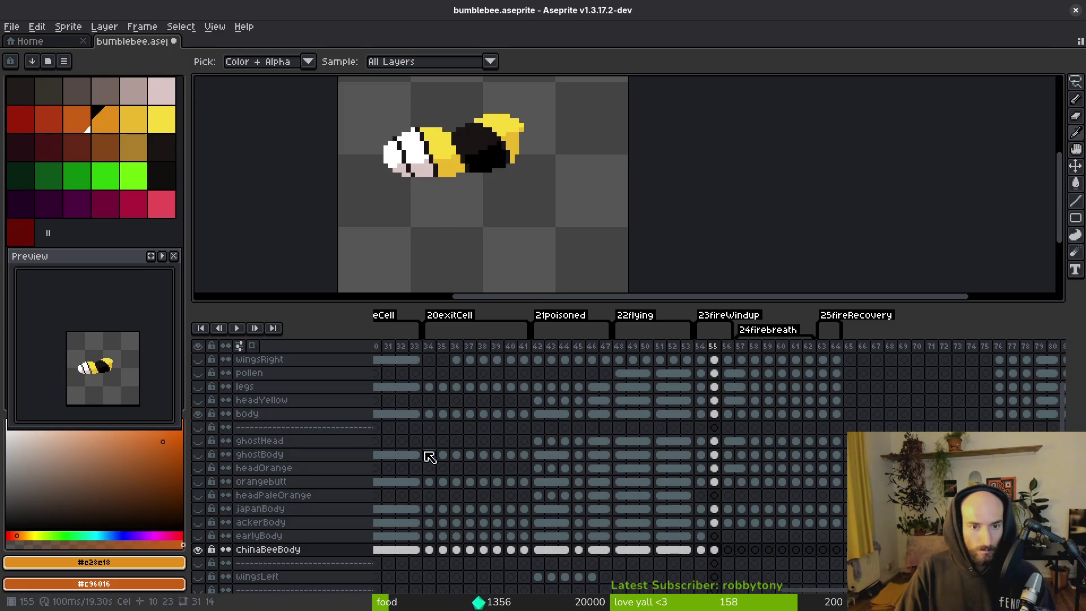
pyautogui.click(728, 415)
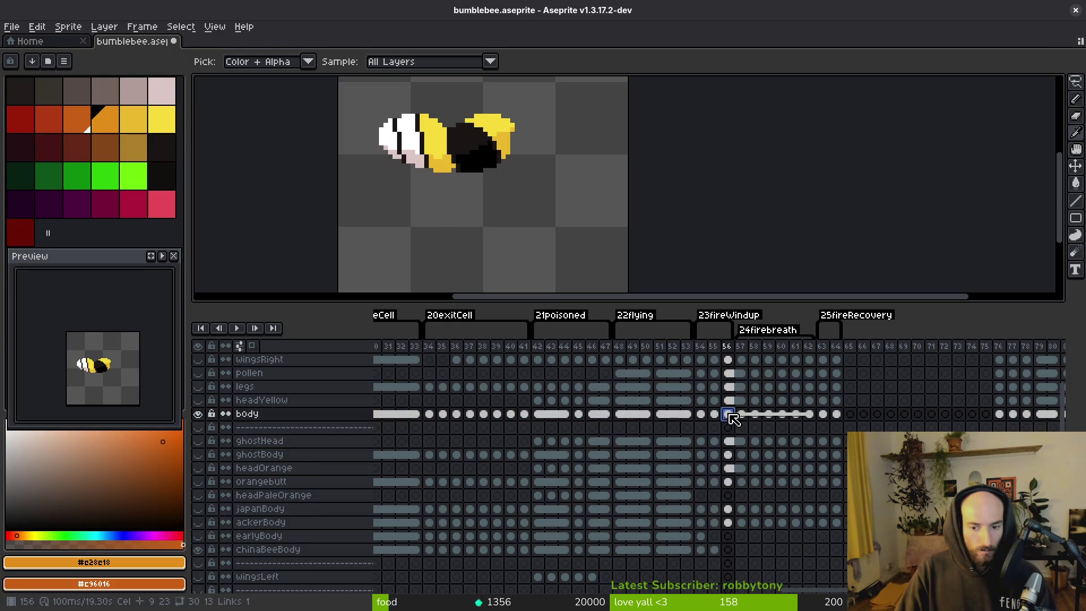
pyautogui.click(715, 416)
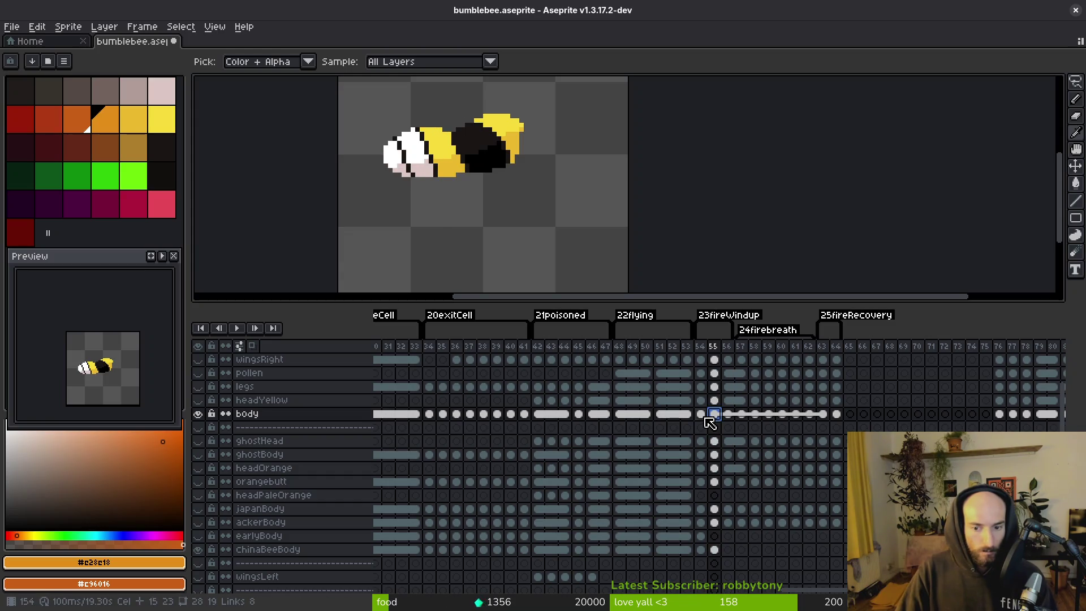
pyautogui.press('Left')
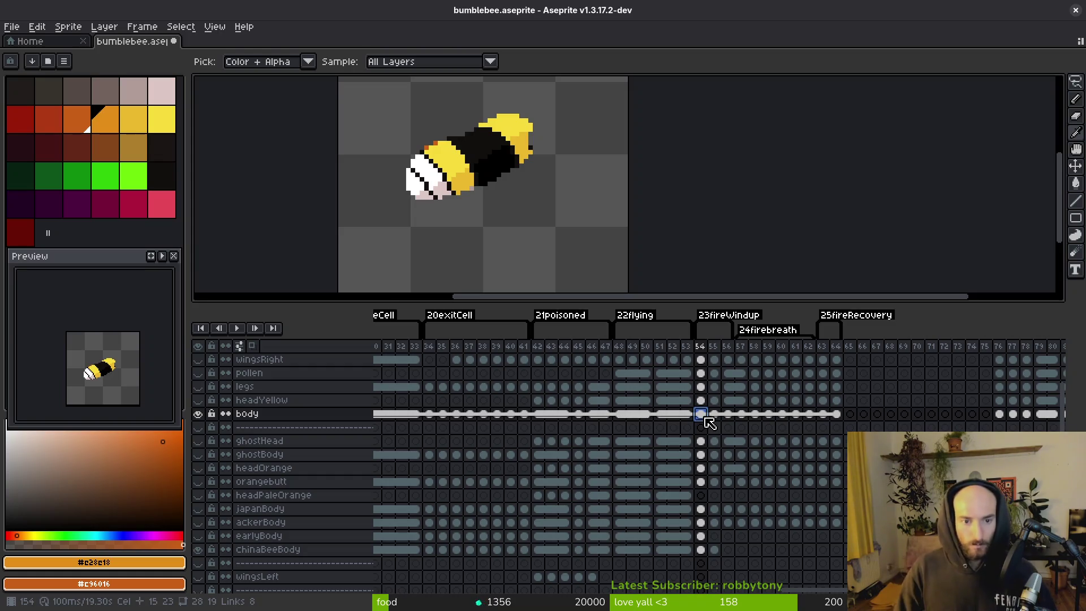
pyautogui.press('Right')
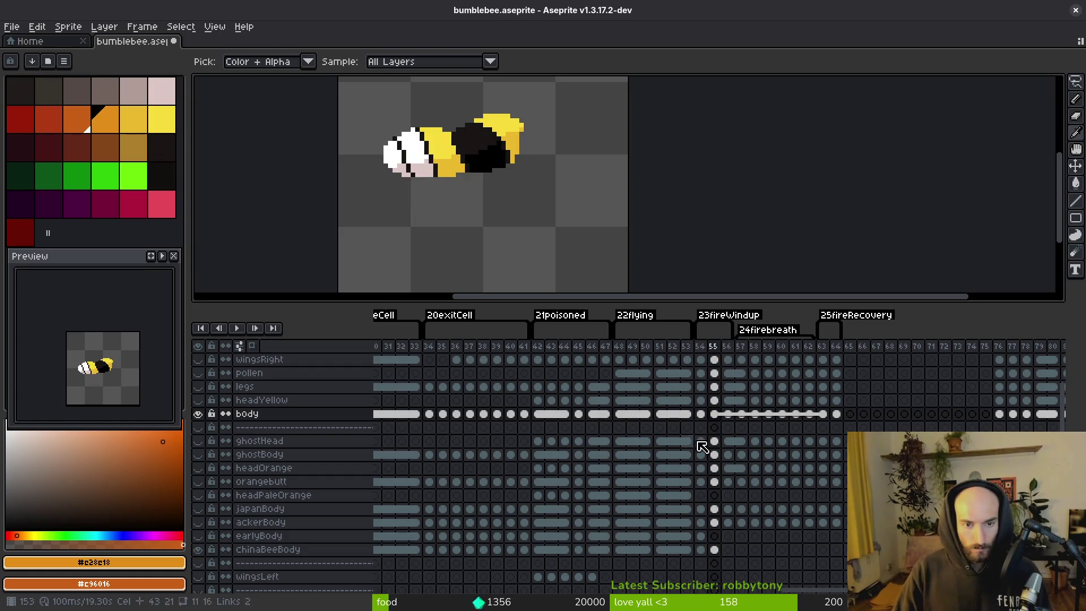
pyautogui.press('w')
pyautogui.click(701, 548)
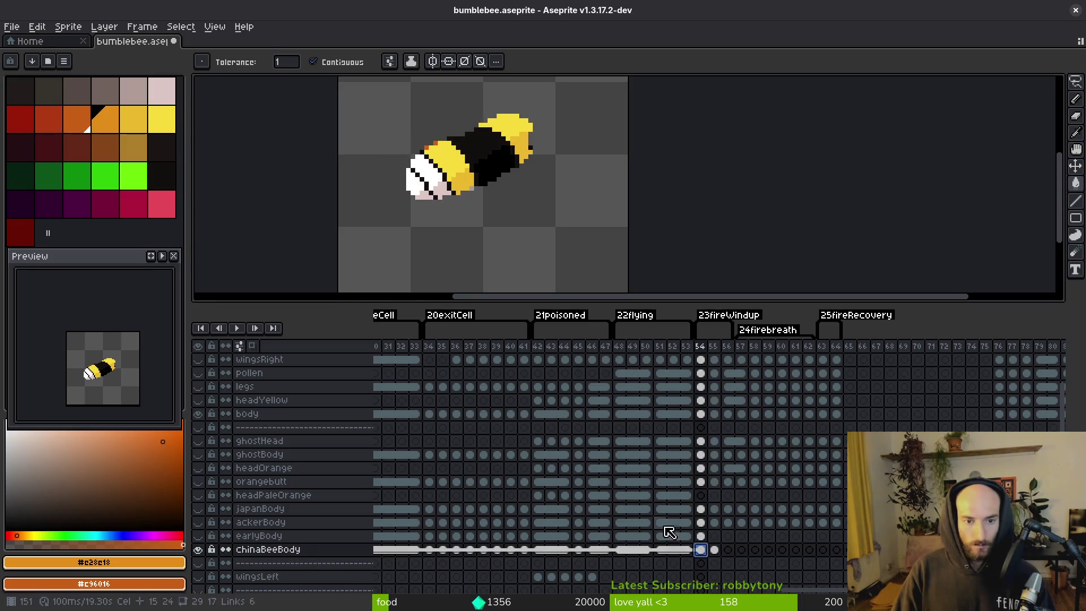
# - Scroll the timeline back to frame 47 of the 6UP animation
pyautogui.hscroll(-10, 507, 546)
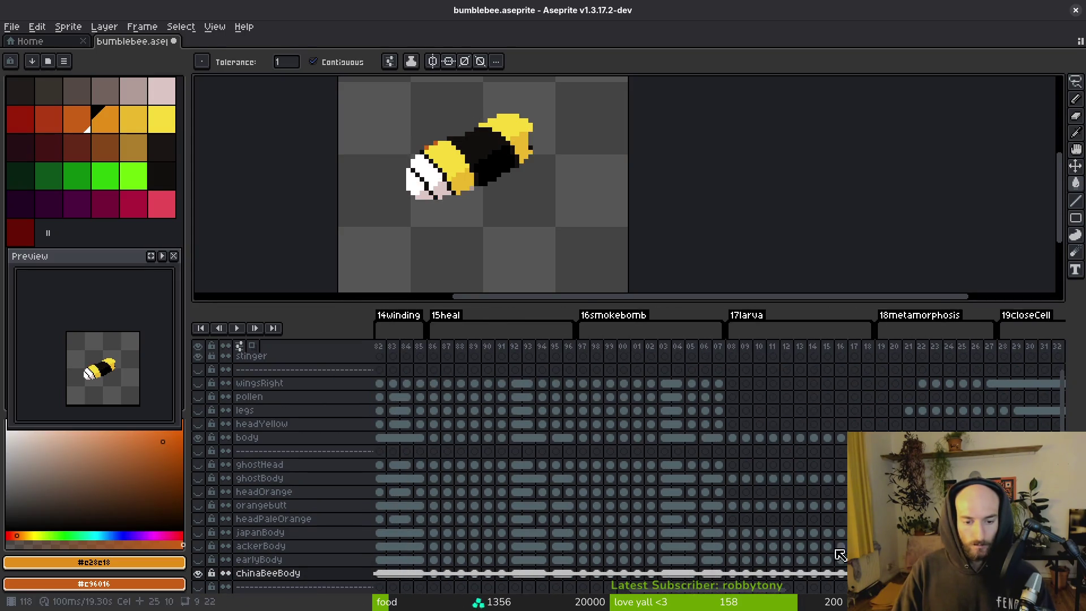
pyautogui.click(589, 577)
pyautogui.hscroll(-6, 516, 511)
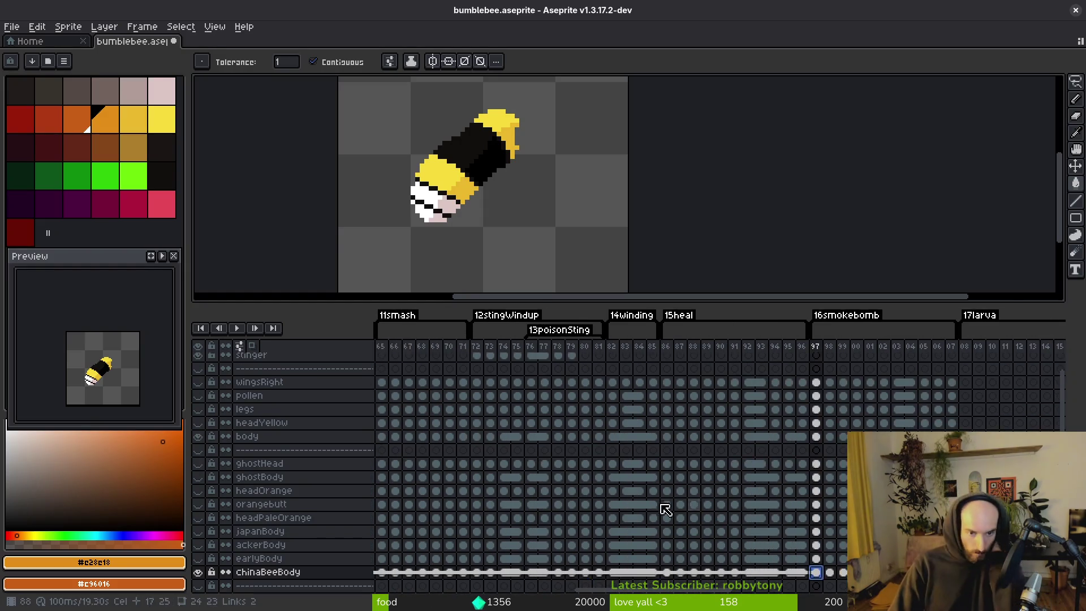
pyautogui.hscroll(-8, 647, 480)
pyautogui.scroll(-1, 722, 494)
pyautogui.click(676, 573)
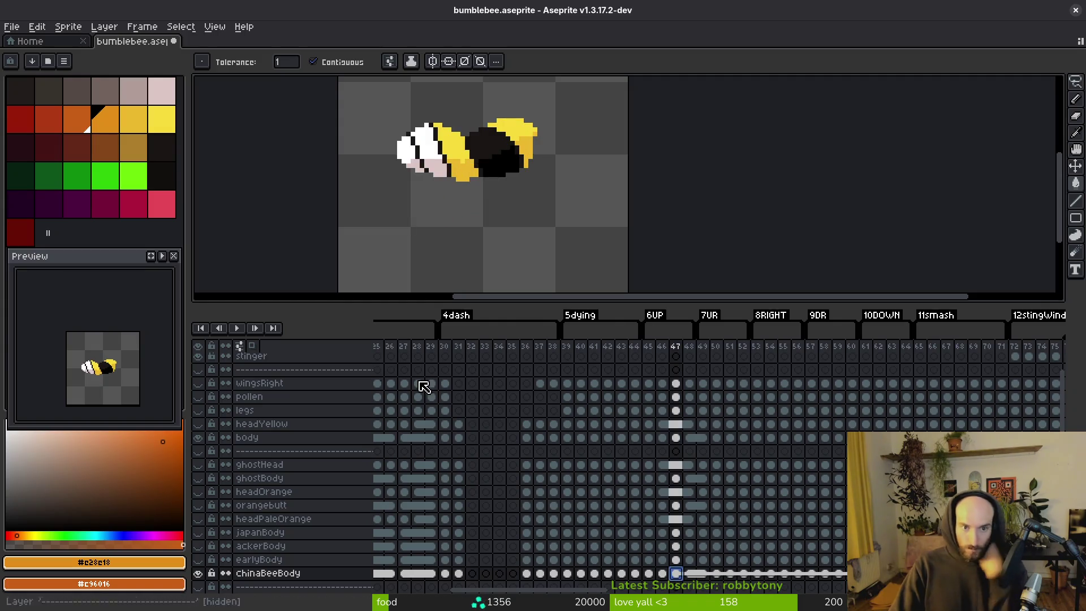
# - Step through frames 46 to 50 to compare poses, ending on frame 49
pyautogui.press('i')
pyautogui.press('w')
pyautogui.press(',')
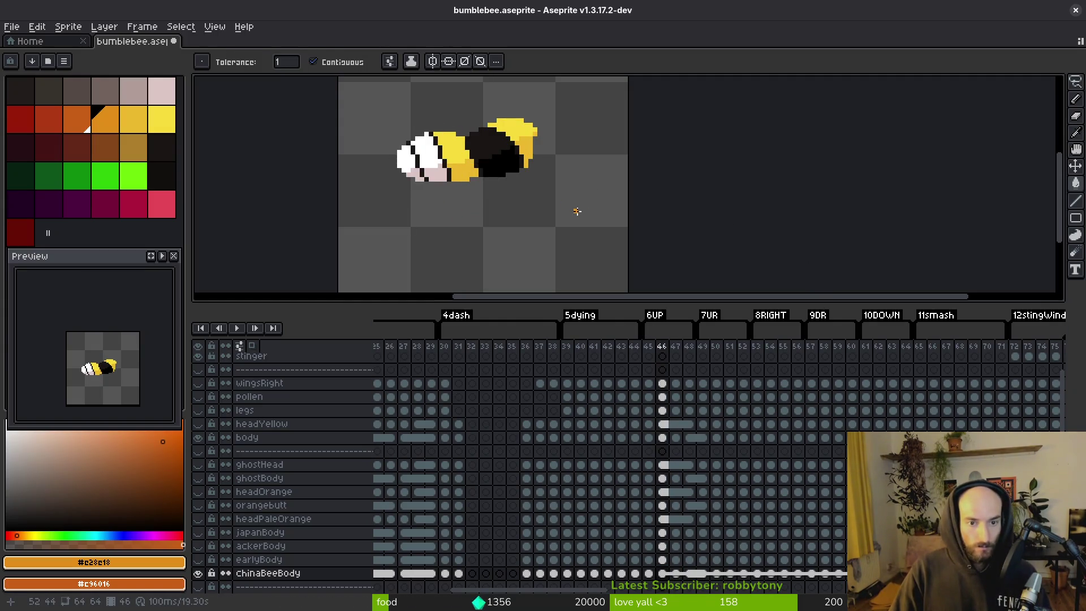
pyautogui.press('i')
pyautogui.press('.')
pyautogui.press('.')
pyautogui.press('.')
pyautogui.press('w')
pyautogui.press('i')
pyautogui.press(',')
pyautogui.press('.')
pyautogui.press('.')
pyautogui.press('.')
pyautogui.press(',')
pyautogui.press(',')
pyautogui.press('w')
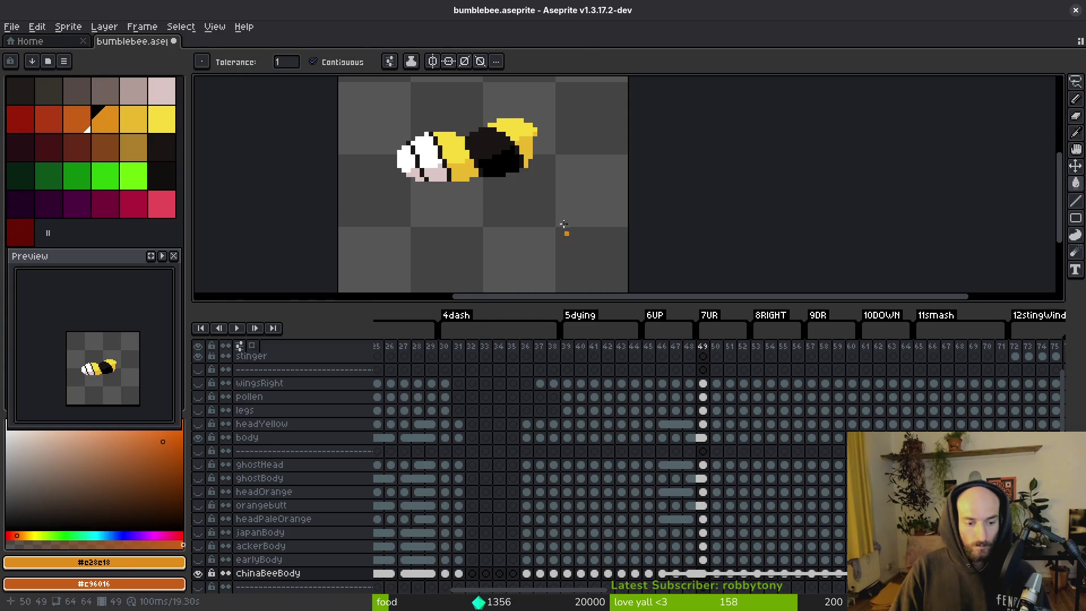
# - Copy frame 49's bee onto frame 55, nudged one pixel left and up, and commit it
pyautogui.press('m')
pyautogui.moveTo(346, 108); pyautogui.dragTo(629, 283)
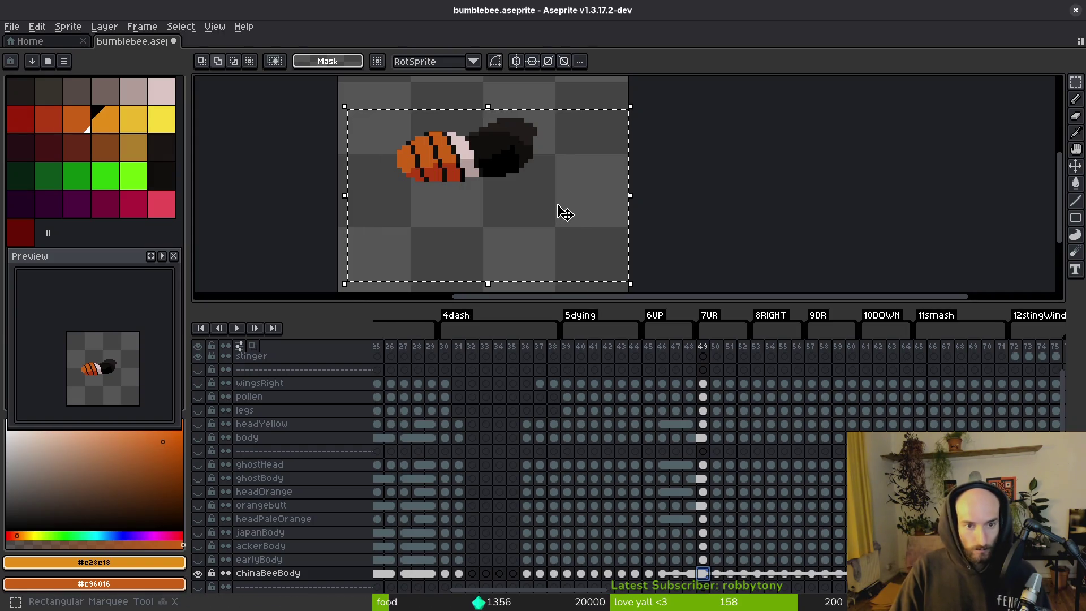
pyautogui.hotkey('ctrl', 'd')
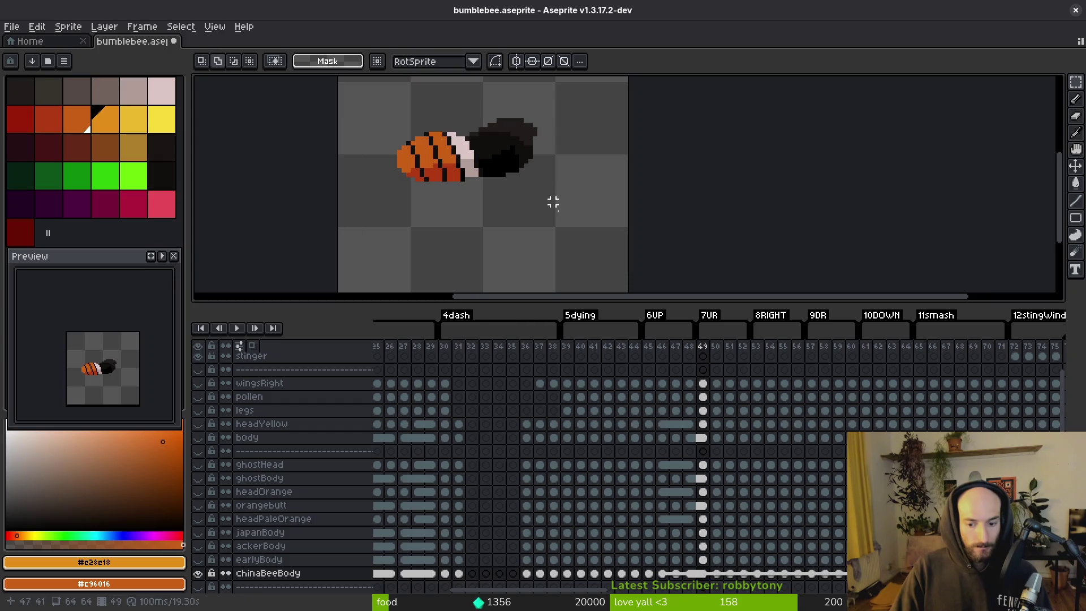
pyautogui.hscroll(10, 569, 473)
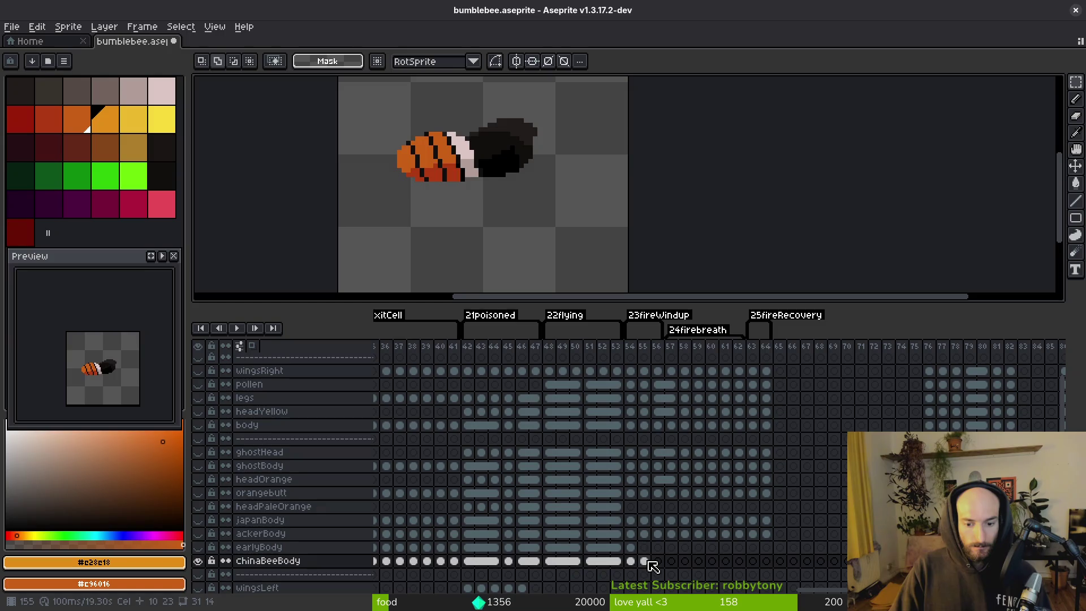
pyautogui.click(645, 561)
pyautogui.hotkey('ctrl', 'v')
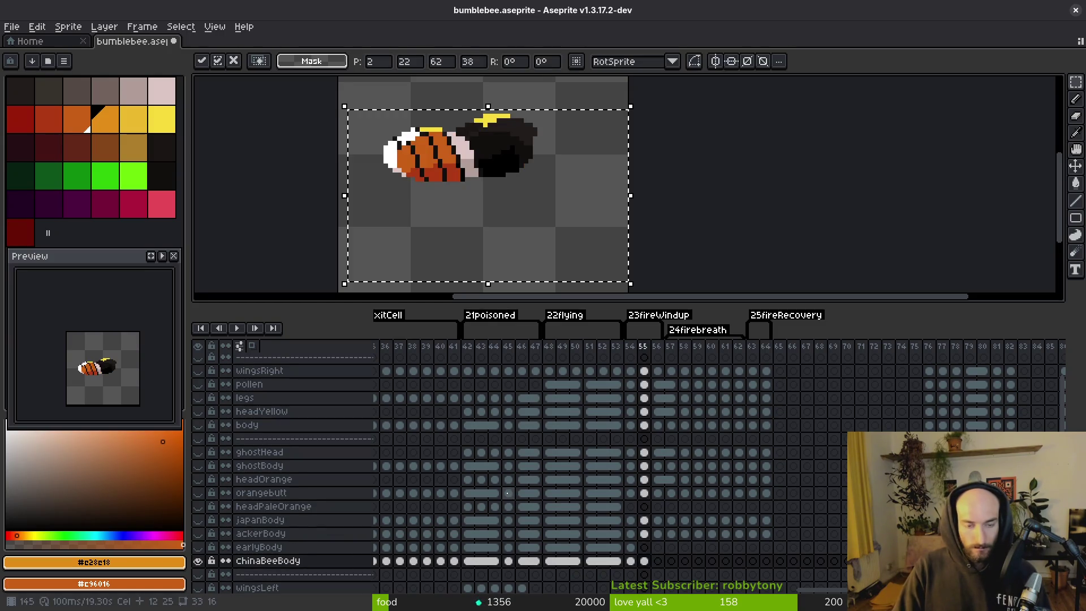
pyautogui.press('Left')
pyautogui.press('Left')
pyautogui.press('Left')
pyautogui.press('Up')
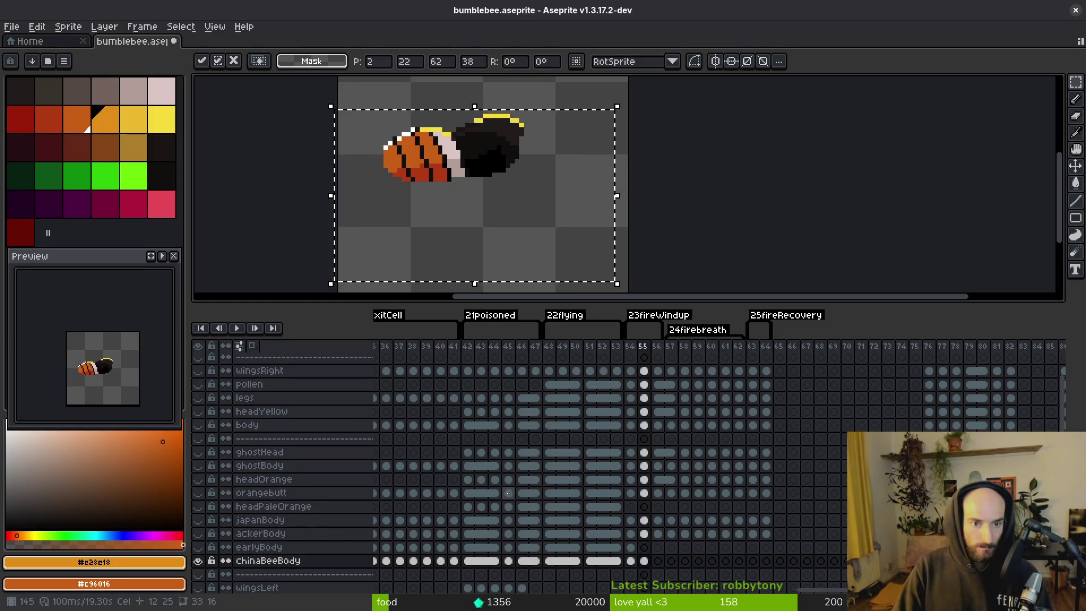
pyautogui.moveTo(542, 146)
pyautogui.mouseDown()
pyautogui.moveTo(654, 243)
pyautogui.moveTo(640, 168)
pyautogui.mouseUp()
pyautogui.press('Return')
pyautogui.scroll(1, 641, 168)
pyautogui.press('e')
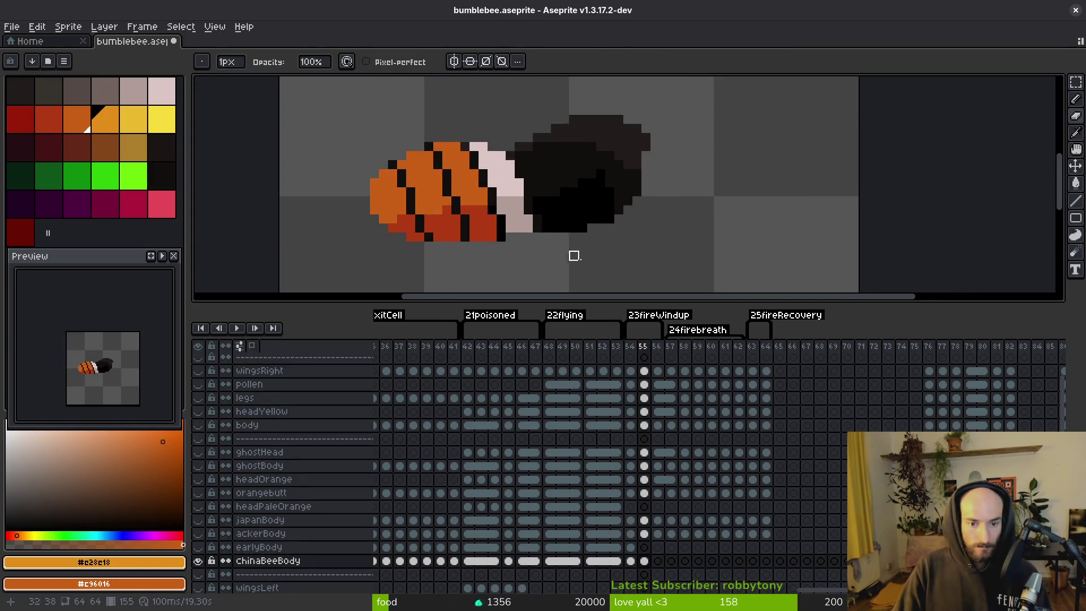
pyautogui.scroll(-1, 591, 235)
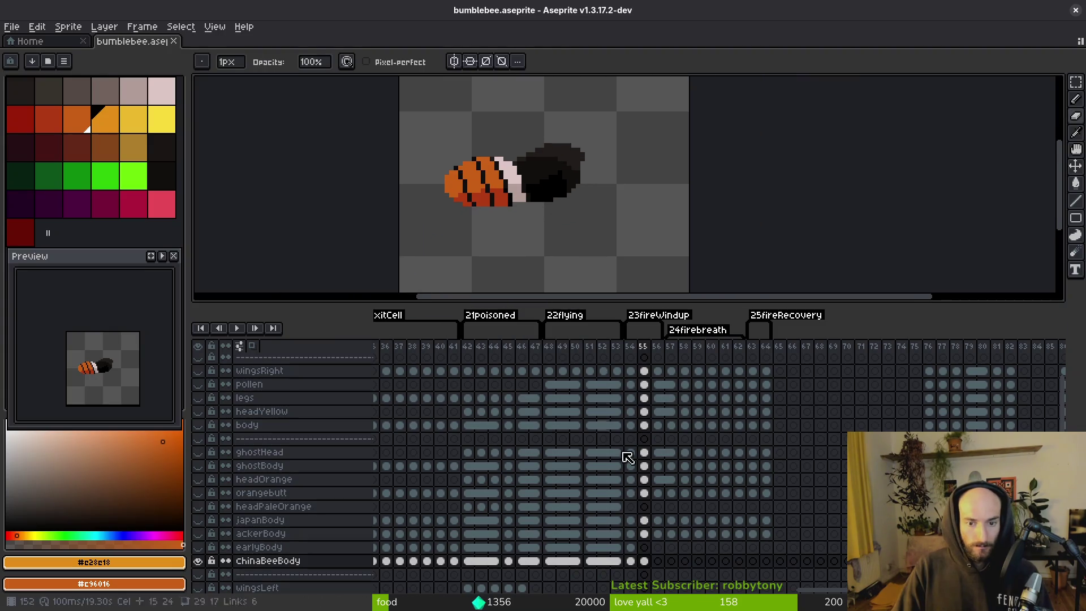
# - Inspect the body and chinaBeeBody cels around frames 54 to 56
pyautogui.click(658, 534)
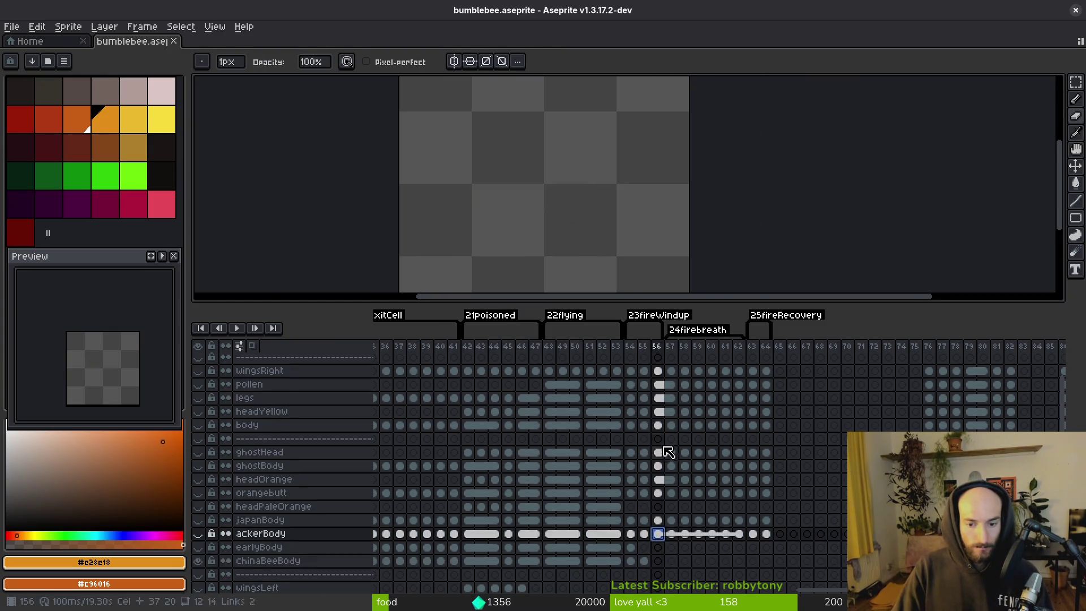
pyautogui.moveTo(662, 426); pyautogui.dragTo(768, 426)
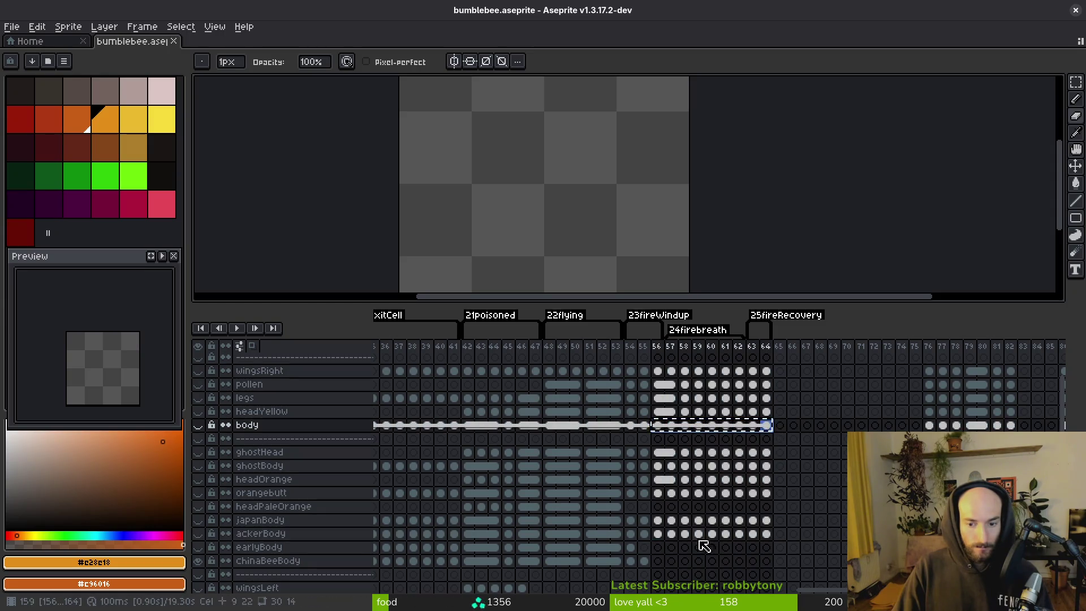
pyautogui.click(665, 561)
pyautogui.click(645, 561)
pyautogui.click(631, 561)
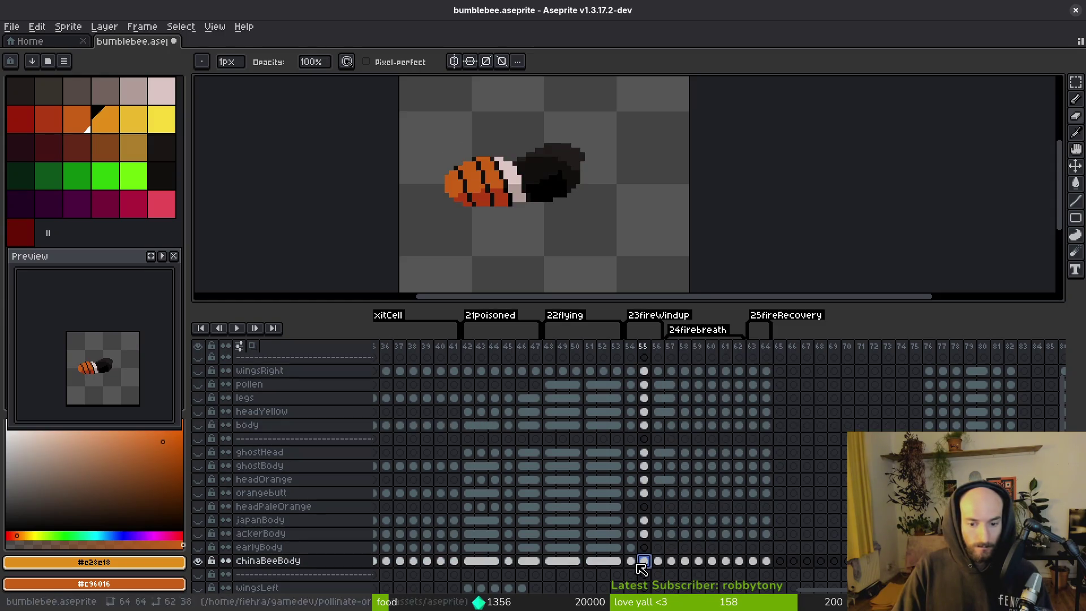
pyautogui.click(645, 562)
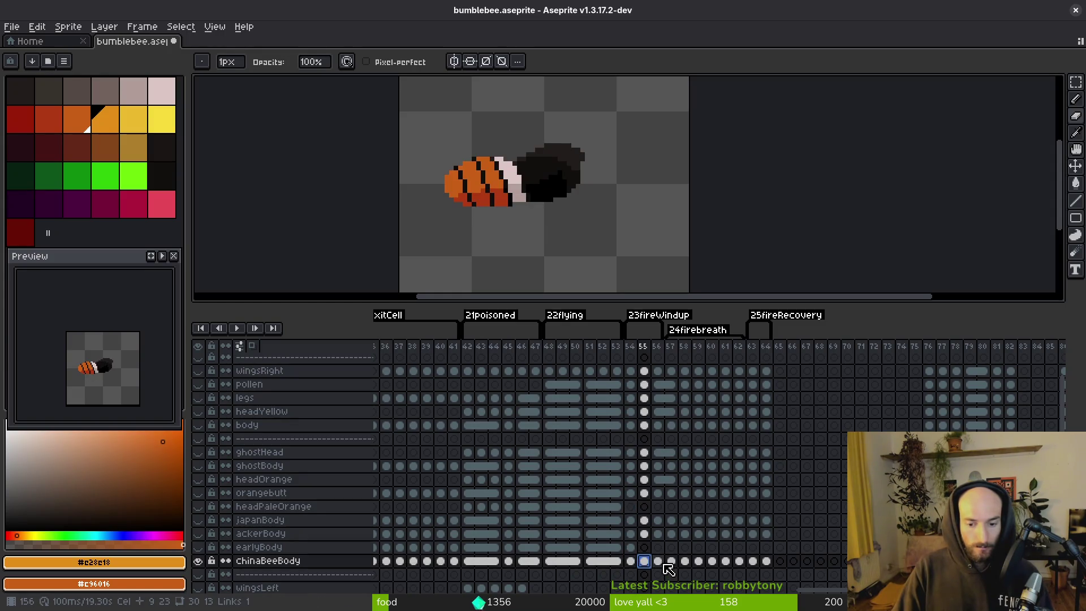
pyautogui.click(645, 426)
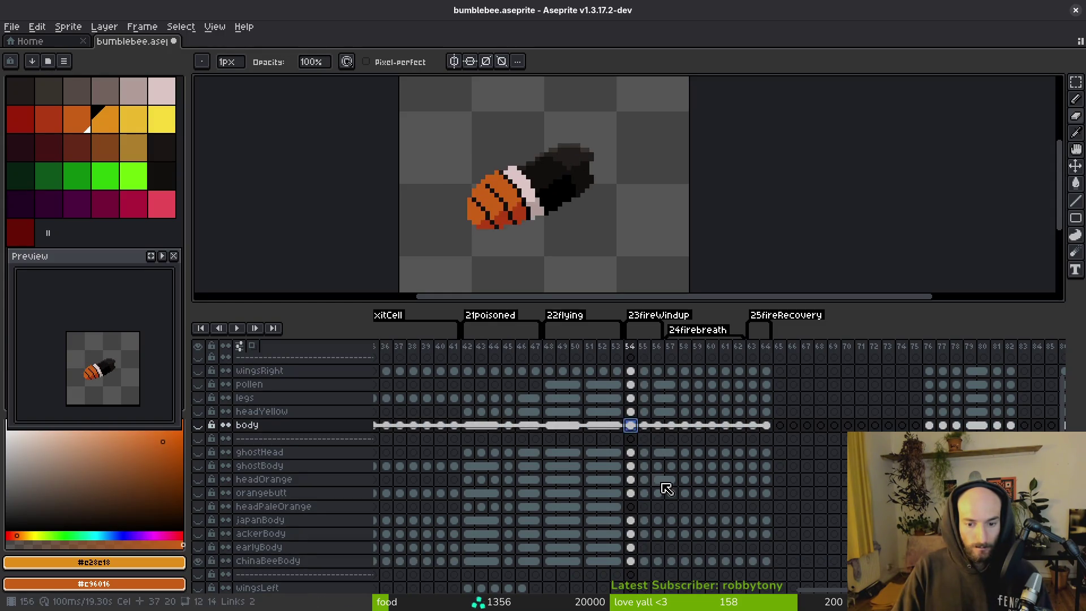
# - Link the chinaBeeBody cels spanning frames 54 to 64
pyautogui.click(645, 561)
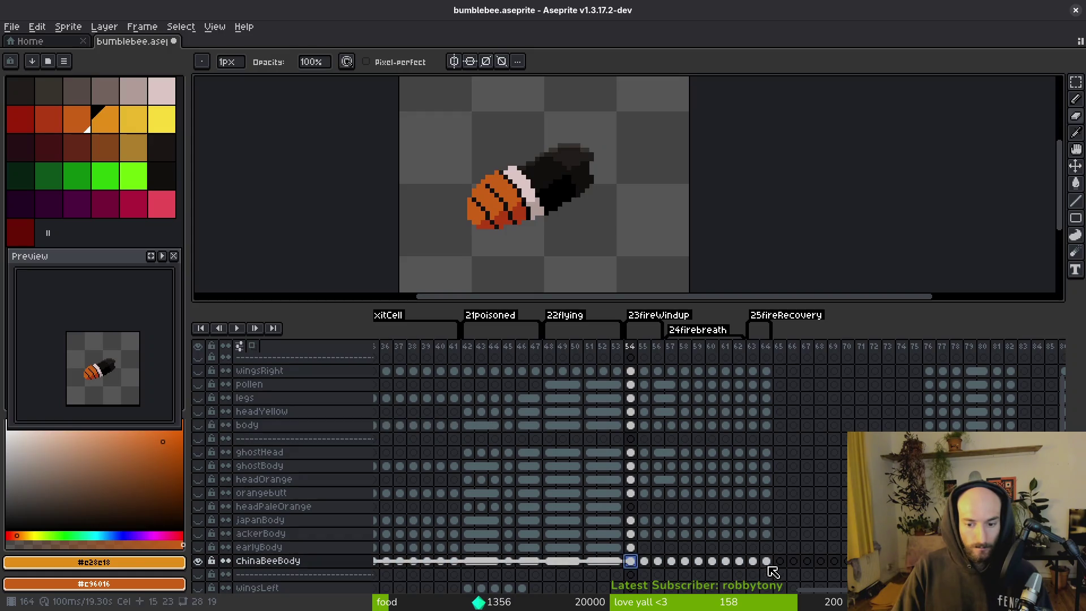
pyautogui.moveTo(766, 562); pyautogui.dragTo(631, 561)
pyautogui.rightClick(634, 562)
pyautogui.click(713, 542)
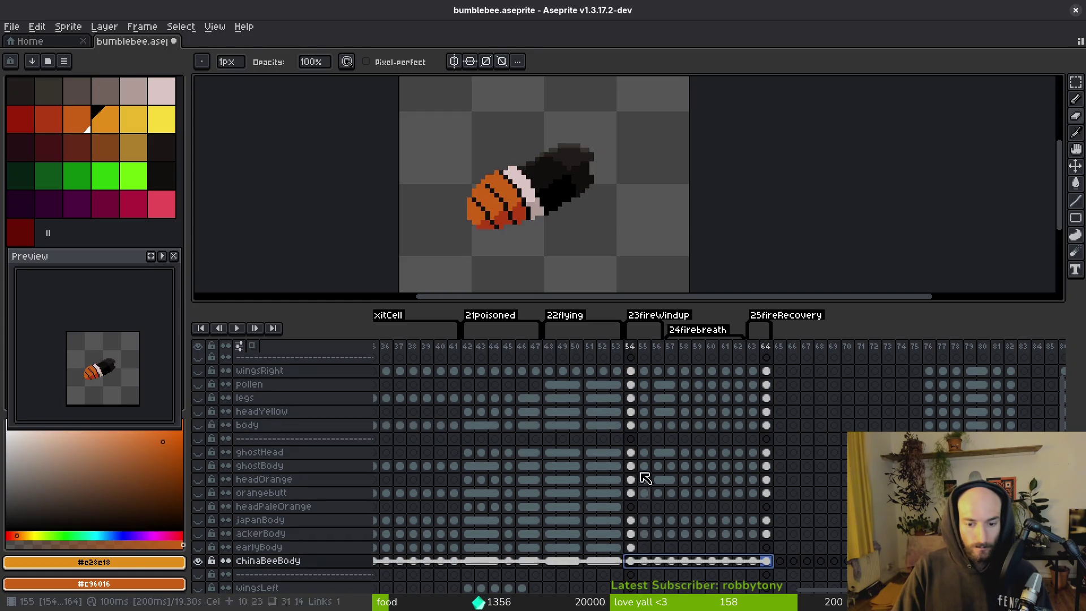
pyautogui.click(633, 426)
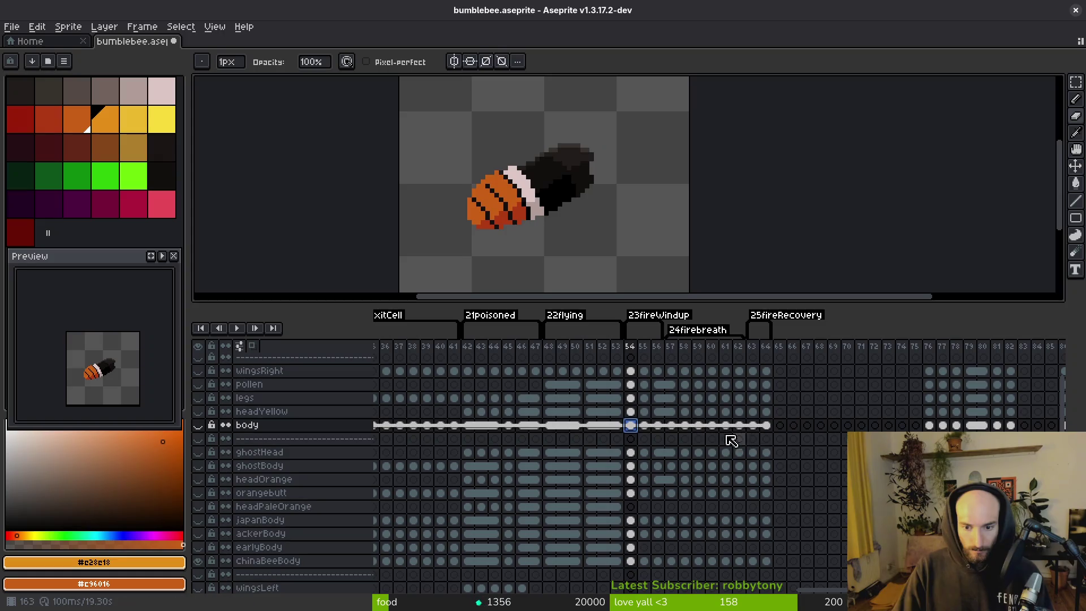
# - Link chinaBeeBody cels 55 through 63 into one shared drawing
pyautogui.click(645, 425)
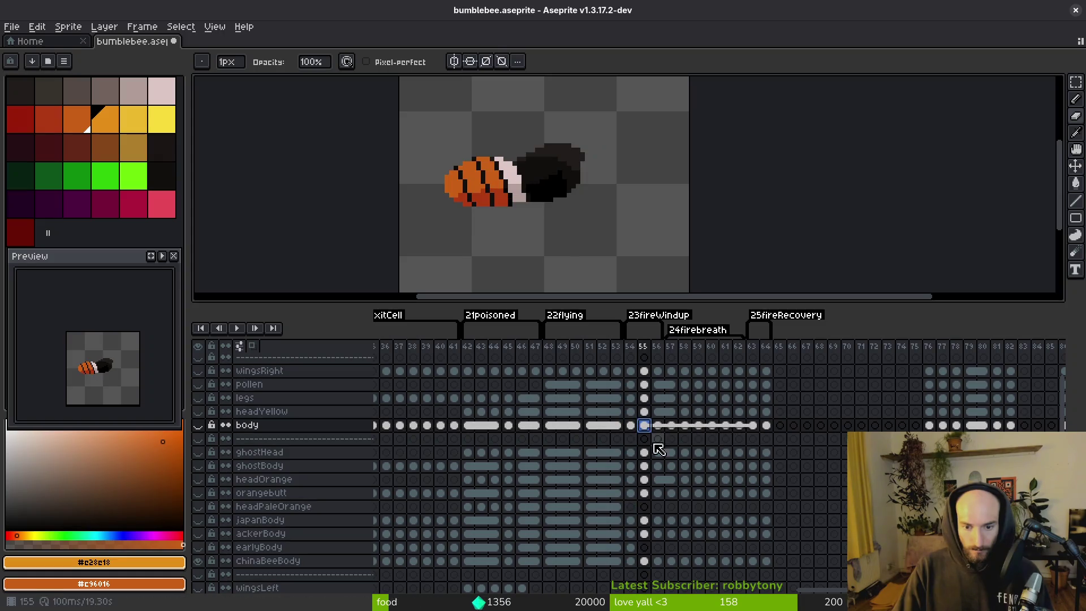
pyautogui.click(645, 563)
pyautogui.keyDown('shift'); pyautogui.click(752, 561); pyautogui.keyUp('shift')
pyautogui.rightClick(756, 562)
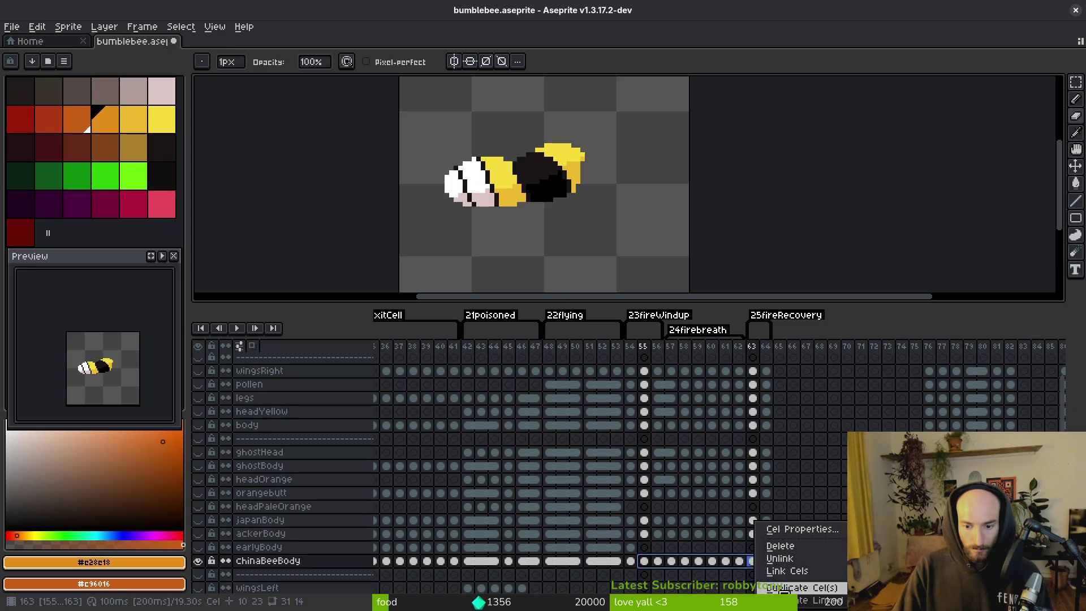
pyautogui.click(780, 583)
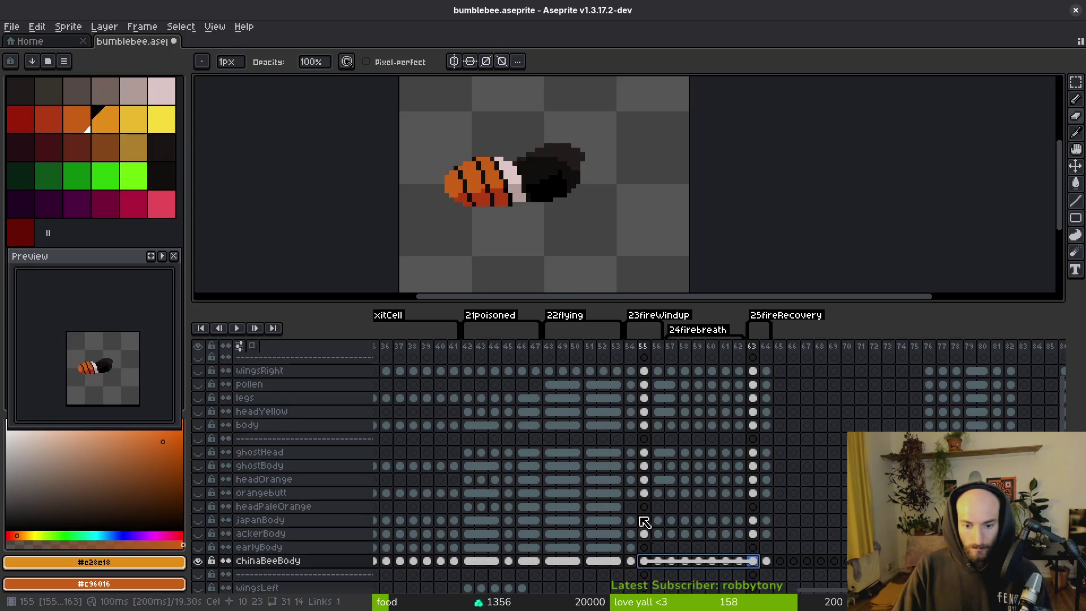
# - Compare the chinaBeeBody bee across frames 55 and 56
pyautogui.click(658, 425)
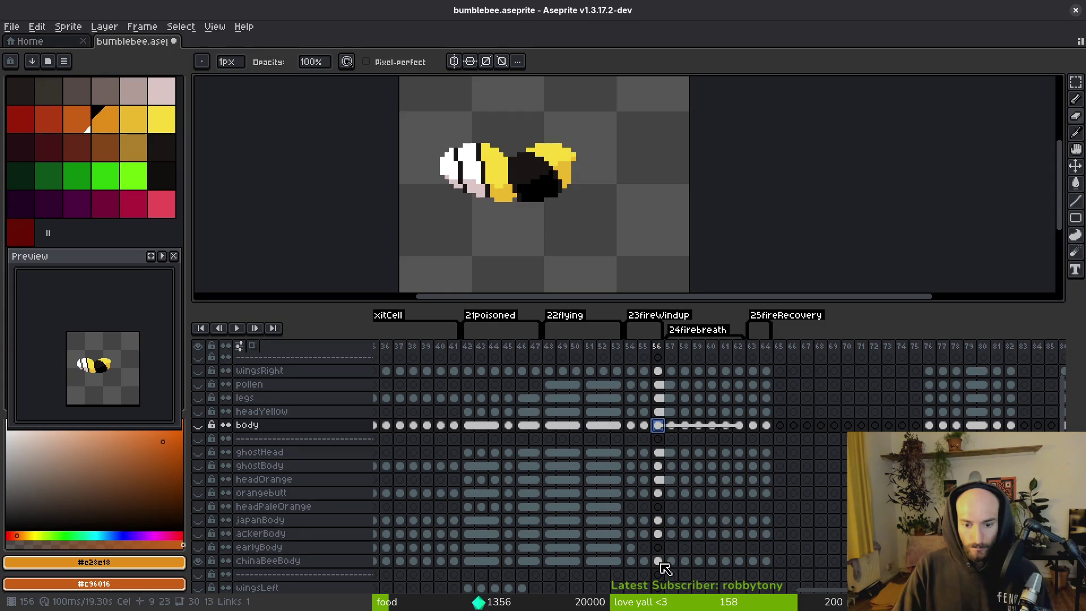
pyautogui.click(658, 561)
pyautogui.click(645, 561)
pyautogui.click(658, 562)
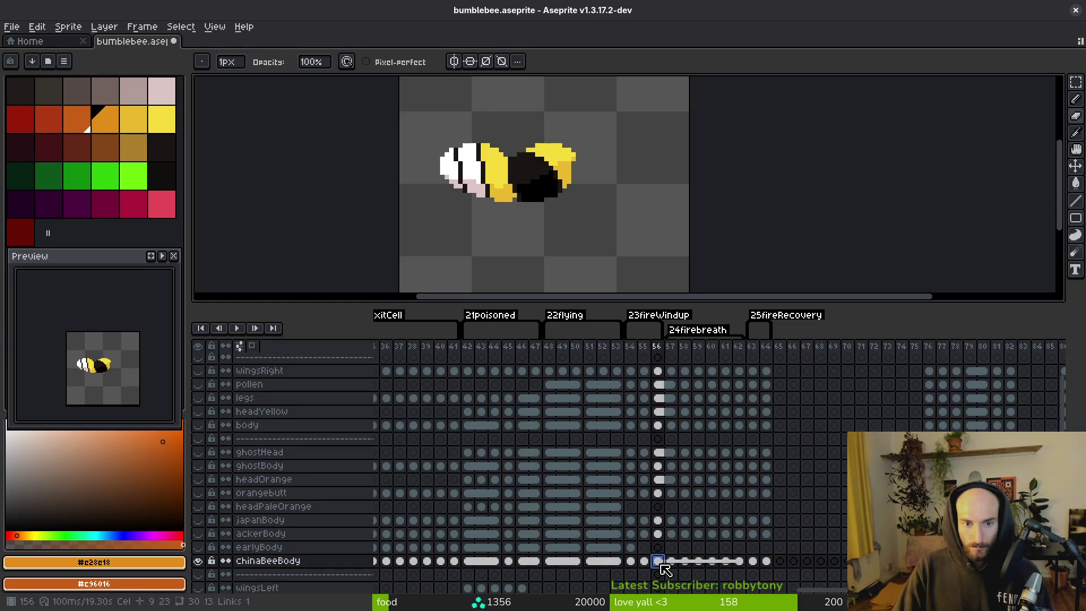
pyautogui.scroll(15, 604, 498)
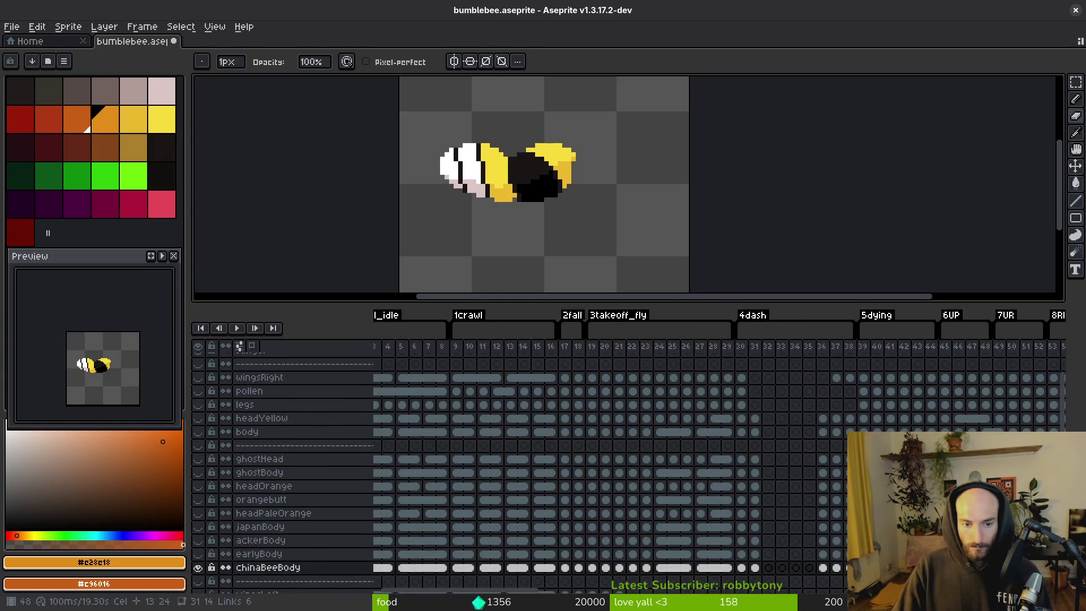
pyautogui.scroll(-5, 834, 466)
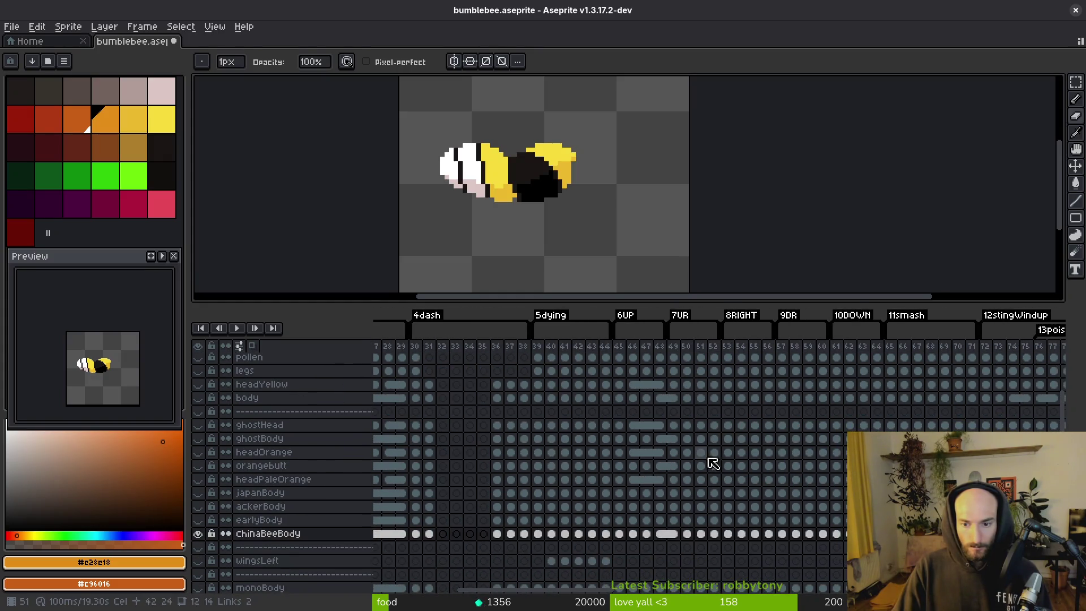
# - Try a marquee selection on chinaBeeBody's frame 51 cel, then deselect it
pyautogui.click(701, 534)
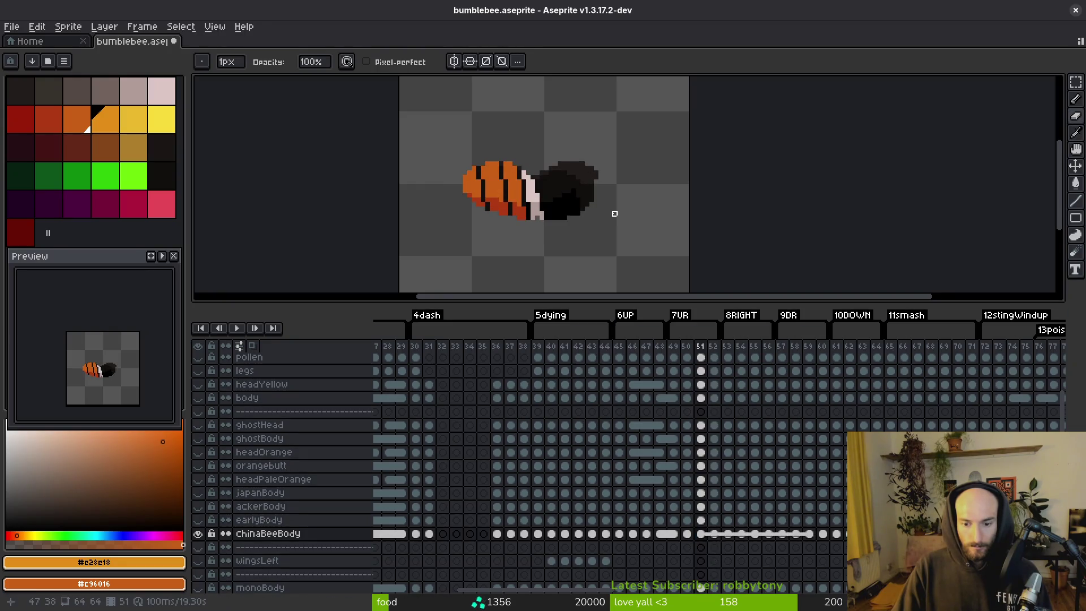
pyautogui.press('m')
pyautogui.moveTo(404, 102); pyautogui.dragTo(728, 284)
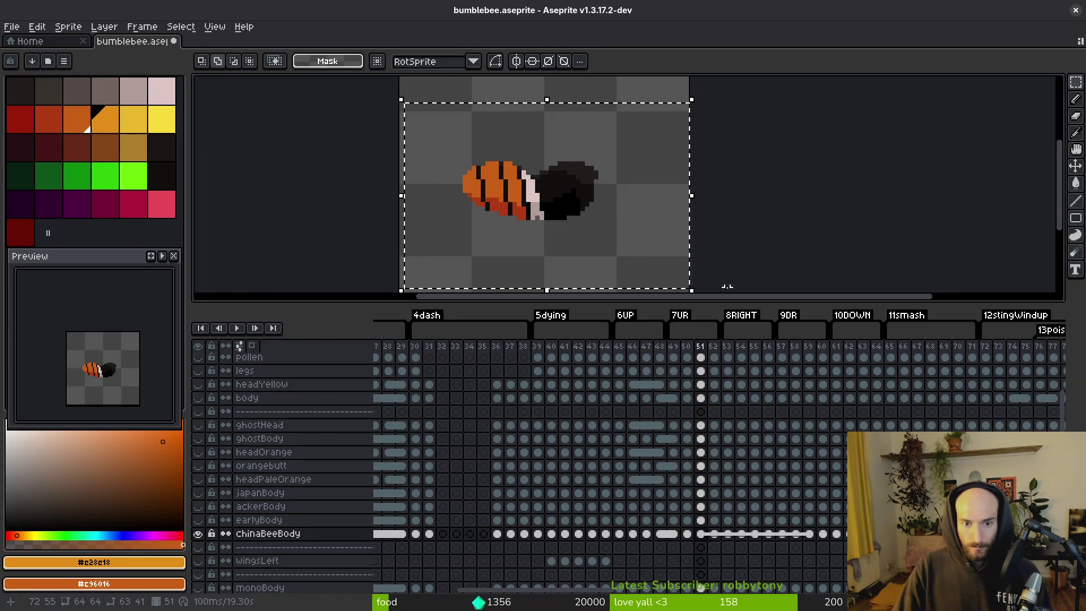
pyautogui.hotkey('ctrl', 'd')
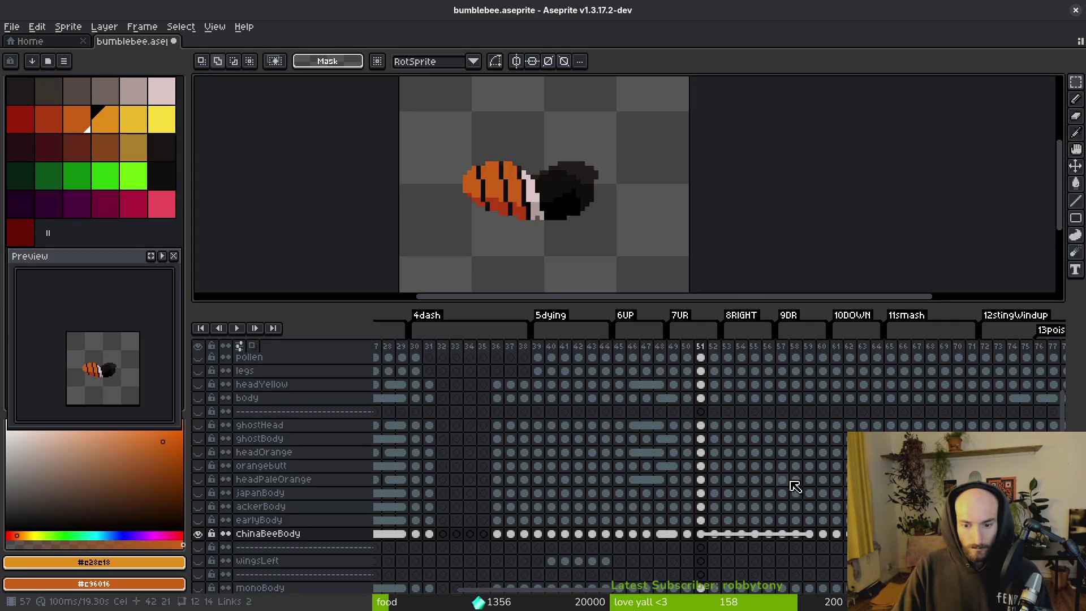
pyautogui.scroll(-15, 792, 481)
pyautogui.scroll(-20, 711, 450)
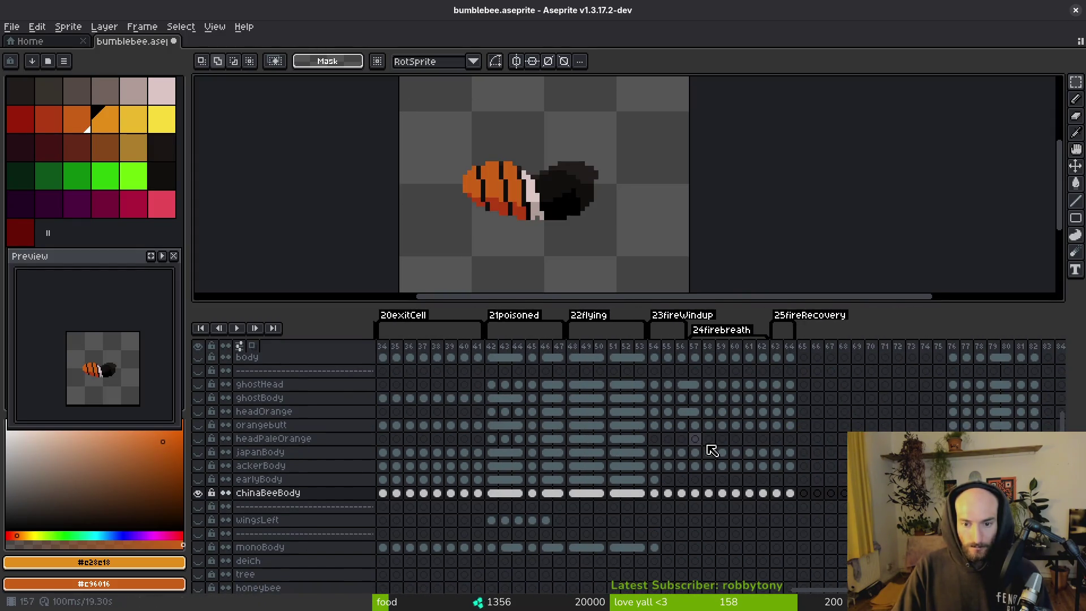
# - Shift frame 56's chinaBeeBody artwork 5 px left and 4 px up and commit
pyautogui.click(682, 493)
pyautogui.hotkey('ctrl', 'a')
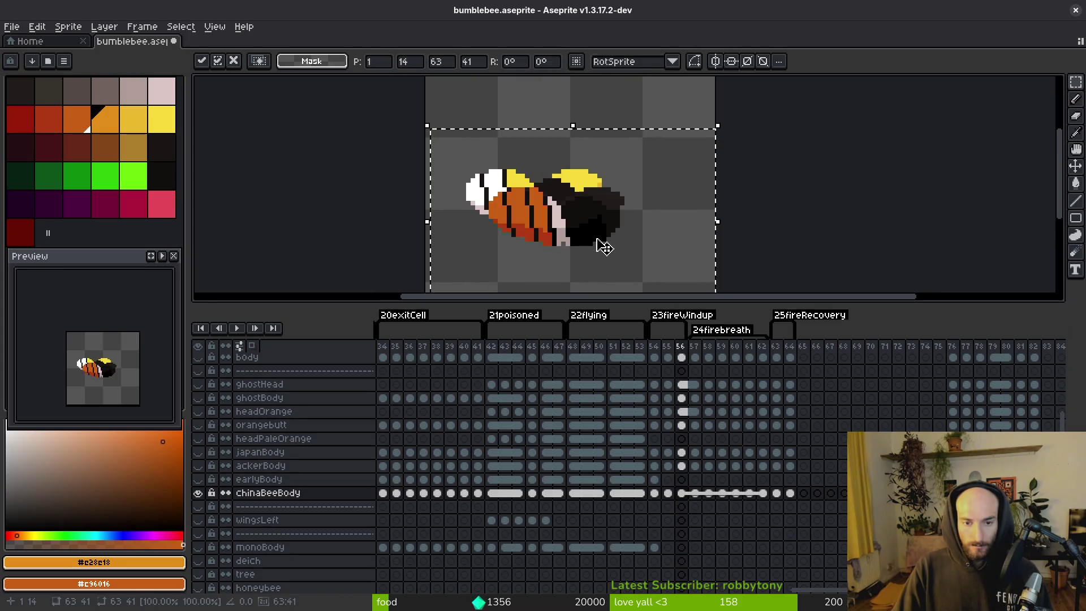
pyautogui.moveTo(598, 235); pyautogui.dragTo(578, 219)
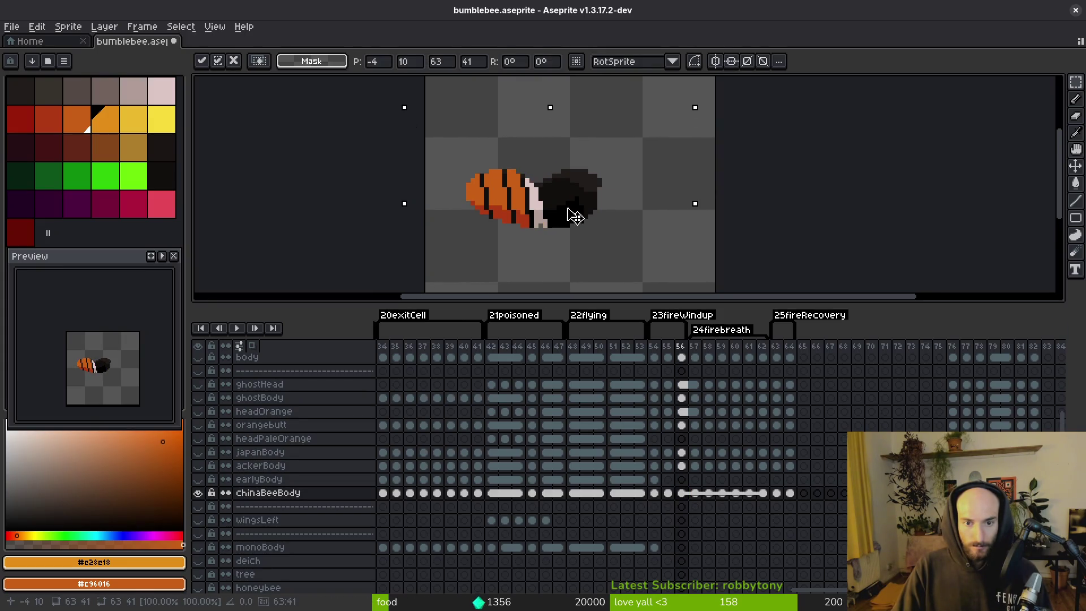
pyautogui.press('Return')
# - Flip between frames 56 and 57 to compare the bee's alignment
pyautogui.press('Right')
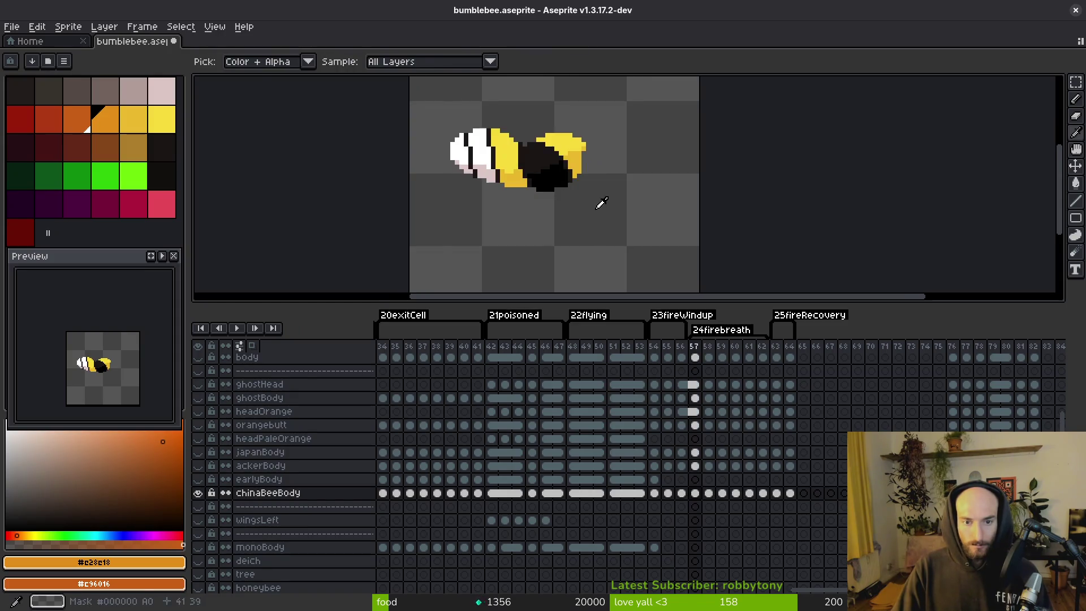
pyautogui.hotkey('alt', 'Left')
pyautogui.hotkey('alt', 'Right')
pyautogui.hotkey('alt', 'Left')
pyautogui.hotkey('alt', 'Right')
pyautogui.hotkey('alt', 'Left')
pyautogui.hotkey('alt', 'Right')
pyautogui.hotkey('alt', 'Left')
# - Paste the bee area onto frame 57 and start a freehand outline around the orange body
pyautogui.moveTo(417, 95); pyautogui.dragTo(680, 266)
pyautogui.press('Right')
pyautogui.hotkey('ctrl', 'v')
pyautogui.press('Return')
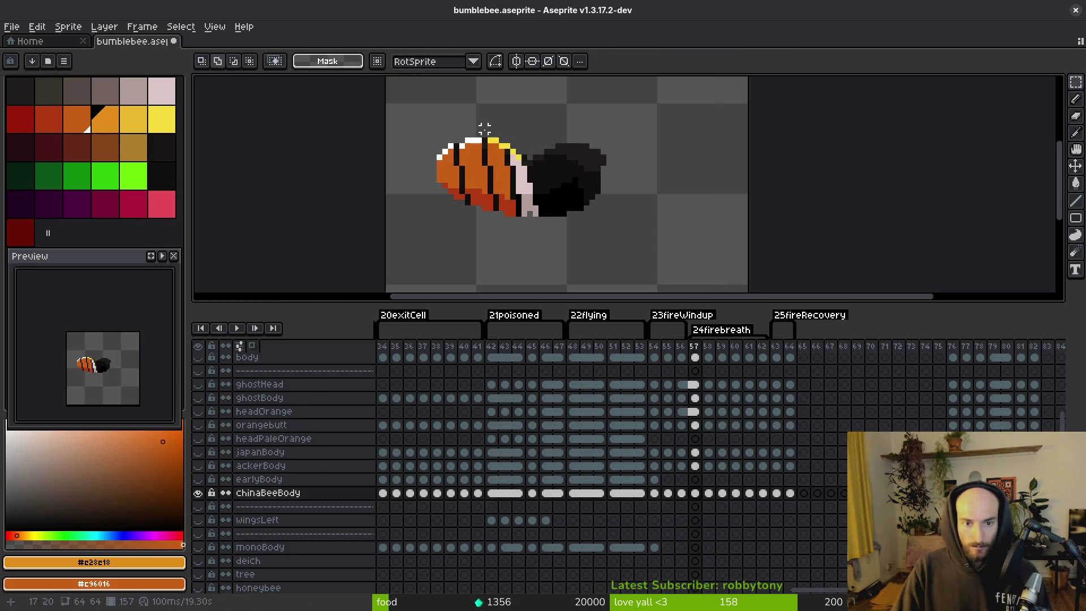
pyautogui.scroll(2, 485, 122)
pyautogui.hotkey('shift', 'w')
pyautogui.moveTo(519, 170)
pyautogui.mouseDown()
pyautogui.moveTo(529, 238)
pyautogui.moveTo(396, 181)
pyautogui.mouseUp()
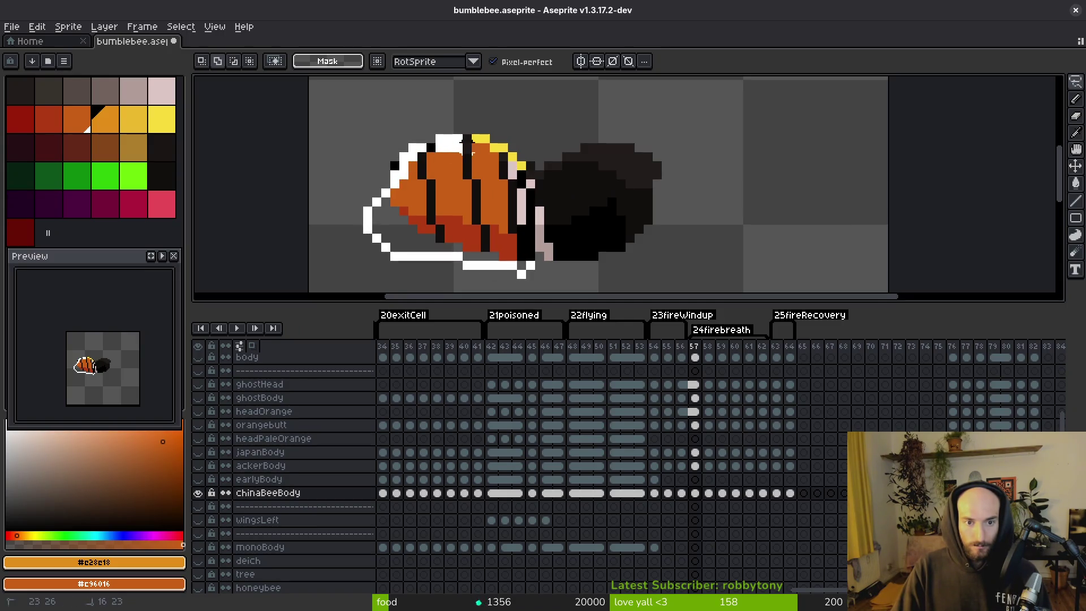
# - Close the freehand outline on frame 57 and nudge the body up one pixel
pyautogui.moveTo(517, 180); pyautogui.dragTo(518, 173)
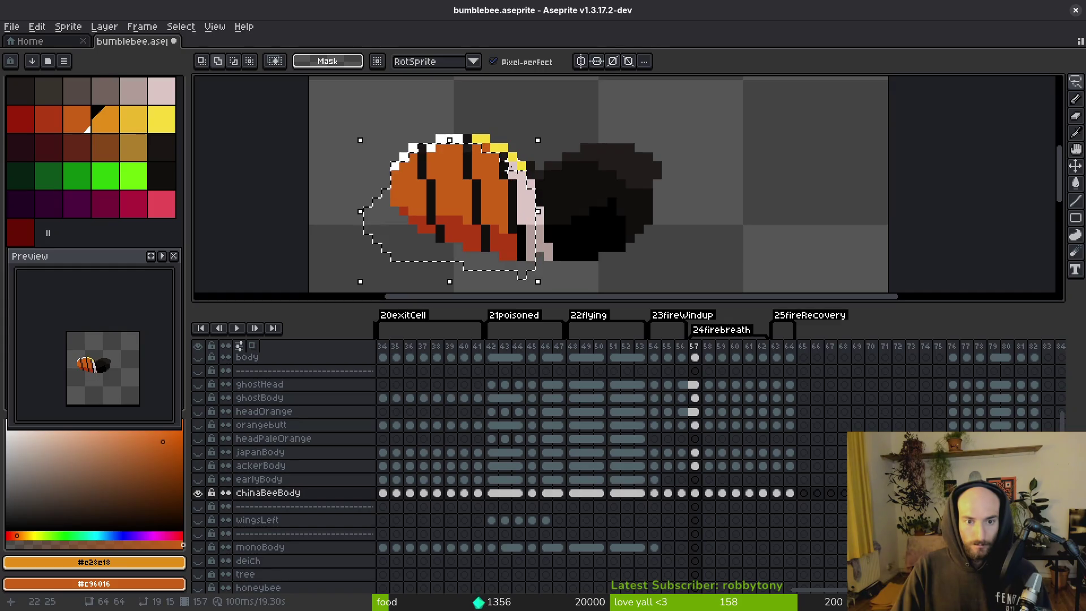
pyautogui.scroll(3, 485, 157)
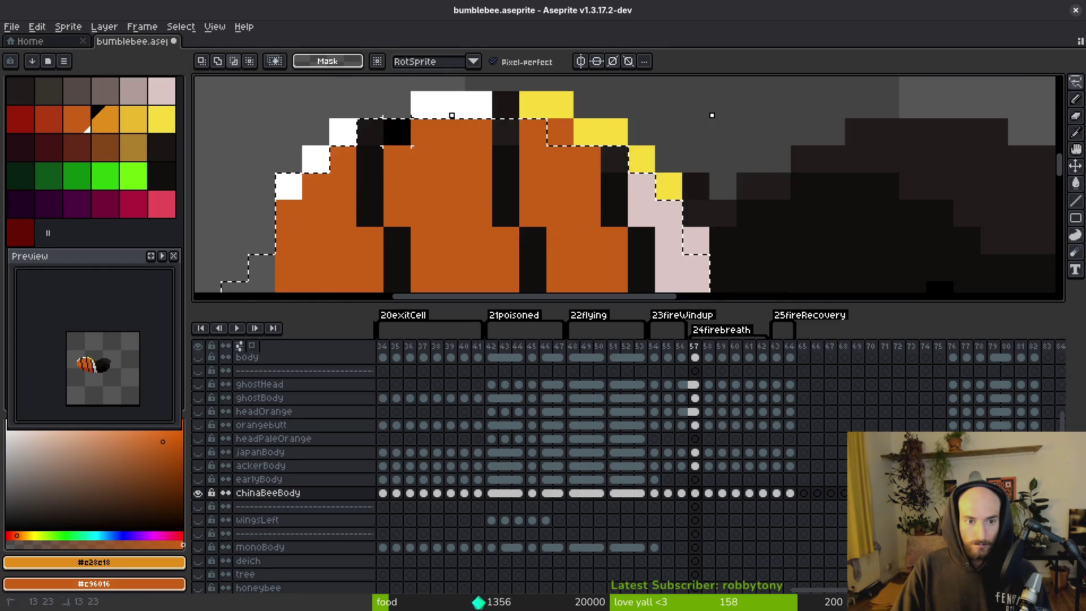
pyautogui.scroll(-3, 417, 225)
pyautogui.scroll(3, 417, 224)
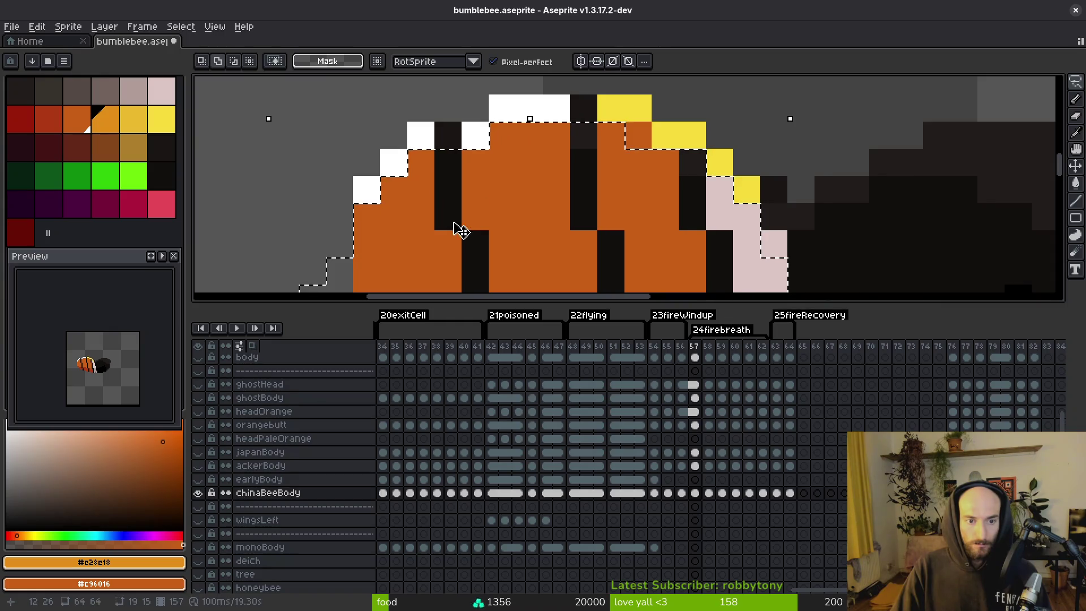
pyautogui.scroll(-2, 443, 225)
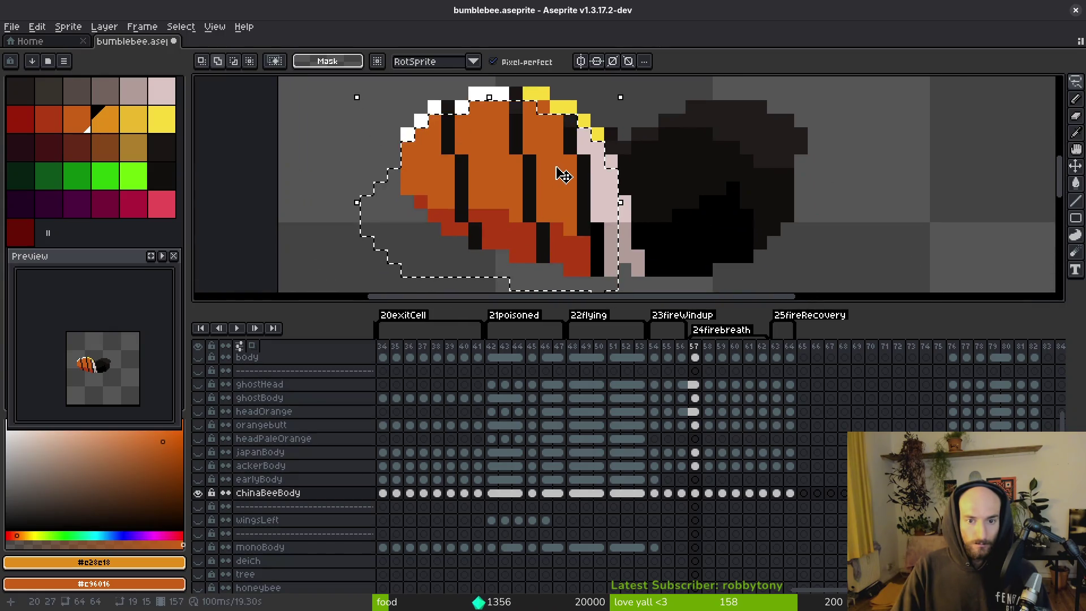
pyautogui.press('Up')
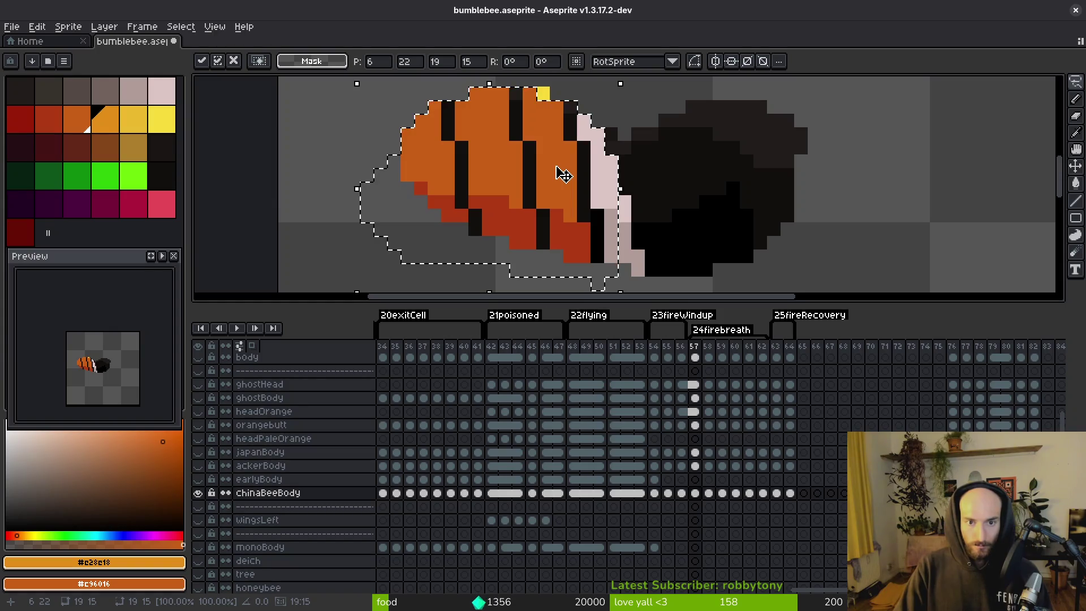
pyautogui.hotkey('ctrl', 'd')
# - Reselect the body pixels, commit the repositioned orange bee and save bumblebee.aseprite
pyautogui.scroll(1, 577, 178)
pyautogui.hotkey('ctrl', 'shift', 'd')
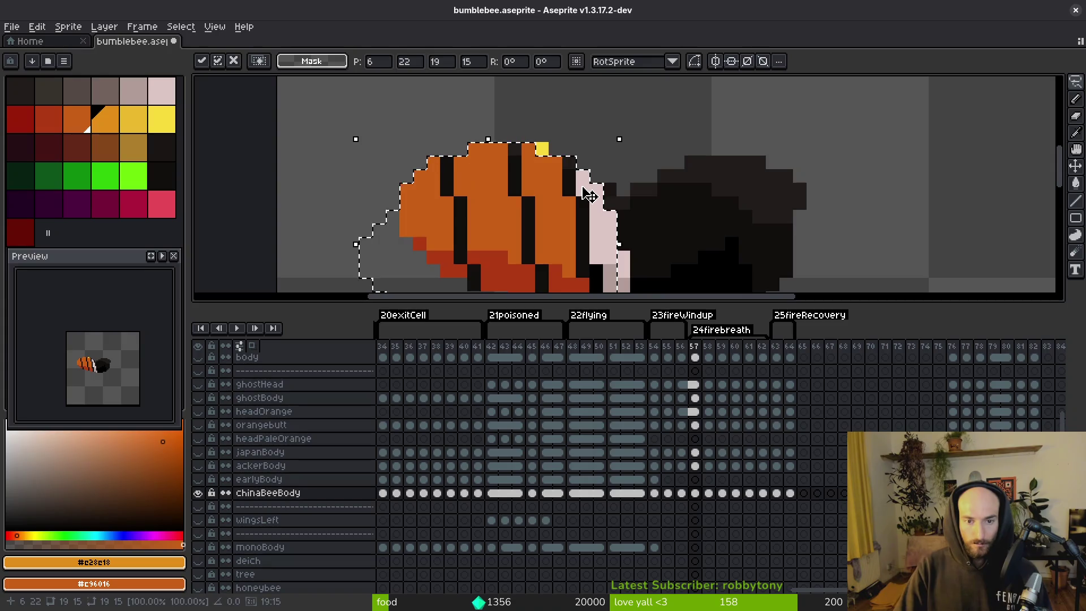
pyautogui.keyDown('alt'); pyautogui.click(588, 195); pyautogui.keyUp('alt')
pyautogui.scroll(-2, 591, 198)
pyautogui.hotkey('ctrl', 's')
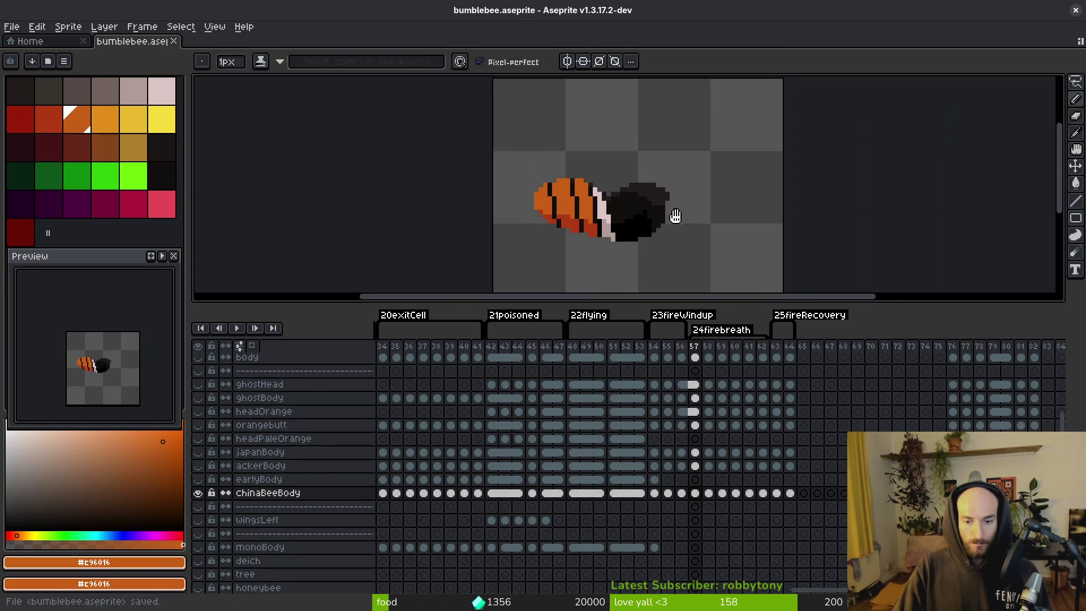
# - Copy the orange bee area and put it on frame 58 in place of the old bee, then save
pyautogui.press('i')
pyautogui.press('Right')
pyautogui.press('Left')
pyautogui.press('m')
pyautogui.moveTo(465, 100)
pyautogui.mouseDown()
pyautogui.moveTo(532, 166)
pyautogui.moveTo(743, 273)
pyautogui.mouseUp()
pyautogui.press('Right')
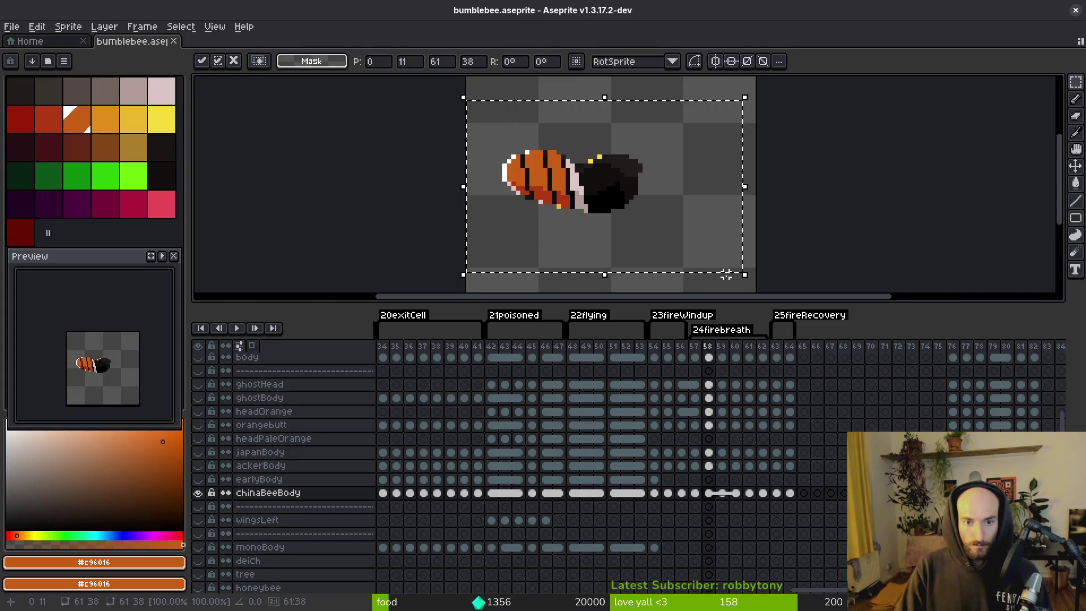
pyautogui.hotkey('ctrl', 'z')
pyautogui.hotkey('ctrl', 'd')
pyautogui.hotkey('ctrl', 's')
# - Flip between frames 58 and 59 to compare the bee poses
pyautogui.press('i')
pyautogui.press('Right')
pyautogui.press('Left')
pyautogui.press('Right')
pyautogui.press('Left')
pyautogui.press('Right')
pyautogui.press('Left')
pyautogui.press('Right')
pyautogui.press('Left')
pyautogui.press('Right')
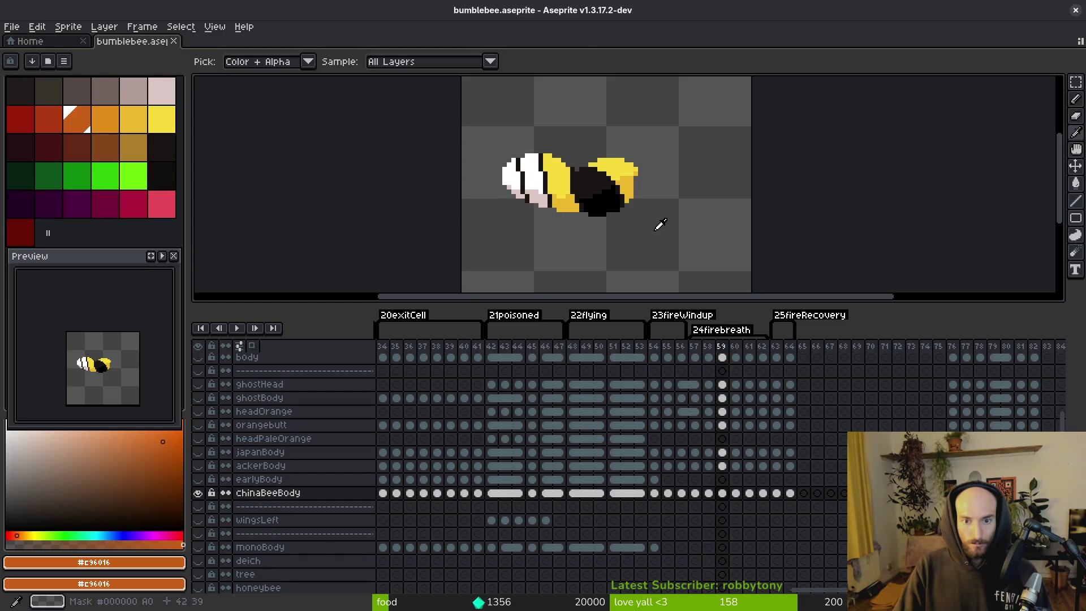
# - Replace the yellow bee on frame 59 with the orange bee, commit and save
pyautogui.press('Left')
pyautogui.press('m')
pyautogui.moveTo(462, 120)
pyautogui.mouseDown()
pyautogui.moveTo(591, 215)
pyautogui.moveTo(785, 282)
pyautogui.mouseUp()
pyautogui.press('Right')
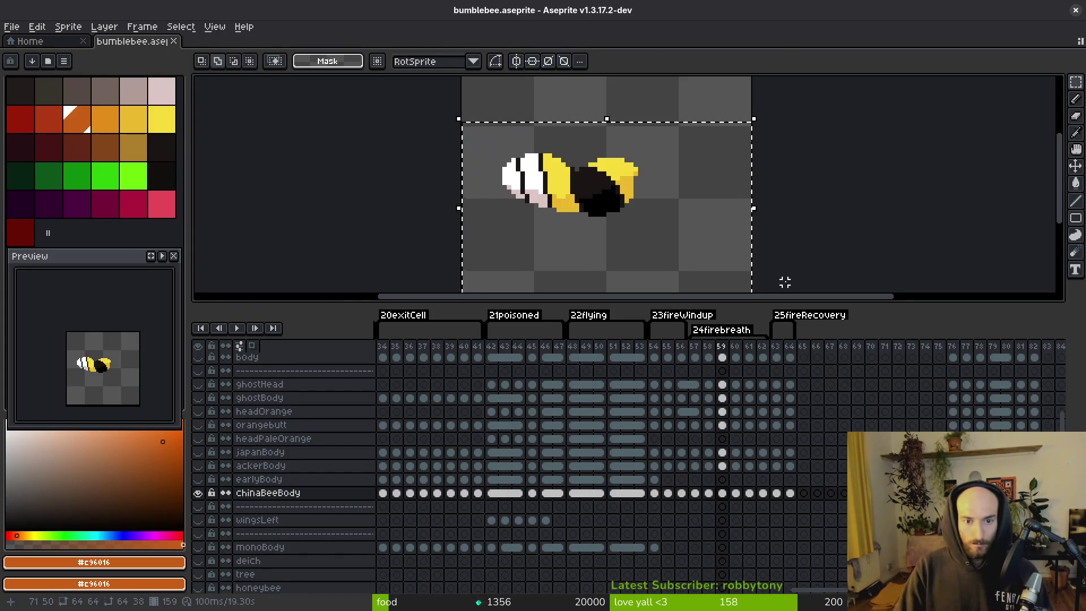
pyautogui.hotkey('ctrl', 'v')
pyautogui.press('Return')
pyautogui.hotkey('ctrl', 's')
# - Paste the orange bee onto frames 60 and 61, then play the animation to preview
pyautogui.press('v')
pyautogui.press('Right')
pyautogui.hotkey('ctrl', 'v')
pyautogui.press('m')
pyautogui.moveTo(459, 114)
pyautogui.mouseDown()
pyautogui.moveTo(512, 168)
pyautogui.moveTo(772, 288)
pyautogui.mouseUp()
pyautogui.press('Right')
pyautogui.hotkey('ctrl', 'v')
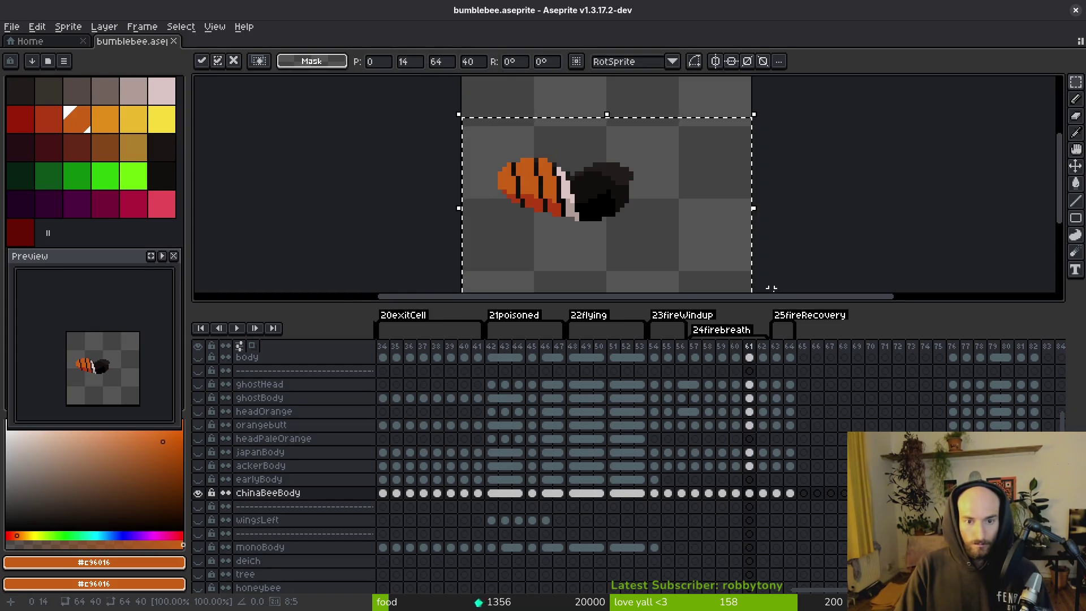
pyautogui.press('Return')
pyautogui.press('Right')
pyautogui.press('Right')
pyautogui.press('Return')
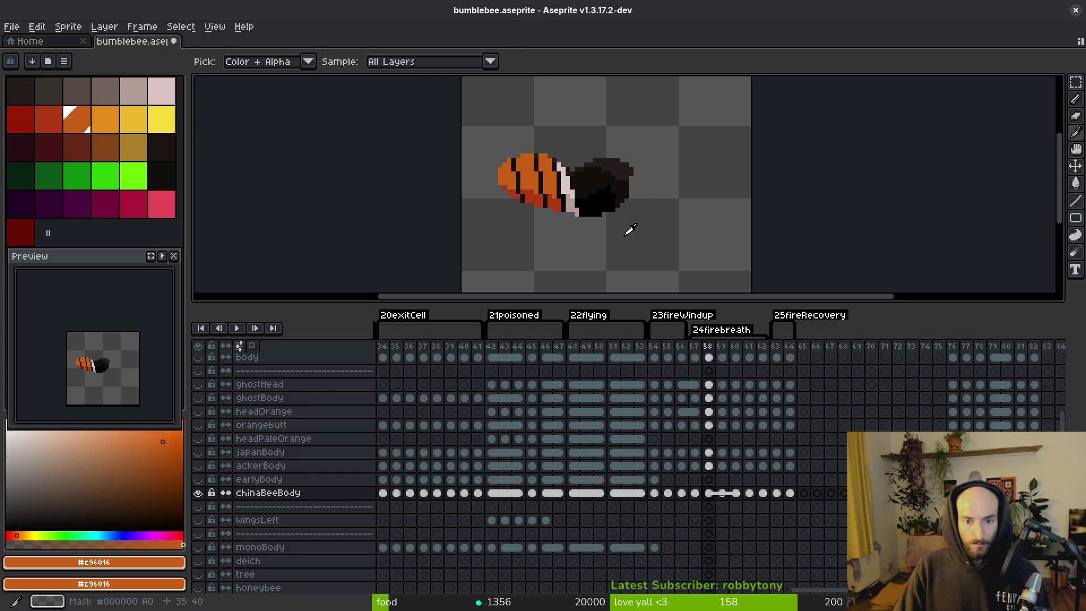
pyautogui.press('m')
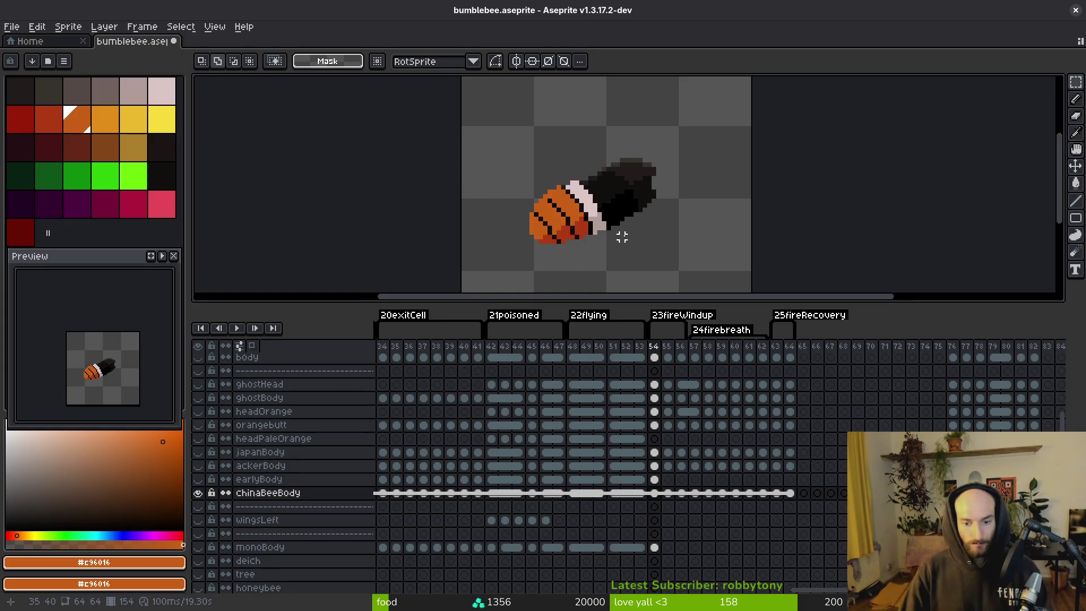
# - Make earlyBody the active layer, hiding chinaBeeBody and showing the yellow earlyBody bee
pyautogui.press('i')
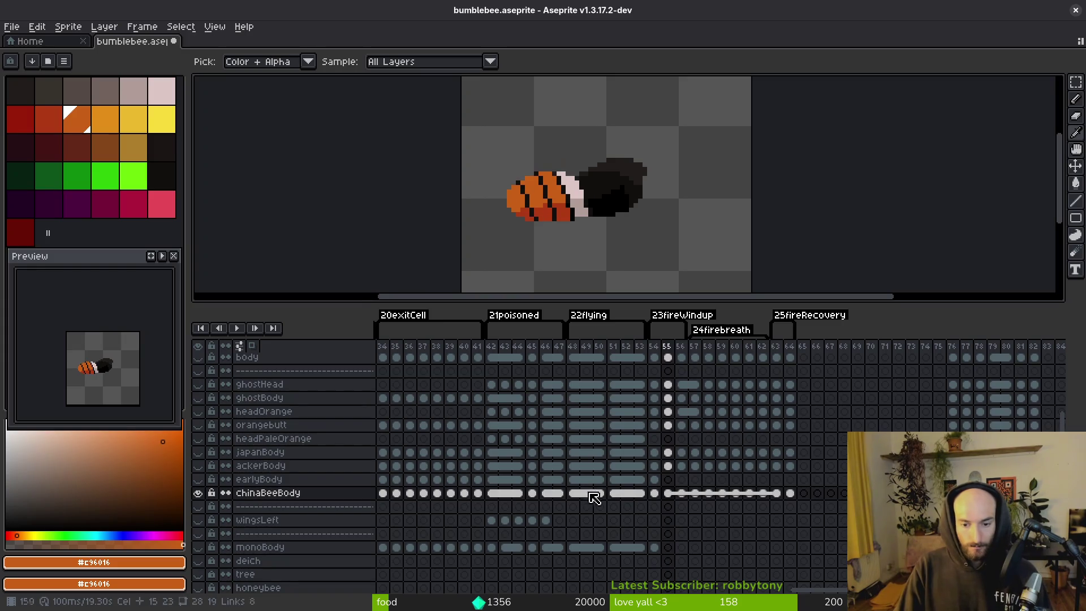
pyautogui.hscroll(-1, 722, 479)
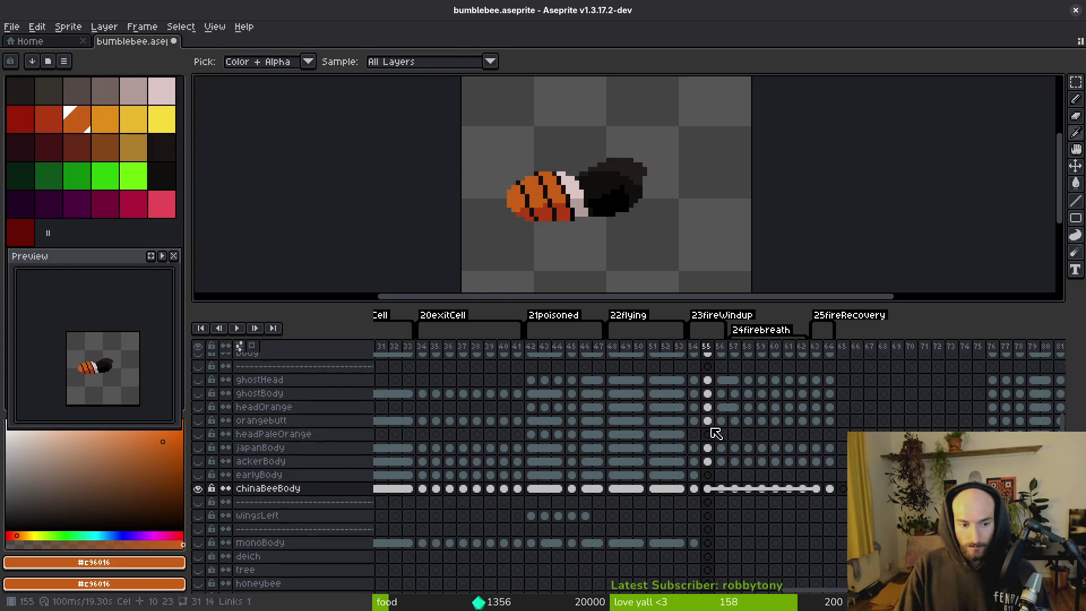
pyautogui.scroll(2, 716, 433)
pyautogui.moveTo(708, 368); pyautogui.dragTo(830, 368)
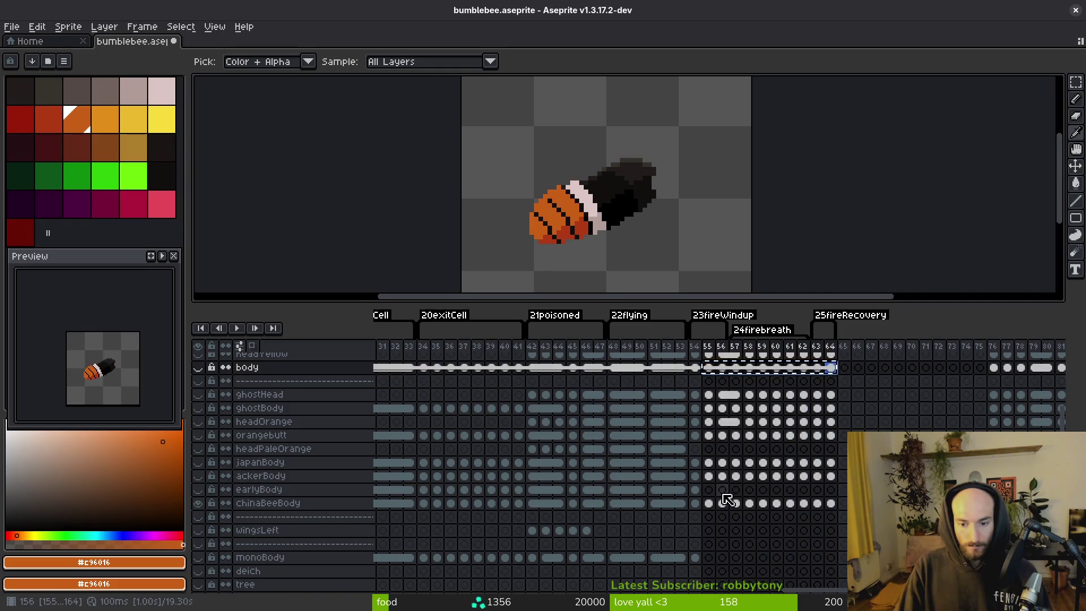
pyautogui.click(709, 490)
pyautogui.click(695, 490)
pyautogui.click(198, 503)
pyautogui.click(197, 490)
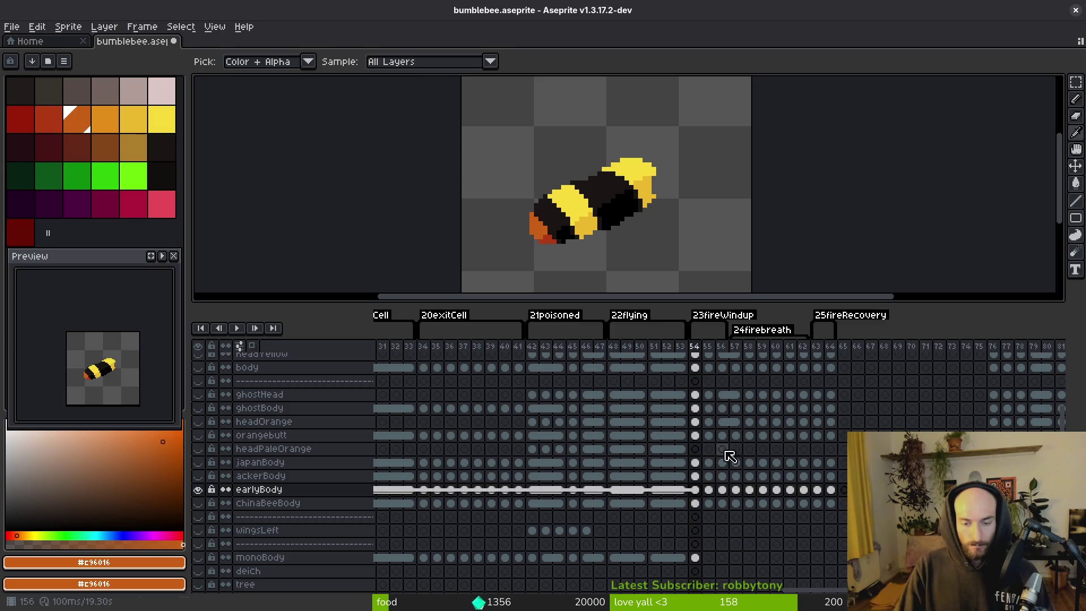
# - Extend earlyBody's linked cels back to frame 49 and check the poses on frames 48, 50 and 51
pyautogui.hscroll(15, 609, 451)
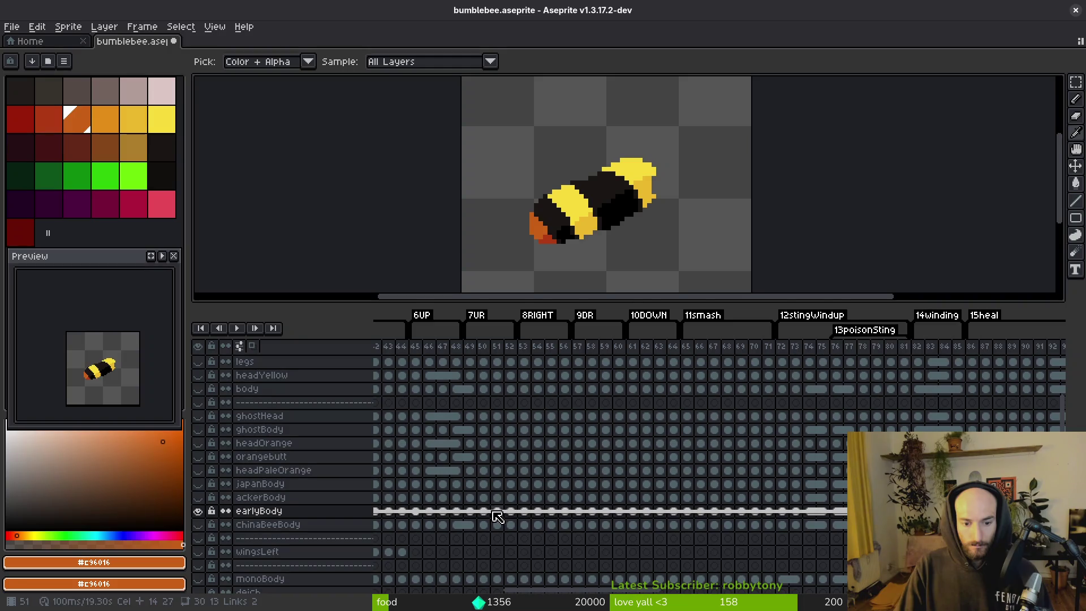
pyautogui.click(485, 512)
pyautogui.hotkey('ctrl', 'z')
pyautogui.hotkey('ctrl', 'z')
pyautogui.hotkey('ctrl', 'z')
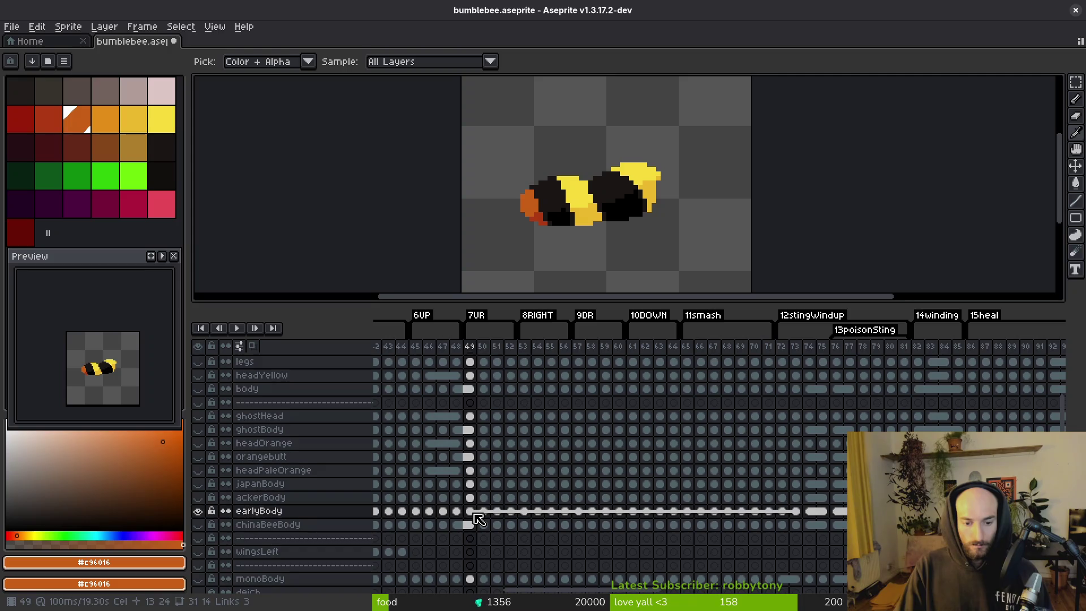
pyautogui.click(483, 516)
pyautogui.click(497, 513)
pyautogui.click(456, 515)
# - Marquee-select the bee on frame 49, check chinaBeeBody's frame 55, then drop the selection
pyautogui.click(473, 518)
pyautogui.press('m')
pyautogui.moveTo(495, 111); pyautogui.dragTo(736, 273)
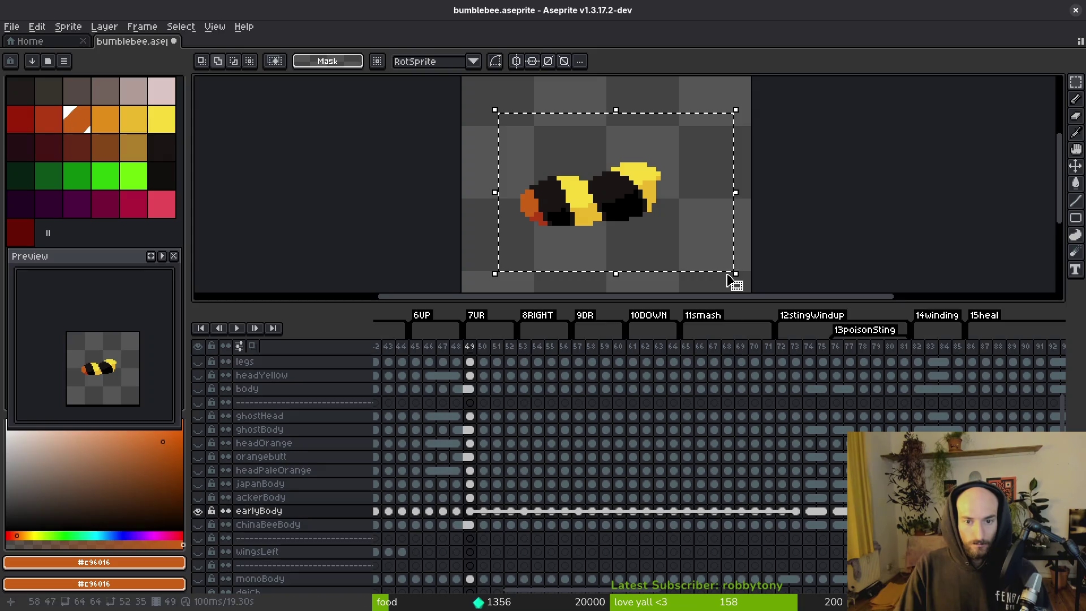
pyautogui.scroll(-3, 369, 417)
pyautogui.hscroll(-5, 368, 417)
pyautogui.hscroll(10, 592, 461)
pyautogui.hscroll(3, 771, 466)
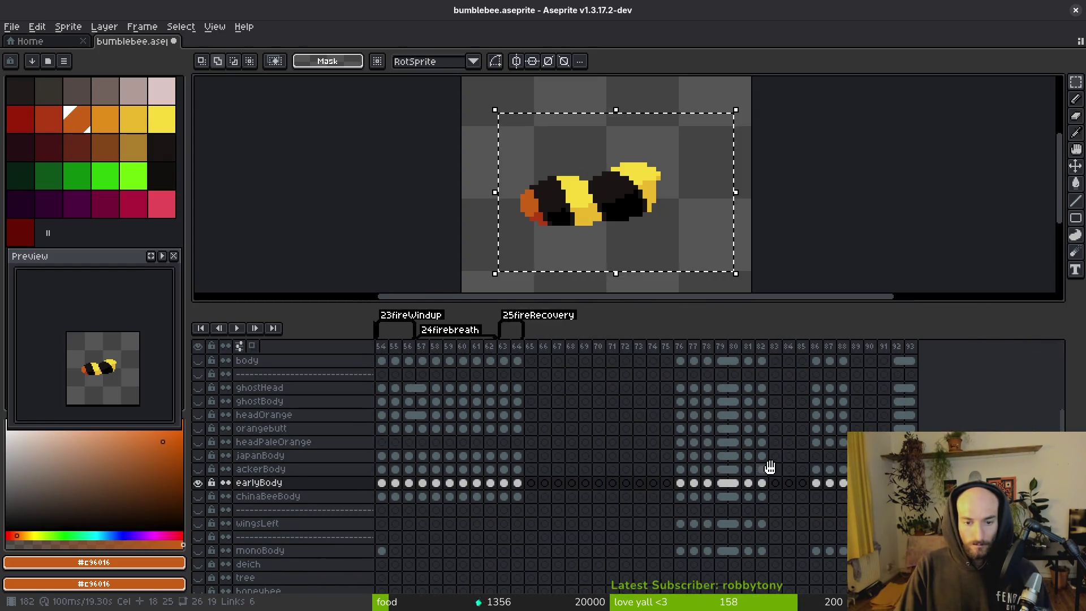
pyautogui.hscroll(-3, 592, 470)
pyautogui.click(517, 506)
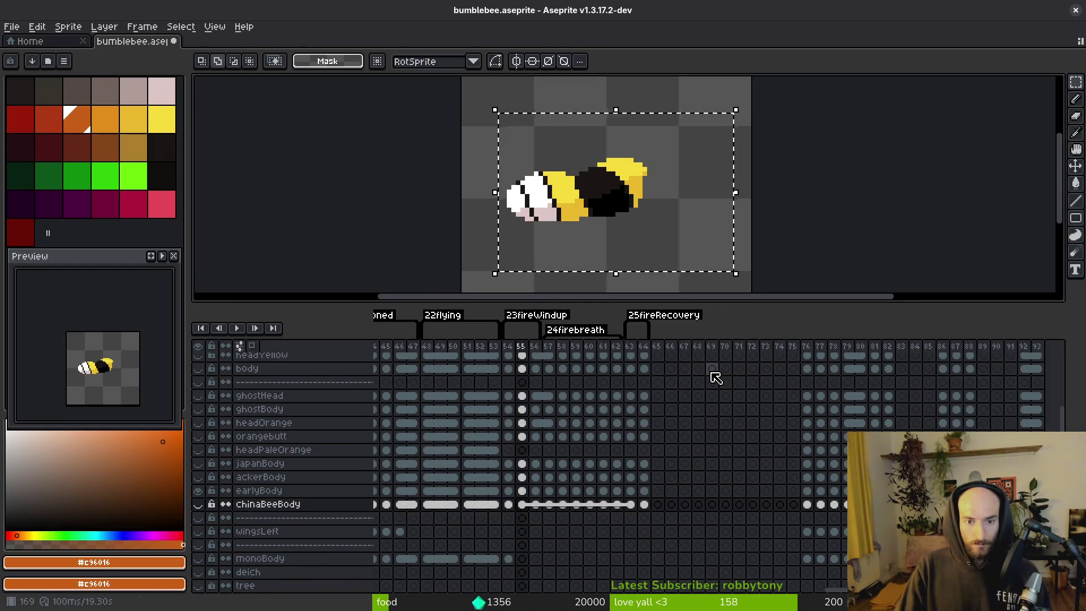
pyautogui.hotkey('ctrl', 'd')
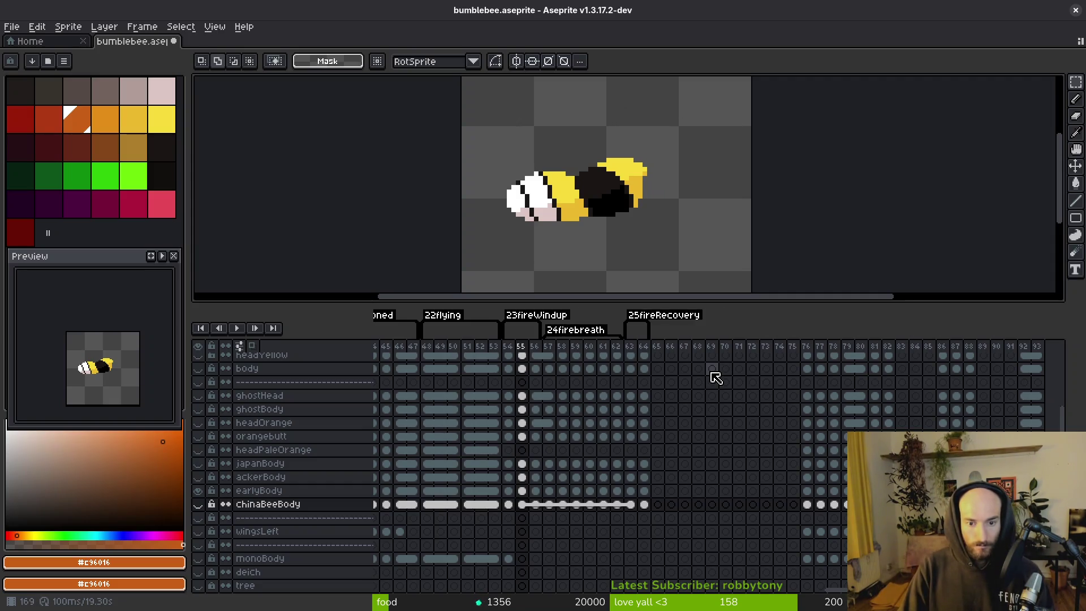
# - Select the bee on frame 49 again, reselect the area around it, then drop the selection
pyautogui.hscroll(-15, 447, 498)
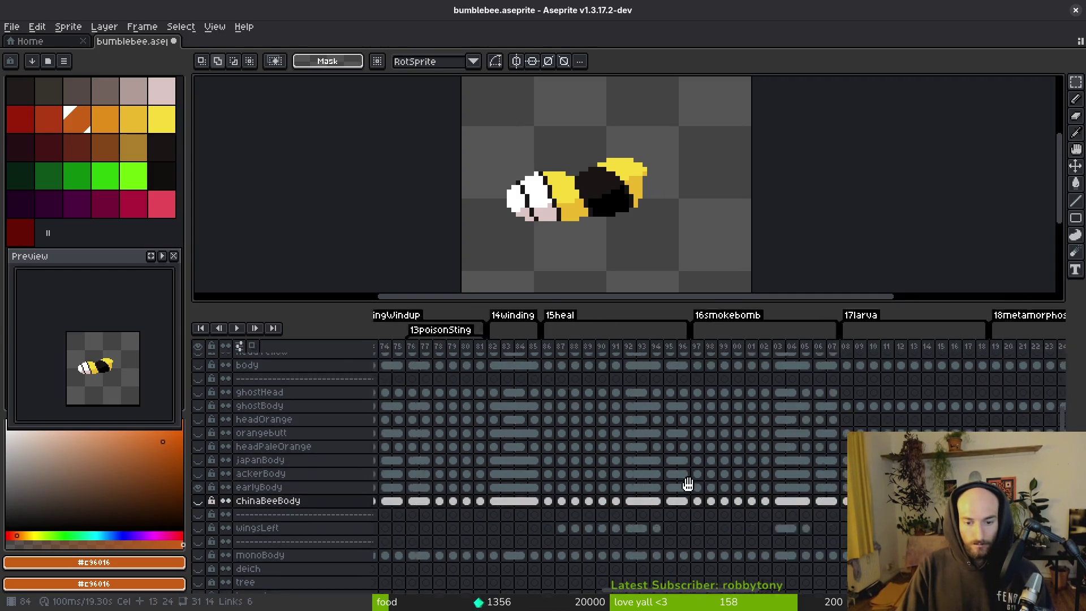
pyautogui.click(508, 492)
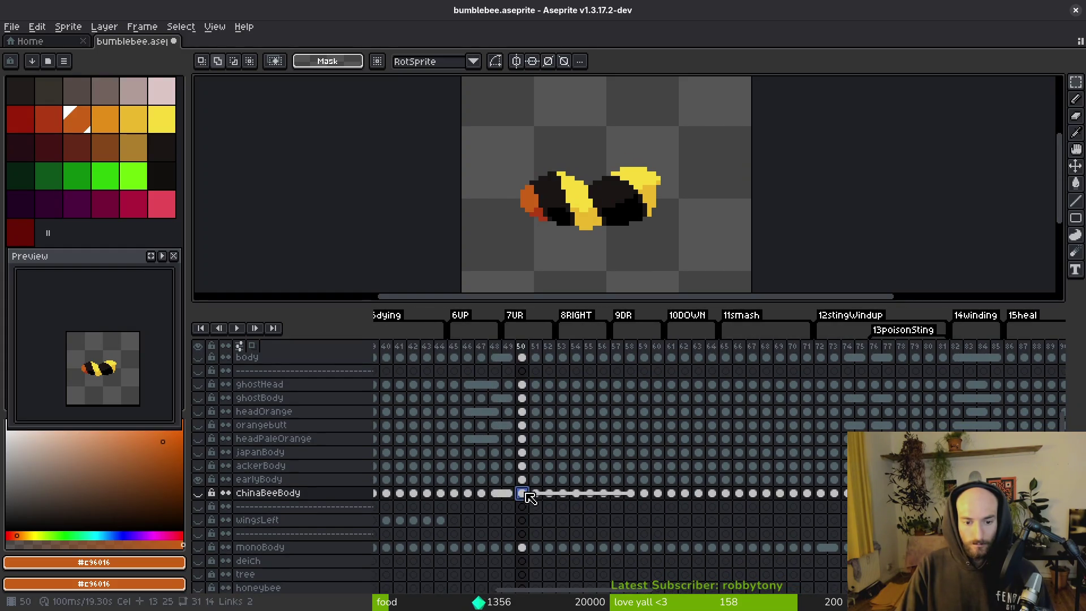
pyautogui.moveTo(498, 126); pyautogui.dragTo(757, 274)
pyautogui.hotkey('ctrl', 'd')
pyautogui.press('i')
pyautogui.press('m')
pyautogui.hotkey('ctrl', 'shift', 'd')
pyautogui.hotkey('ctrl', 'd')
pyautogui.hscroll(10, 199, 510)
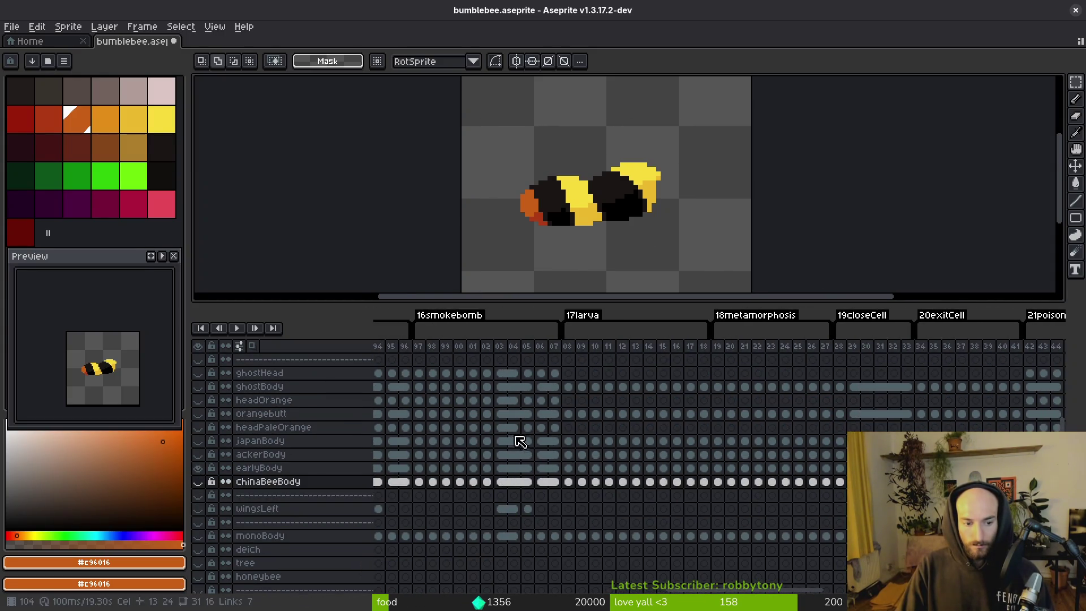
pyautogui.hscroll(-10, 516, 443)
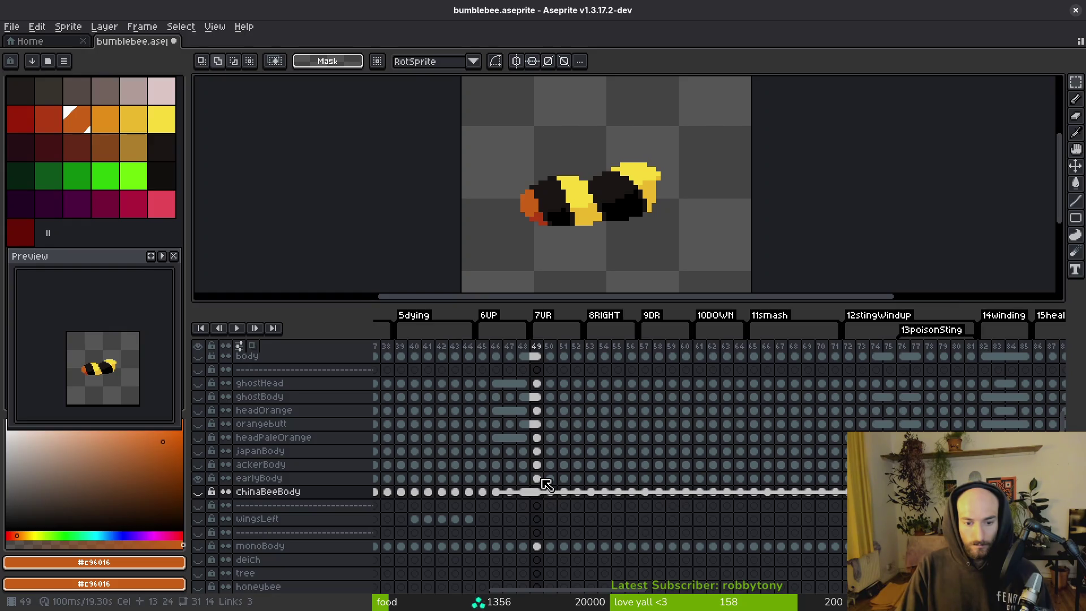
# - Select the whole yellow bee on earlyBody frame 49, cut it to the clipboard, and restore it
pyautogui.click(542, 479)
pyautogui.moveTo(479, 113); pyautogui.dragTo(799, 277)
pyautogui.press('Delete')
pyautogui.hotkey('ctrl', 'z')
pyautogui.hscroll(15, 527, 504)
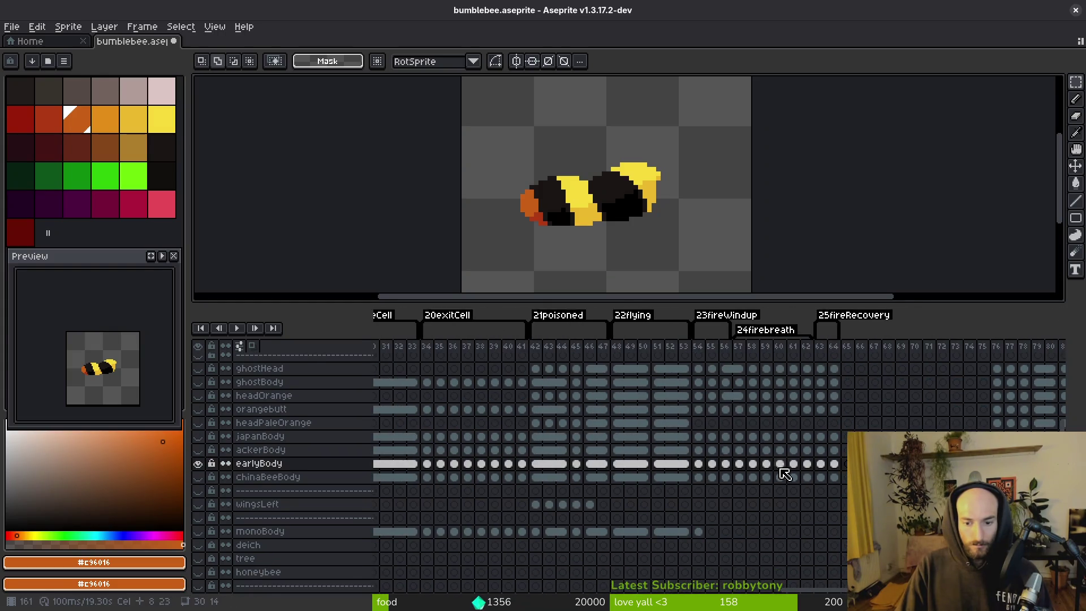
# - Paste the yellow bee into earlyBody frame 55, nudged left and up, and commit it
pyautogui.click(712, 465)
pyautogui.hotkey('ctrl', 'v')
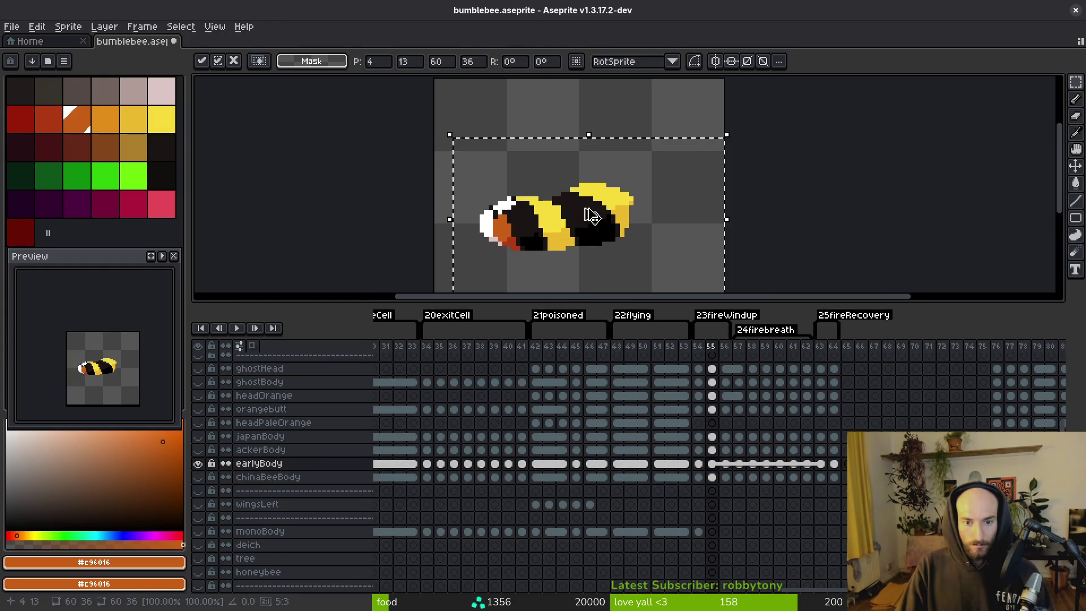
pyautogui.press('Left')
pyautogui.press('Left')
pyautogui.press('Up')
pyautogui.press('Left')
pyautogui.press('Return')
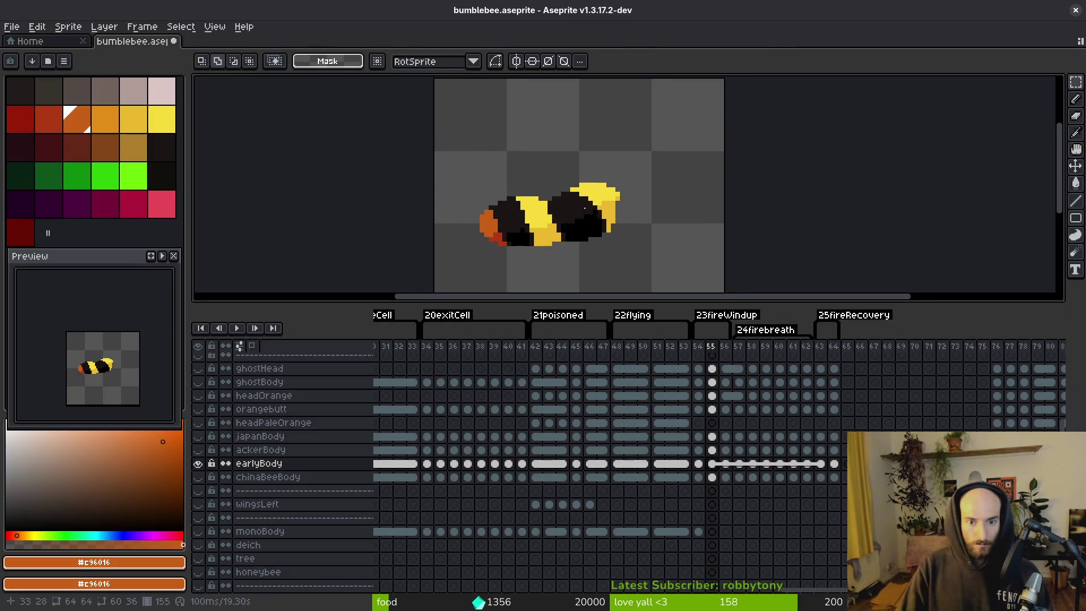
# - Select the whole orange-headed bee on earlyBody frame 51
pyautogui.press('Right')
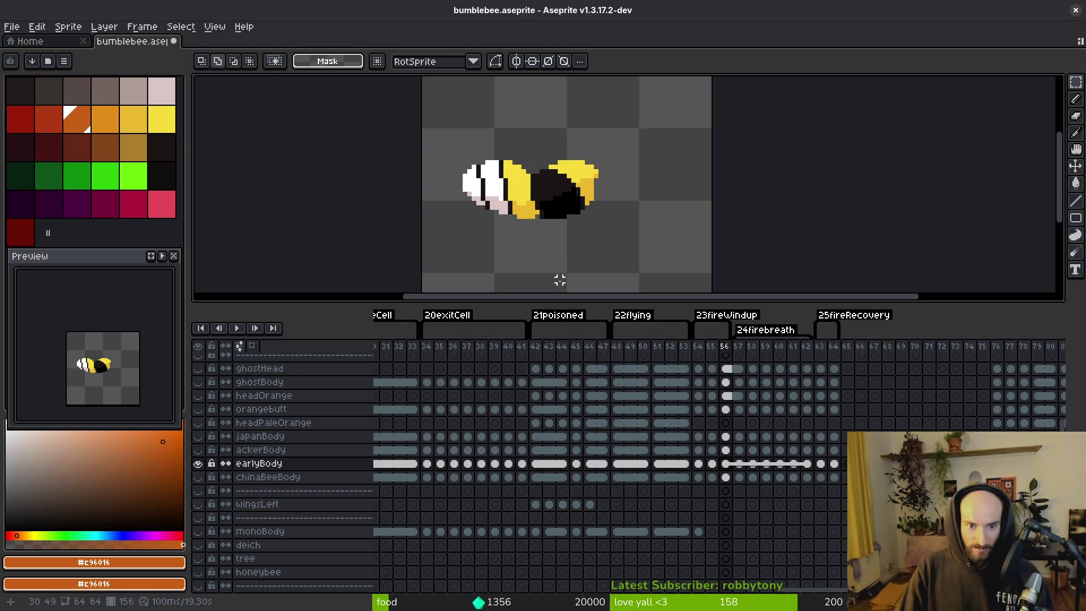
pyautogui.press('Left')
pyautogui.press('Right')
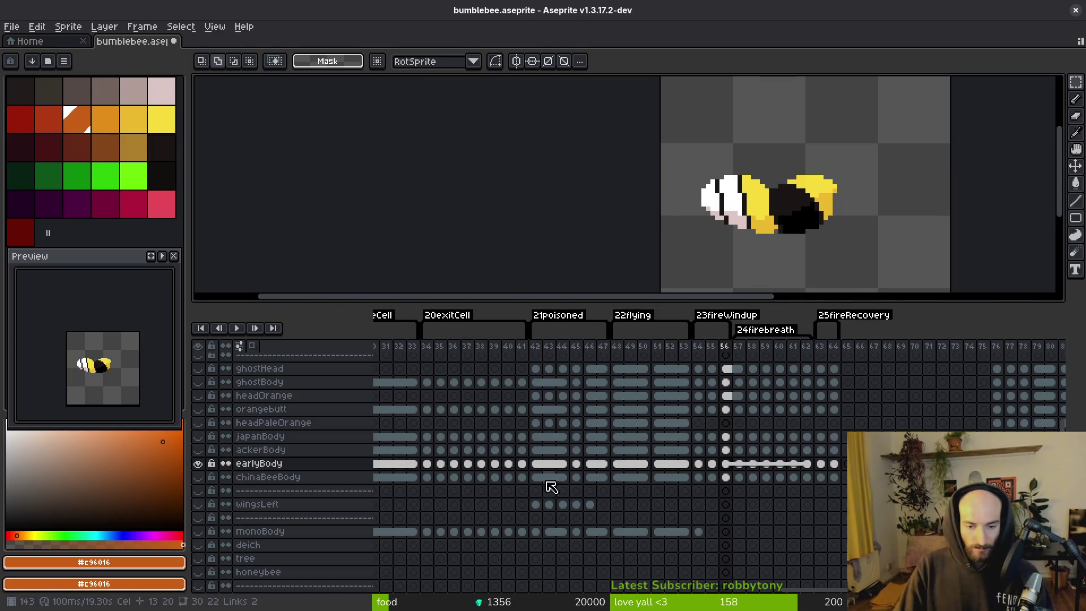
pyautogui.hscroll(-10, 552, 487)
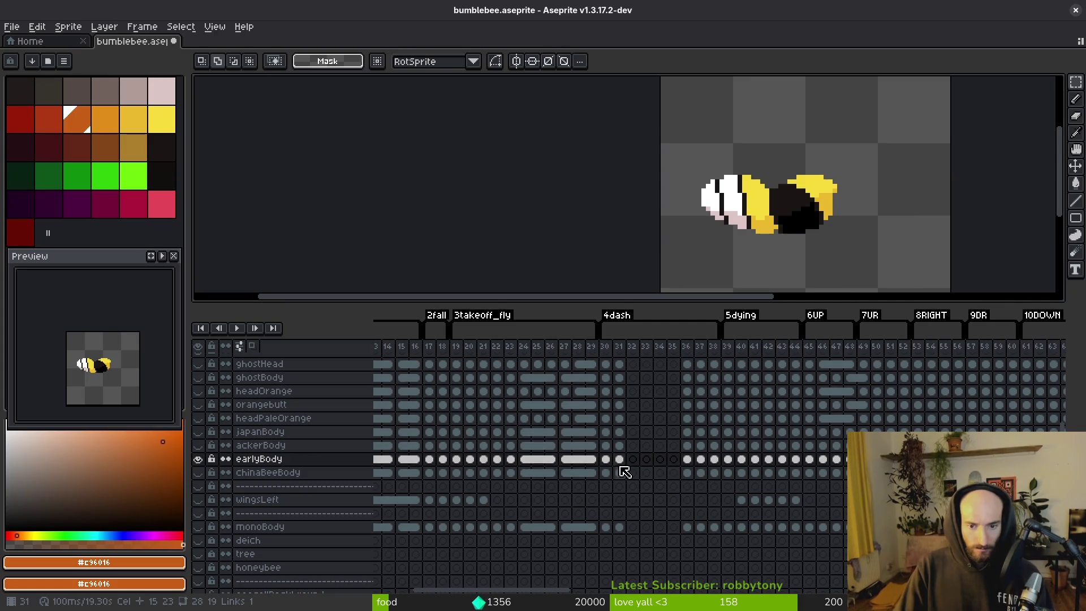
pyautogui.hscroll(10, 509, 461)
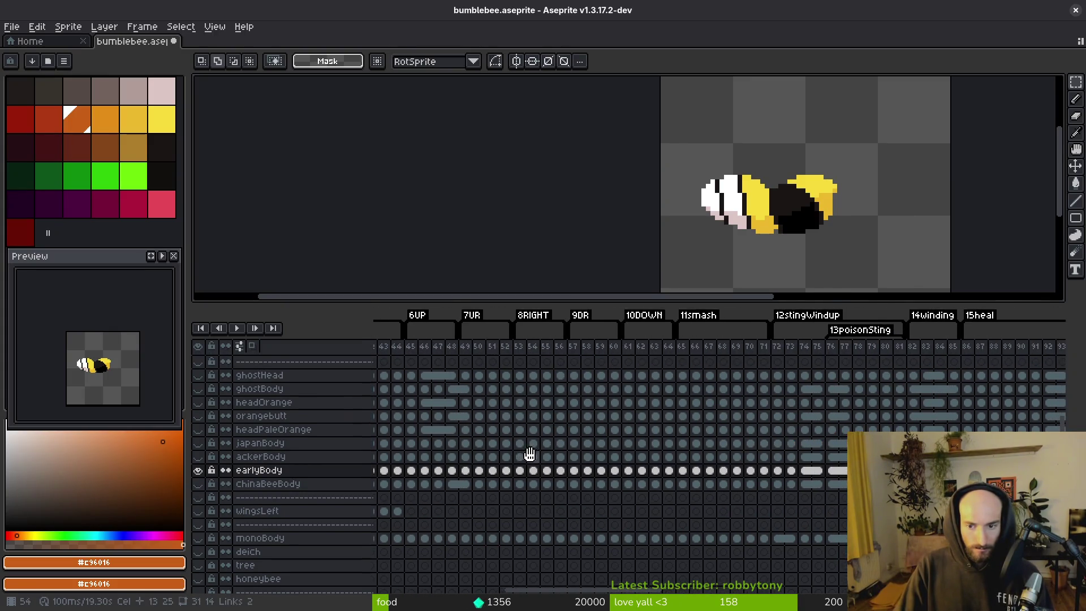
pyautogui.click(493, 470)
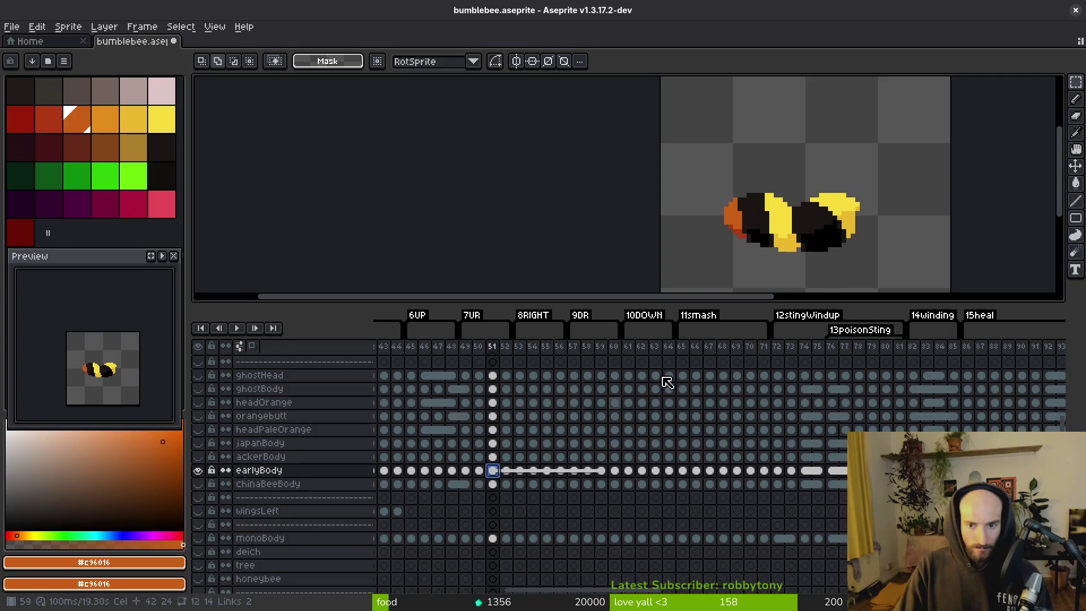
pyautogui.hscroll(5, 683, 202)
pyautogui.click(688, 189)
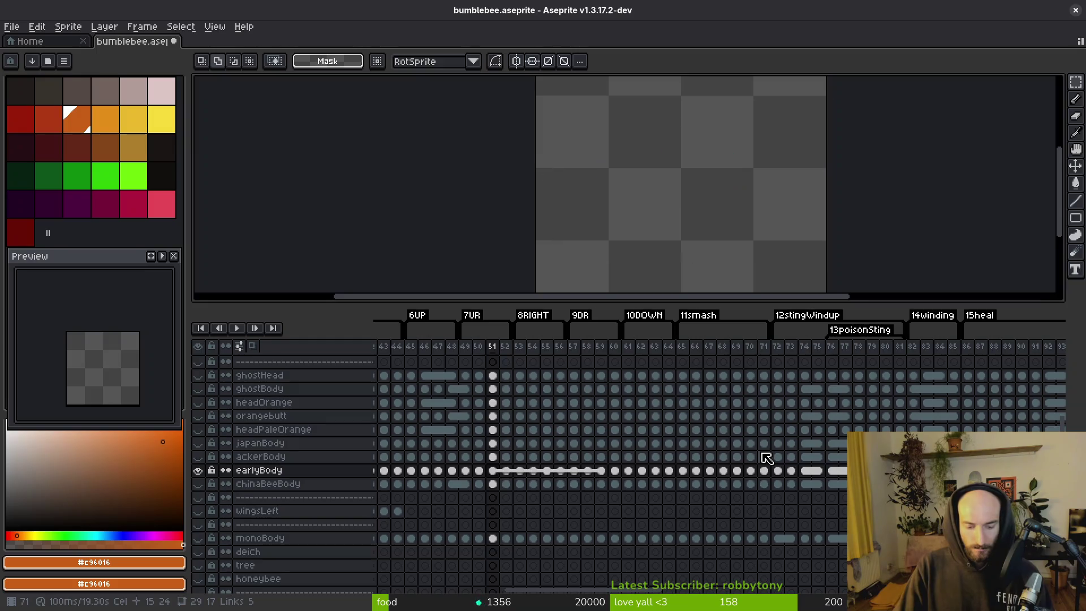
pyautogui.hscroll(10, 805, 453)
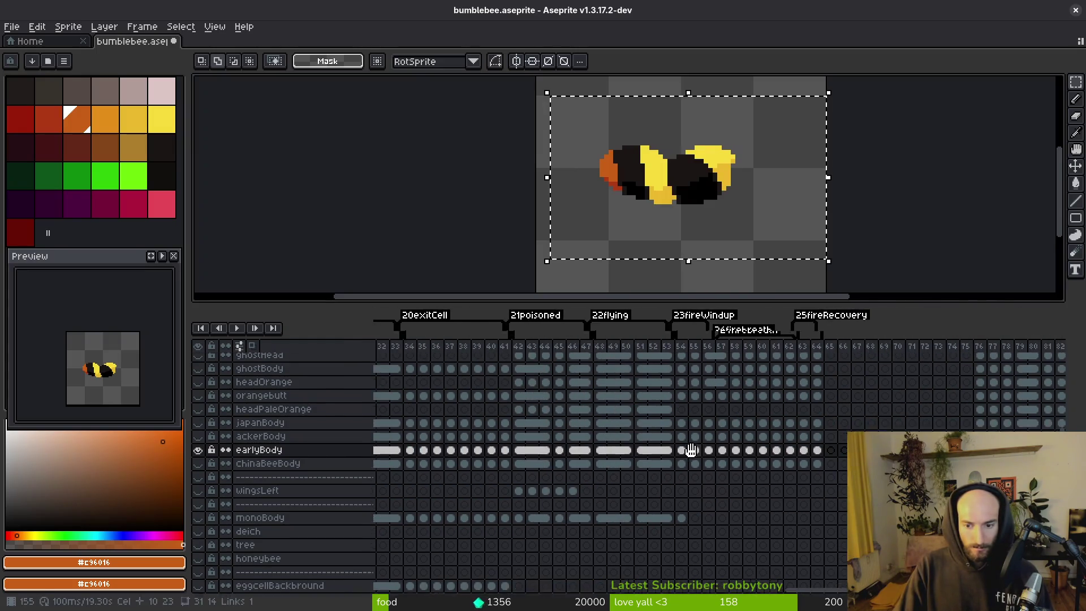
# - Place the bee on frame 56, nudged up and left, and save the file
pyautogui.click(703, 455)
pyautogui.press('Up')
pyautogui.press('Up')
pyautogui.press('Up')
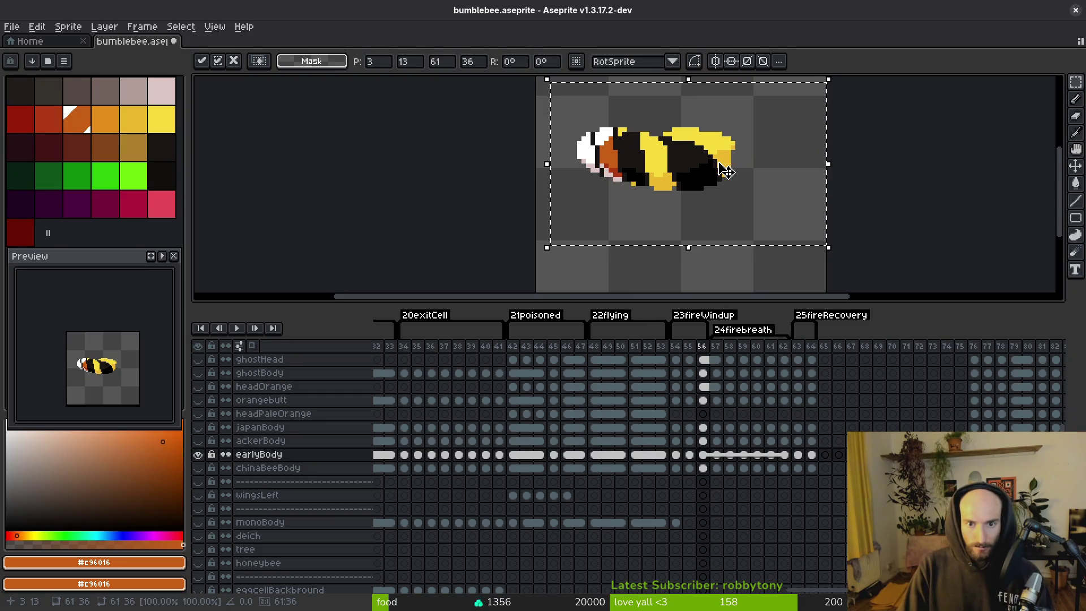
pyautogui.press('Left')
pyautogui.press('Left')
pyautogui.press('Left')
pyautogui.press('Up')
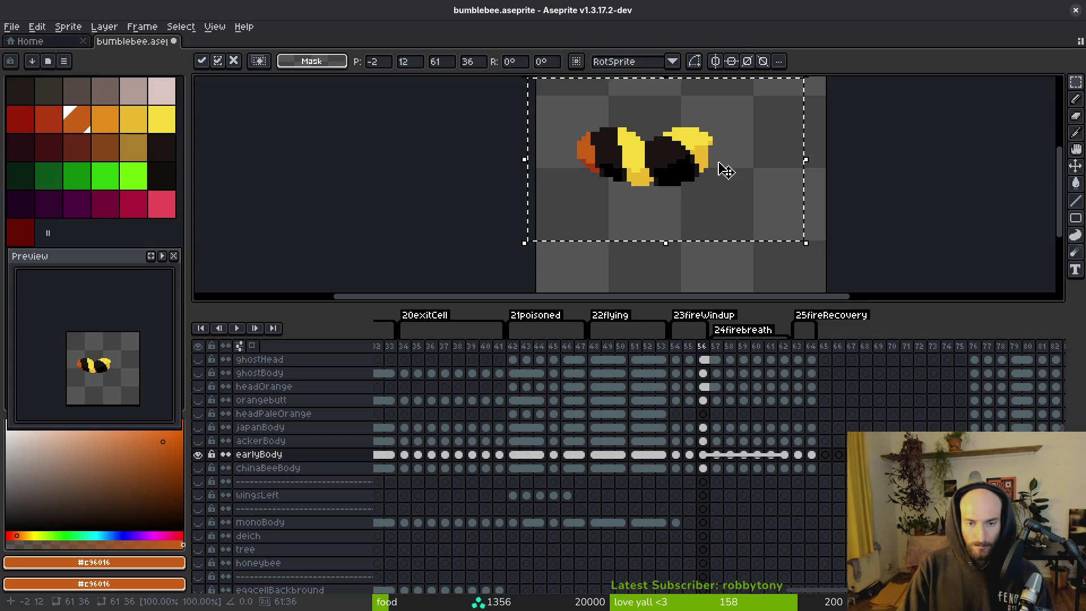
pyautogui.hotkey('ctrl', 's')
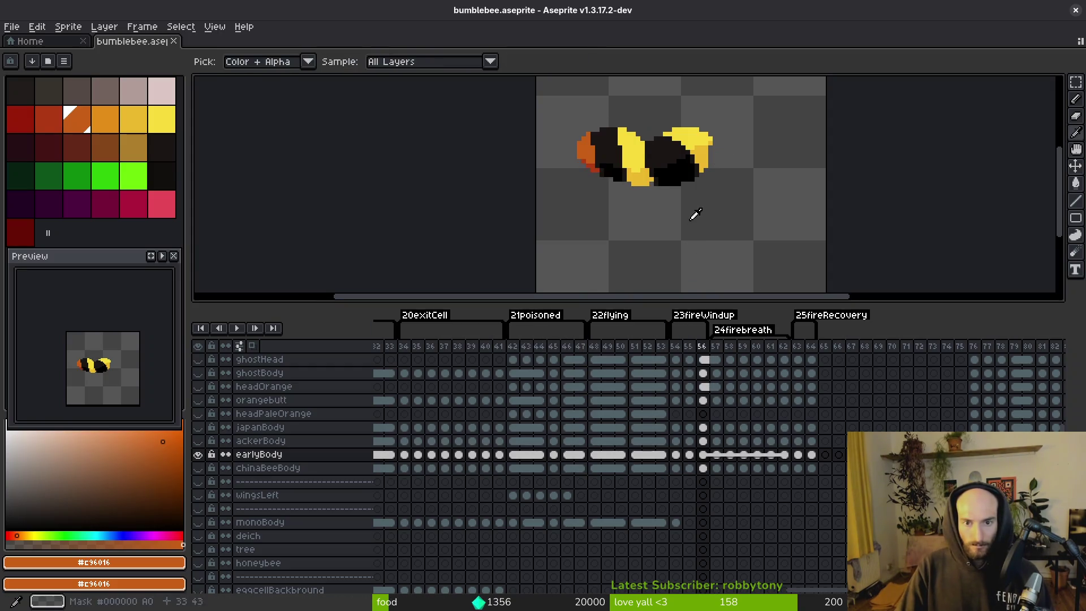
# - Select all on frame 57 and paste the orange-headed bee there
pyautogui.press('Right')
pyautogui.hotkey('ctrl', 'a')
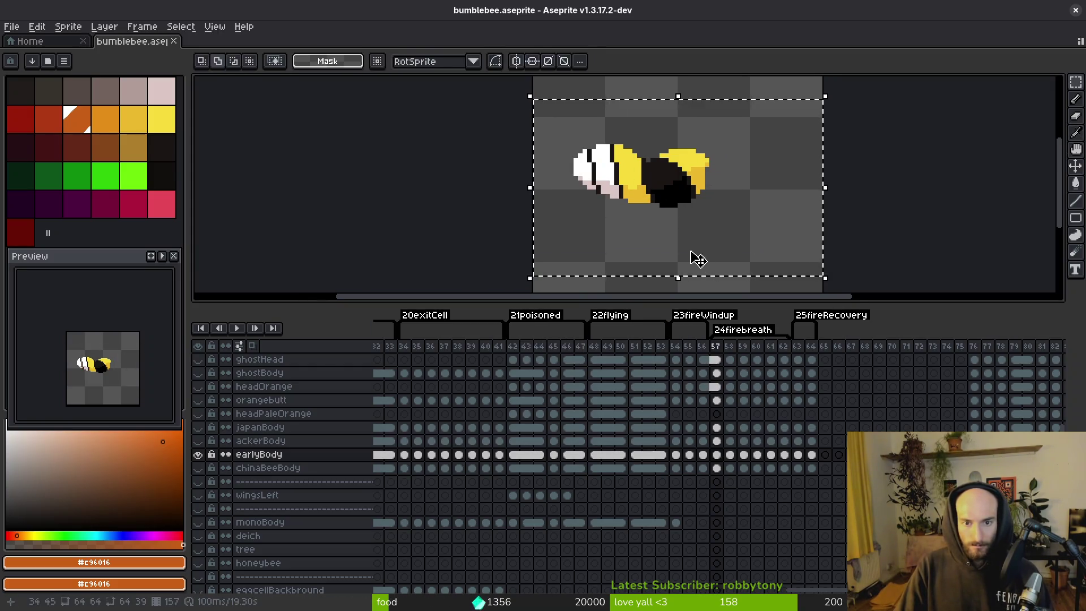
pyautogui.hotkey('ctrl', 'v')
# - Compare the paste with and without it, then lasso-select the bee's head in frame 57
pyautogui.scroll(2, 693, 256)
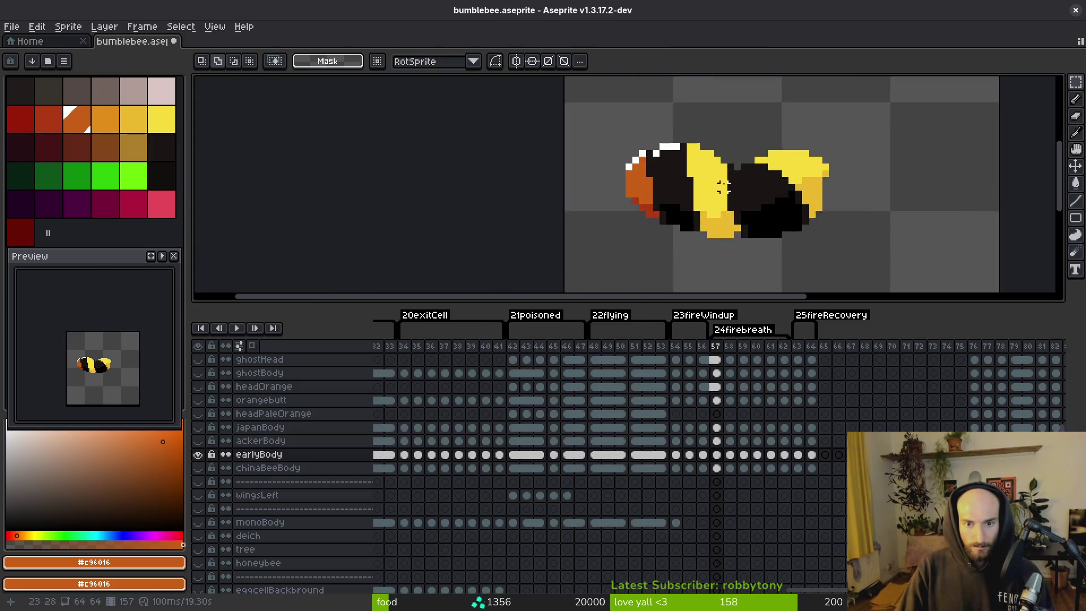
pyautogui.scroll(2, 733, 187)
pyautogui.hotkey('ctrl', 'z')
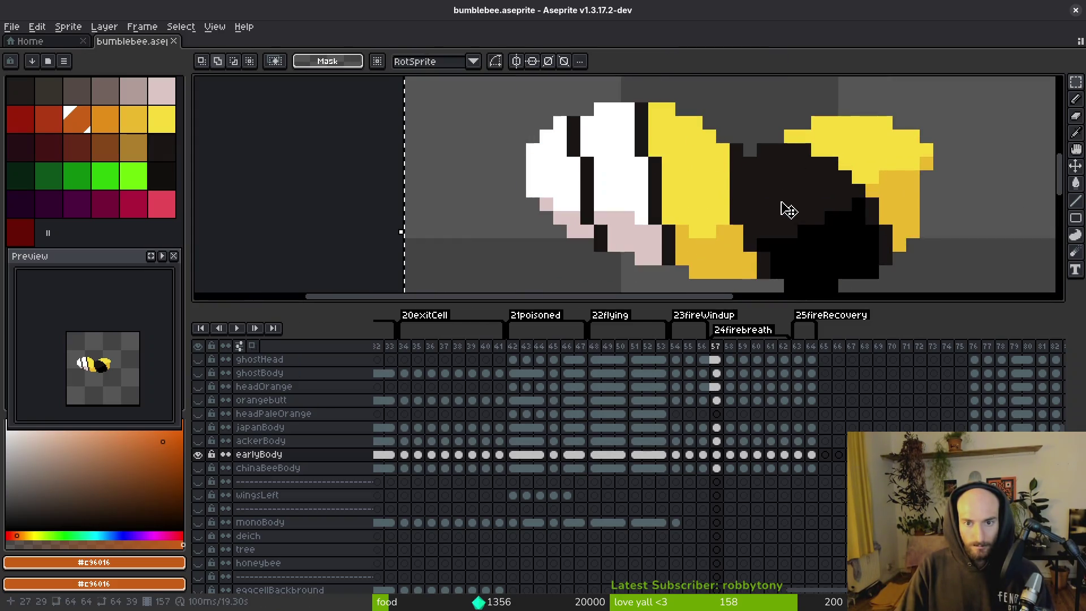
pyautogui.hotkey('ctrl', 'y')
pyautogui.press('q')
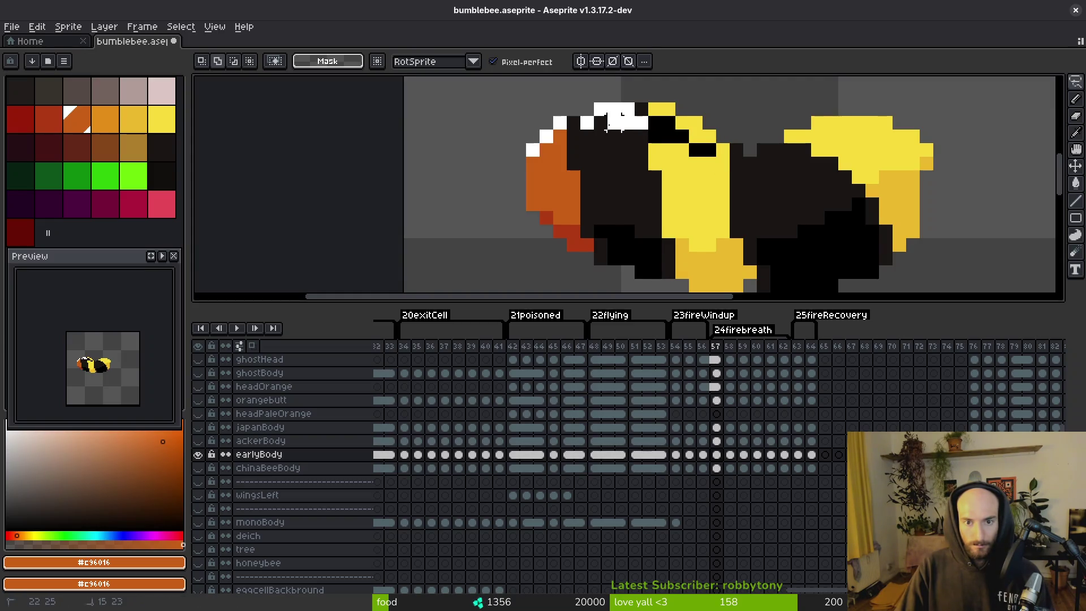
pyautogui.moveTo(532, 163)
pyautogui.mouseDown()
pyautogui.moveTo(509, 240)
pyautogui.moveTo(581, 263)
pyautogui.mouseUp()
pyautogui.scroll(-1, 581, 263)
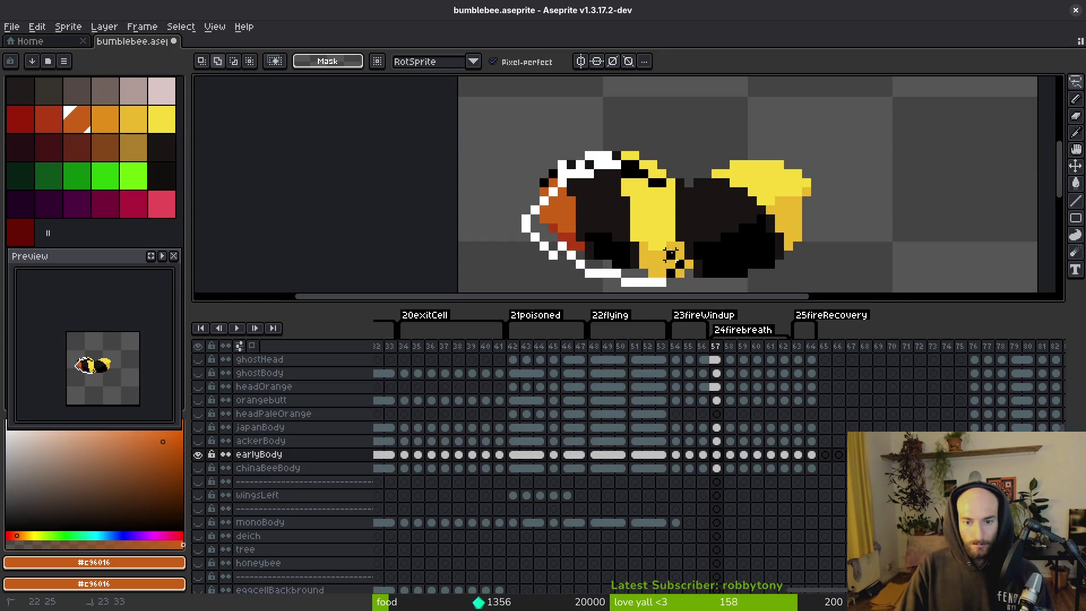
pyautogui.moveTo(661, 192); pyautogui.dragTo(671, 281)
pyautogui.scroll(2, 662, 211)
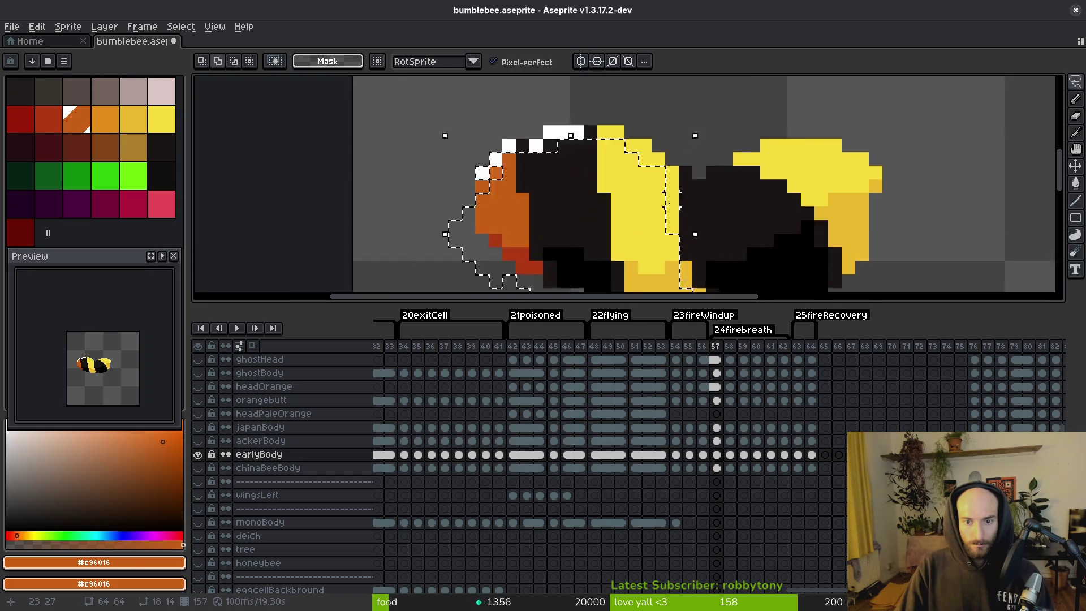
pyautogui.scroll(-1, 662, 211)
pyautogui.scroll(-2, 660, 225)
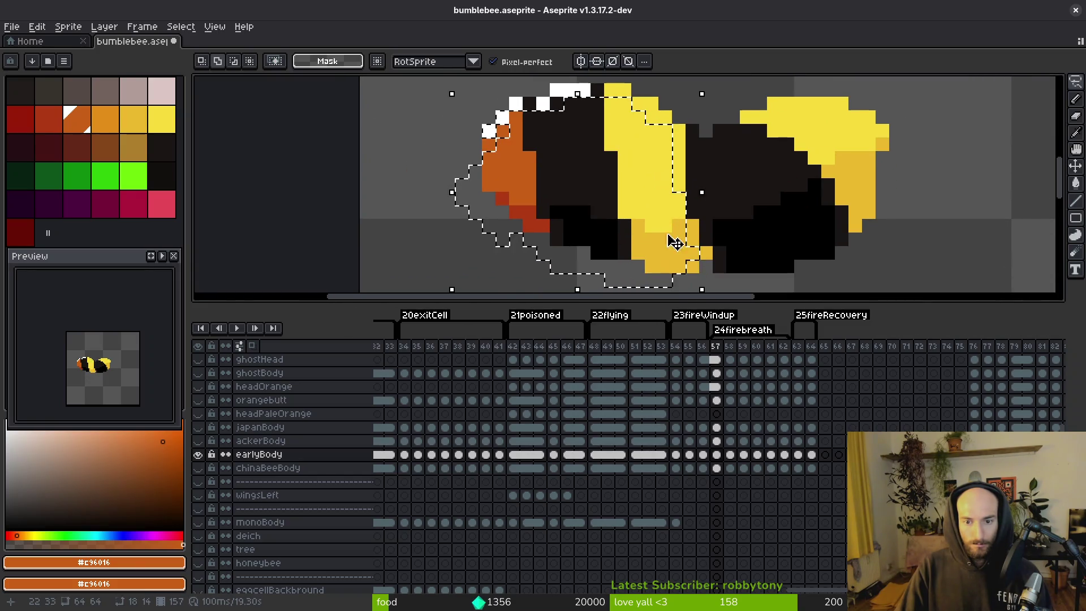
pyautogui.scroll(2, 484, 187)
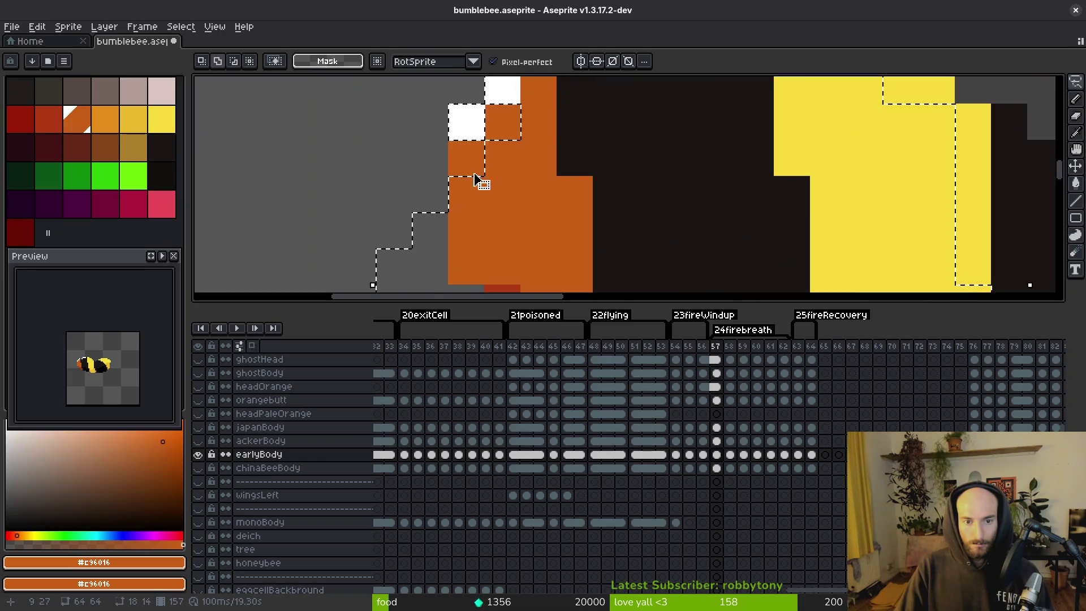
pyautogui.scroll(3, 553, 242)
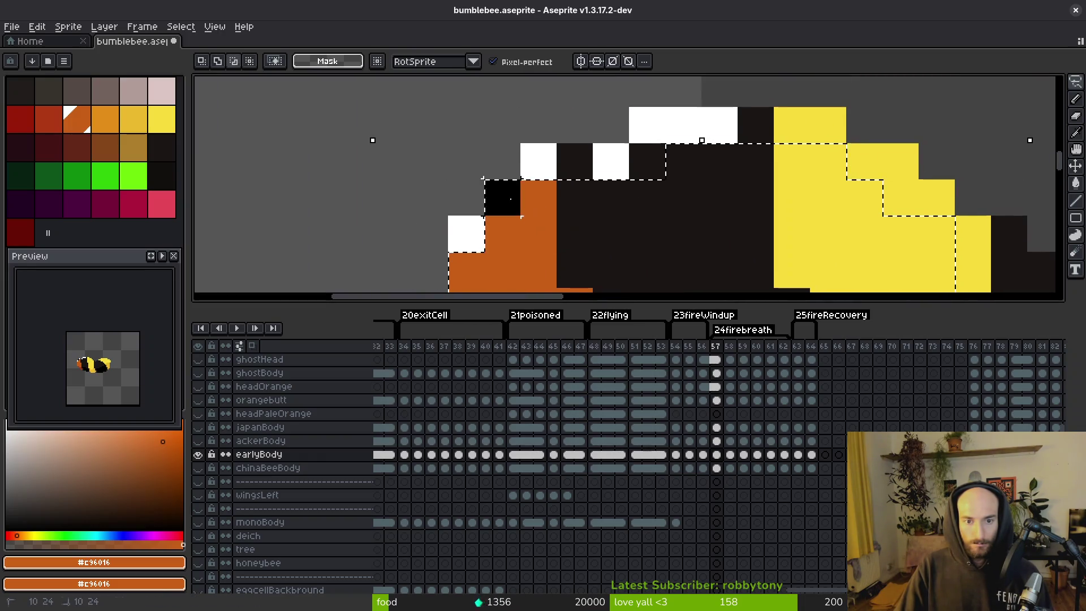
# - Add the dark block to the head selection, move it over the old white head, save, and deselect
pyautogui.hotkey('ctrl', 'z')
pyautogui.scroll(-2, 762, 195)
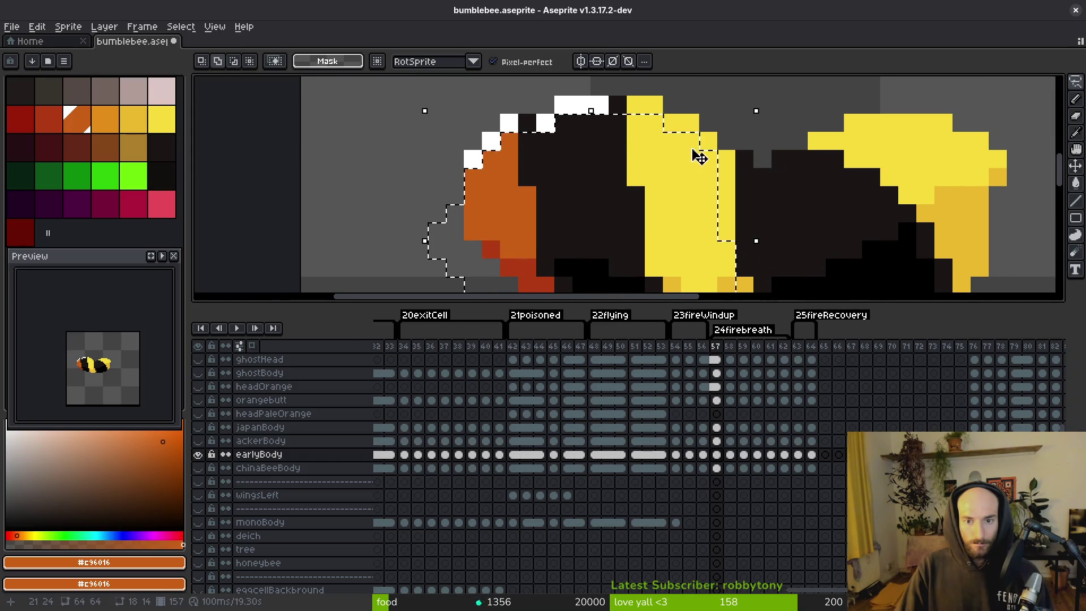
pyautogui.scroll(-1, 696, 150)
pyautogui.hotkey('ctrl', 's')
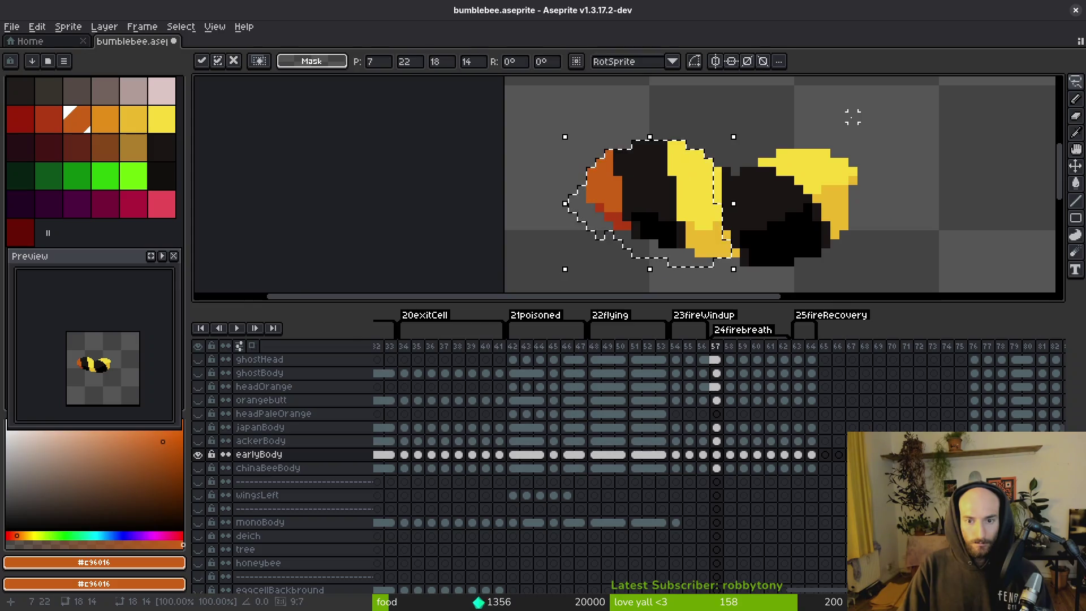
pyautogui.hotkey('ctrl', 'd')
pyautogui.press('i')
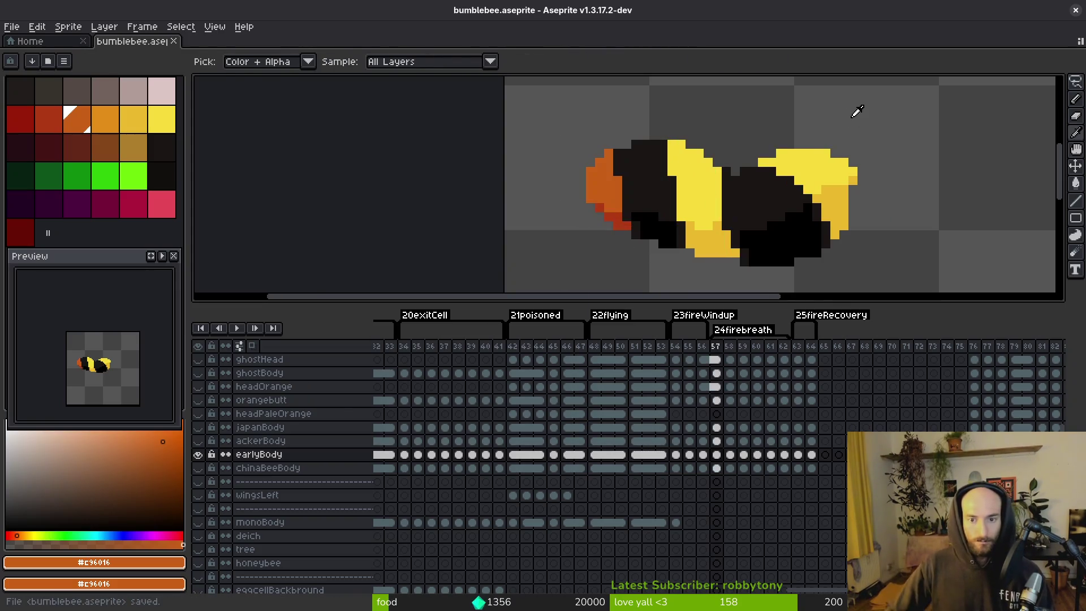
pyautogui.press('m')
pyautogui.scroll(-1, 752, 187)
# - Select the bee in frame 57 and place it into frames 58 and 59
pyautogui.moveTo(600, 101); pyautogui.dragTo(950, 282)
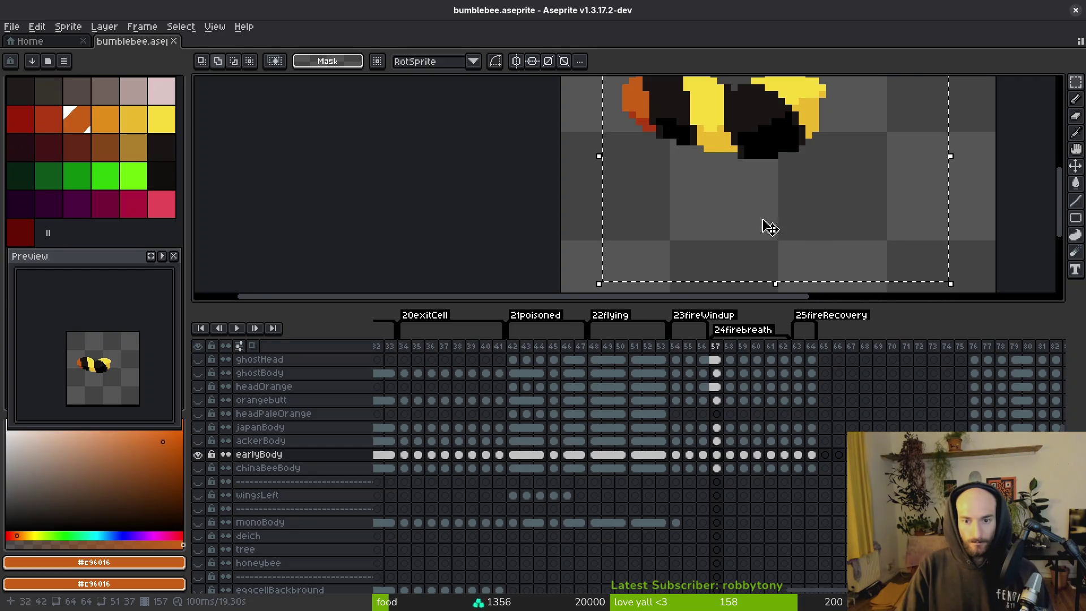
pyautogui.scroll(-2, 786, 210)
pyautogui.press('Right')
pyautogui.click(733, 205)
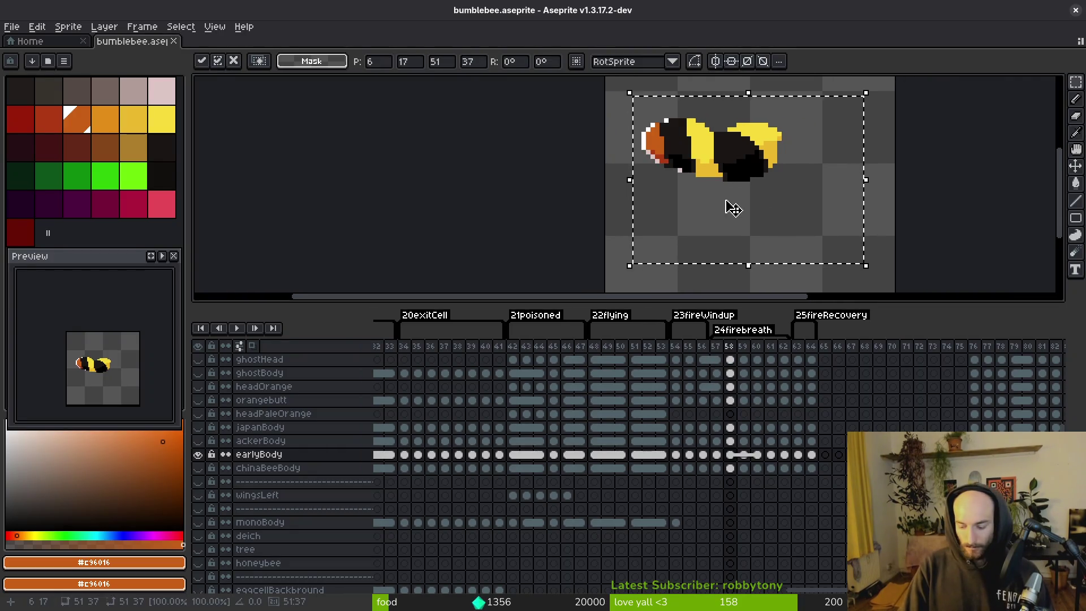
pyautogui.hotkey('ctrl', 'd')
pyautogui.hscroll(2, 679, 215)
pyautogui.press('Right')
pyautogui.click(659, 226)
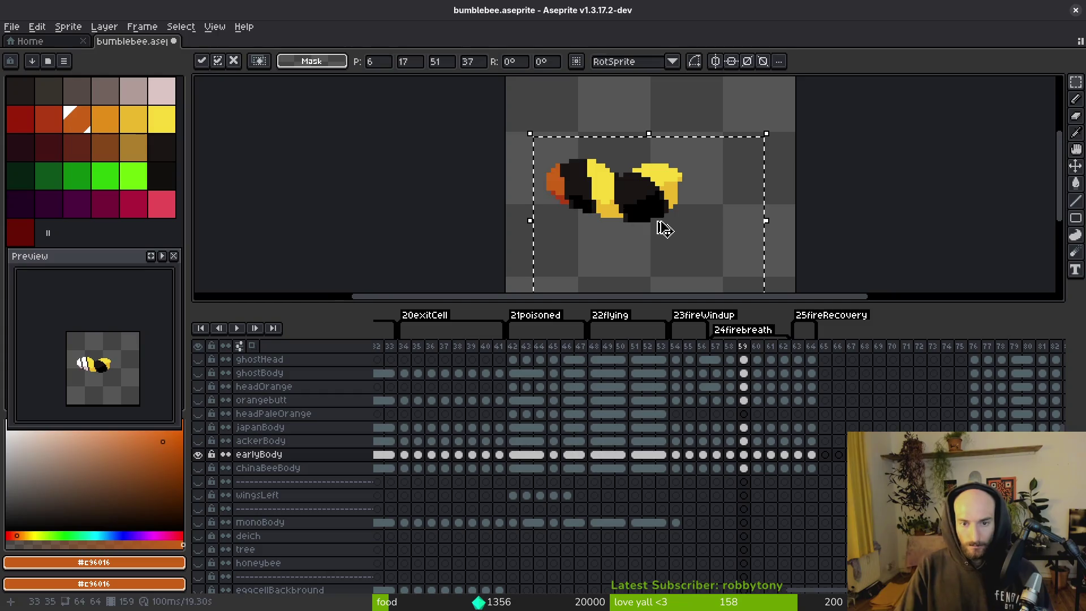
pyautogui.press('i')
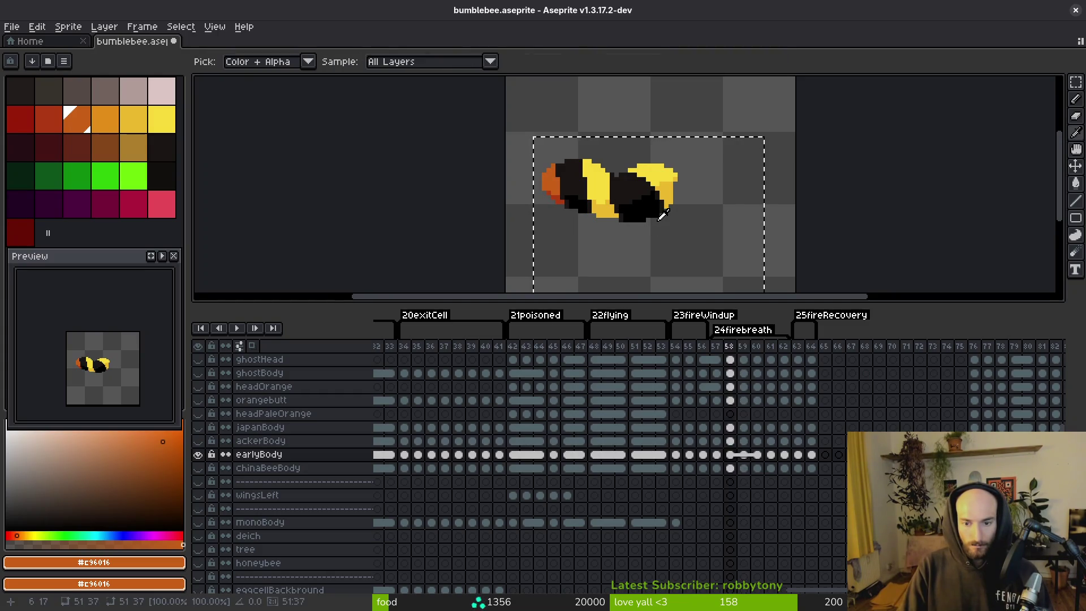
pyautogui.press('Left')
pyautogui.press('Left')
pyautogui.press('m')
pyautogui.press('Right')
pyautogui.hotkey('ctrl', 'd')
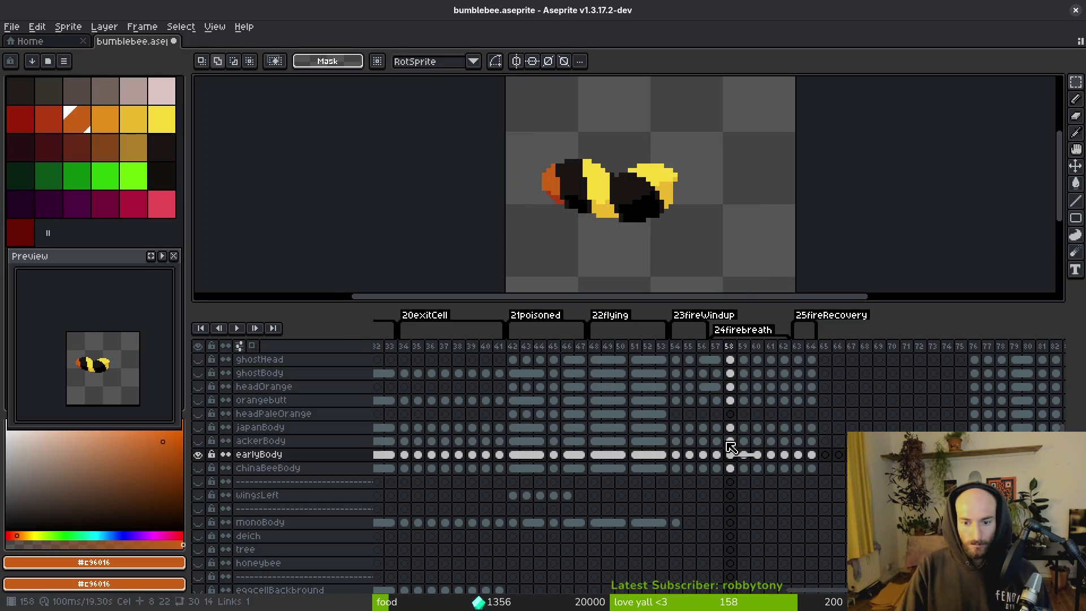
# - Nudge the bee in frame 61 one pixel down and left, then compare frames 63 and 64
pyautogui.press('Right')
pyautogui.press('Right')
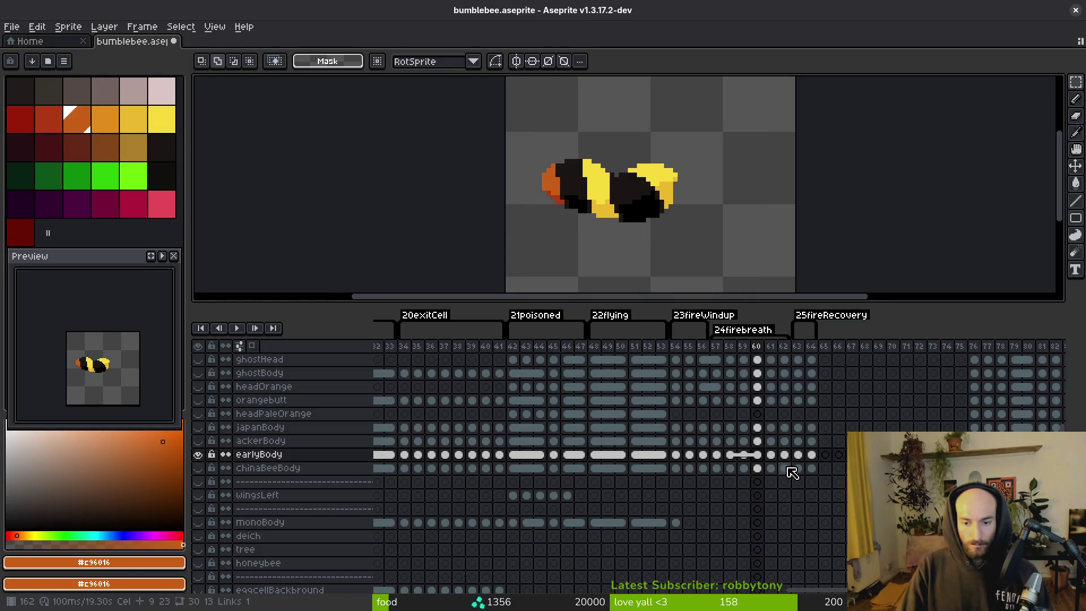
pyautogui.press('Right')
pyautogui.hotkey('ctrl', 'shift', 'd')
pyautogui.press('Down')
pyautogui.press('Left')
pyautogui.hotkey('ctrl', 'd')
pyautogui.press('Right')
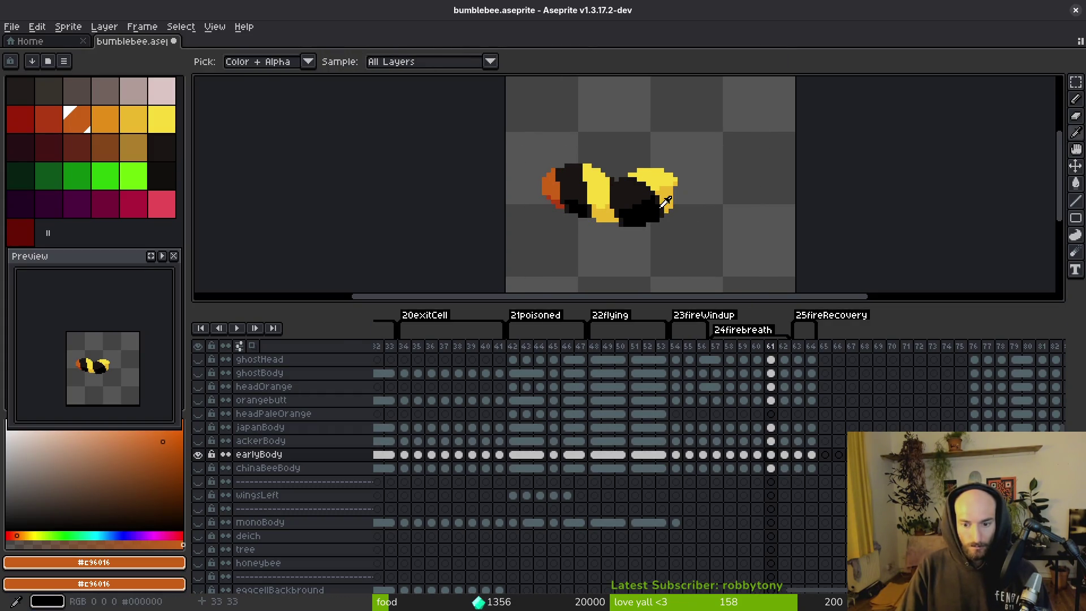
pyautogui.press('b')
pyautogui.press('Right')
pyautogui.press('Right')
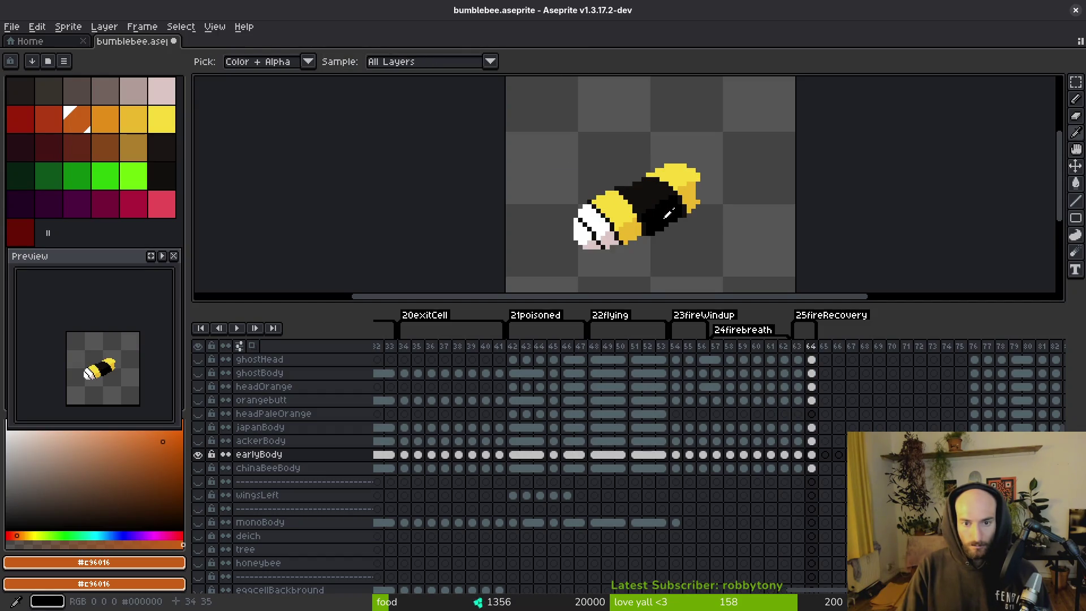
pyautogui.press('Left')
pyautogui.press('Right')
# - Link earlyBody's cels from frame 54 through frame 64
pyautogui.moveTo(798, 454); pyautogui.dragTo(692, 463)
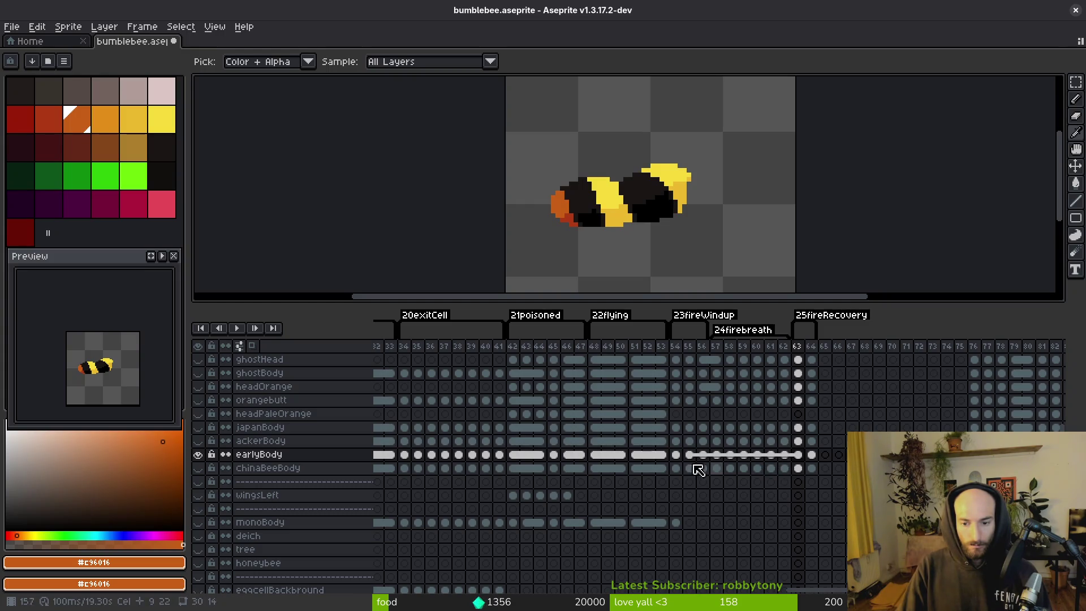
pyautogui.click(680, 473)
pyautogui.moveTo(674, 455); pyautogui.dragTo(820, 462)
pyautogui.rightClick(820, 462)
pyautogui.click(837, 507)
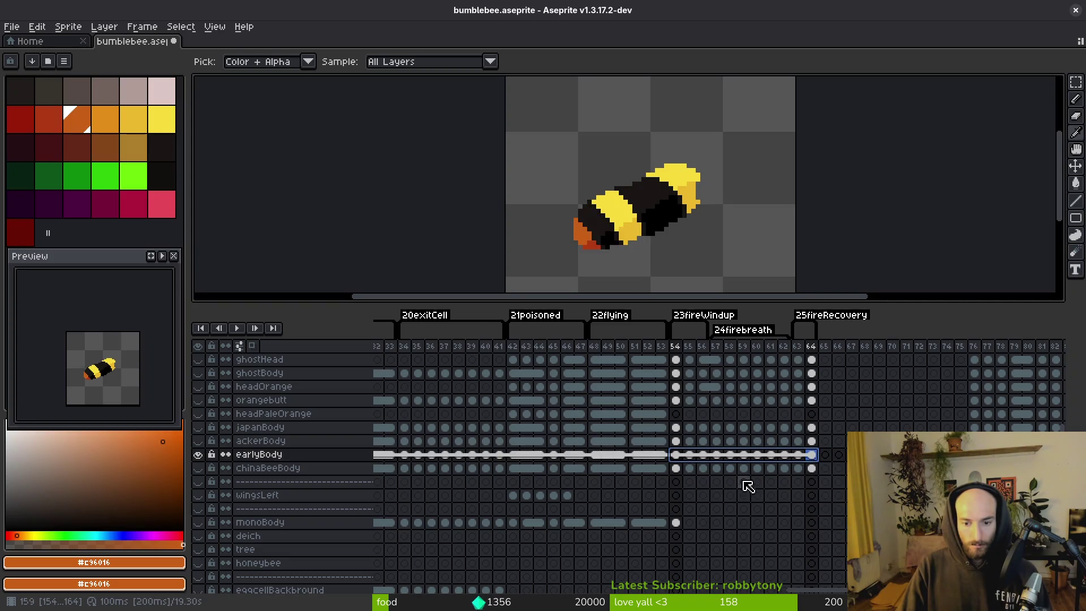
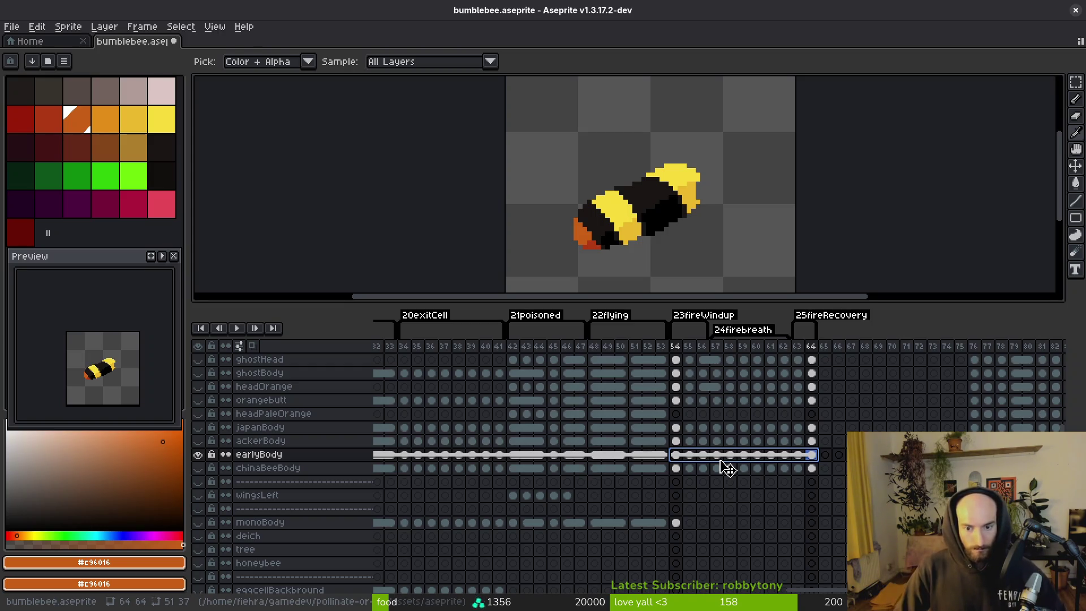
# - At frame 54, hide the earlyBody layer and show the orange ackerBody body variant
pyautogui.click(676, 401)
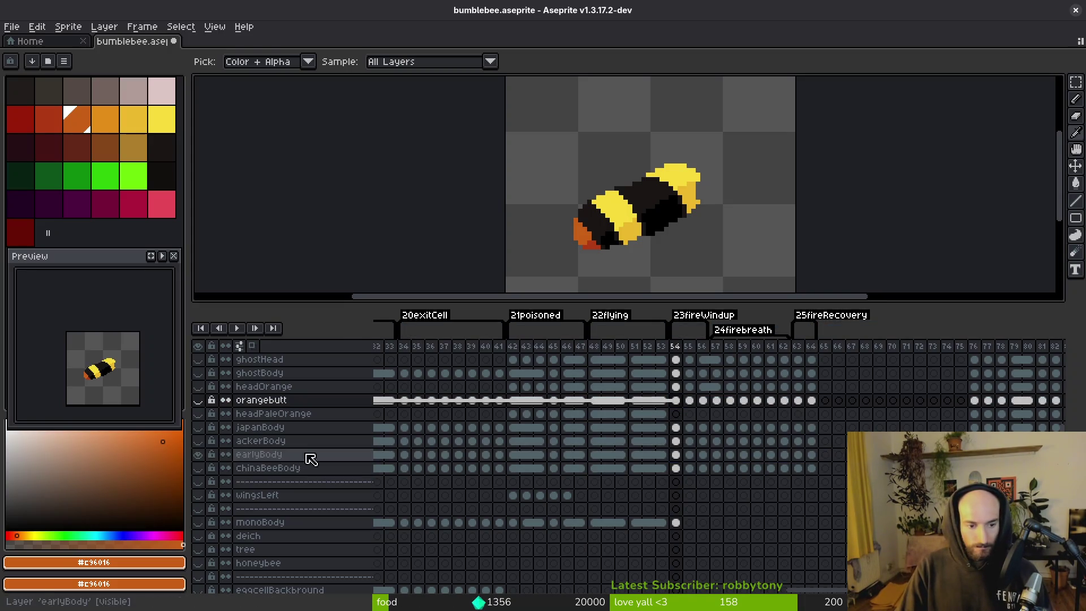
pyautogui.click(678, 456)
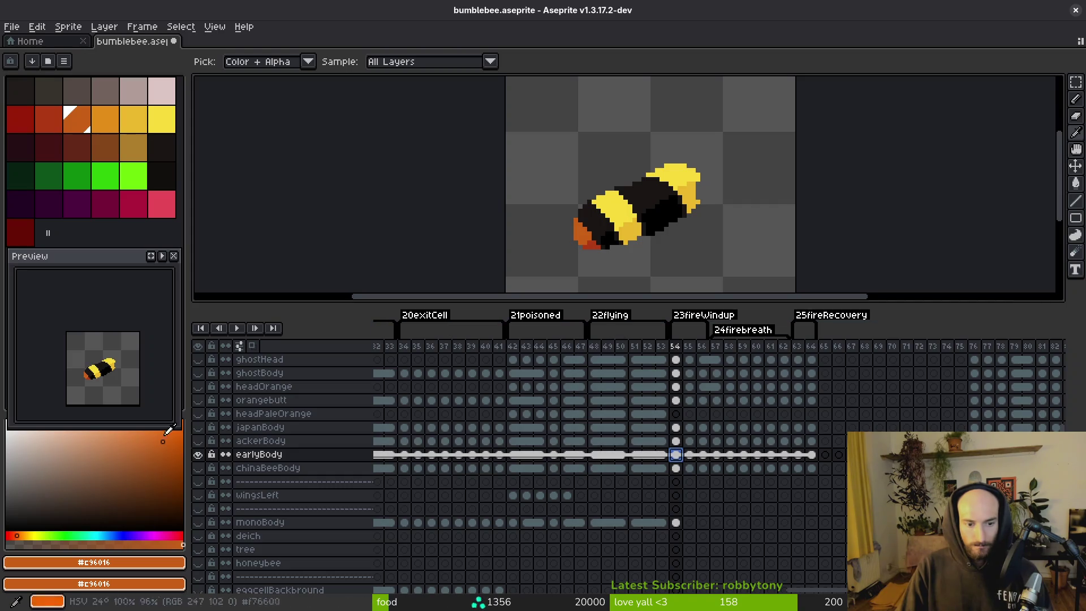
pyautogui.click(198, 454)
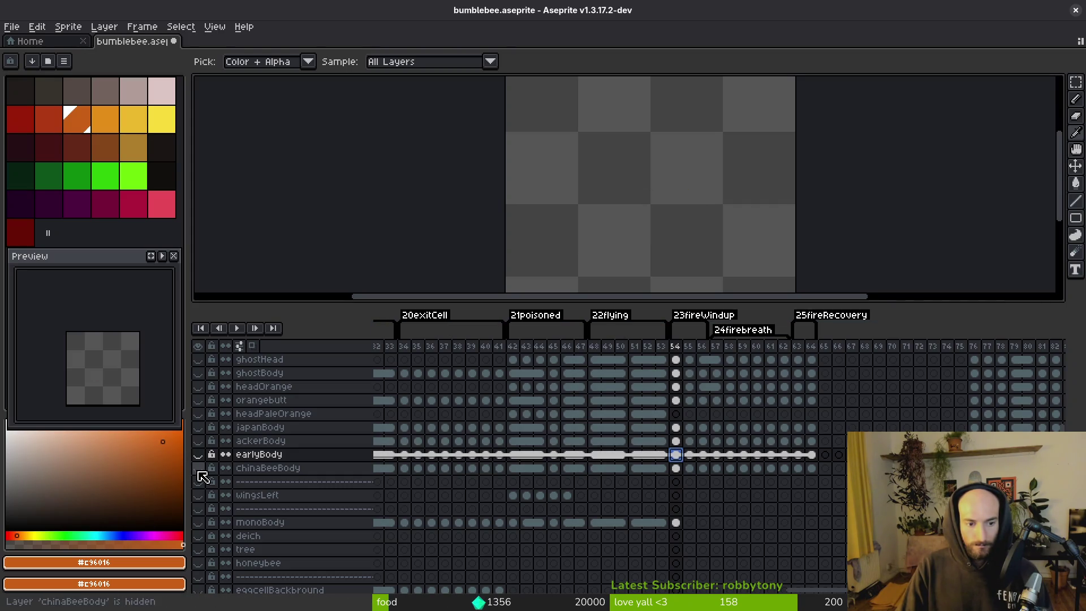
pyautogui.click(202, 443)
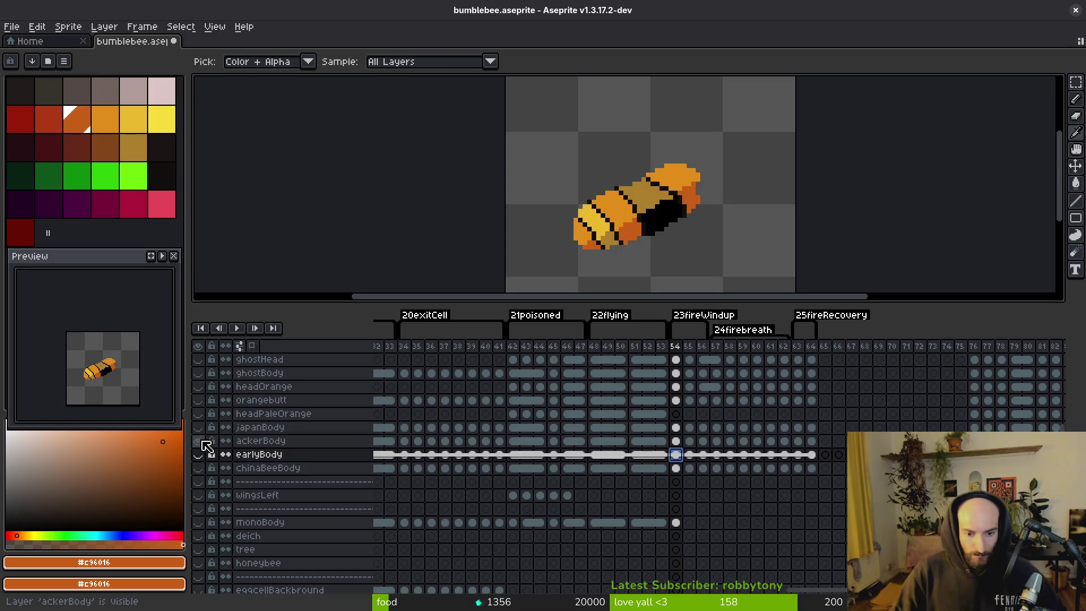
# - Show the grey monoBody layer and hide ackerBody
pyautogui.press('m')
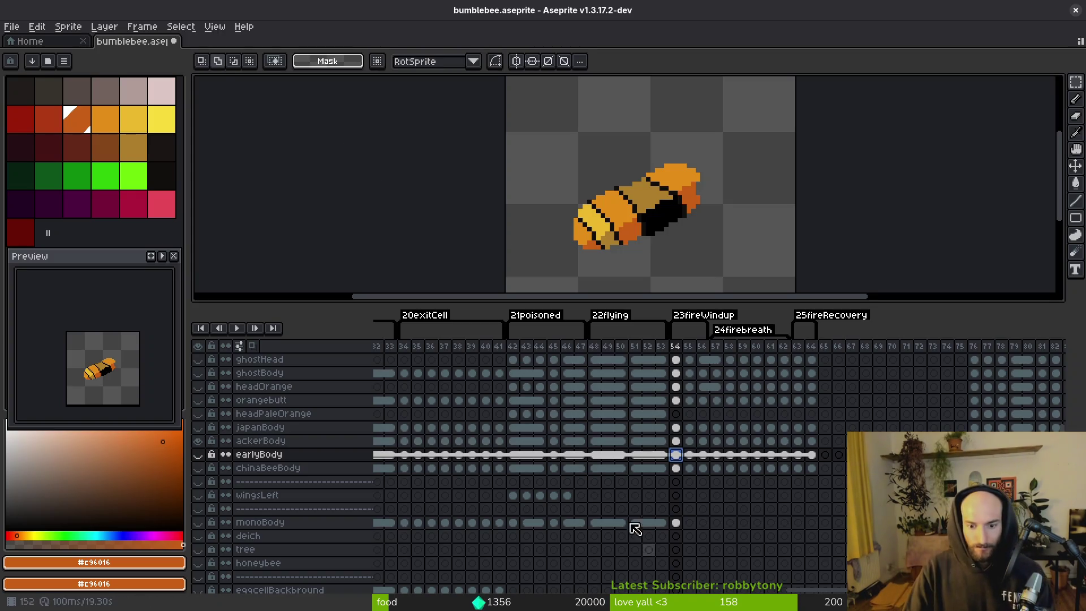
pyautogui.click(674, 522)
pyautogui.click(198, 522)
pyautogui.click(198, 441)
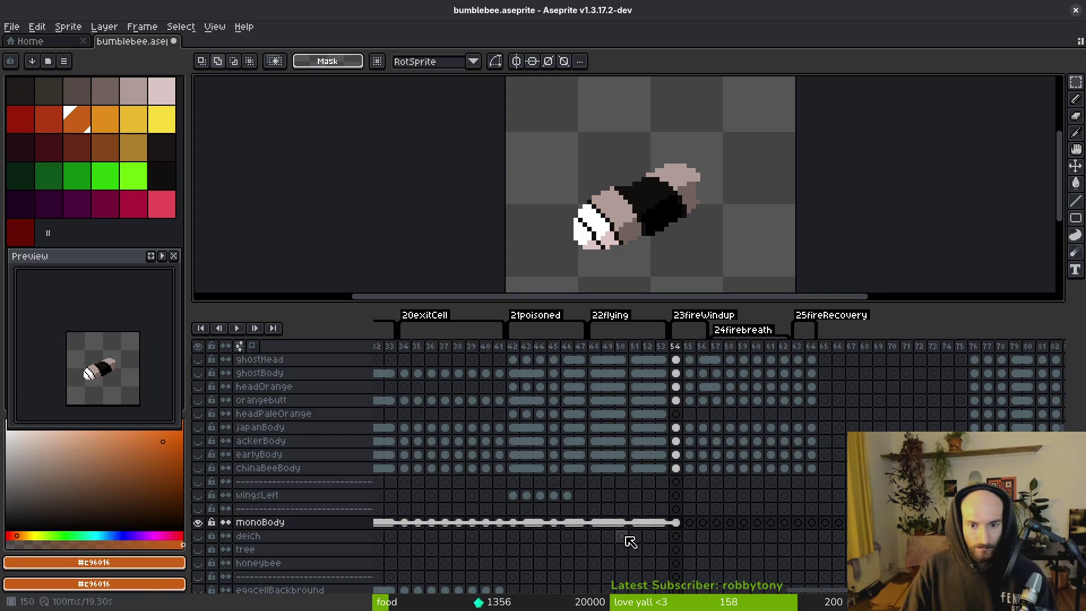
# - Marquee-select the whole bee on monoBody's frame 49
pyautogui.hscroll(10, 669, 521)
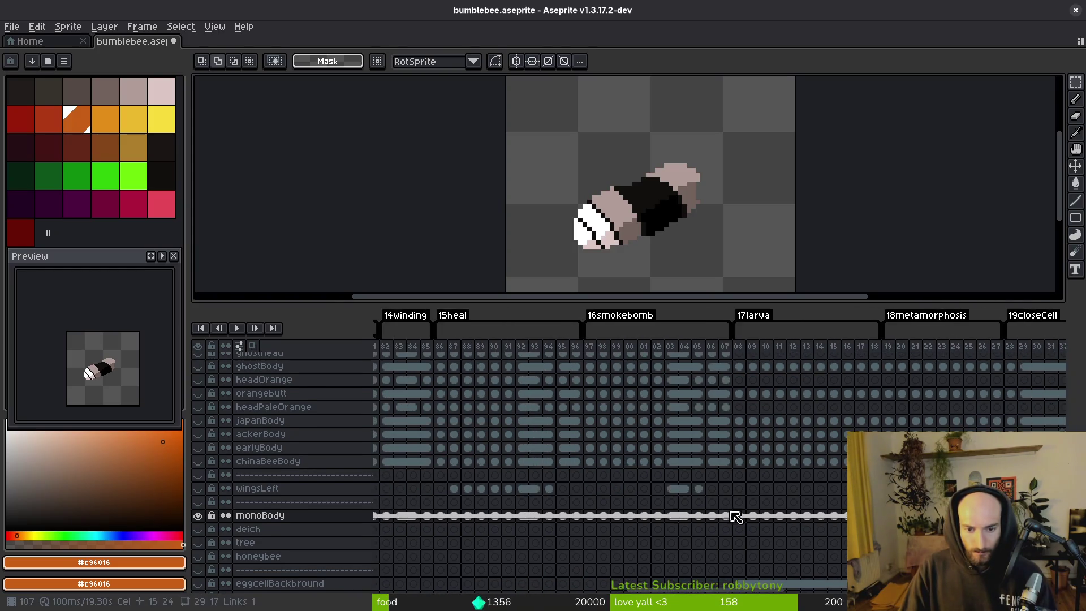
pyautogui.hscroll(-5, 606, 492)
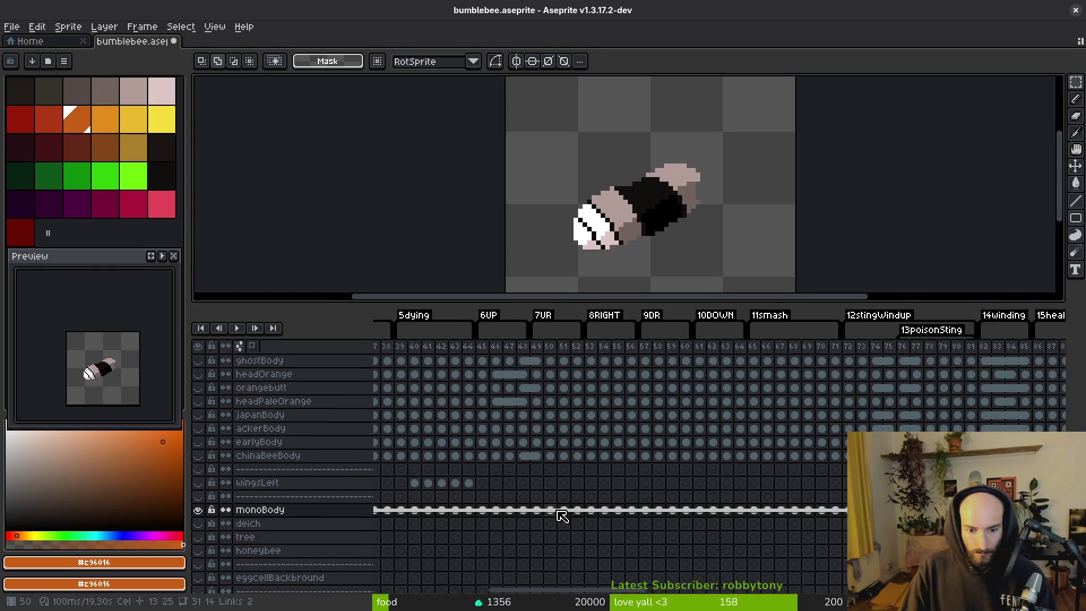
pyautogui.click(537, 509)
pyautogui.press('i')
pyautogui.press('m')
pyautogui.moveTo(519, 138)
pyautogui.mouseDown()
pyautogui.moveTo(640, 230)
pyautogui.moveTo(758, 444)
pyautogui.mouseUp()
# - Mark frames 55–64 on the monoBody row, then go to empty frame 55 to paste
pyautogui.hscroll(5, 483, 487)
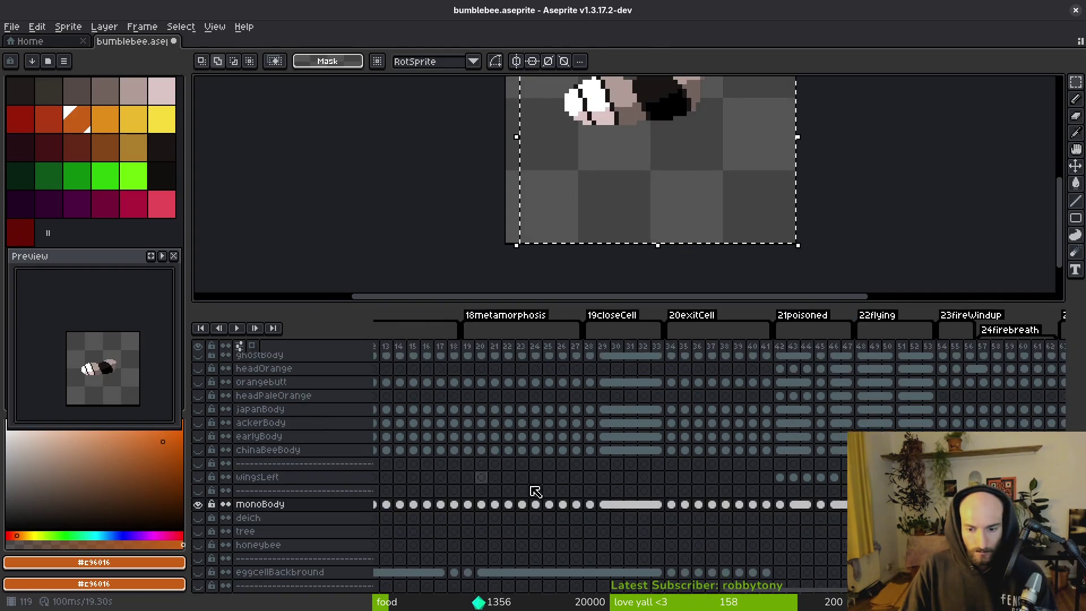
pyautogui.scroll(1, 665, 544)
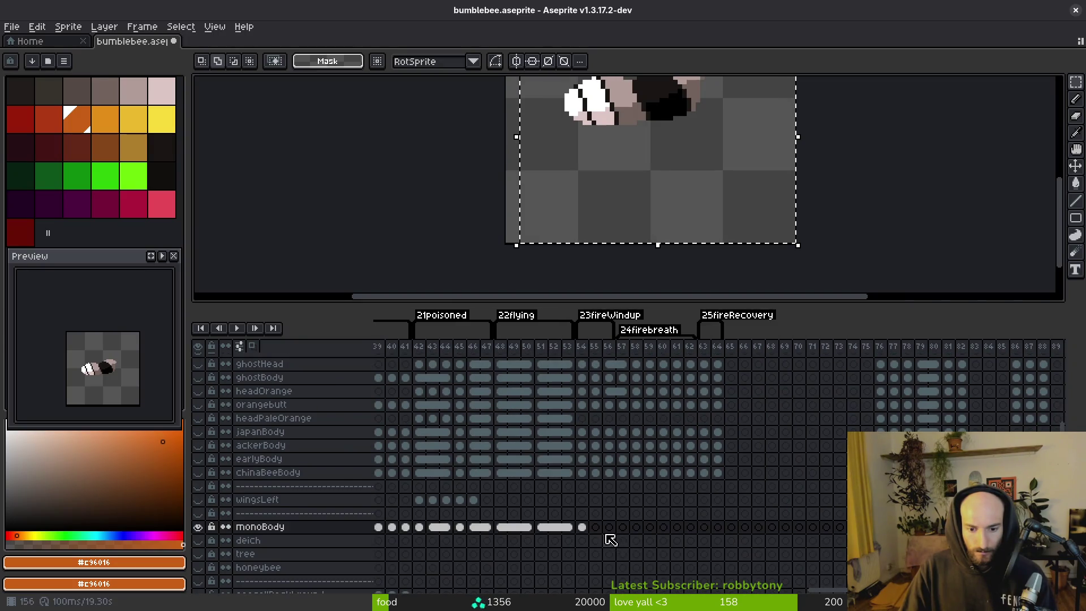
pyautogui.scroll(3, 622, 462)
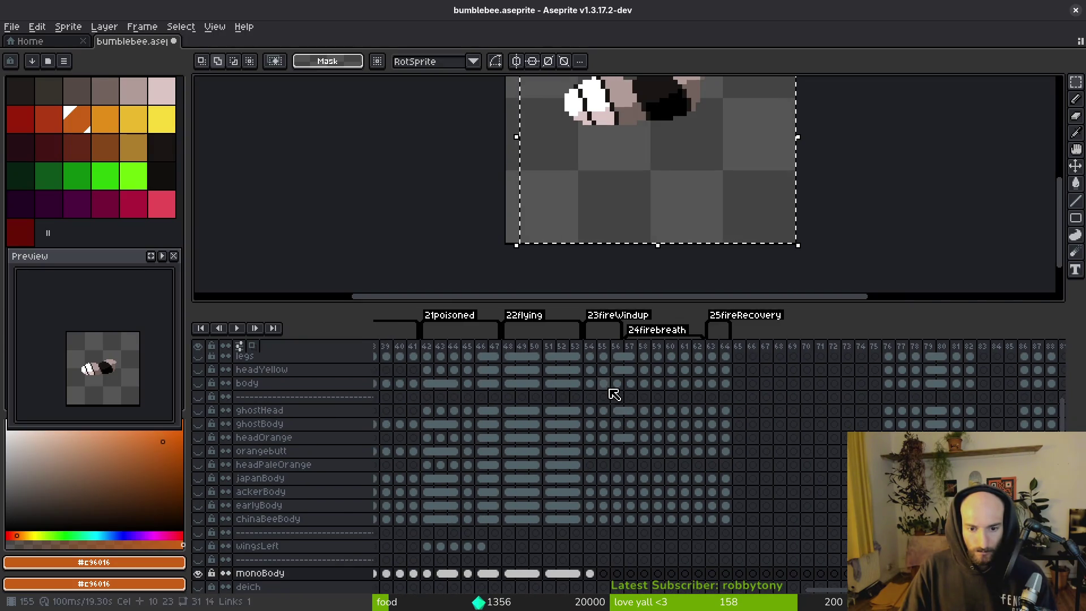
pyautogui.moveTo(614, 388); pyautogui.dragTo(730, 383)
pyautogui.scroll(-3, 638, 452)
pyautogui.scroll(4, 638, 452)
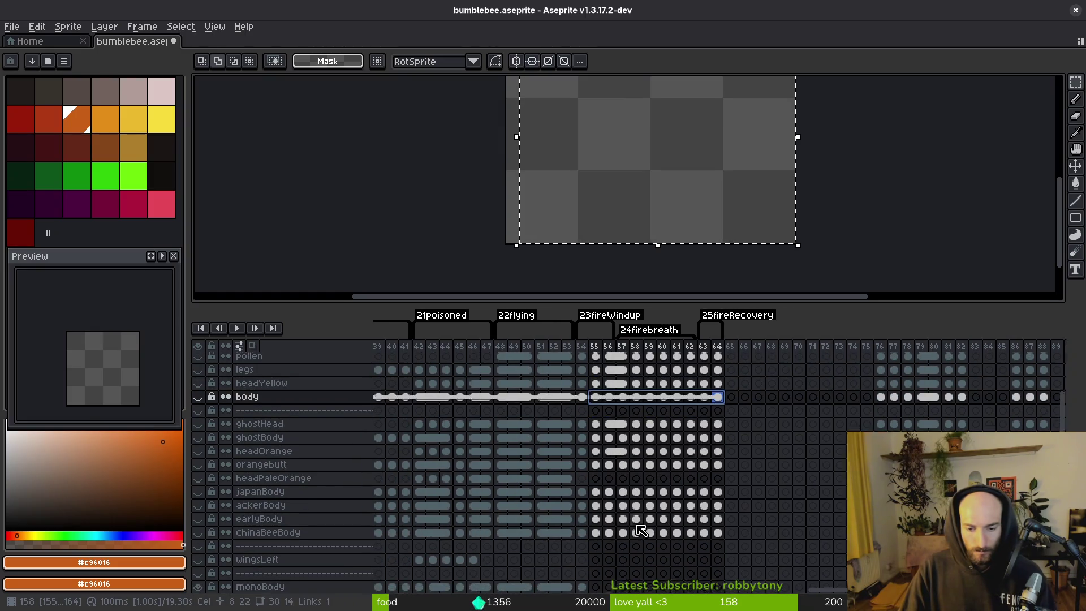
pyautogui.scroll(-2, 624, 424)
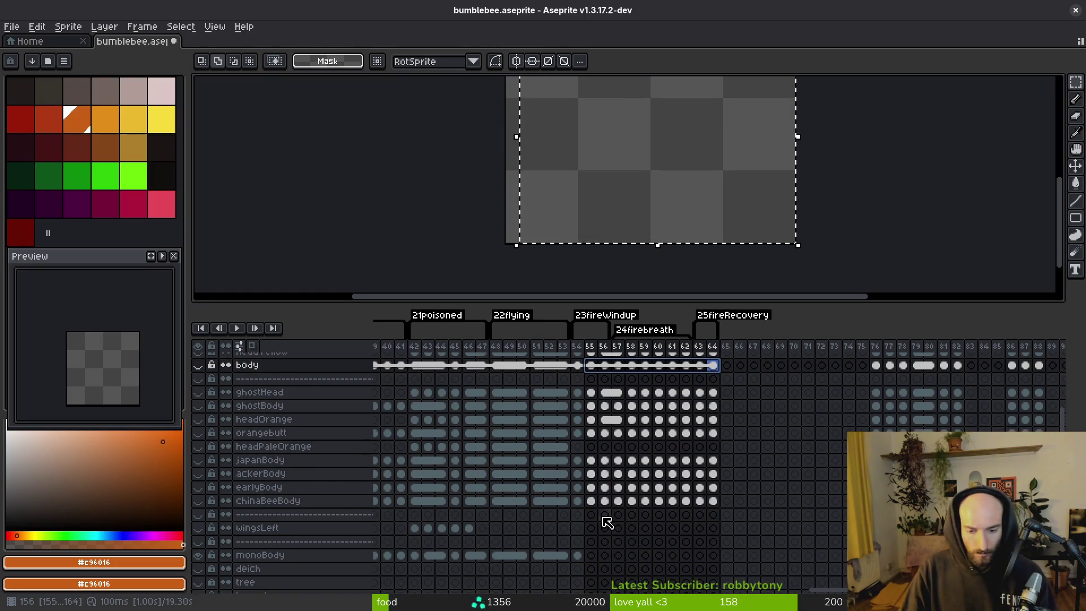
pyautogui.click(591, 555)
pyautogui.hotkey('ctrl', 'v')
# - Paste the grey bee from clipboard history onto monoBody frame 55, nudged into alignment
pyautogui.hotkey('ctrl', 'shift', 'v')
pyautogui.press('Down')
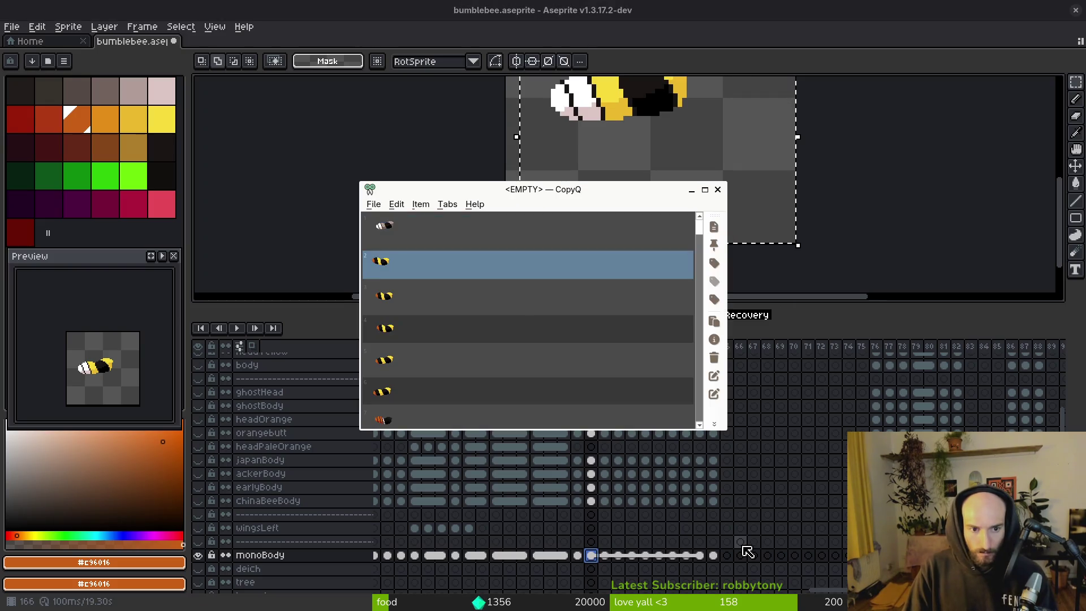
pyautogui.press('Return')
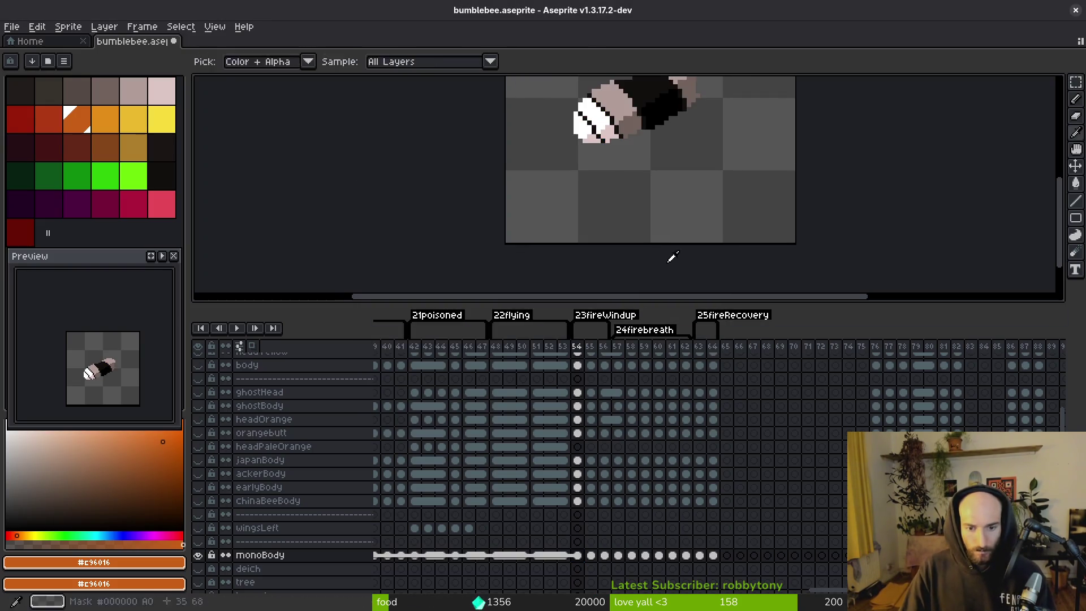
pyautogui.moveTo(684, 204)
pyautogui.mouseDown()
pyautogui.moveTo(685, 223)
pyautogui.moveTo(643, 235)
pyautogui.moveTo(651, 241)
pyautogui.mouseUp()
pyautogui.press('super+v')
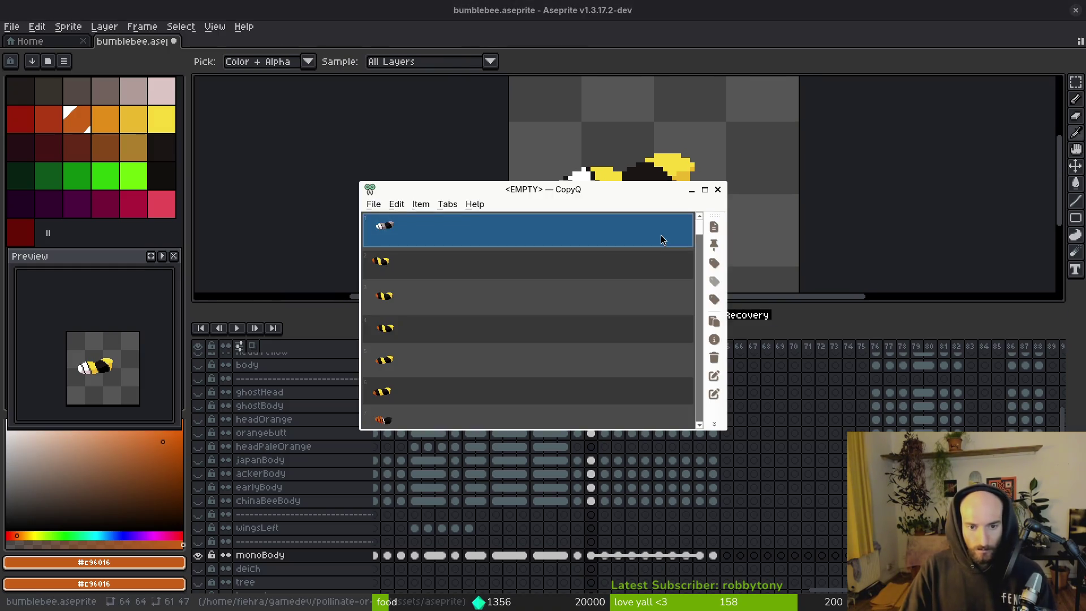
pyautogui.press('Return')
pyautogui.moveTo(787, 211)
pyautogui.mouseDown()
pyautogui.moveTo(742, 232)
pyautogui.moveTo(751, 243)
pyautogui.mouseUp()
pyautogui.press('Up')
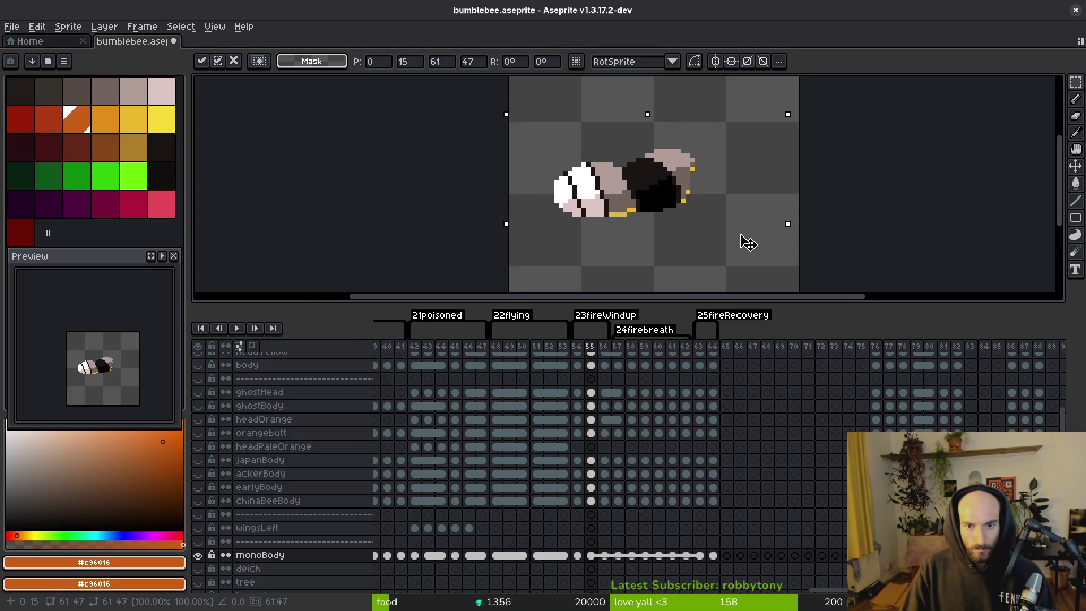
pyautogui.press('Return')
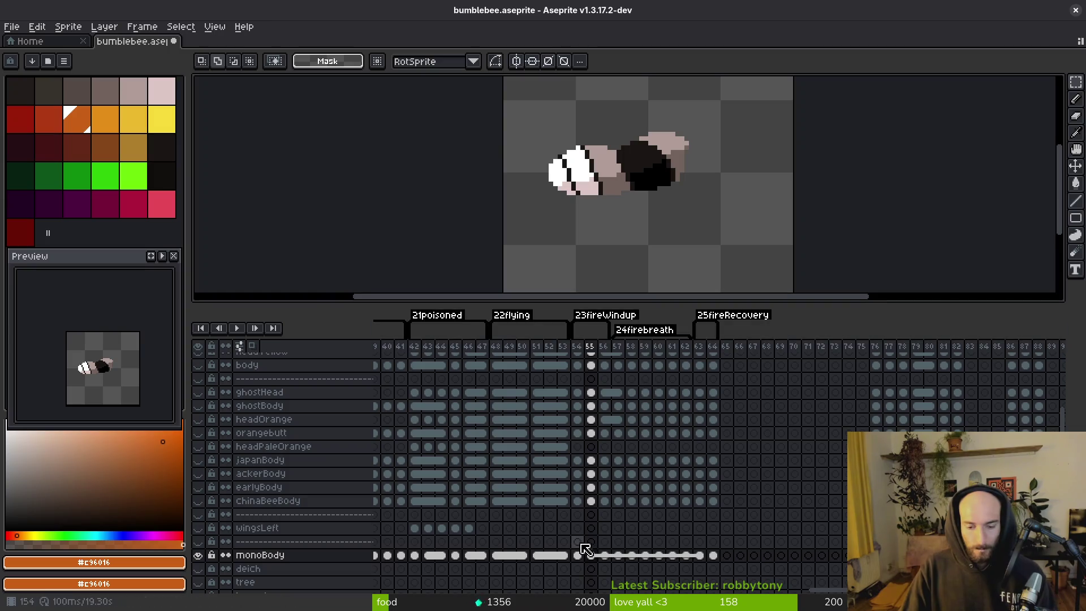
# - Marquee-select the whole grey bee on monoBody's frame 51
pyautogui.scroll(-5, 582, 548)
pyautogui.hscroll(-5, 818, 453)
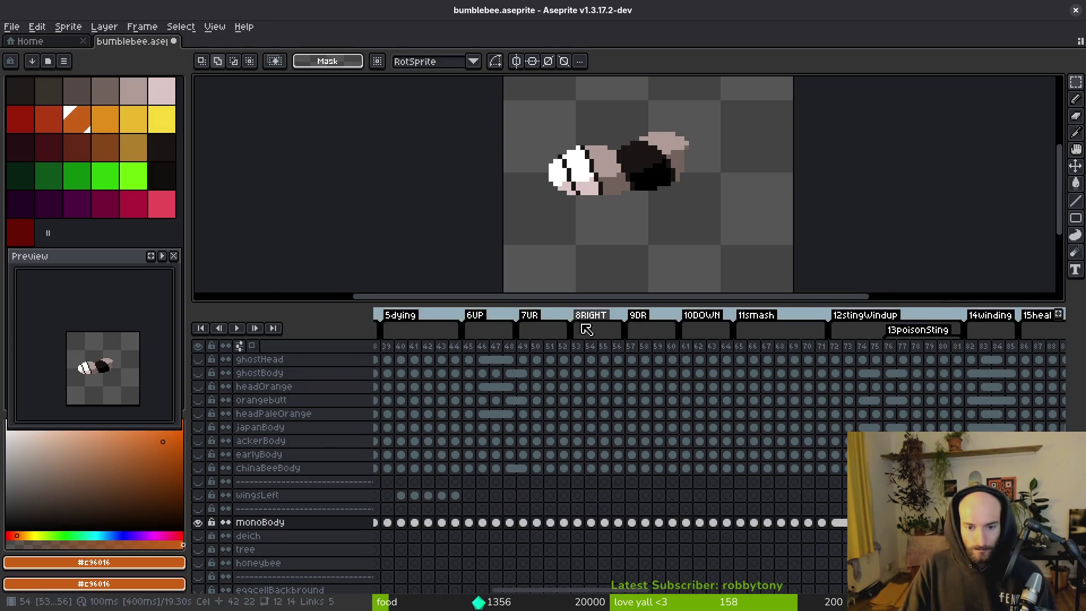
pyautogui.click(552, 524)
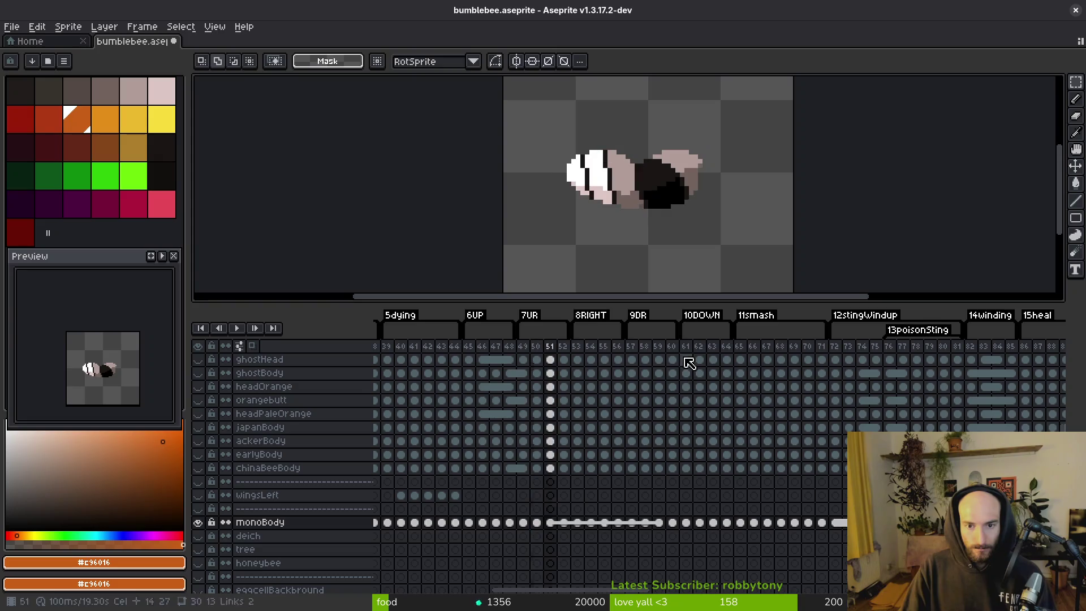
pyautogui.moveTo(532, 106); pyautogui.dragTo(765, 260)
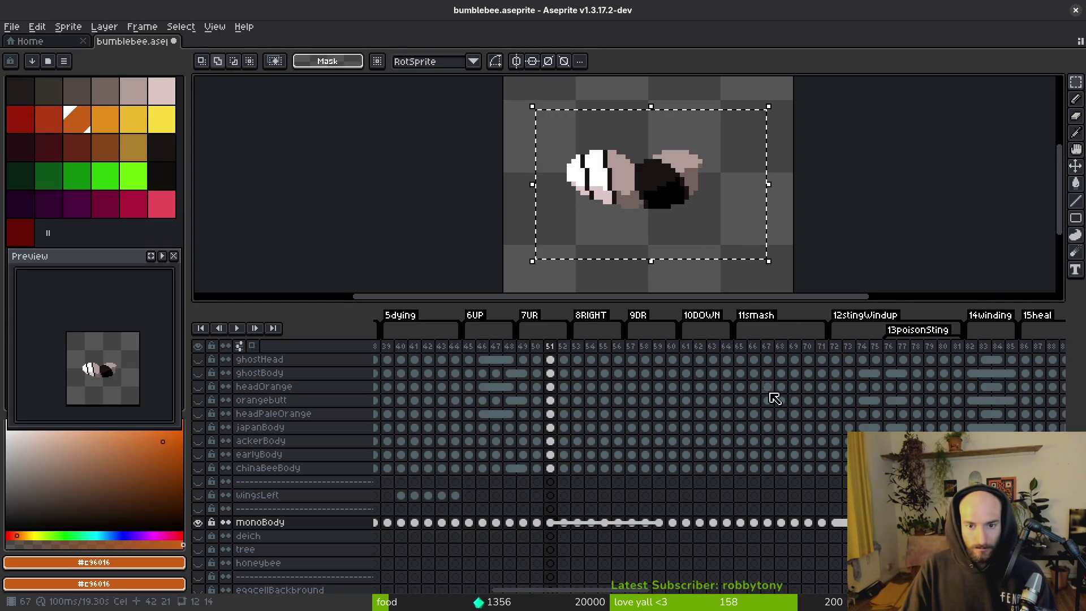
# - Place the copied grey bee on frame 56, lined up with the other layers
pyautogui.hscroll(10, 414, 469)
pyautogui.scroll(-3, 414, 470)
pyautogui.scroll(3, 741, 543)
pyautogui.hscroll(3, 741, 543)
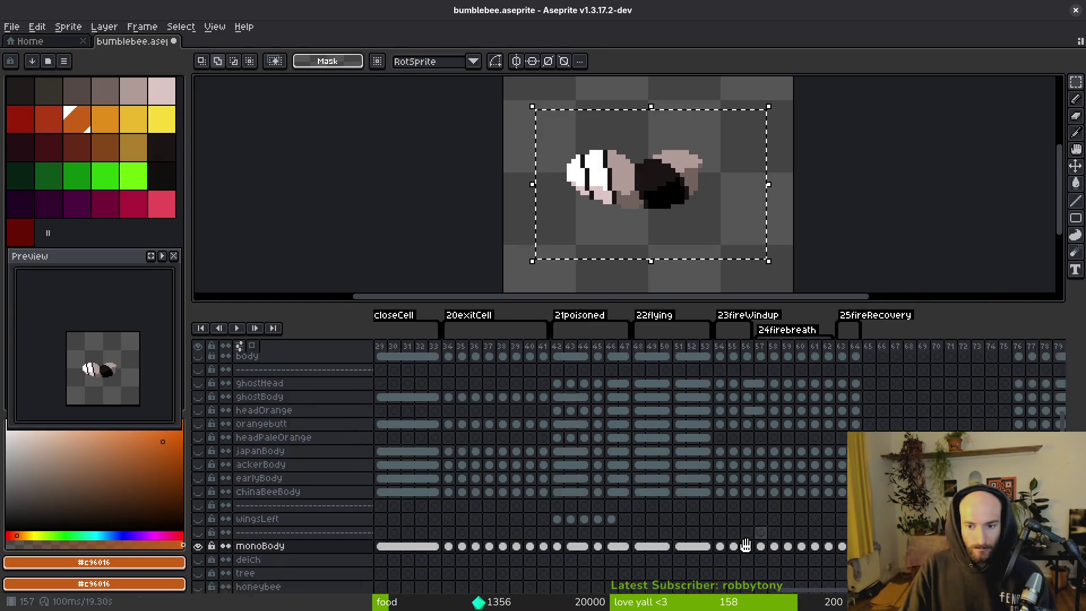
pyautogui.click(731, 556)
pyautogui.moveTo(669, 219)
pyautogui.mouseDown()
pyautogui.moveTo(670, 194)
pyautogui.moveTo(653, 179)
pyautogui.mouseUp()
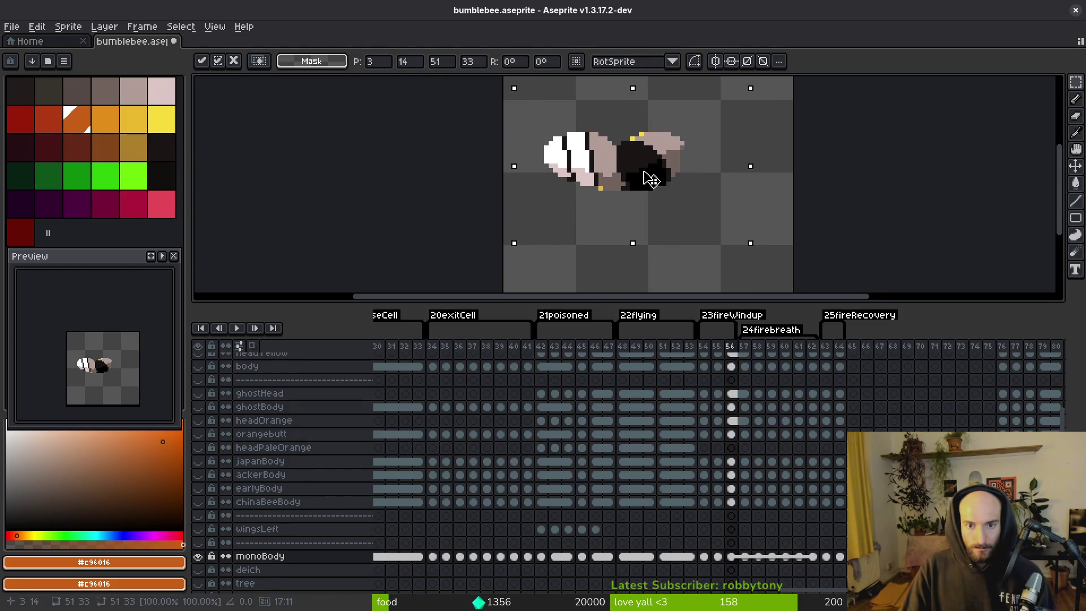
pyautogui.press('Return')
# - Select the whole sprite area and advance to frame 57
pyautogui.press('i')
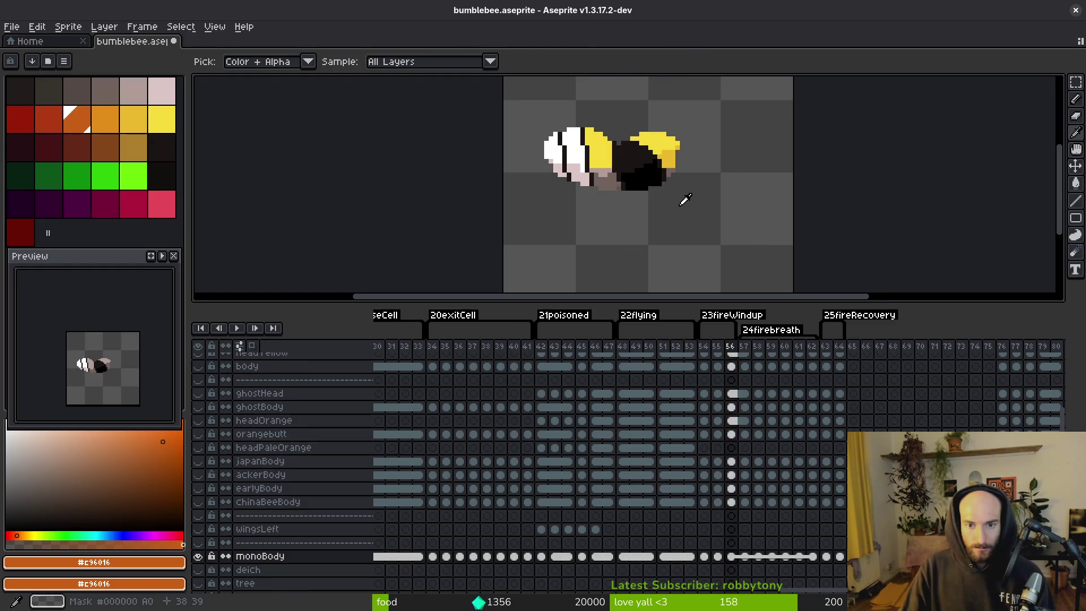
pyautogui.press('m')
pyautogui.moveTo(506, 85); pyautogui.dragTo(809, 260)
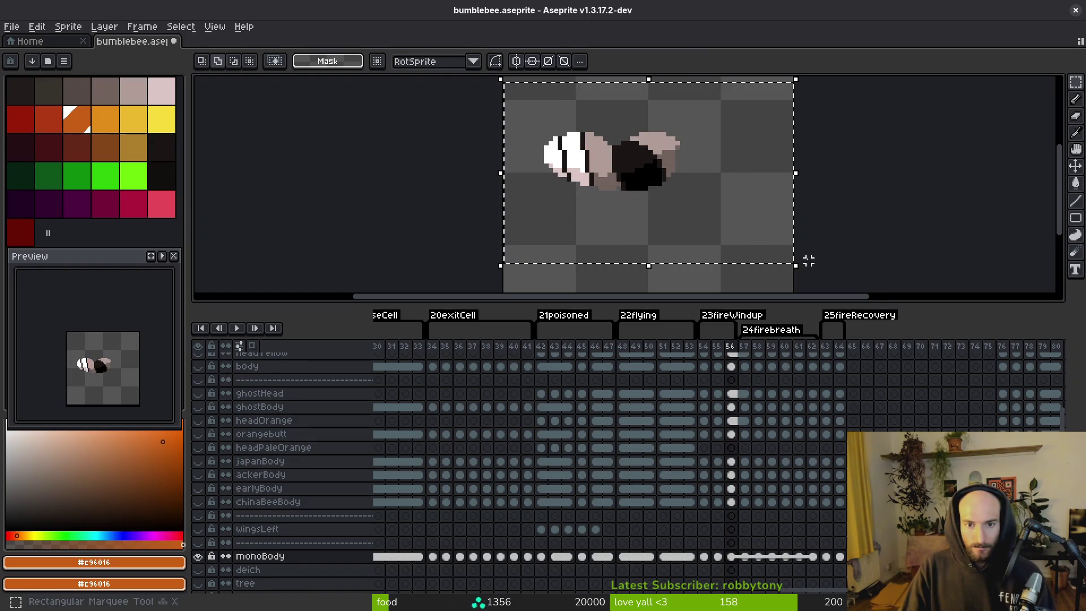
pyautogui.press('Right')
pyautogui.scroll(3, 630, 249)
pyautogui.hotkey('shift', 'w')
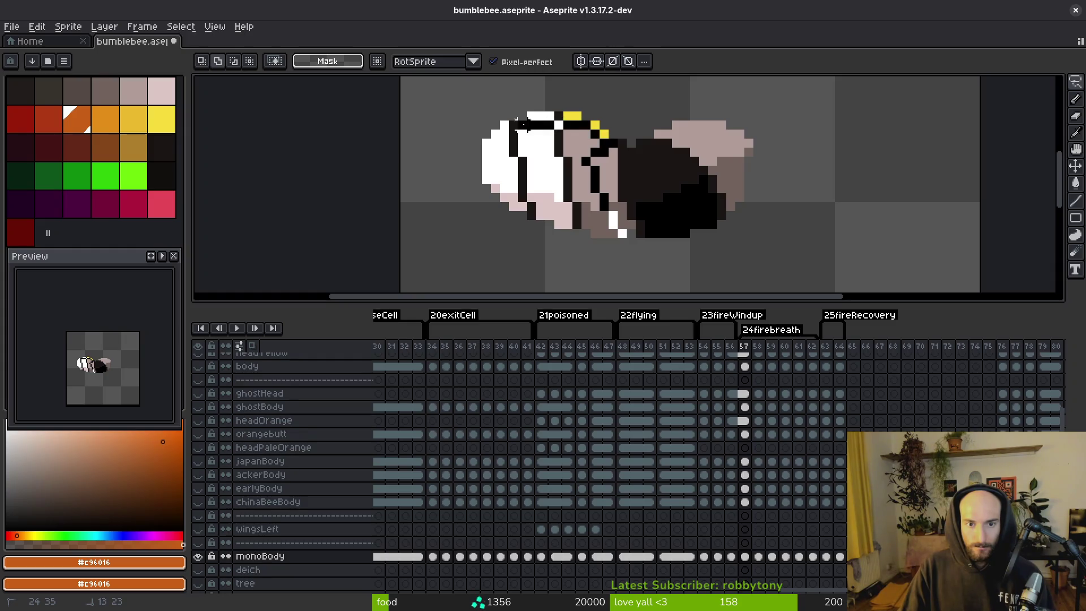
# - Lasso the bee's lower body on frame 57 and reposition it, undoing a trial move
pyautogui.moveTo(614, 236)
pyautogui.mouseDown()
pyautogui.moveTo(618, 252)
pyautogui.moveTo(614, 243)
pyautogui.mouseUp()
pyautogui.scroll(3, 614, 244)
pyautogui.press('Up')
pyautogui.press('Up')
pyautogui.press('Up')
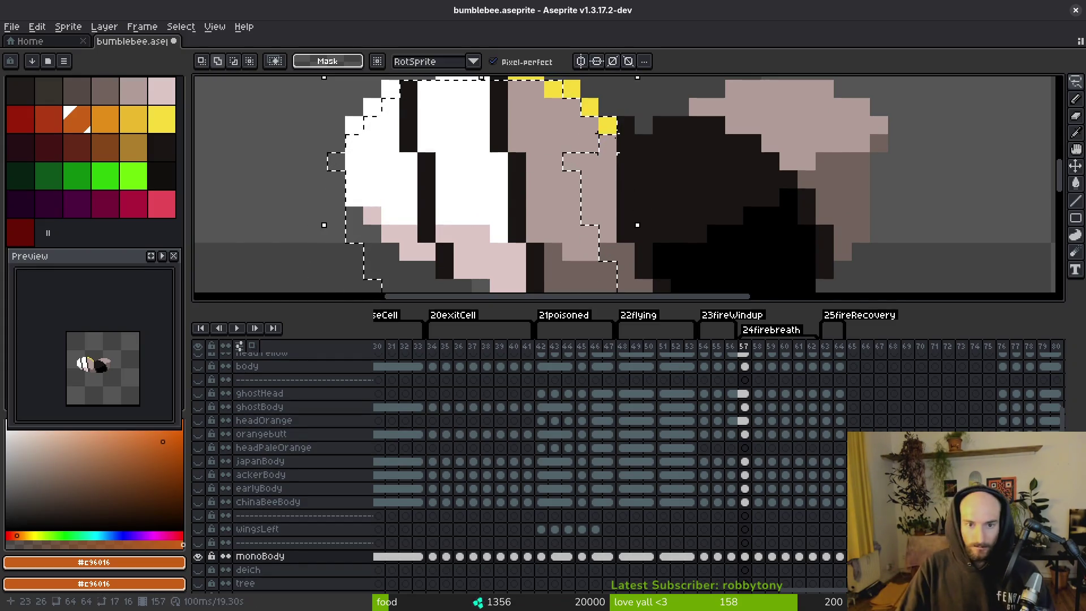
pyautogui.moveTo(603, 243); pyautogui.dragTo(603, 171)
pyautogui.hotkey('ctrl', 'z')
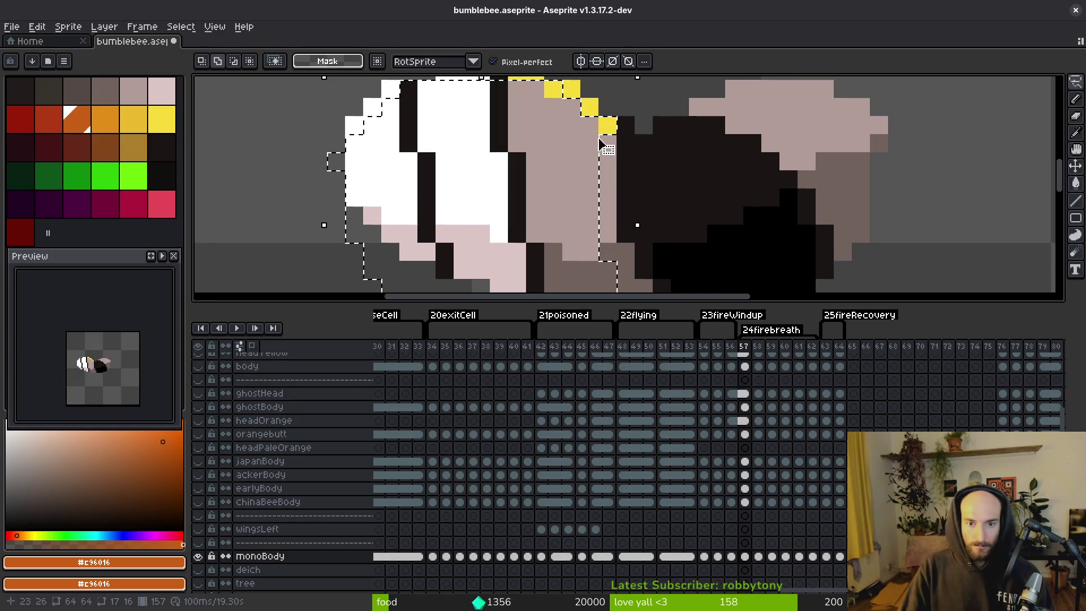
pyautogui.scroll(2, 565, 198)
pyautogui.hotkey('ctrl', 'z')
pyautogui.scroll(-2, 436, 194)
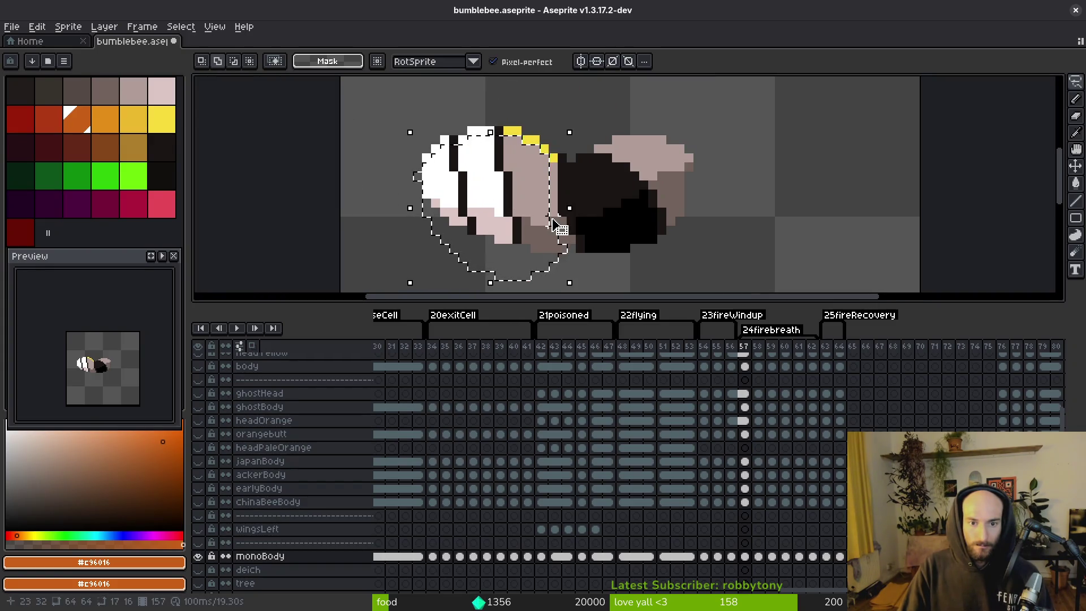
pyautogui.scroll(2, 569, 208)
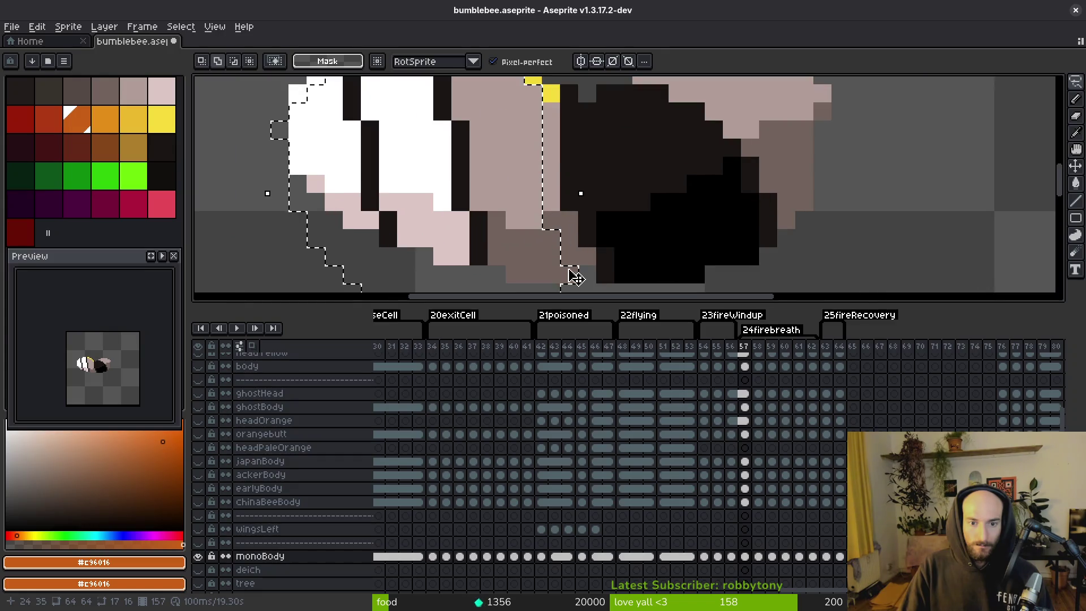
pyautogui.click(544, 260)
pyautogui.scroll(-3, 541, 248)
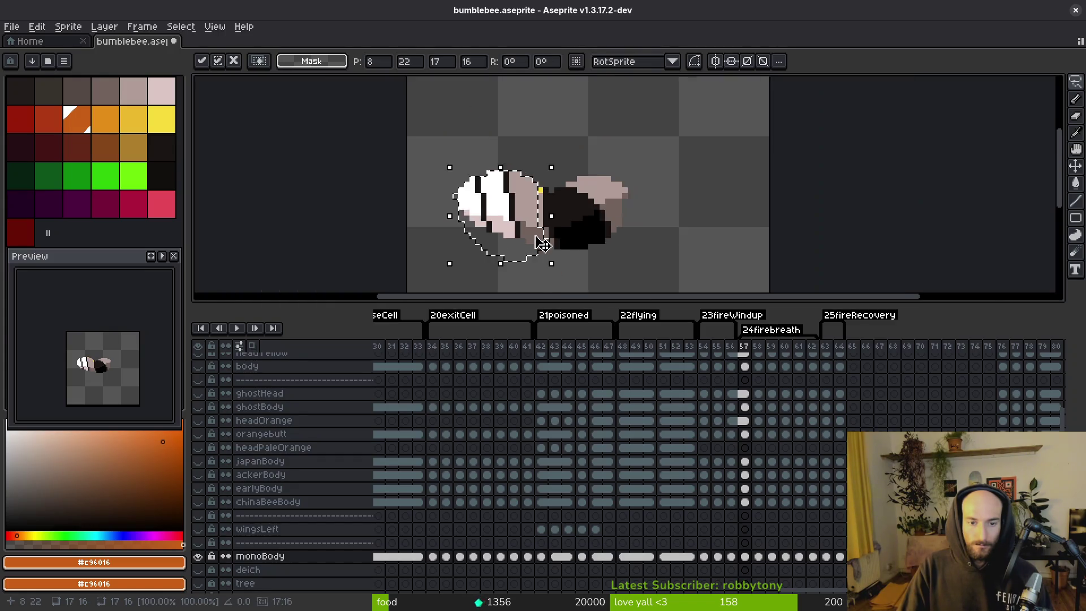
pyautogui.press('Return')
# - Eyedrop pinkish-grey #b19d99 and pencil a pixel onto the black body
pyautogui.scroll(3, 551, 220)
pyautogui.keyDown('alt'); pyautogui.click(534, 192); pyautogui.keyUp('alt')
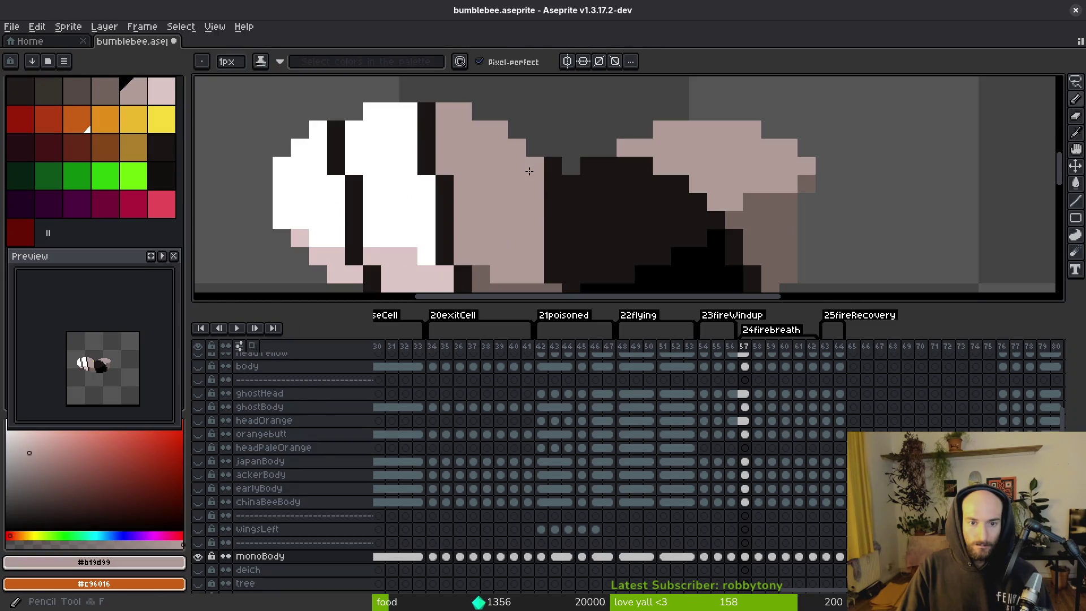
pyautogui.click(571, 202)
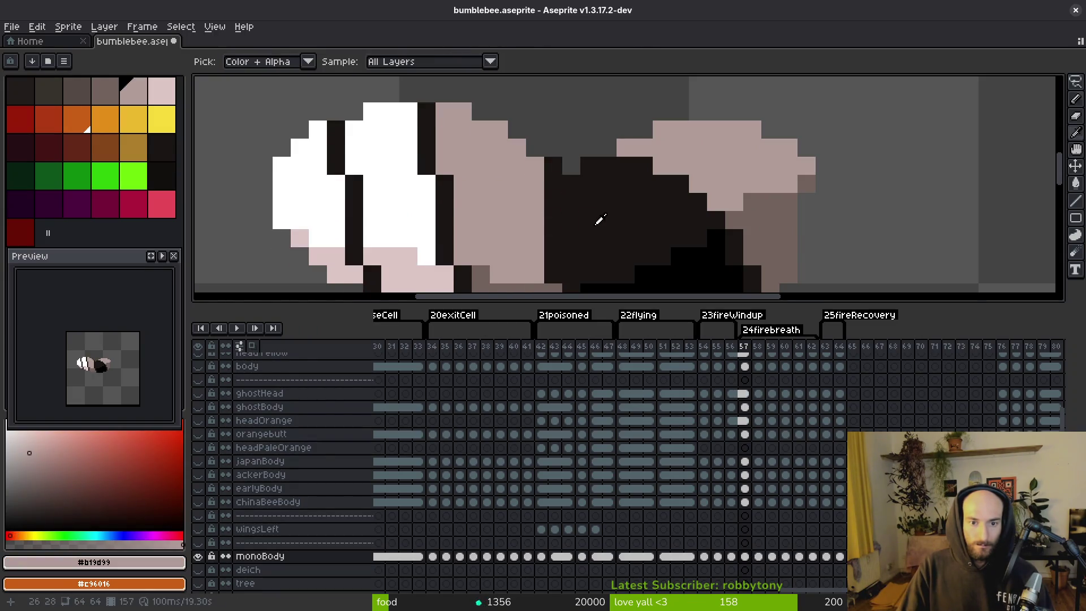
pyautogui.scroll(-3, 594, 225)
pyautogui.hotkey('ctrl', 'z')
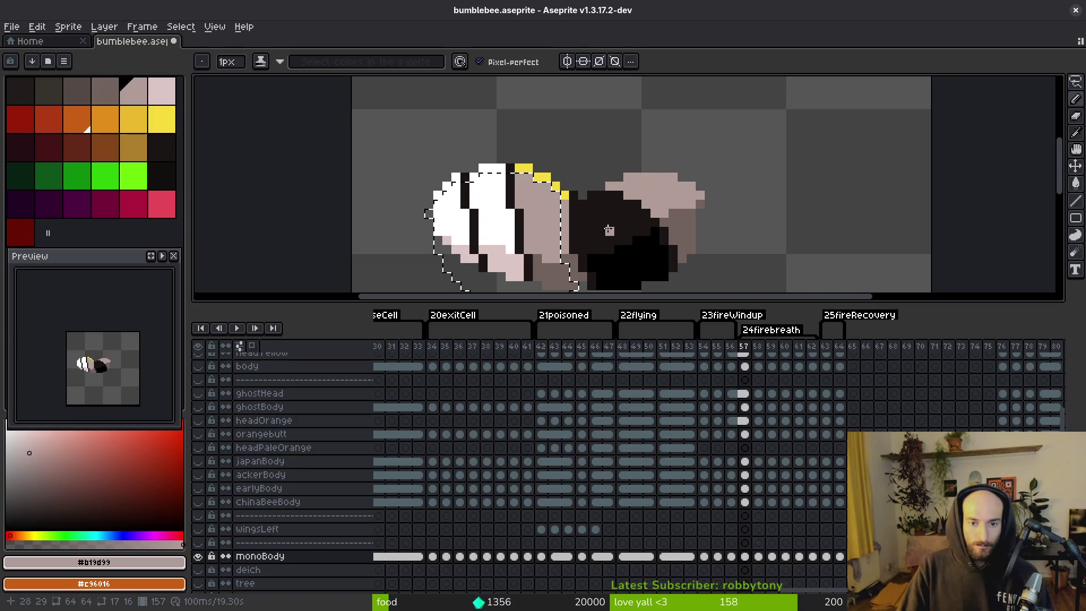
pyautogui.scroll(3, 607, 227)
pyautogui.hotkey('ctrl', 'z')
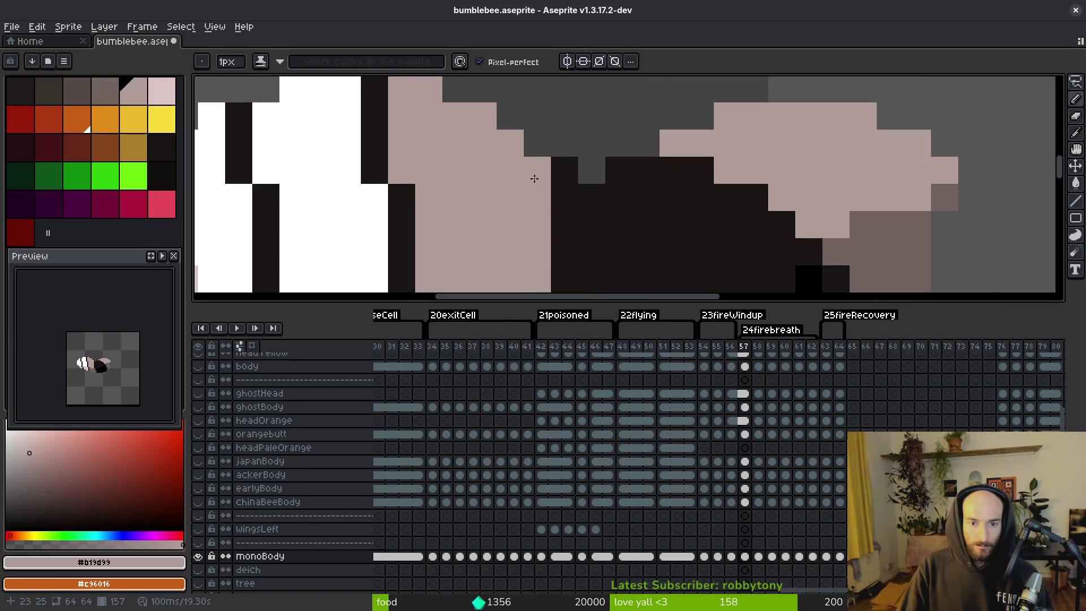
pyautogui.scroll(-4, 612, 220)
# - Return to frame 56 and marquee-select the whole pale bee
pyautogui.press('Right')
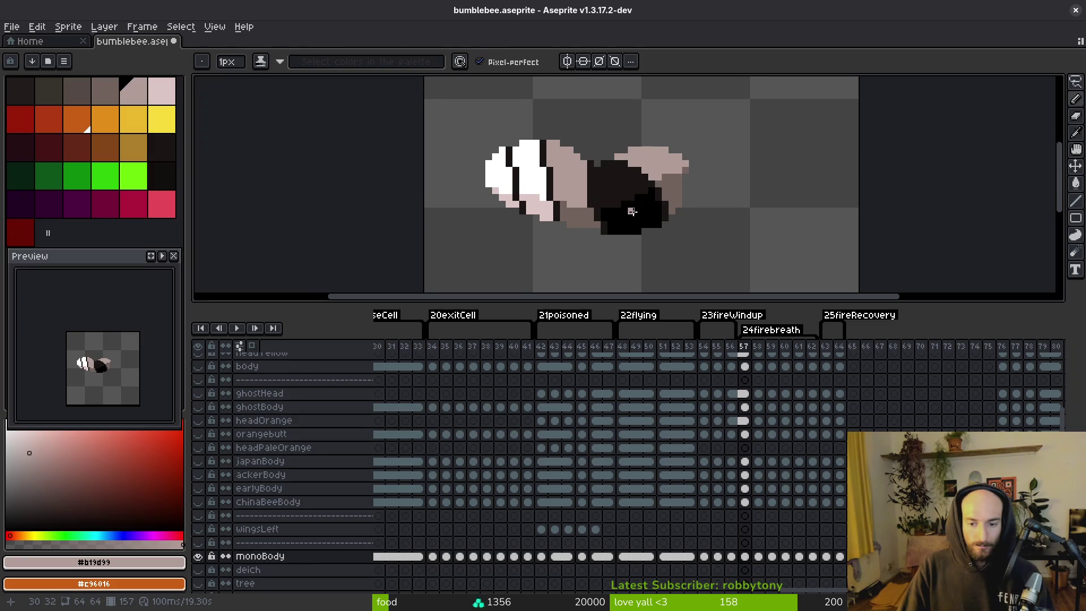
pyautogui.press('m')
pyautogui.press('Left')
pyautogui.press('Left')
pyautogui.moveTo(443, 84)
pyautogui.mouseDown()
pyautogui.moveTo(696, 257)
pyautogui.moveTo(780, 278)
pyautogui.mouseUp()
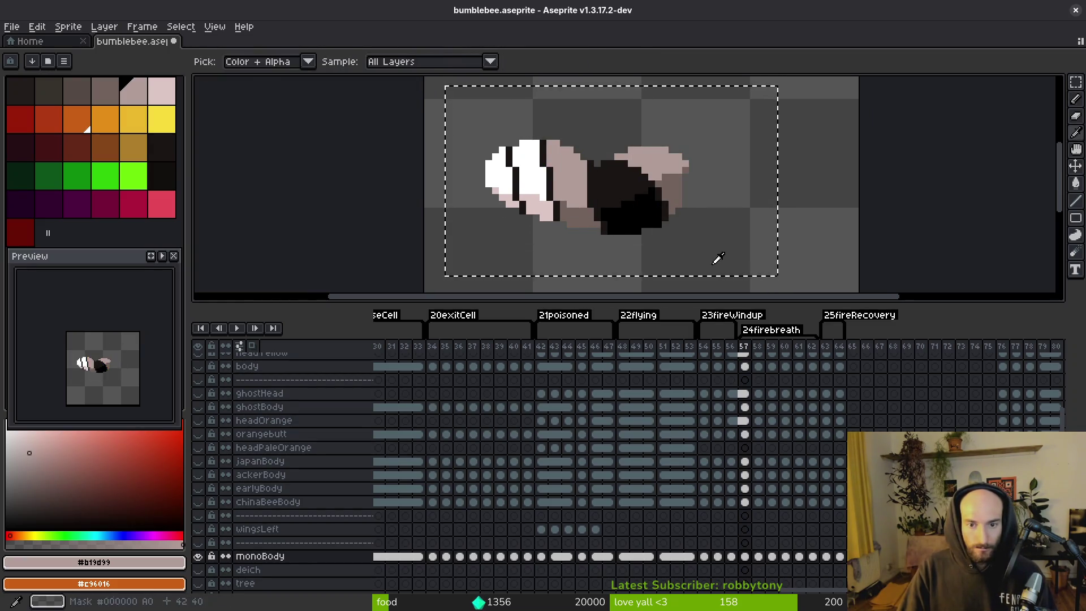
# - Copy the pale bee and paste it onto frame 58
pyautogui.press('Escape')
pyautogui.hotkey('ctrl', 'c')
pyautogui.press('Right')
pyautogui.press('Right')
pyautogui.hotkey('ctrl', 'v')
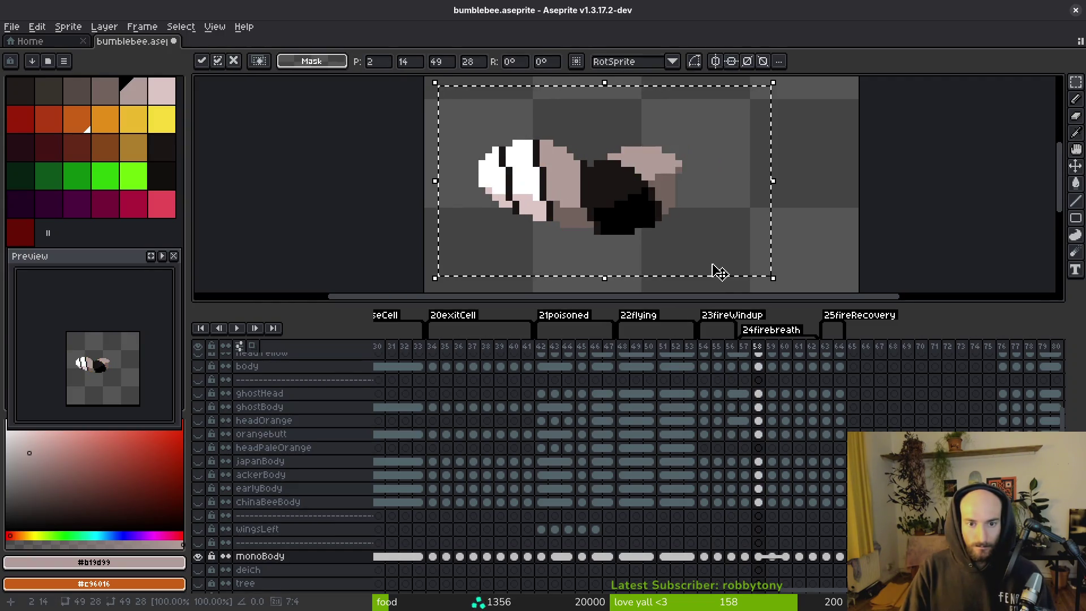
pyautogui.press('Return')
# - Paste the pale bee onto frame 59, retrying after a cancelled paste
pyautogui.press('Right')
pyautogui.hotkey('ctrl', 'v')
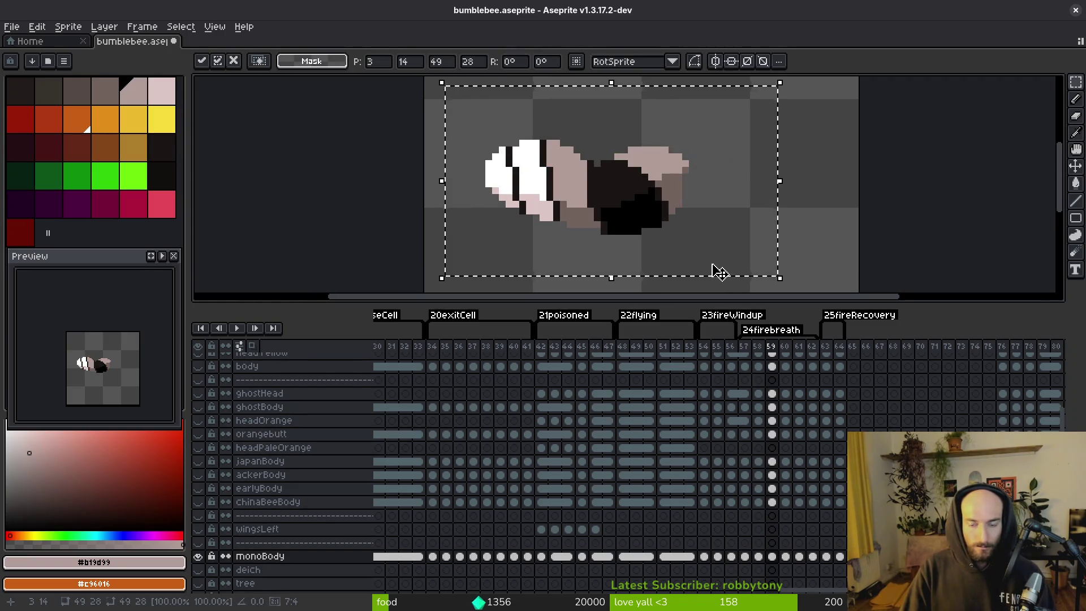
pyautogui.press('Escape')
pyautogui.press('Left')
pyautogui.press('alt')
pyautogui.press('Right')
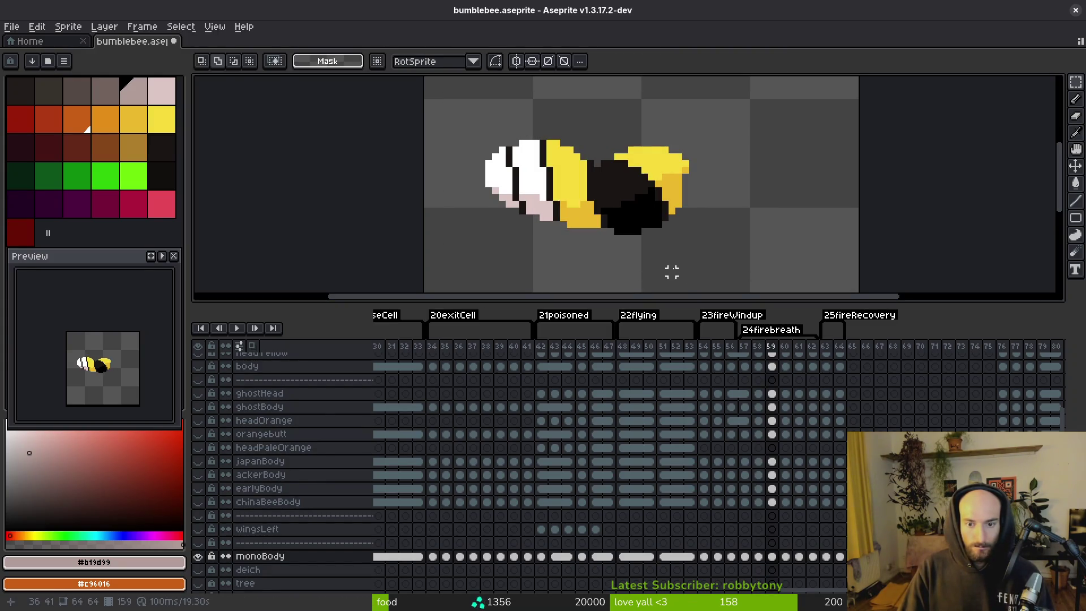
pyautogui.hotkey('ctrl', 'v')
pyautogui.press('Return')
# - Flip back and forth between frames to compare the bee poses
pyautogui.press('Left')
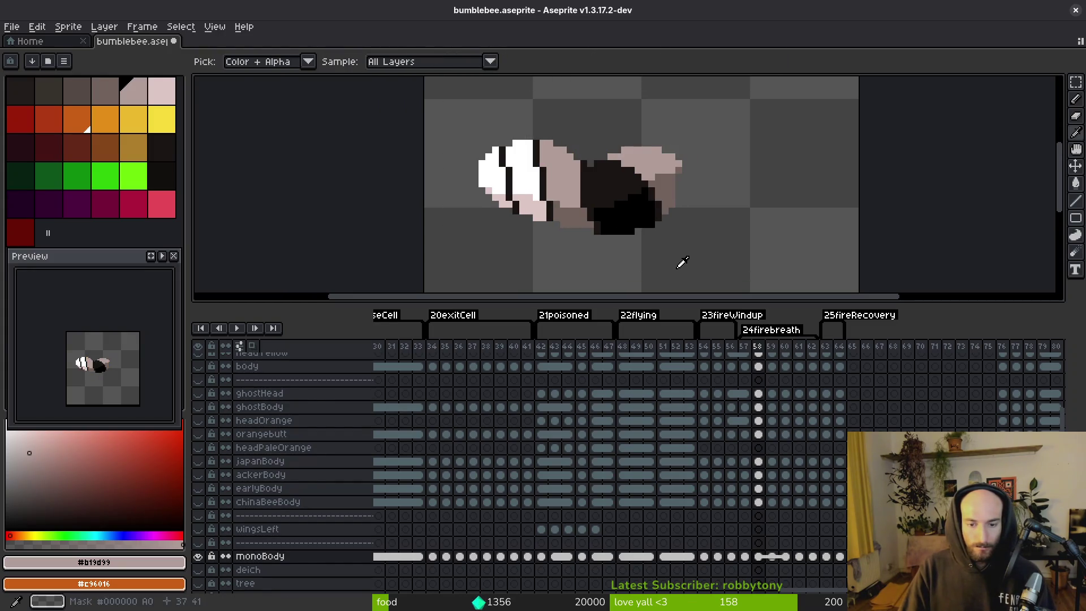
pyautogui.press('Left')
pyautogui.press('Right')
pyautogui.press('Left')
pyautogui.press('Right')
pyautogui.press('Left')
pyautogui.press('Left')
# - Paste the pale bee onto frame 61, nudged one pixel left and down
pyautogui.press('Right')
pyautogui.press('Right')
pyautogui.press('Right')
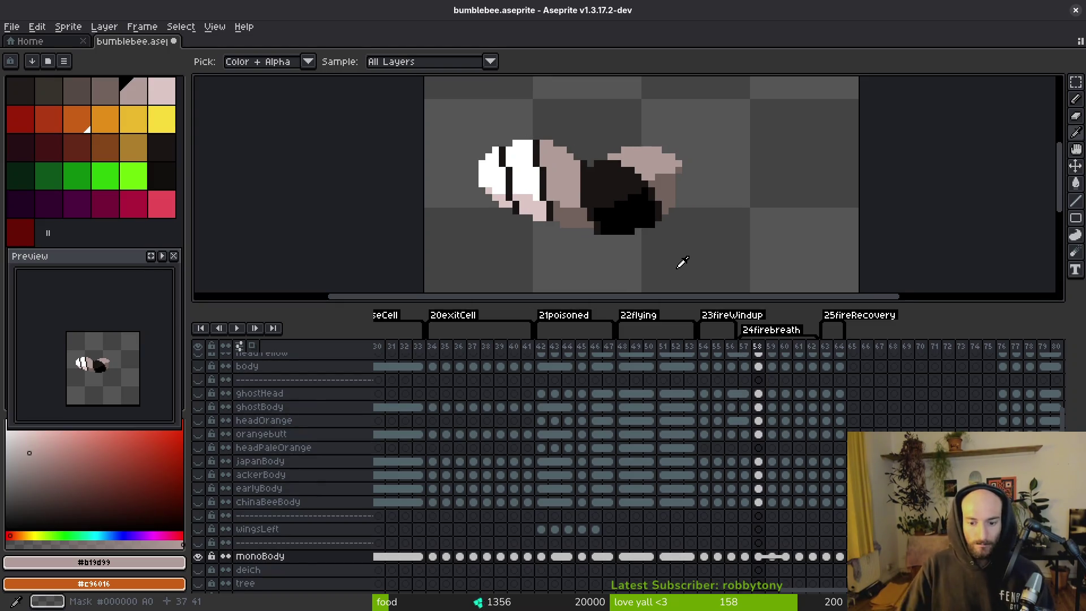
pyautogui.hotkey('ctrl', 'v')
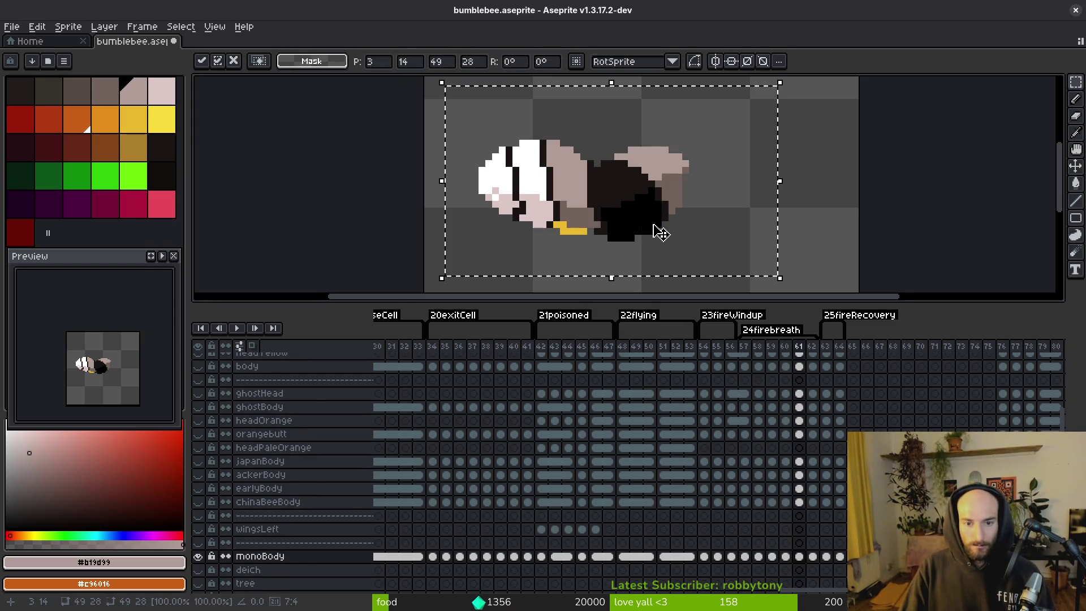
pyautogui.press('Left')
pyautogui.press('Down')
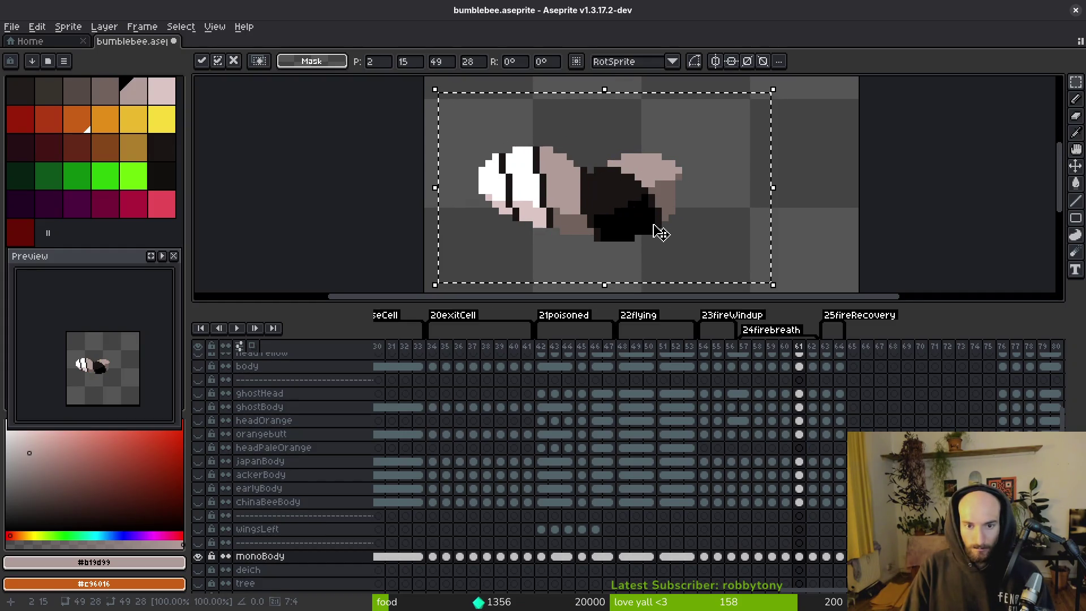
pyautogui.press('Return')
pyautogui.press('alt')
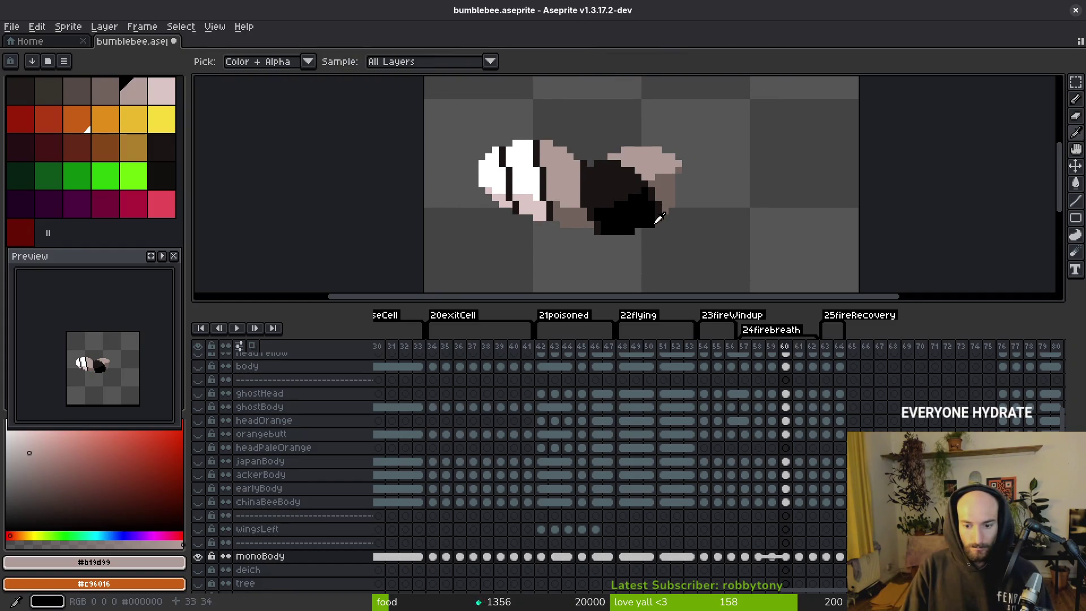
pyautogui.press('Right')
pyautogui.press('Right')
pyautogui.press('Right')
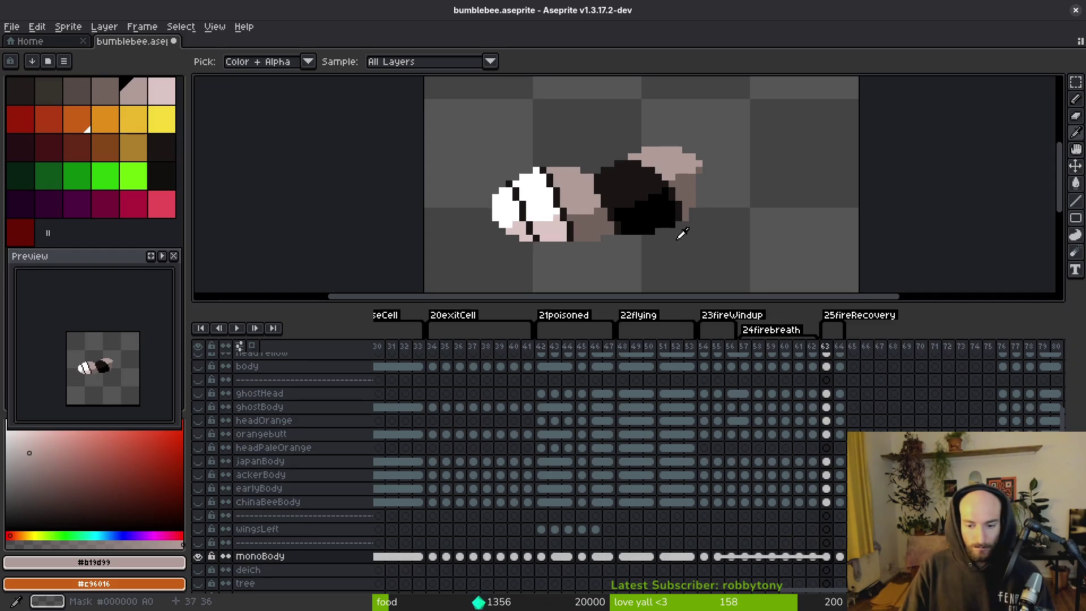
# - Link the monoBody cels into one continuous run and save the file
pyautogui.click(705, 560)
pyautogui.rightClick(711, 559)
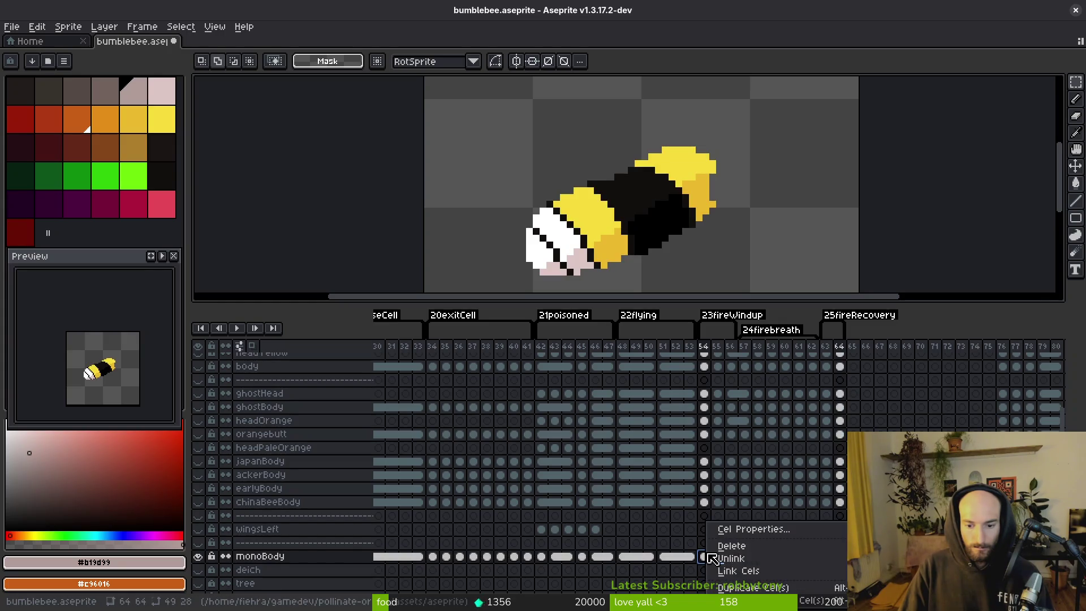
pyautogui.click(738, 570)
pyautogui.hotkey('ctrl', 's')
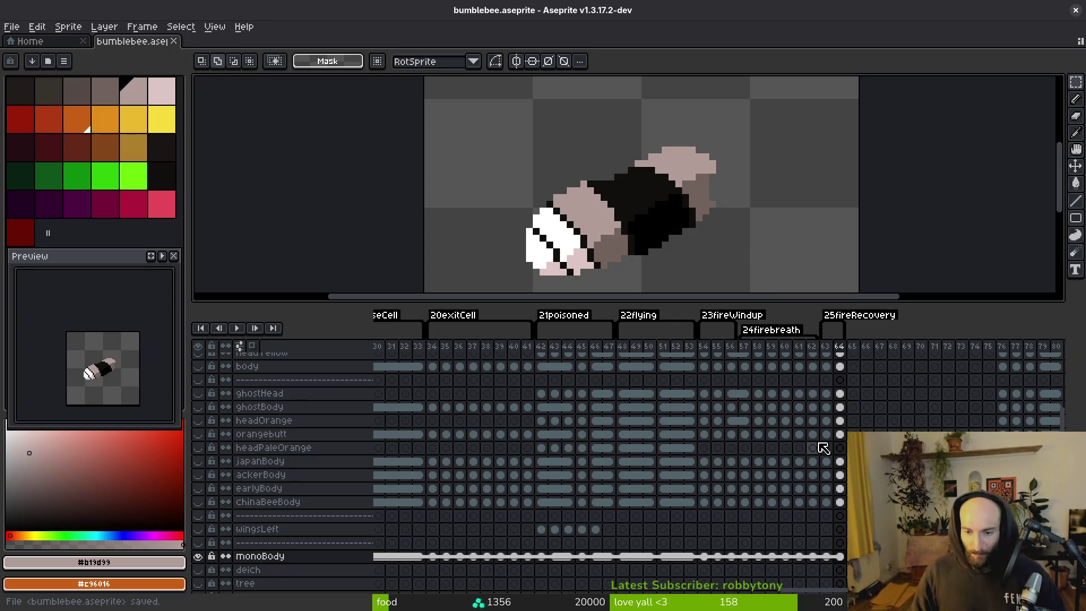
# - Hide the monoBody layer, save, and select headOrange cels across frames 54–64
pyautogui.click(649, 488)
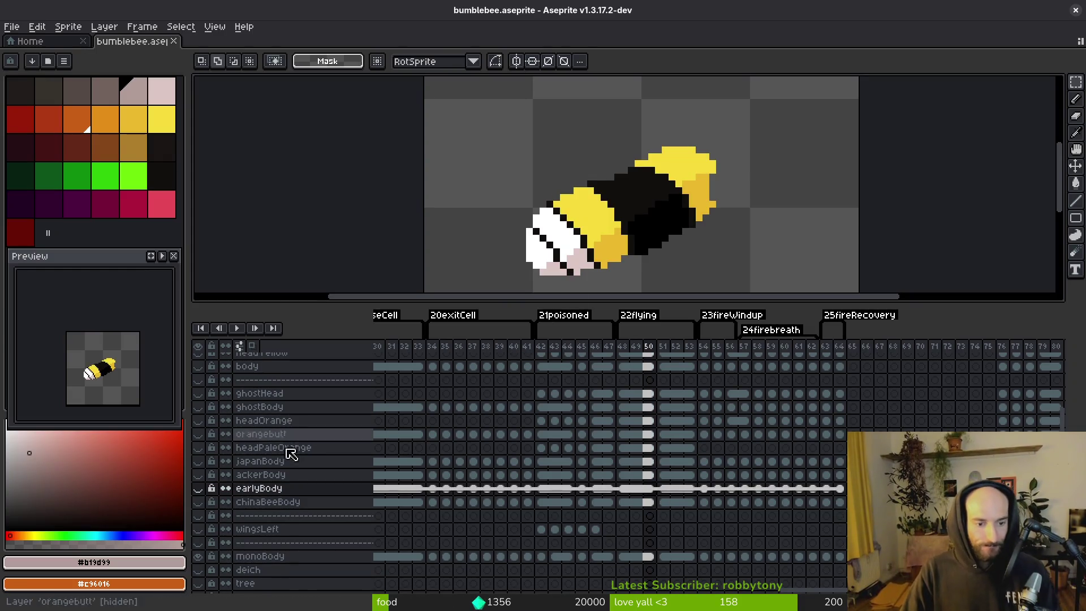
pyautogui.click(197, 557)
pyautogui.hotkey('ctrl', 's')
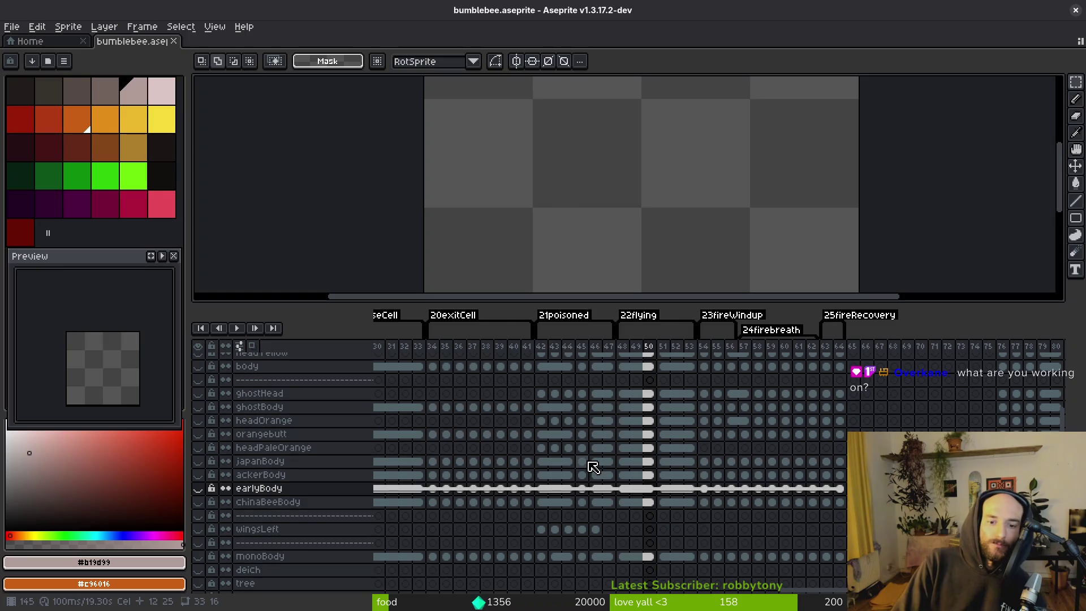
pyautogui.click(704, 448)
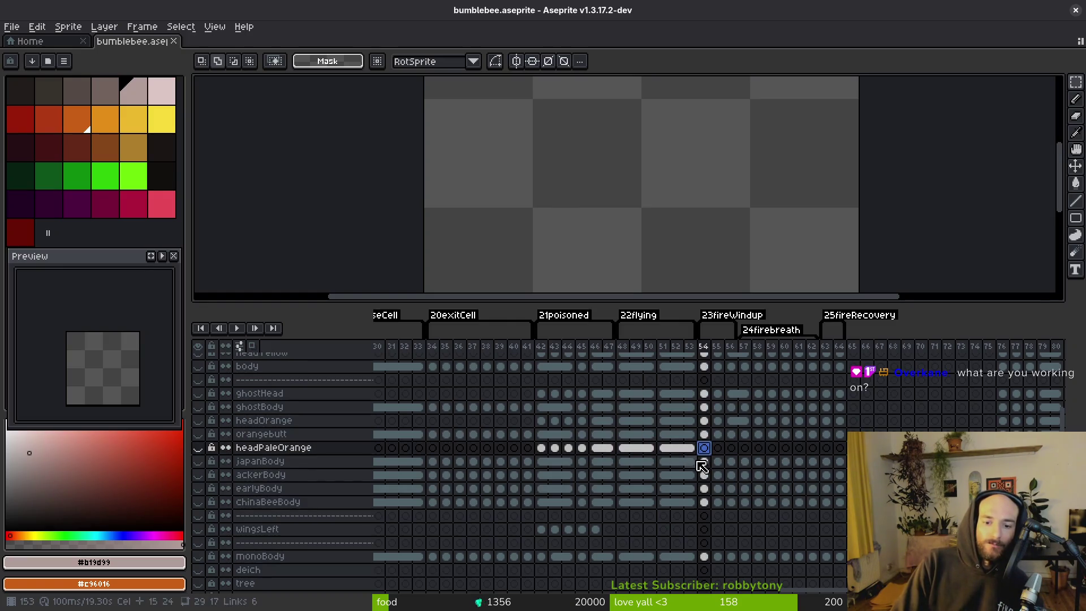
pyautogui.moveTo(708, 425); pyautogui.dragTo(839, 419)
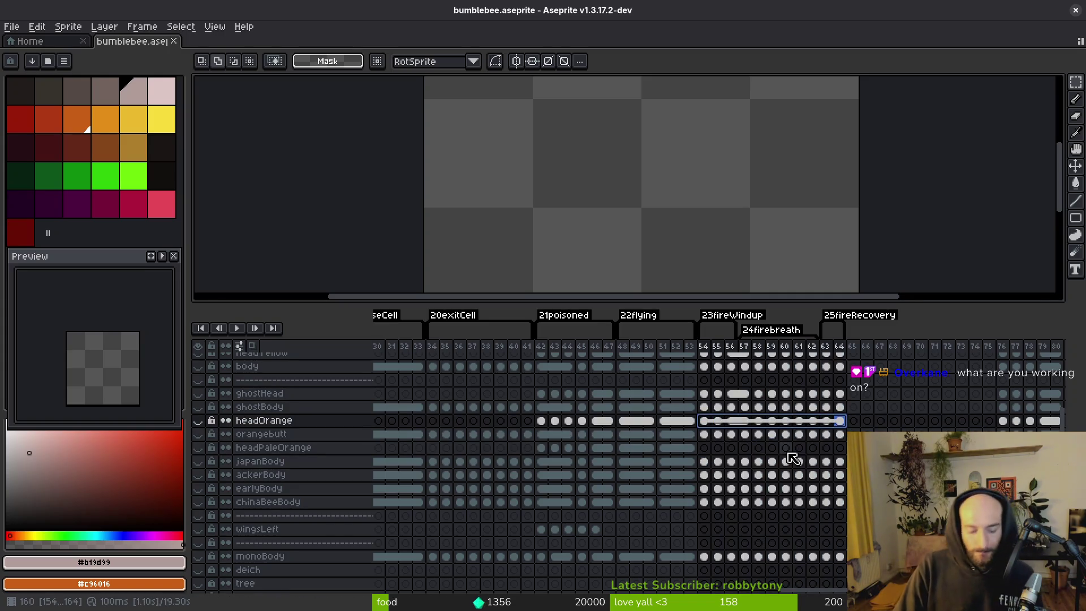
# - Scroll the timeline back to the 21poisoned–25fireRecovery frames on the headYellow row
pyautogui.scroll(2, 708, 366)
pyautogui.click(705, 382)
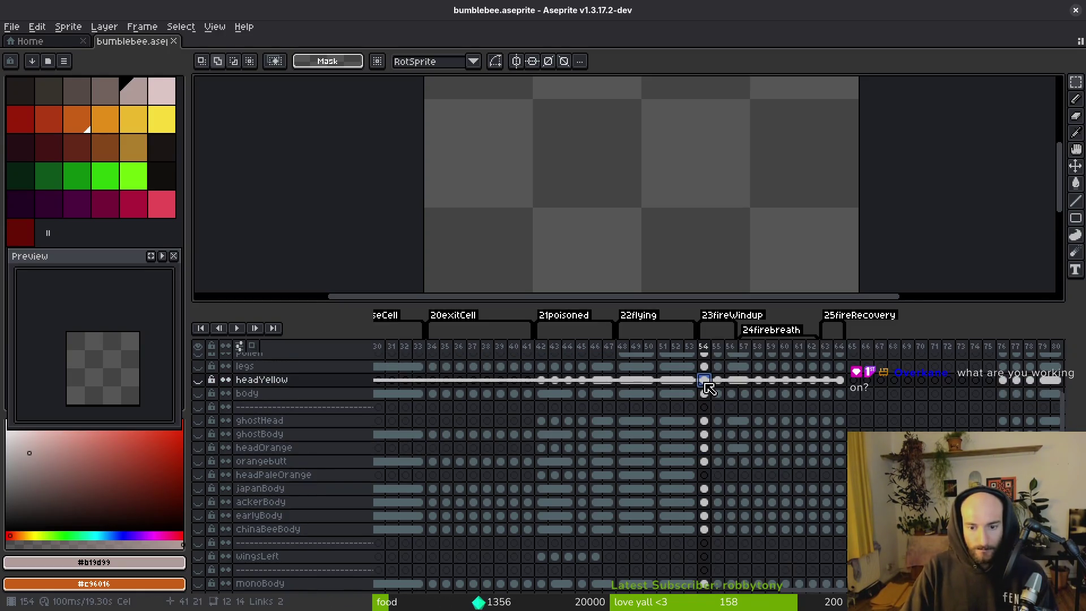
pyautogui.hscroll(-15, 634, 413)
pyautogui.scroll(1, 721, 430)
pyautogui.hscroll(-15, 560, 433)
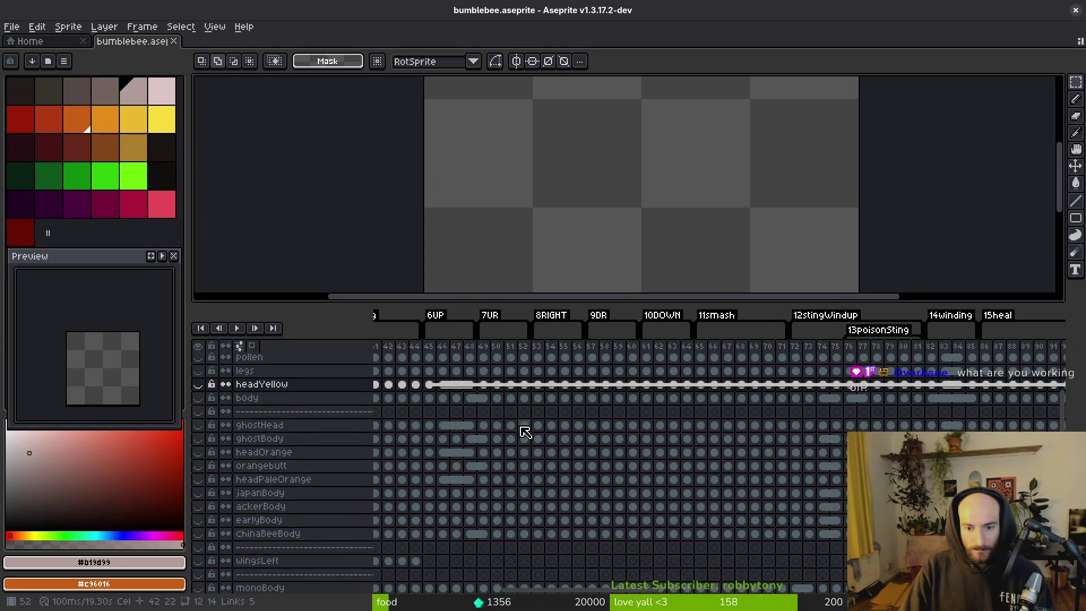
pyautogui.scroll(1, 795, 453)
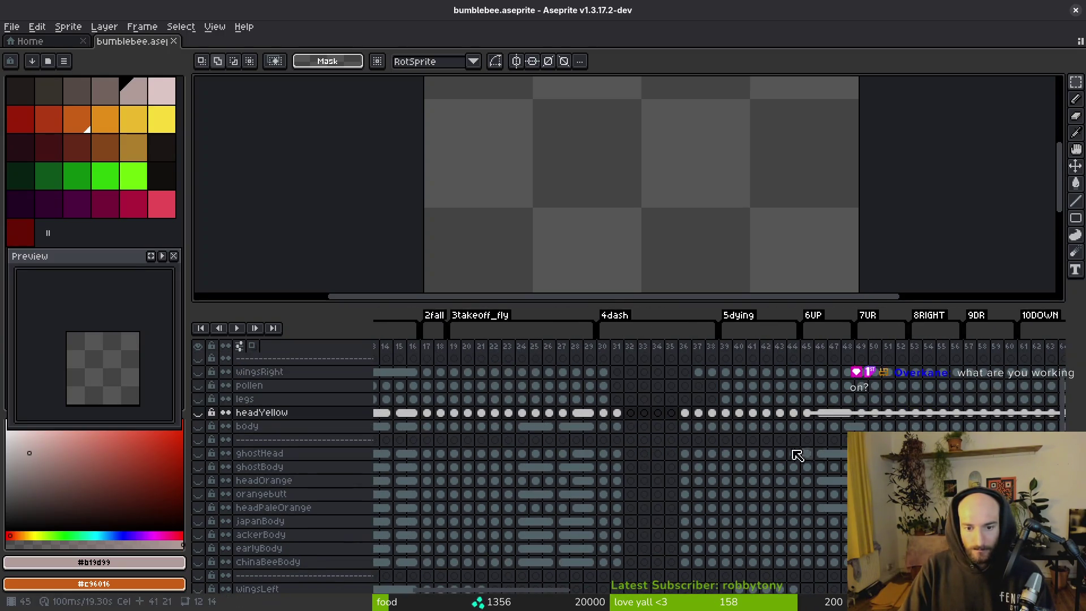
pyautogui.click(808, 413)
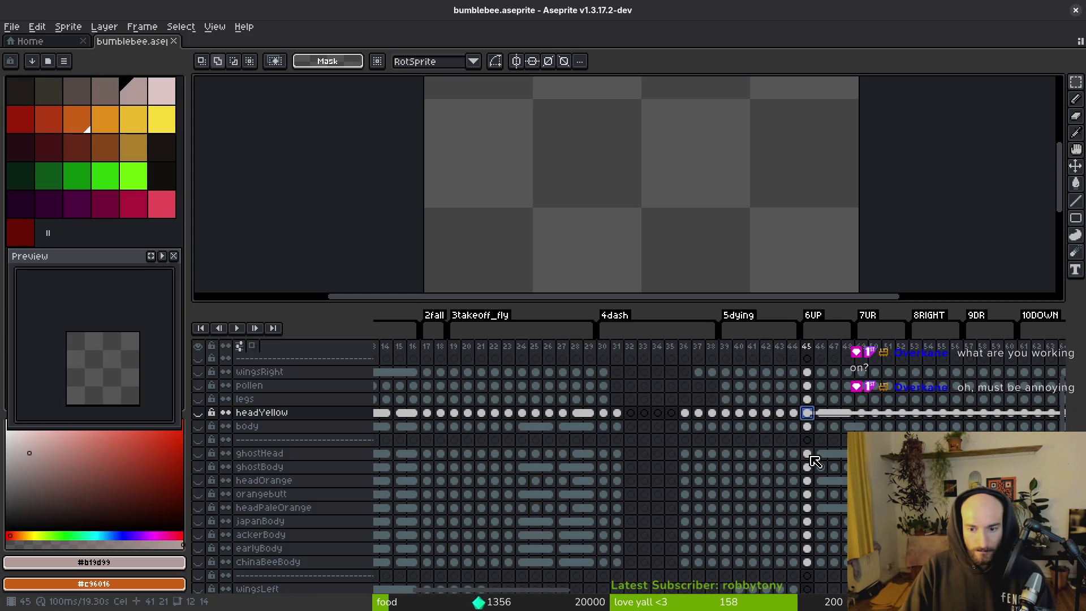
pyautogui.hscroll(20, 817, 457)
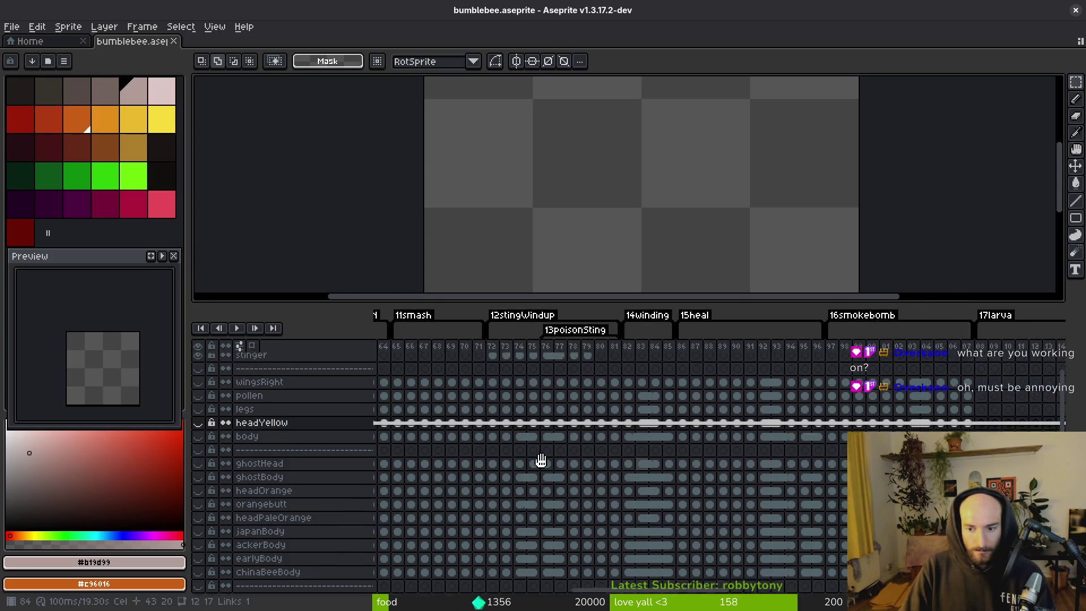
pyautogui.hscroll(10, 734, 464)
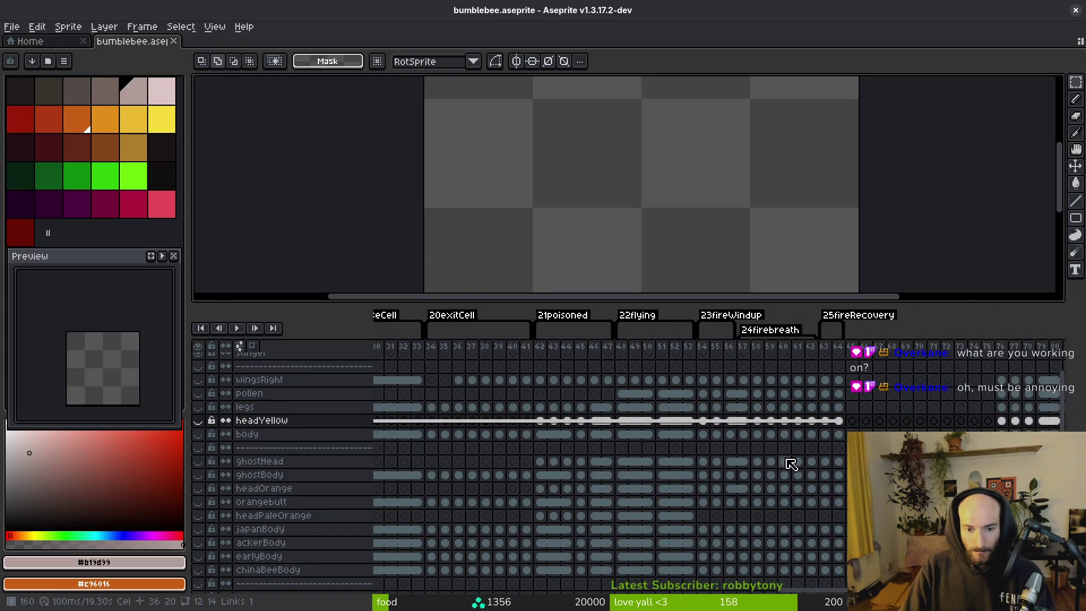
pyautogui.moveTo(791, 463); pyautogui.dragTo(681, 470)
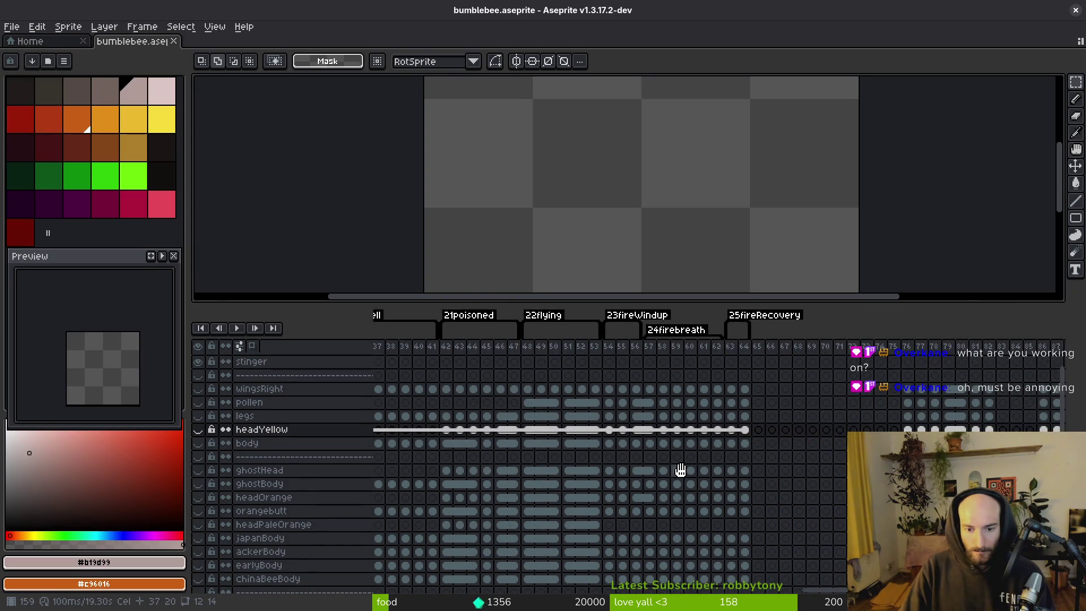
# - Select frames 54–64 across headYellow, ghostHead, headOrange and headPaleOrange
pyautogui.click(612, 432)
pyautogui.keyDown('shift'); pyautogui.click(750, 434); pyautogui.keyUp('shift')
pyautogui.hscroll(-20, 562, 497)
pyautogui.hscroll(-5, 616, 482)
pyautogui.hscroll(10, 803, 472)
pyautogui.scroll(-2, 708, 439)
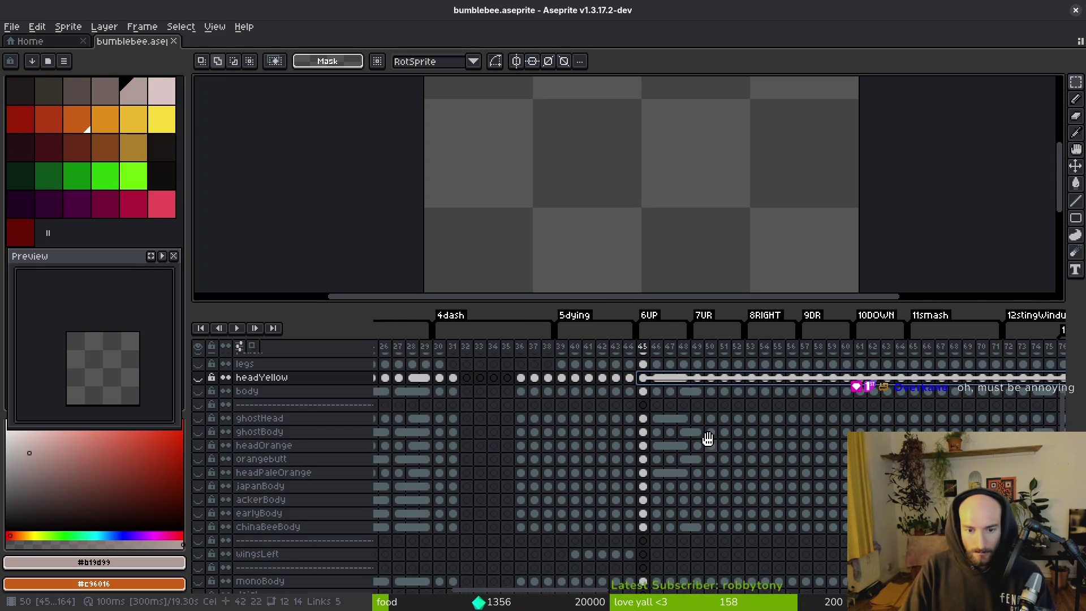
pyautogui.keyDown('shift'); pyautogui.click(647, 420); pyautogui.keyUp('shift')
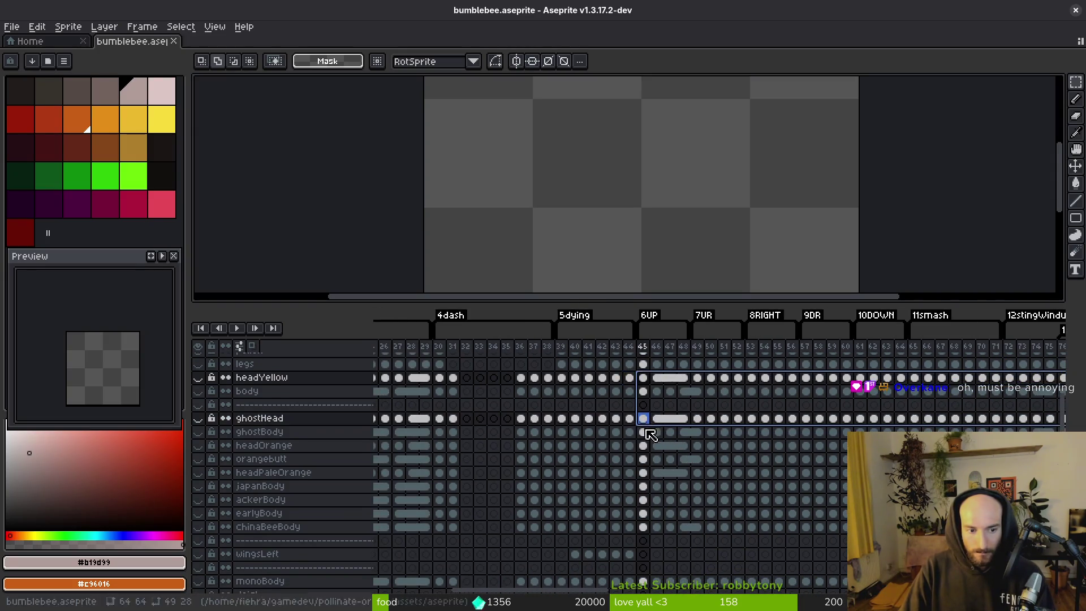
pyautogui.keyDown('shift'); pyautogui.click(645, 446); pyautogui.keyUp('shift')
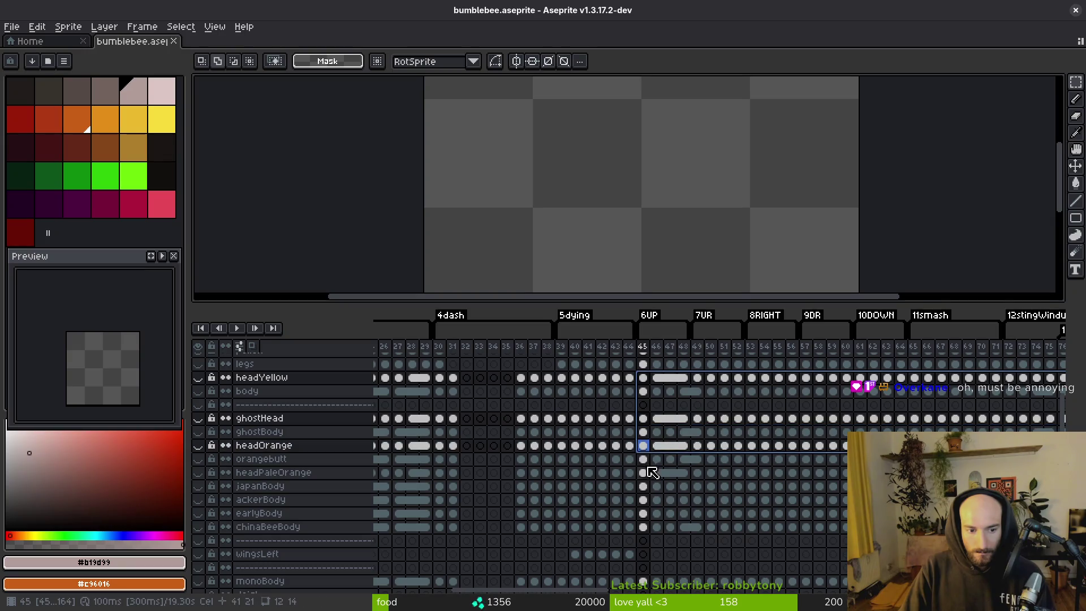
pyautogui.keyDown('shift'); pyautogui.click(647, 473); pyautogui.keyUp('shift')
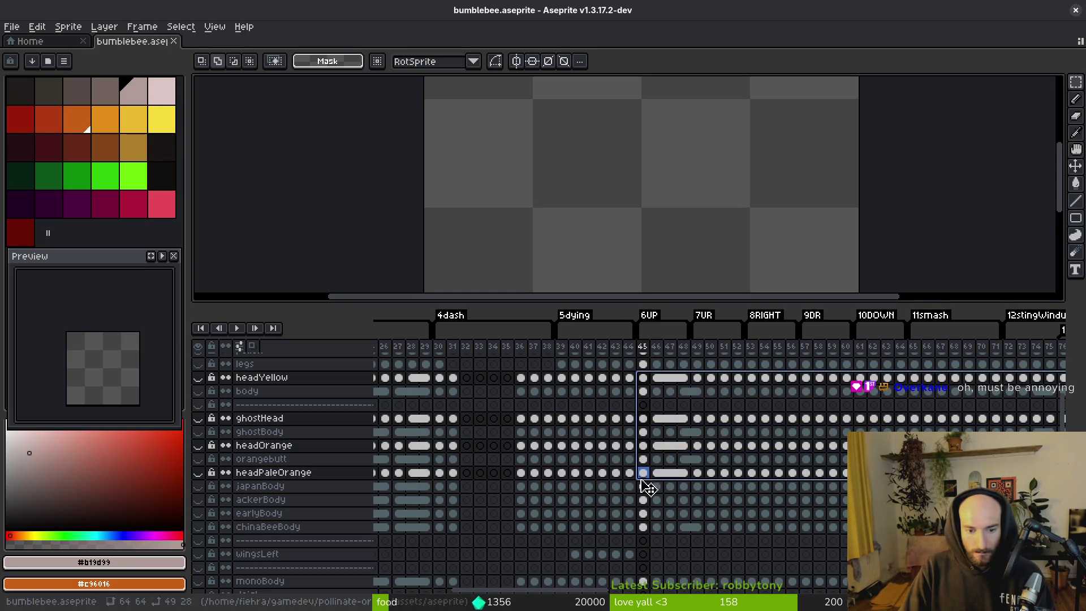
pyautogui.hscroll(5, 613, 477)
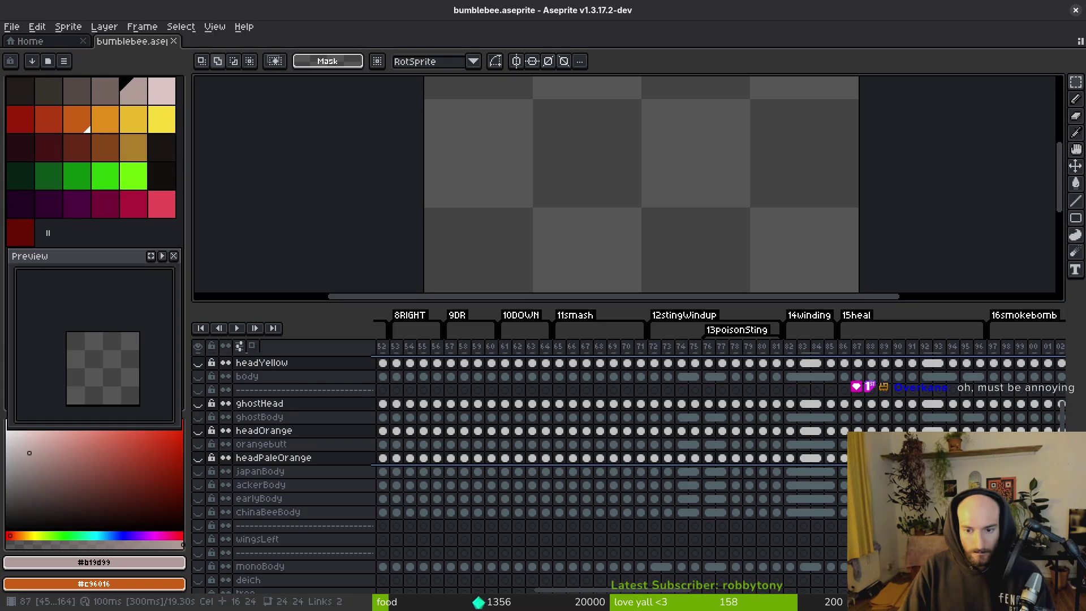
pyautogui.hscroll(5, 558, 468)
pyautogui.hscroll(12, 475, 444)
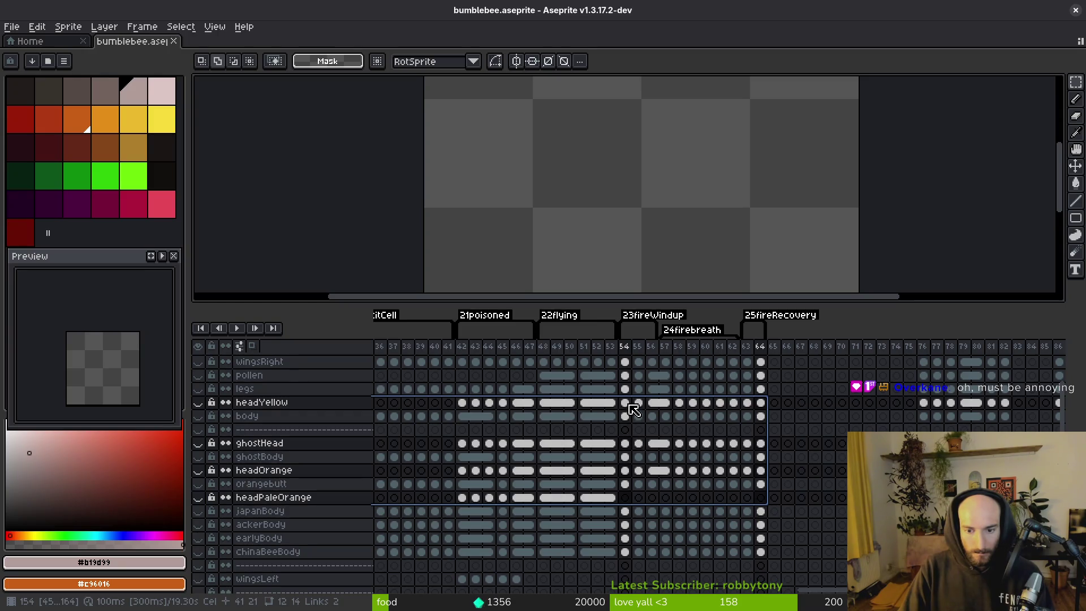
# - Link the headPaleOrange cels so one cel spans frames 54–64
pyautogui.moveTo(635, 408); pyautogui.dragTo(635, 408)
pyautogui.moveTo(633, 449); pyautogui.dragTo(637, 503)
pyautogui.click(763, 404)
pyautogui.click(763, 446)
pyautogui.click(764, 471)
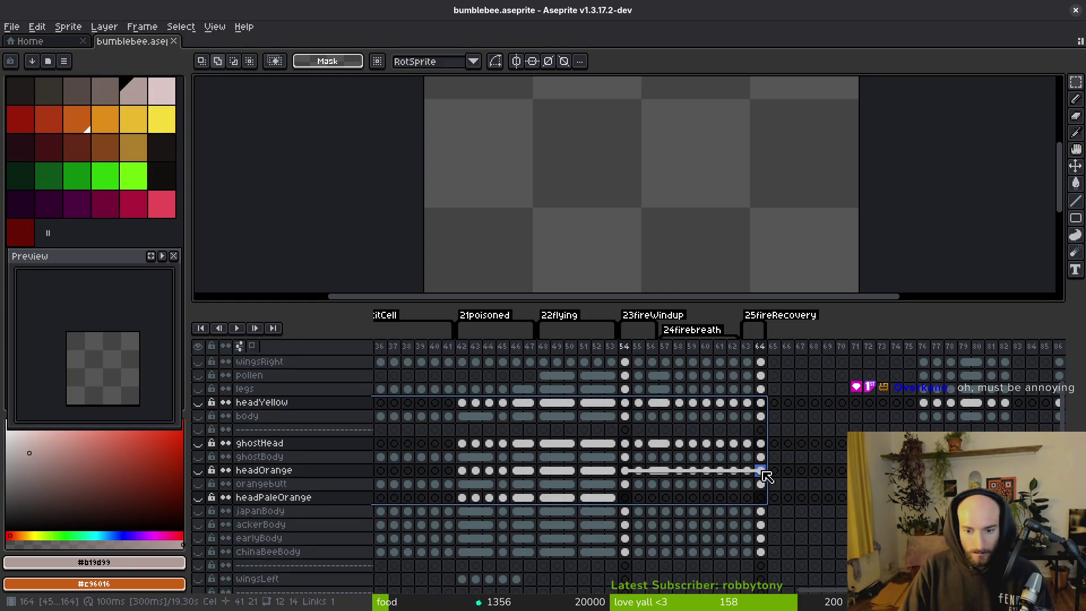
pyautogui.rightClick(765, 503)
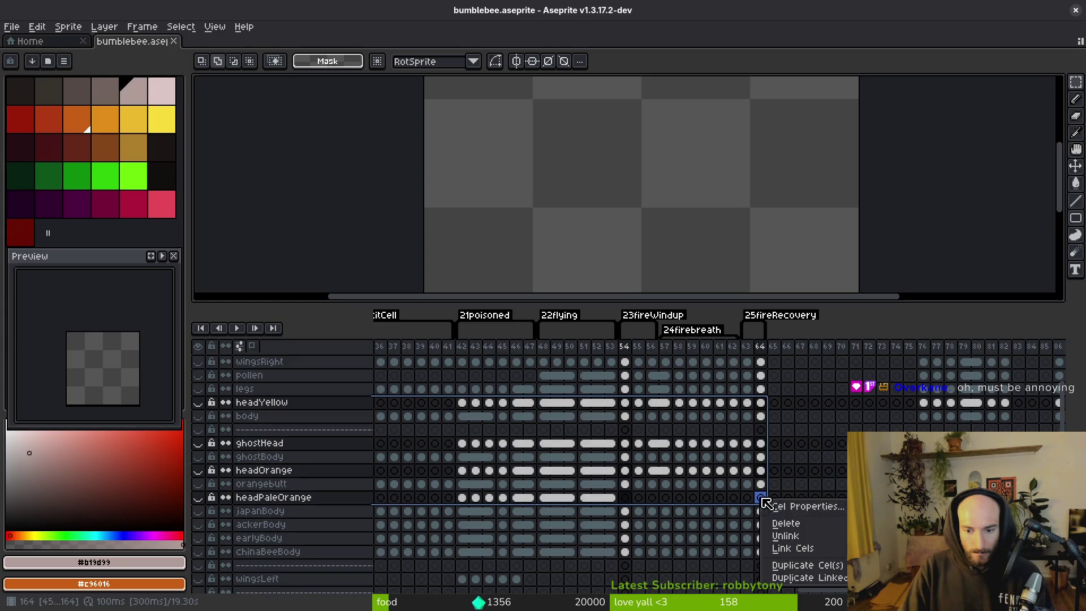
pyautogui.click(800, 549)
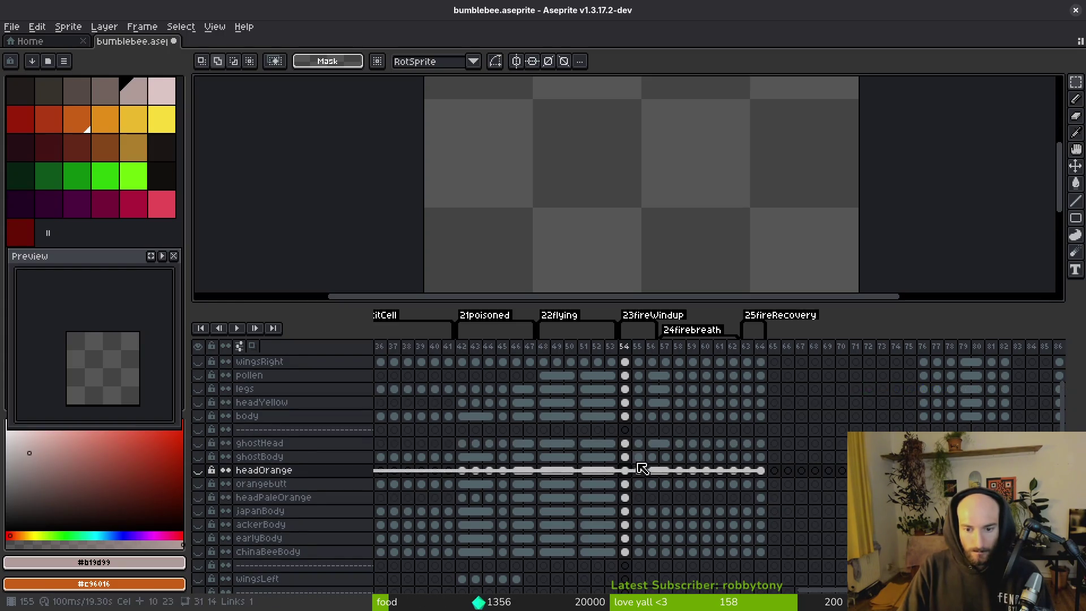
# - Compare the orangebutt and orange layers, then leave only headPaleOrange visible at frame 54
pyautogui.click(627, 485)
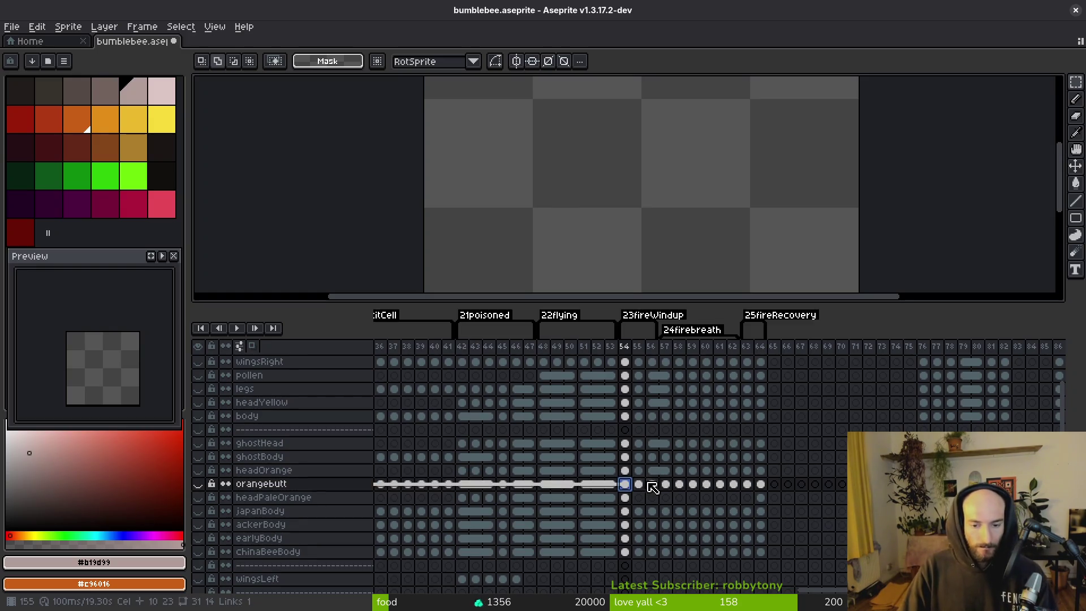
pyautogui.press('Right')
pyautogui.click(198, 485)
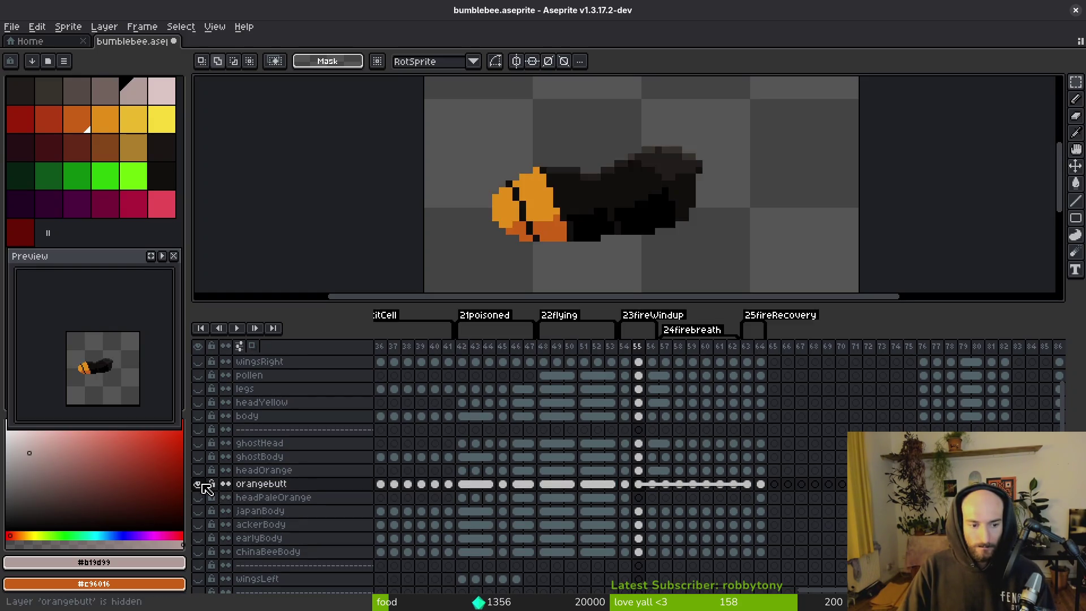
pyautogui.click(198, 484)
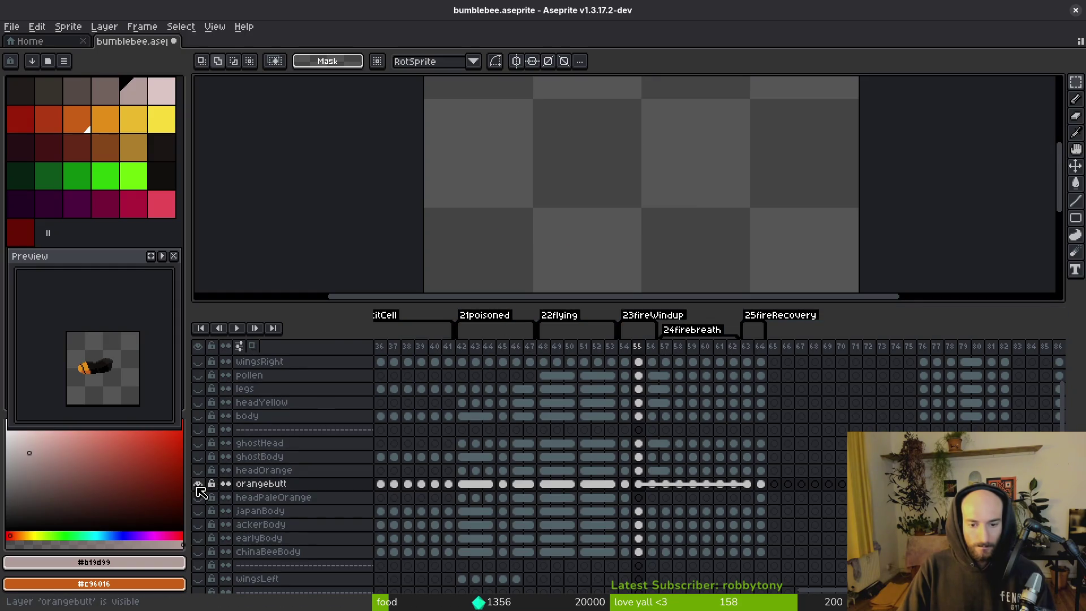
pyautogui.click(199, 473)
pyautogui.click(199, 473)
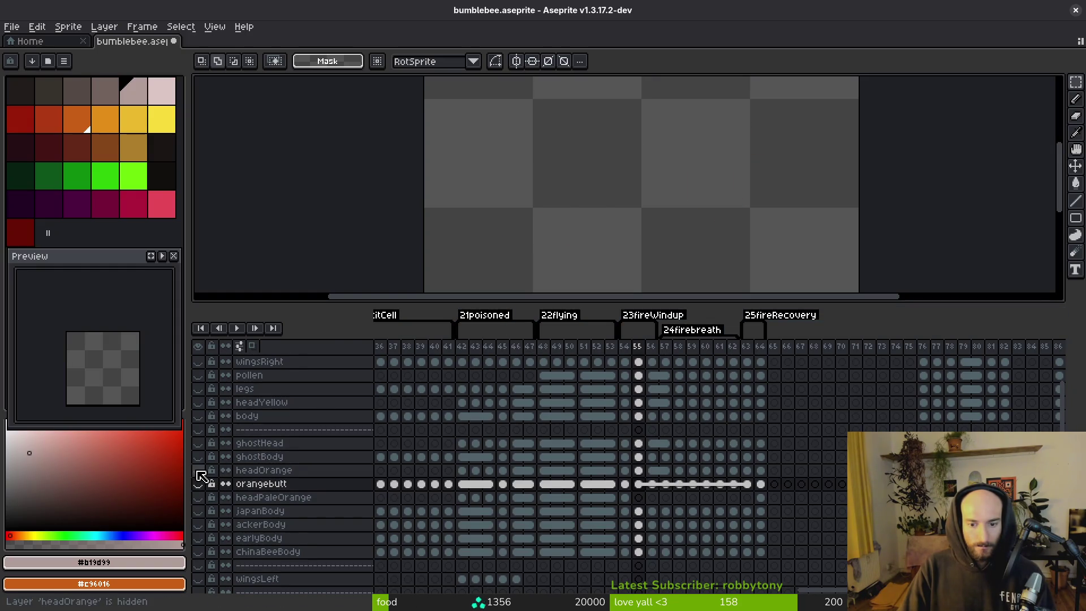
pyautogui.click(198, 498)
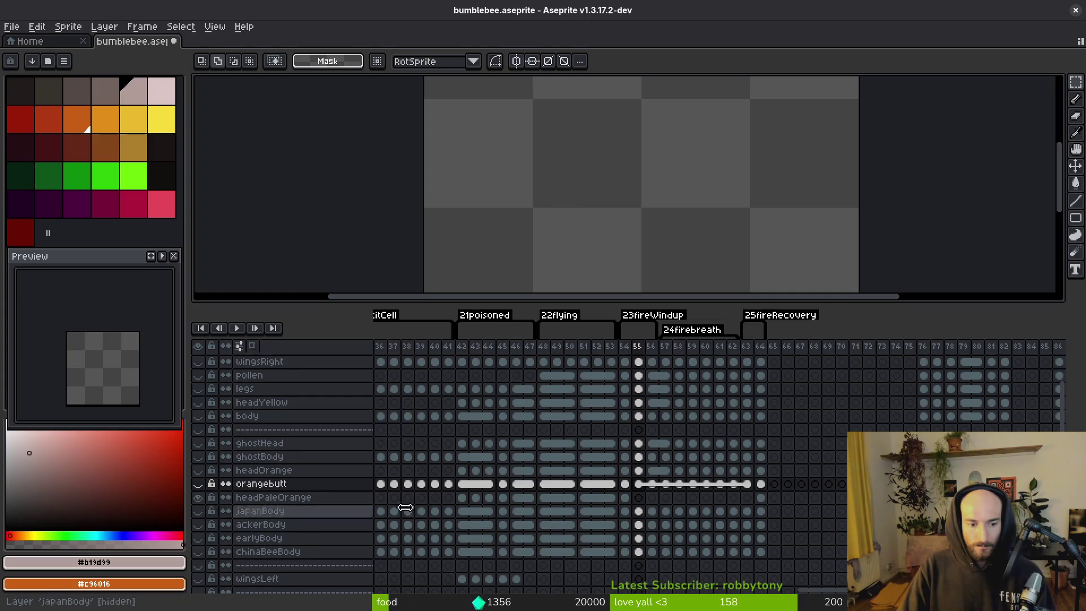
pyautogui.click(627, 499)
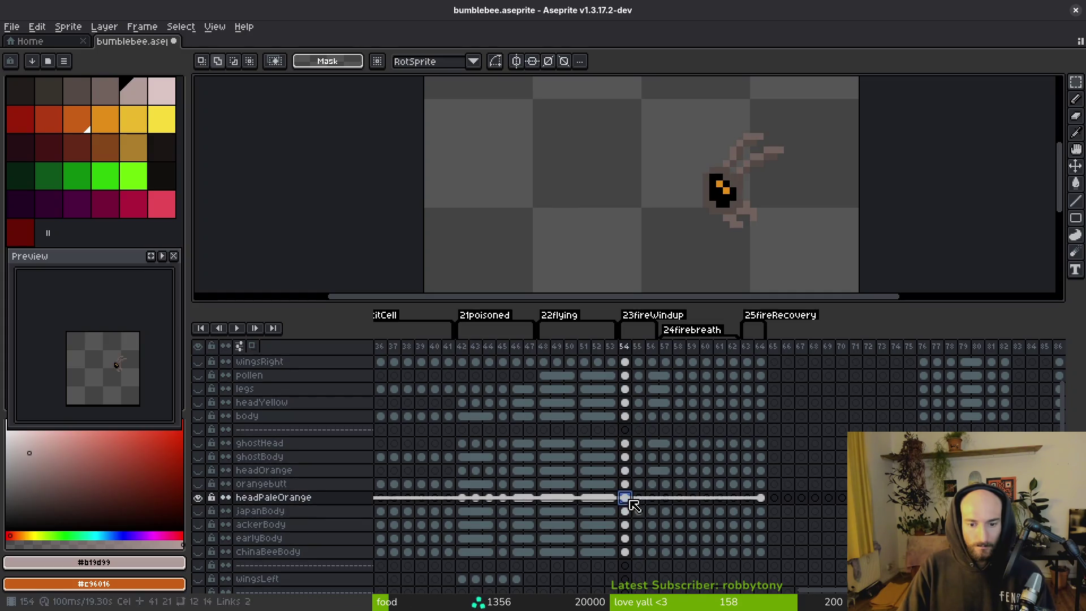
# - Copy the headYellow cels for frames 55–63 into the headPaleOrange layer
pyautogui.keyDown('ctrl'); pyautogui.keyDown('alt'); pyautogui.click(699, 255); pyautogui.keyUp('alt'); pyautogui.keyUp('ctrl')
pyautogui.press('Right')
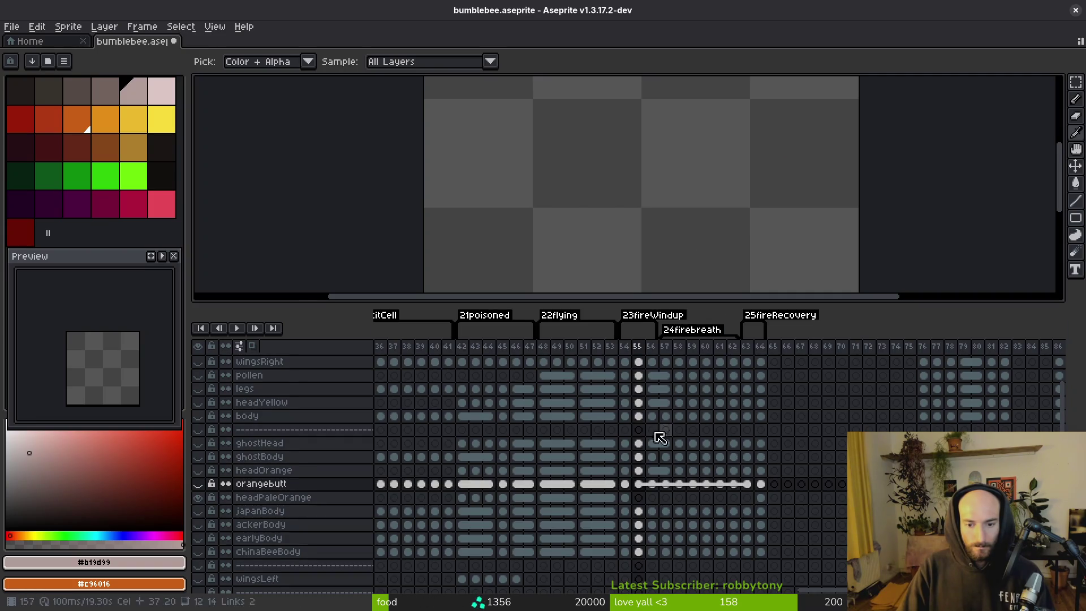
pyautogui.click(632, 419)
pyautogui.click(639, 404)
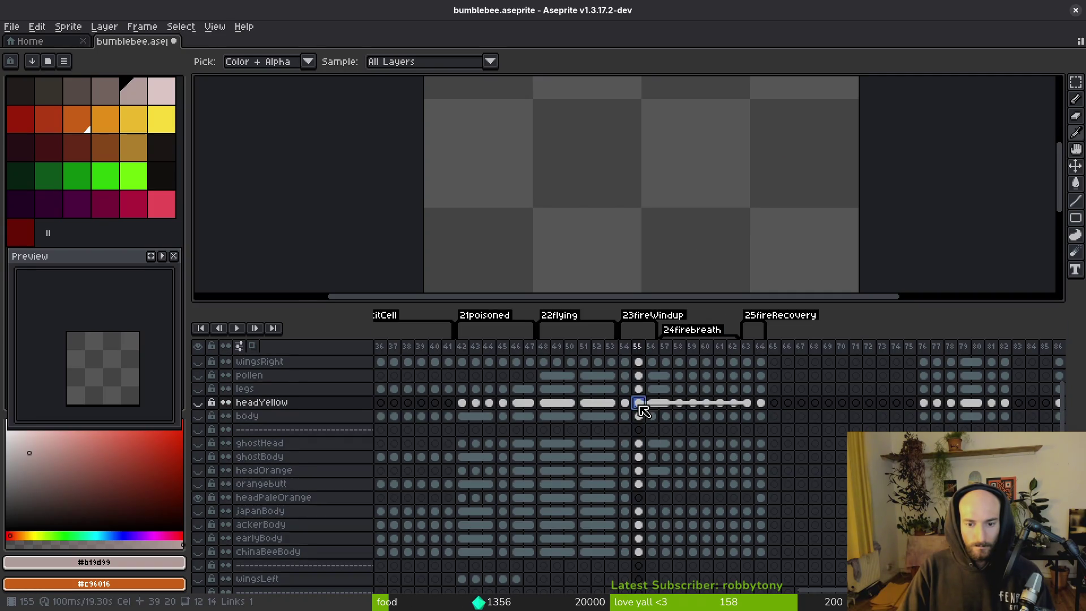
pyautogui.moveTo(642, 405); pyautogui.dragTo(747, 405)
pyautogui.hotkey('ctrl', 'c')
pyautogui.click(638, 498)
pyautogui.hotkey('ctrl', 'v')
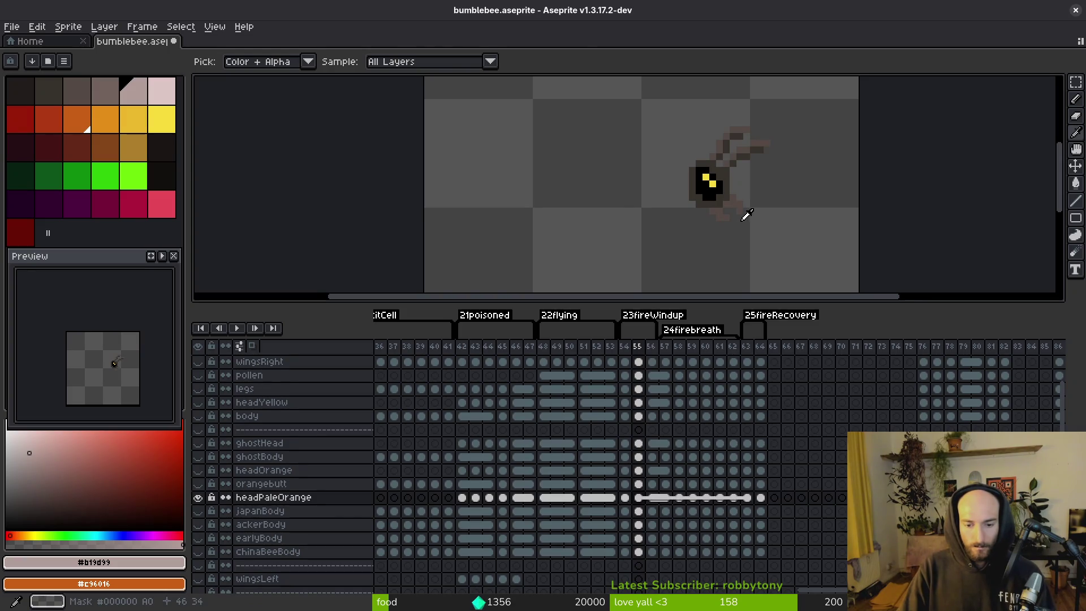
# - Replace dark brown #544a45 with lighter brown #71625d in headPaleOrange frames 55–63
pyautogui.press('z')
pyautogui.click(716, 164)
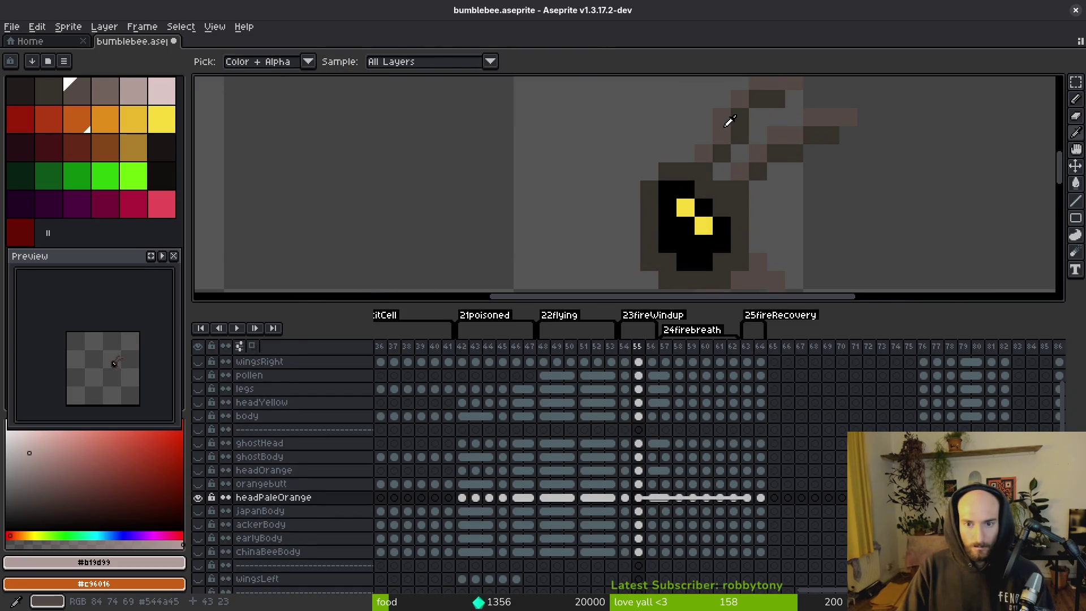
pyautogui.click(730, 122)
pyautogui.rightClick(758, 142)
pyautogui.moveTo(640, 501); pyautogui.dragTo(746, 497)
pyautogui.hotkey('shift', 'r')
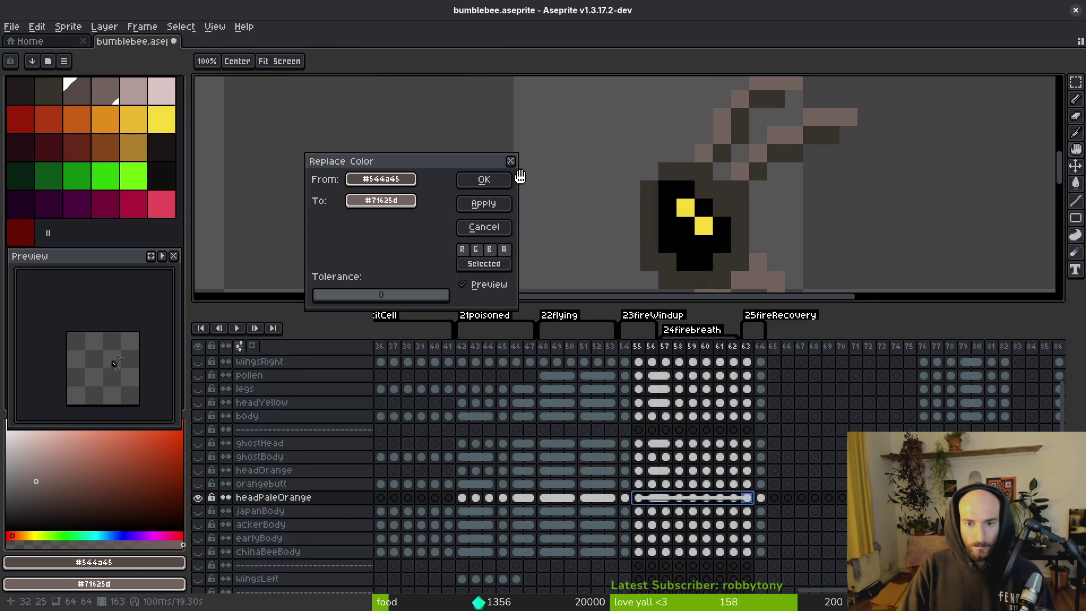
pyautogui.click(484, 180)
# - Run Replace Color on the dark outline colour #36312c across headPaleOrange frames 55–63
pyautogui.press('m')
pyautogui.click(49, 90)
pyautogui.rightClick(77, 91)
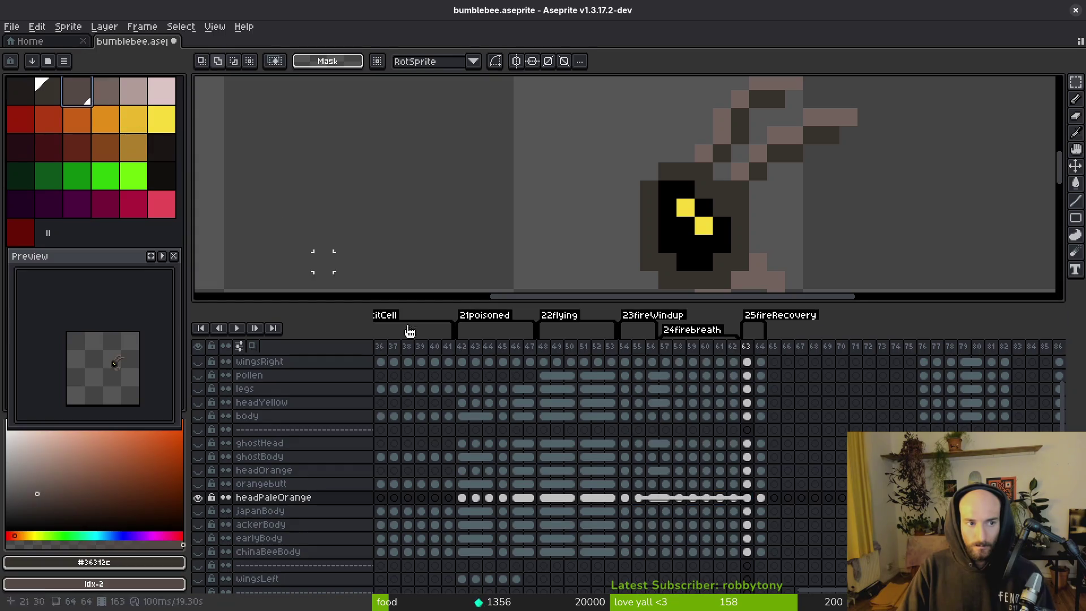
pyautogui.moveTo(747, 501); pyautogui.dragTo(638, 498)
pyautogui.hotkey('shift', 'r')
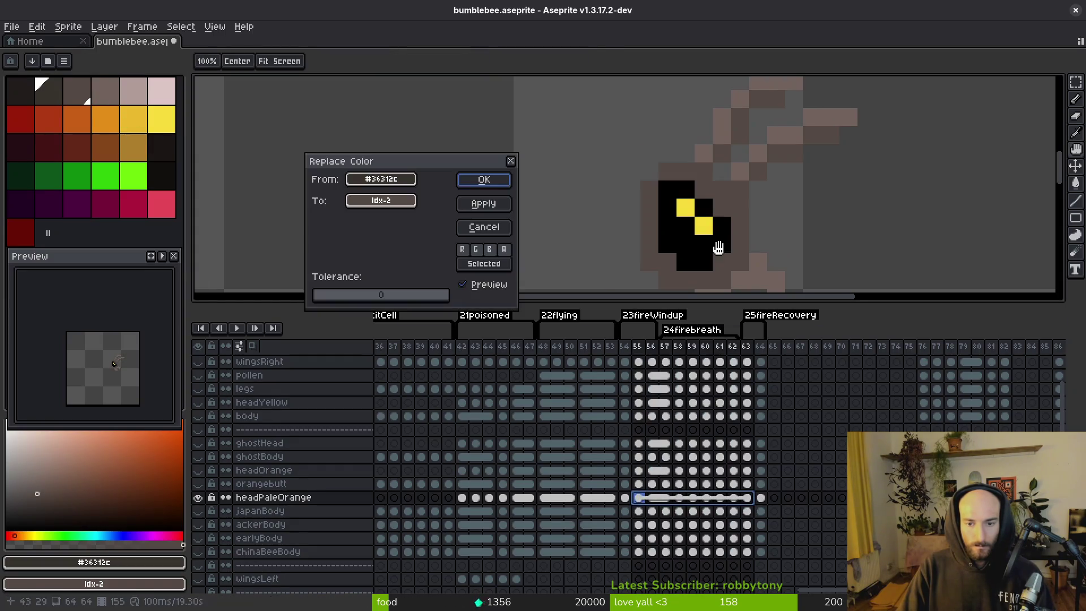
pyautogui.click(471, 183)
# - Recolour the yellow #f7db3b eyes to orange #e28e18 across the headPaleOrange frames
pyautogui.press('i')
pyautogui.press('Left')
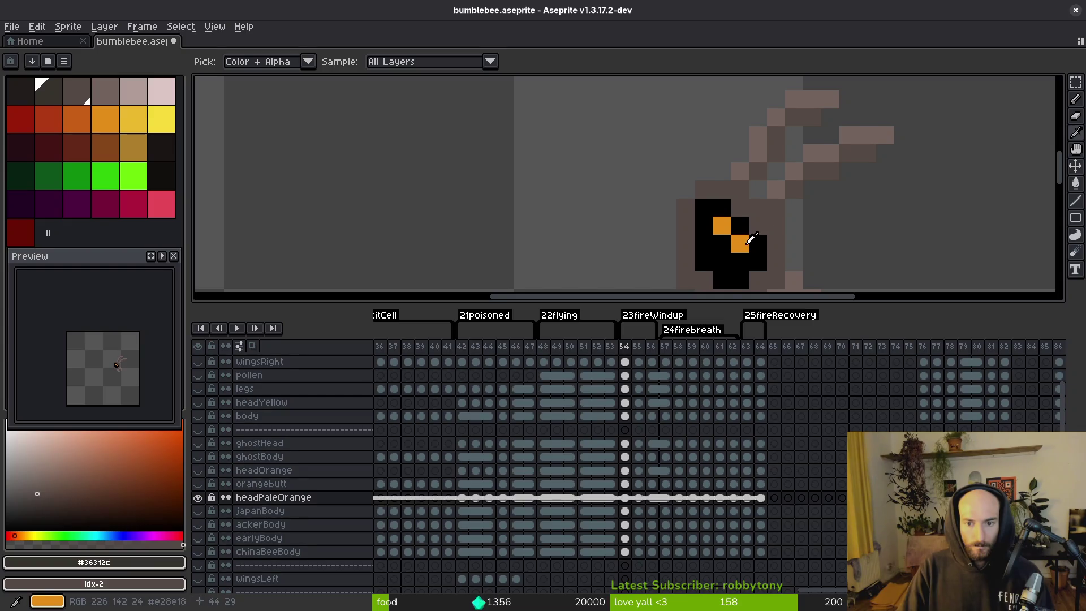
pyautogui.rightClick(746, 237)
pyautogui.hotkey('shift', 'r')
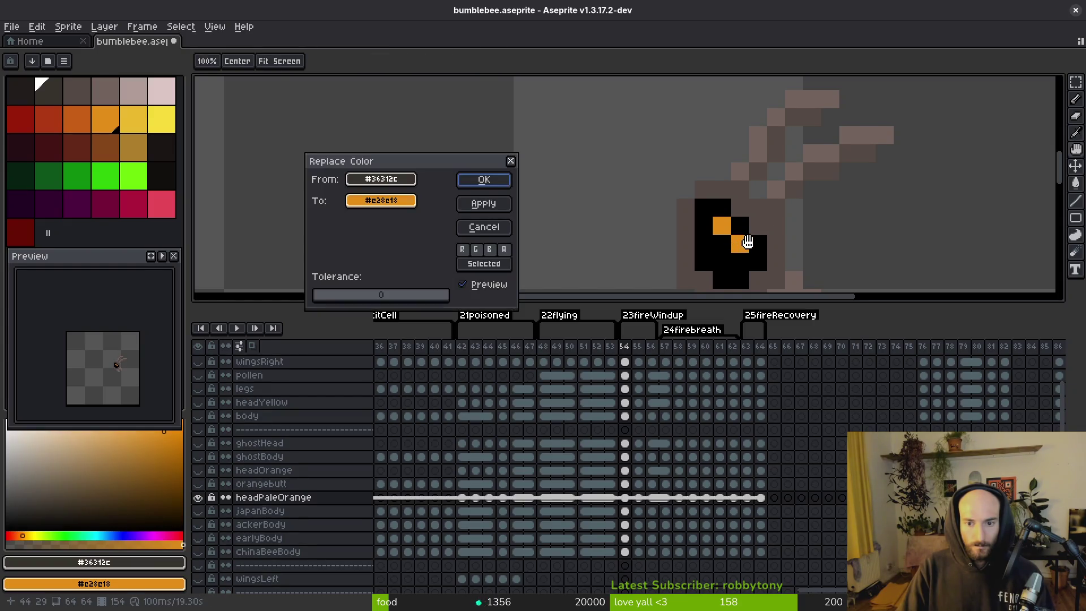
pyautogui.press('Escape')
pyautogui.press('Right')
pyautogui.click(716, 241)
pyautogui.moveTo(638, 498); pyautogui.dragTo(747, 498)
pyautogui.hotkey('shift', 'r')
pyautogui.click(497, 186)
pyautogui.press('m')
# - Save bumblebee.aseprite and show the japanBody layer beneath the head
pyautogui.hotkey('ctrl', 's')
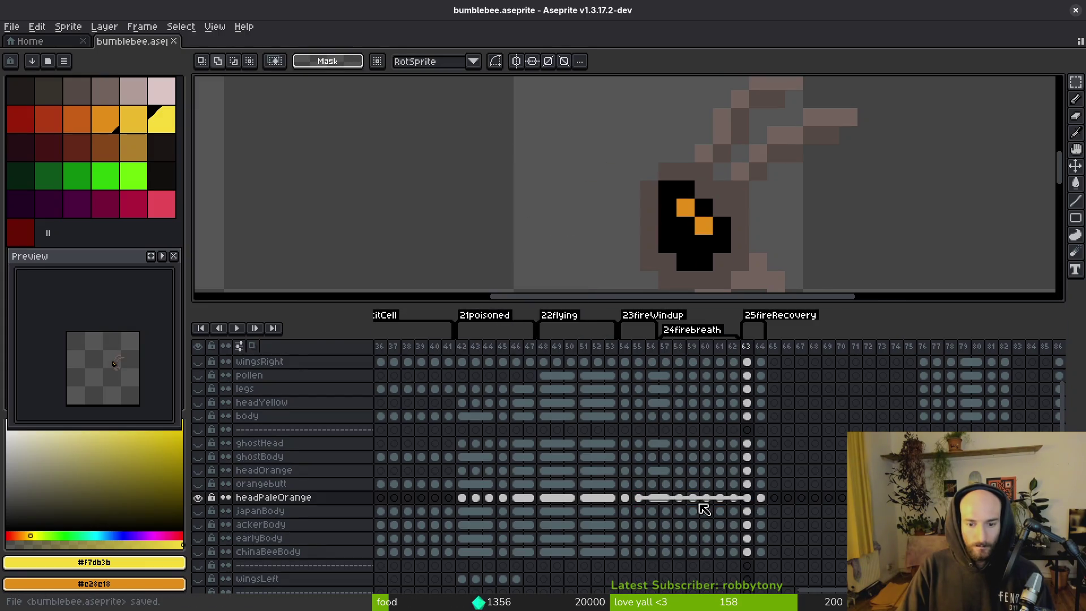
pyautogui.scroll(-2, 704, 509)
pyautogui.scroll(-1, 572, 177)
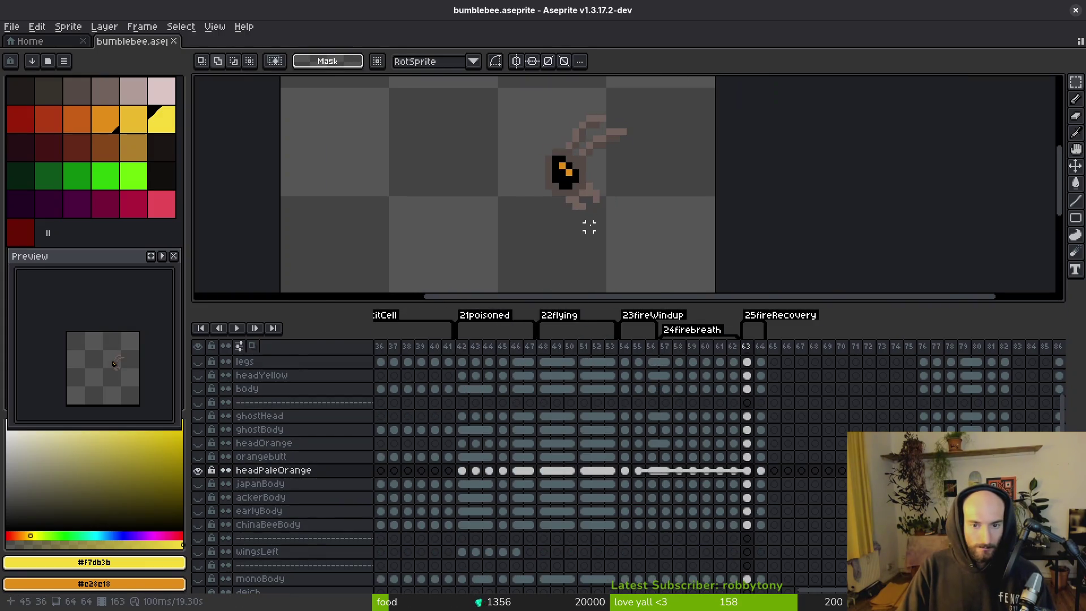
pyautogui.click(202, 487)
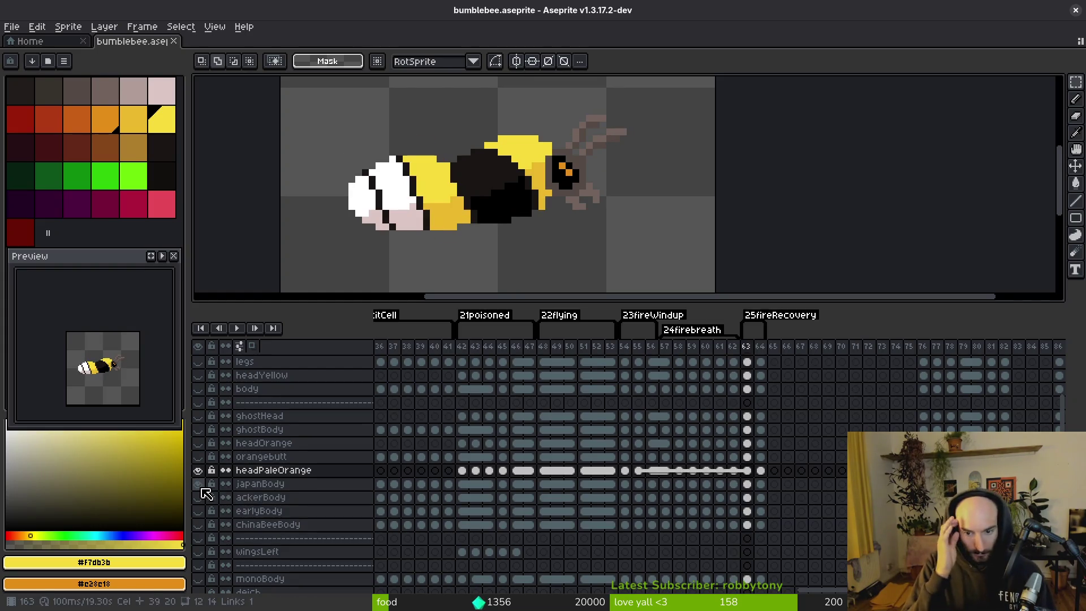
# - Hide the japanBody and headPaleOrange layers and save bumblebee.aseprite
pyautogui.hotkey('ctrl', 's')
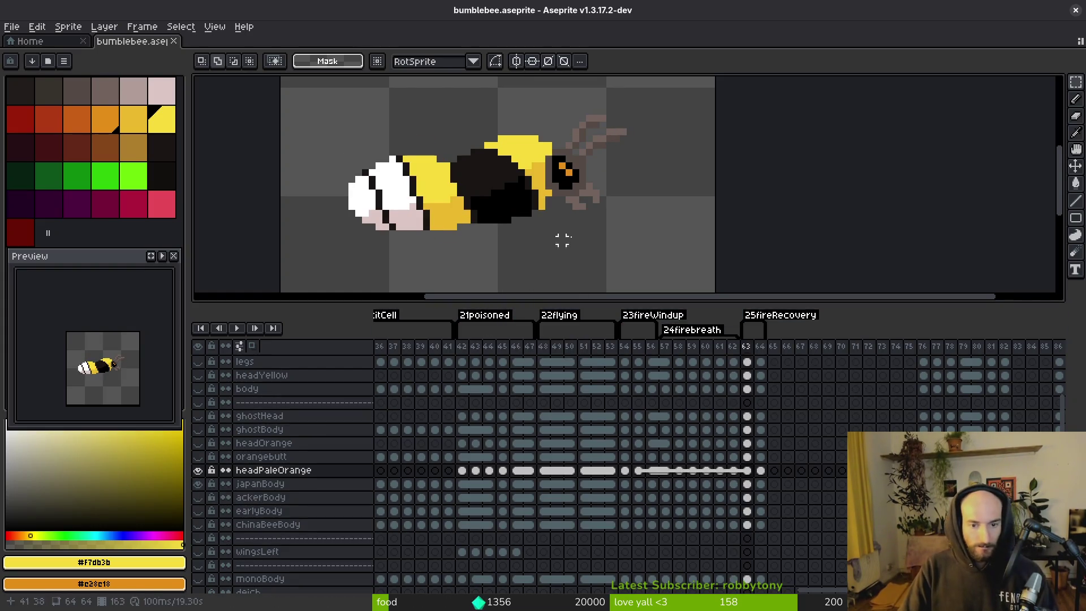
pyautogui.click(201, 485)
pyautogui.click(200, 470)
pyautogui.hotkey('ctrl', 's')
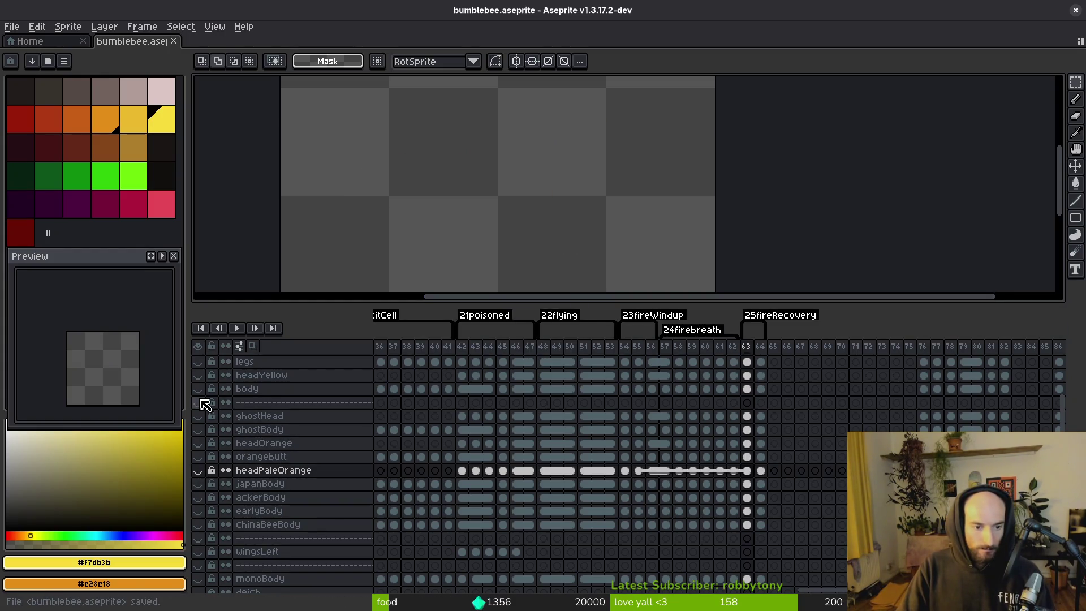
# - Show the wingsRight, legs, ghostHead, ghostBody and eggcellBackbround layers for the ghost-bee look
pyautogui.scroll(1, 209, 402)
pyautogui.click(205, 388)
pyautogui.click(199, 376)
pyautogui.click(199, 389)
pyautogui.click(199, 402)
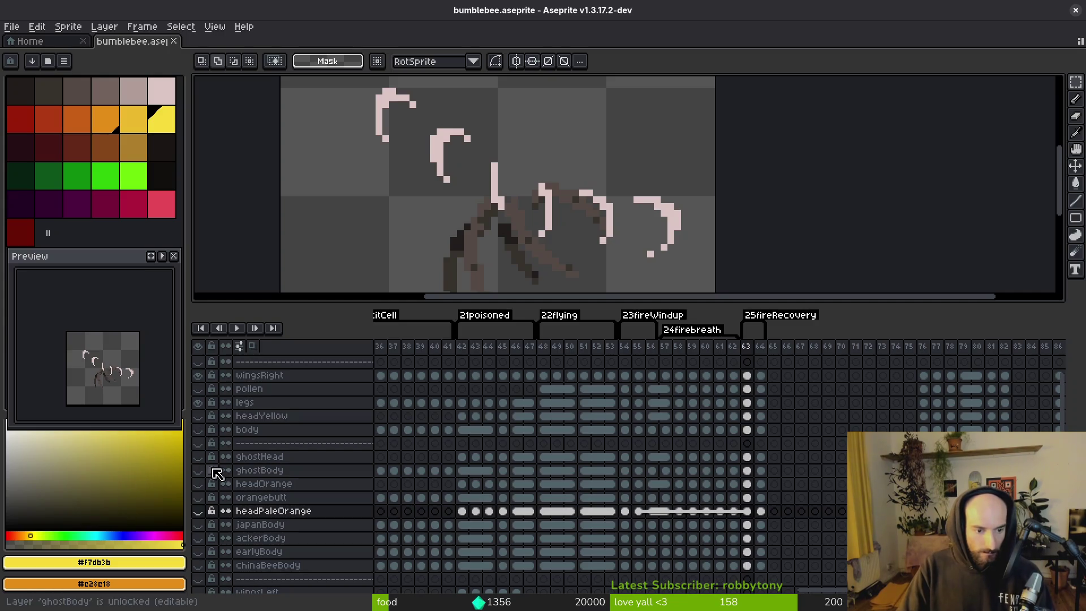
pyautogui.click(198, 457)
pyautogui.click(198, 470)
pyautogui.scroll(-1, 225, 483)
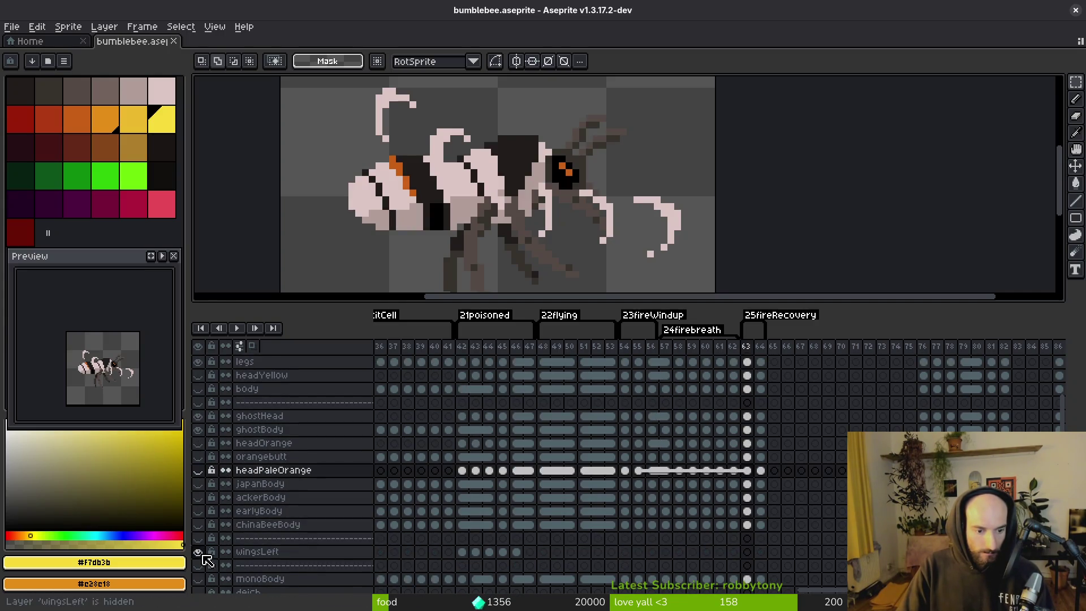
pyautogui.scroll(2, 215, 554)
pyautogui.scroll(-5, 231, 410)
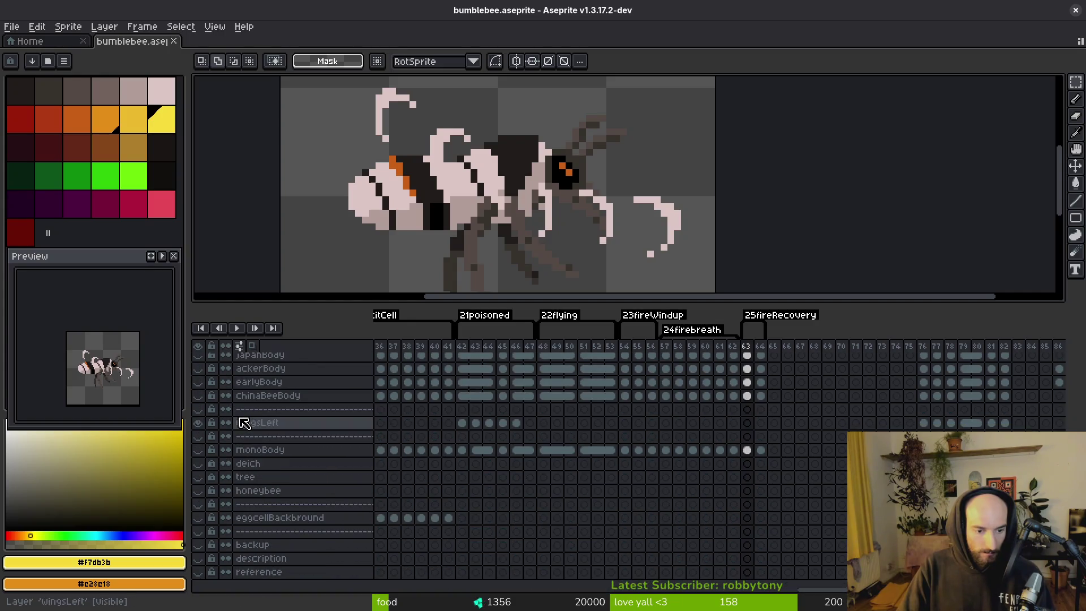
pyautogui.click(198, 519)
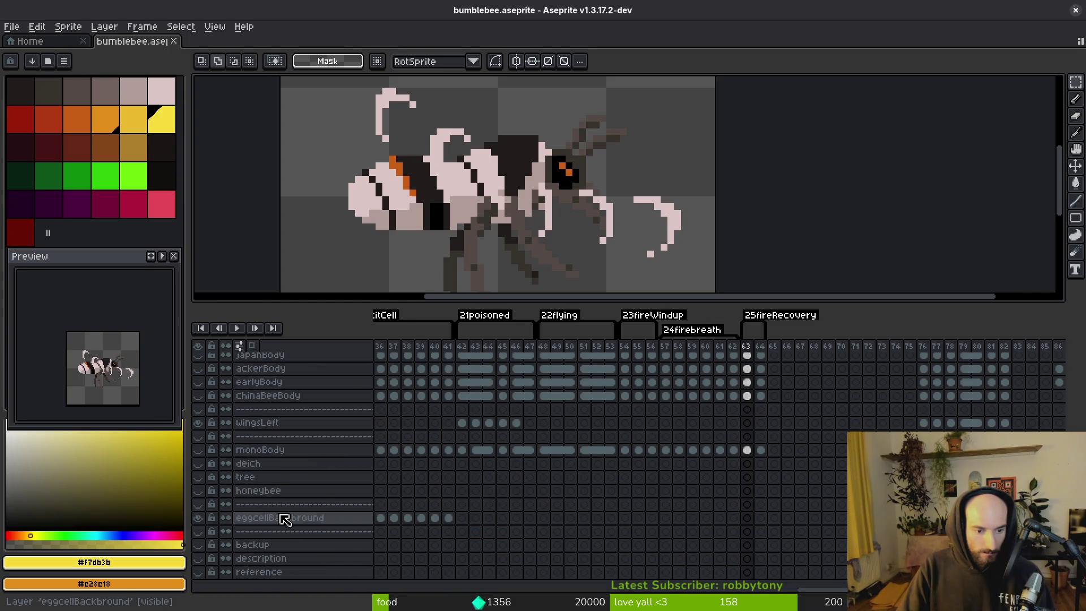
pyautogui.scroll(2, 263, 509)
pyautogui.scroll(-4, 574, 232)
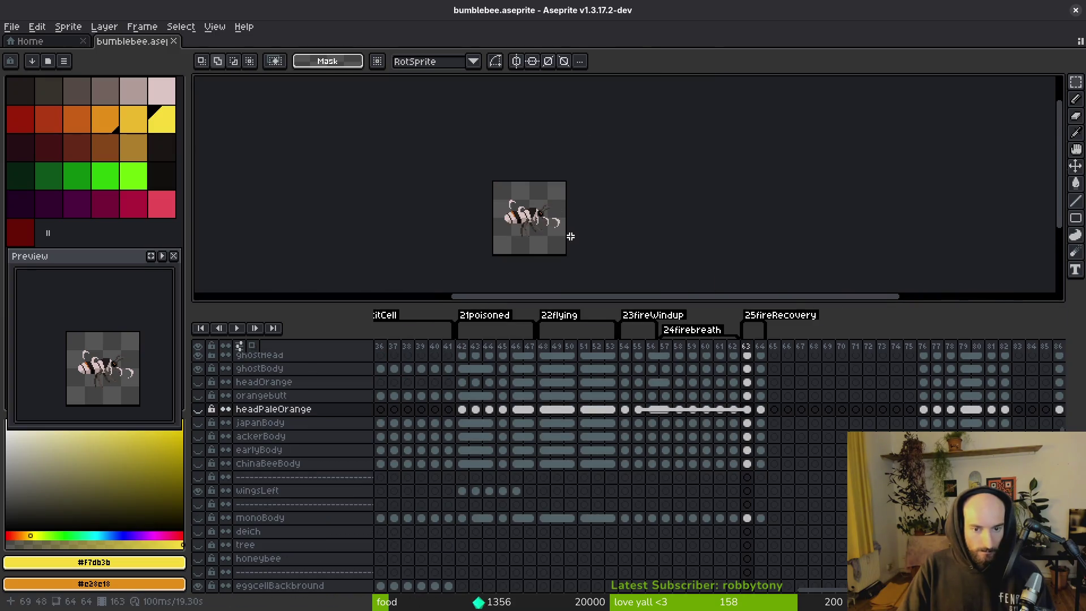
# - Export the sprite sheet over art/player/ghostBee-Sheet.png, confirming the overwrite, and close the sheet
pyautogui.hotkey('ctrl', 'e')
pyautogui.click(461, 241)
pyautogui.hotkey('ctrl', 'alt', 'shift', 's')
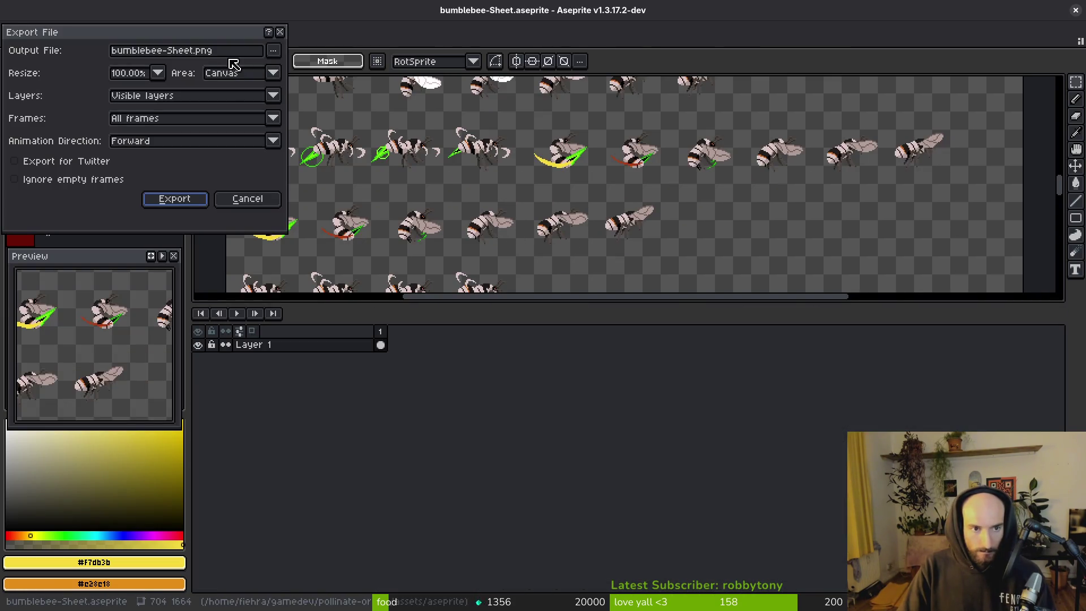
pyautogui.click(273, 51)
pyautogui.click(319, 71)
pyautogui.click(169, 132)
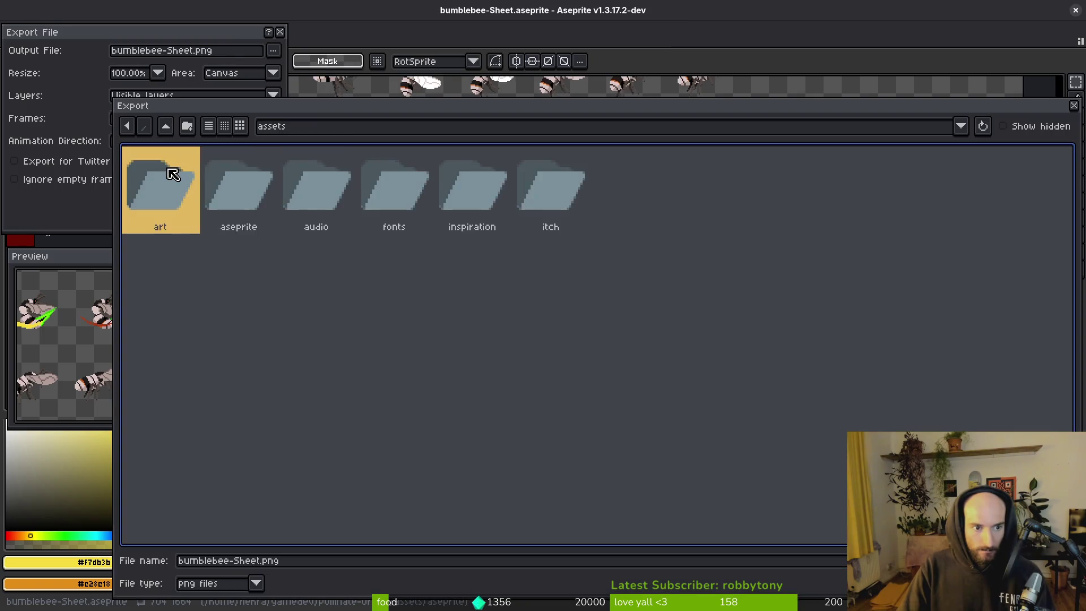
pyautogui.doubleClick(161, 181)
pyautogui.doubleClick(316, 266)
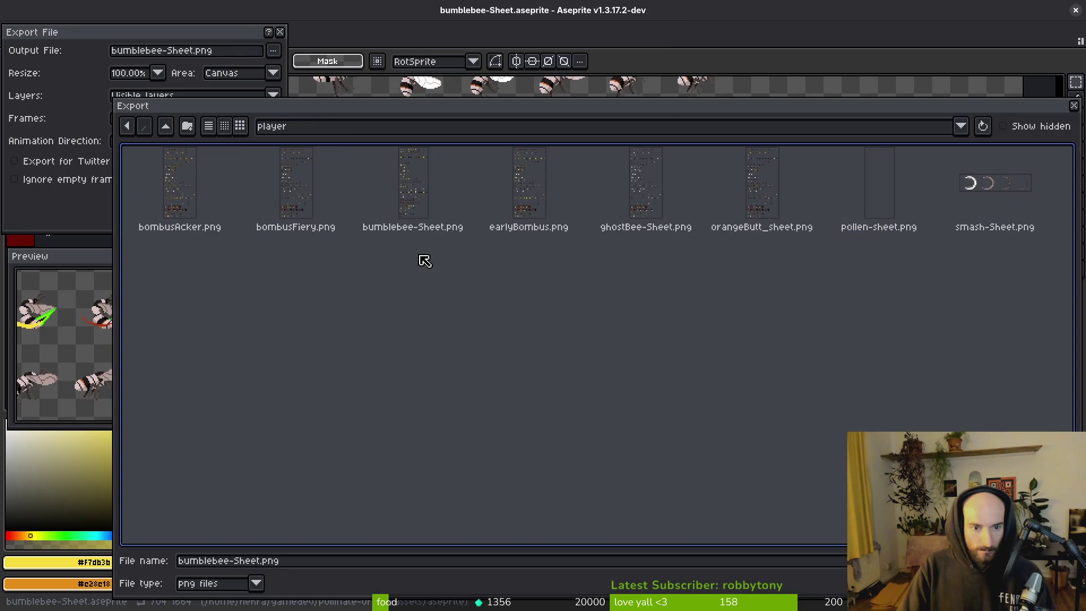
pyautogui.click(707, 224)
pyautogui.press('Return')
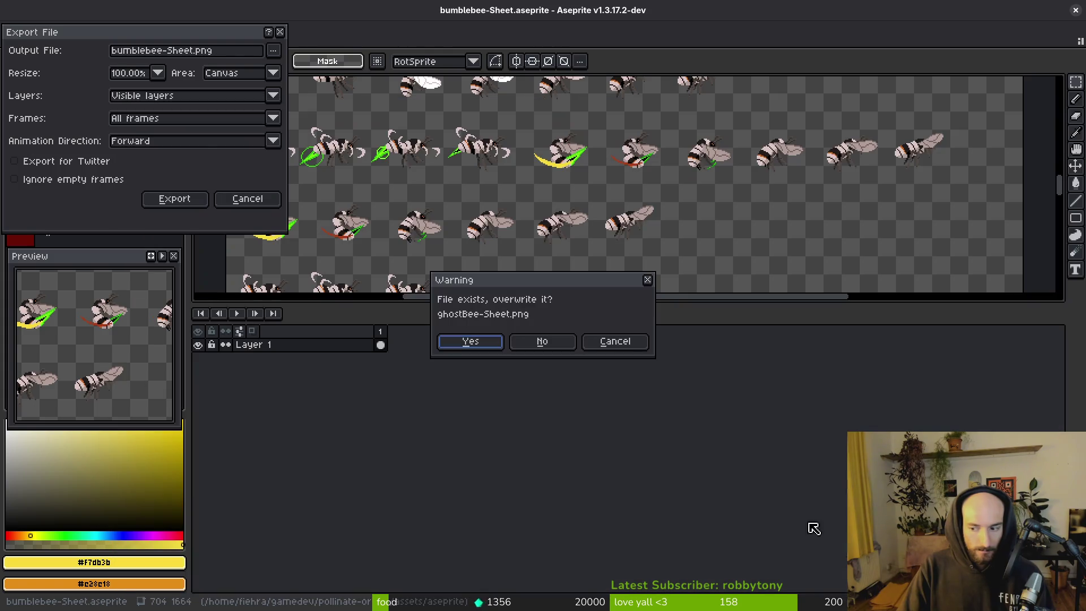
pyautogui.click(470, 341)
pyautogui.click(180, 201)
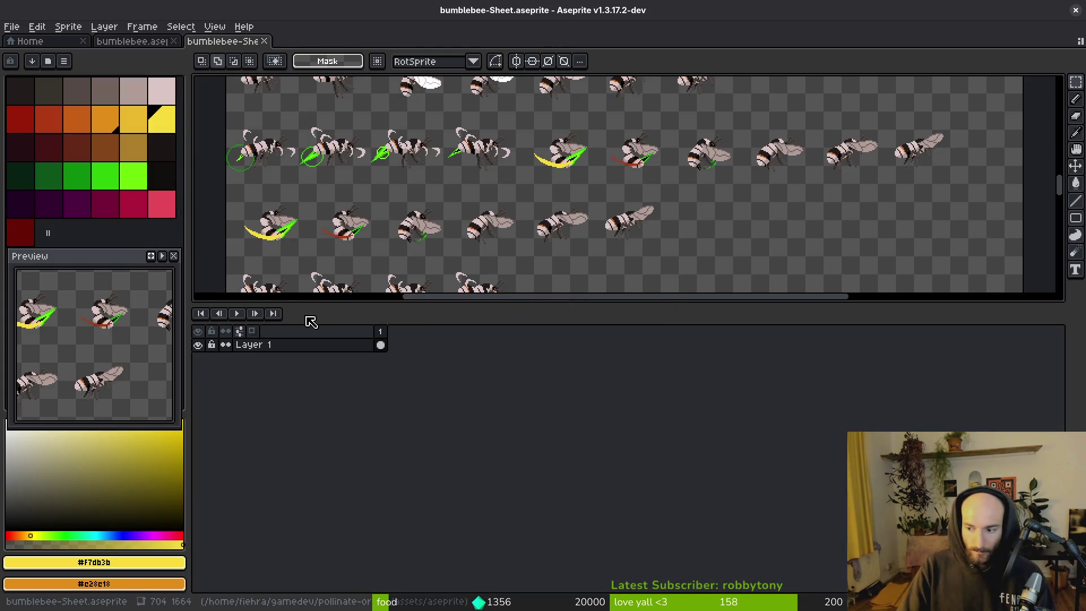
pyautogui.click(267, 42)
# - Pan back to the bee and turn on the headOrange layer
pyautogui.moveTo(602, 240); pyautogui.dragTo(563, 203)
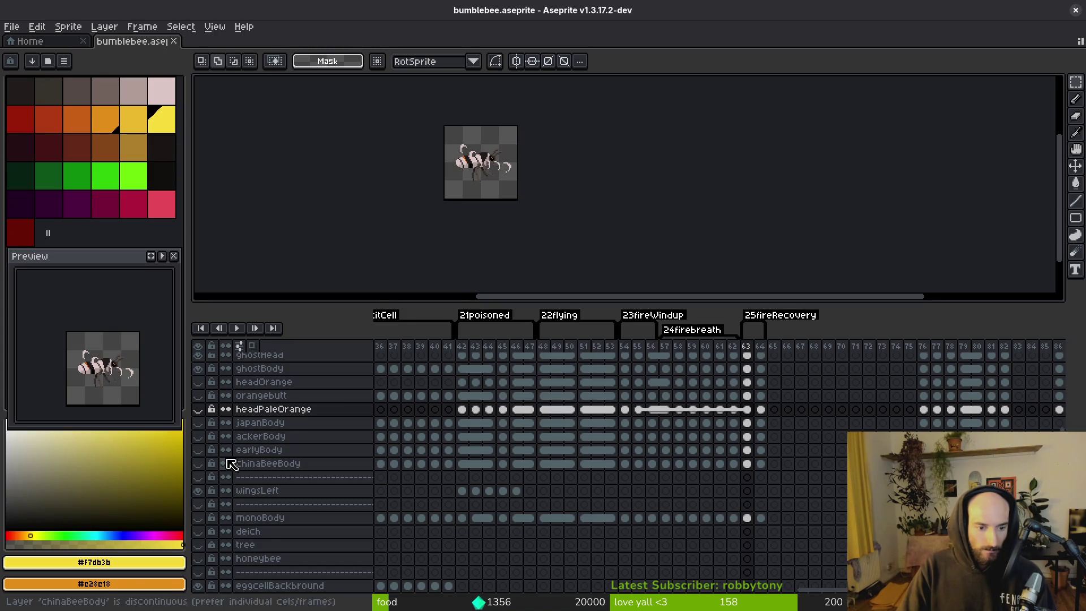
pyautogui.scroll(1, 220, 455)
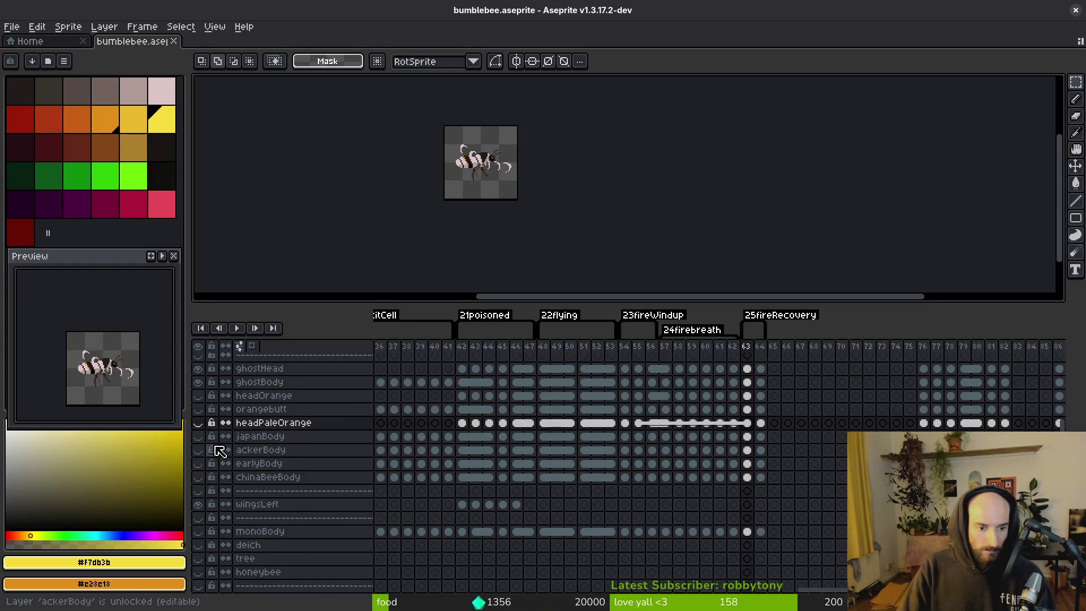
pyautogui.click(198, 396)
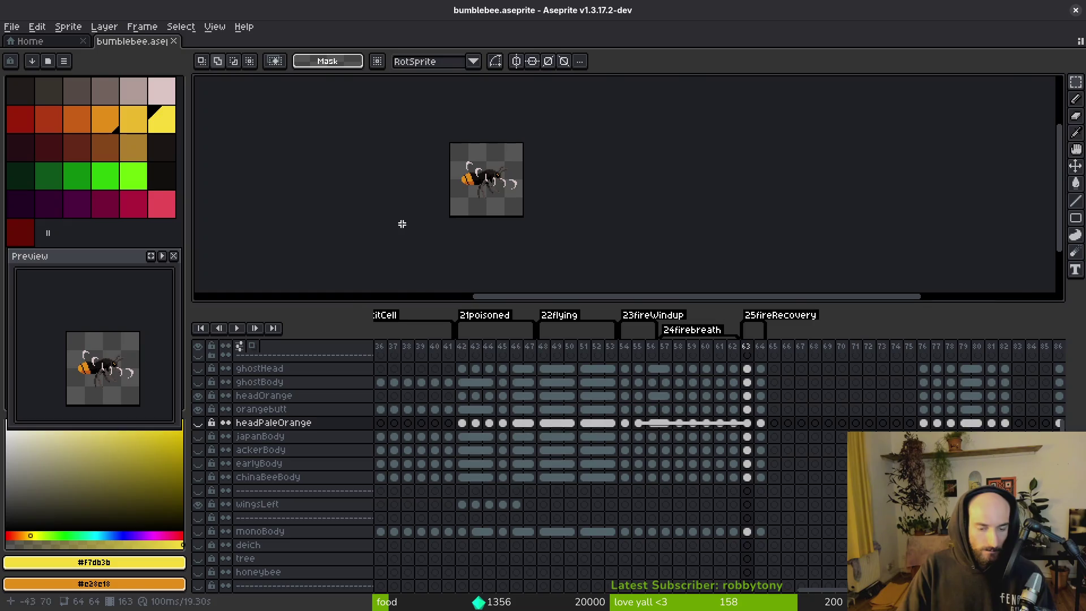
# - Export the sprite sheet over art/player/orangeButt_sheet.png, overwriting it, and close the sheet
pyautogui.hotkey('ctrl', 'e')
pyautogui.click(456, 240)
pyautogui.hotkey('ctrl', 'alt', 'shift', 's')
pyautogui.click(274, 50)
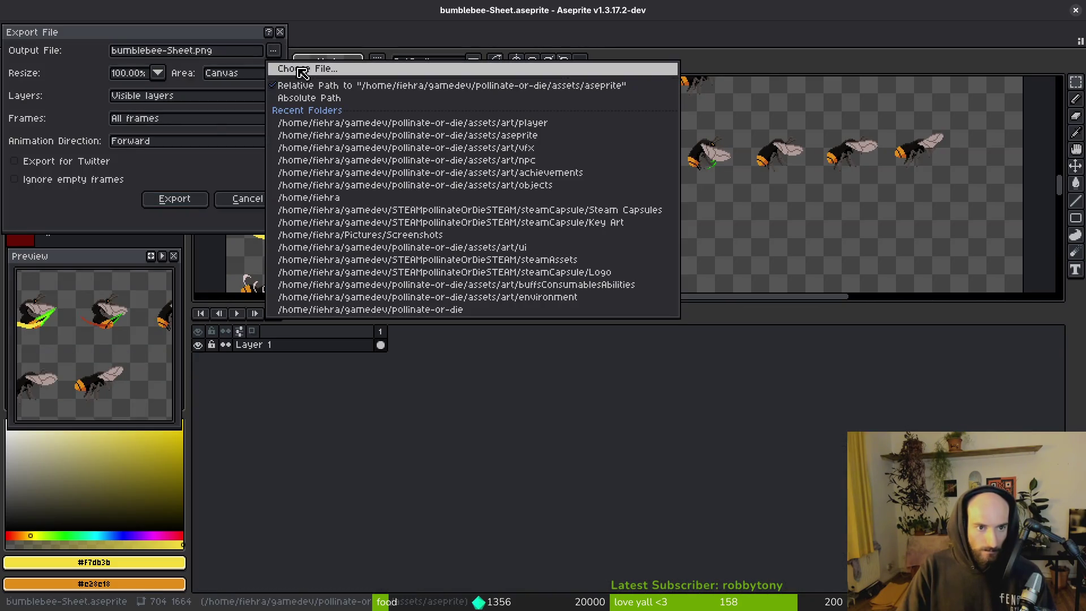
pyautogui.click(315, 68)
pyautogui.click(165, 125)
pyautogui.doubleClick(164, 173)
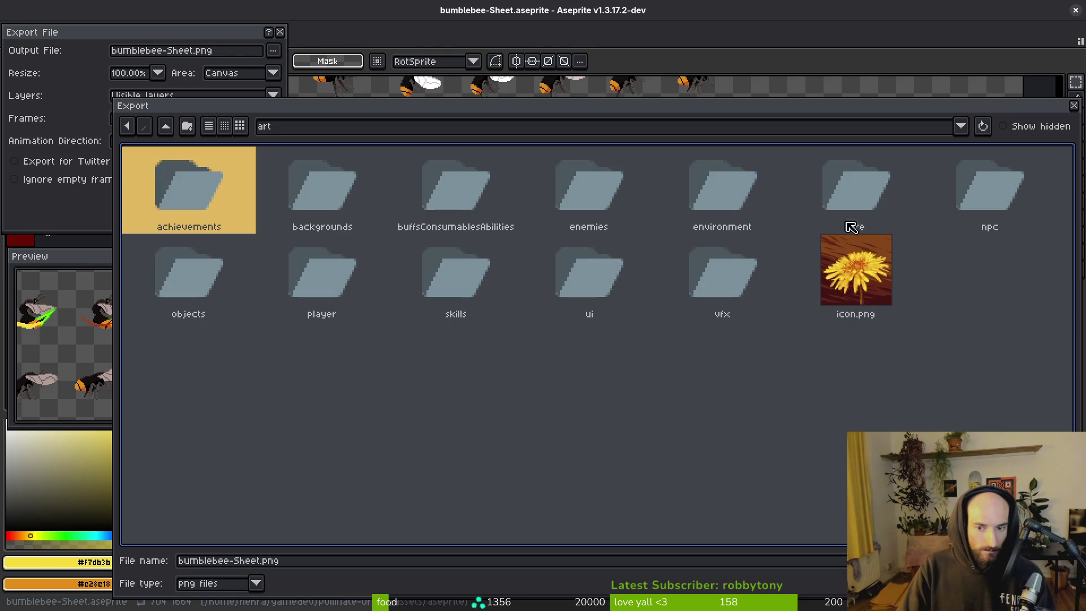
pyautogui.doubleClick(305, 289)
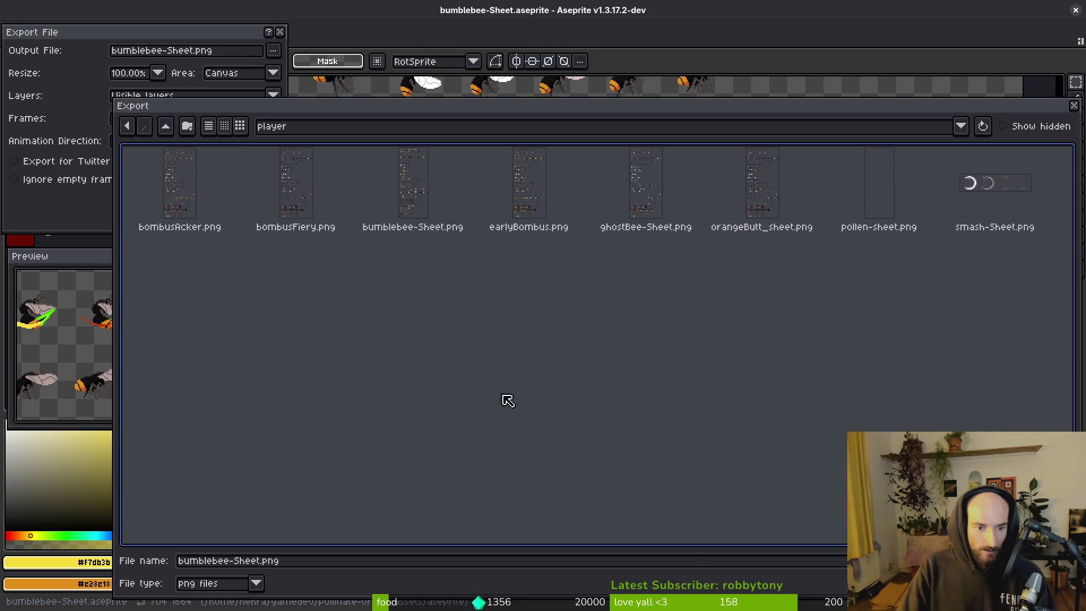
pyautogui.click(762, 186)
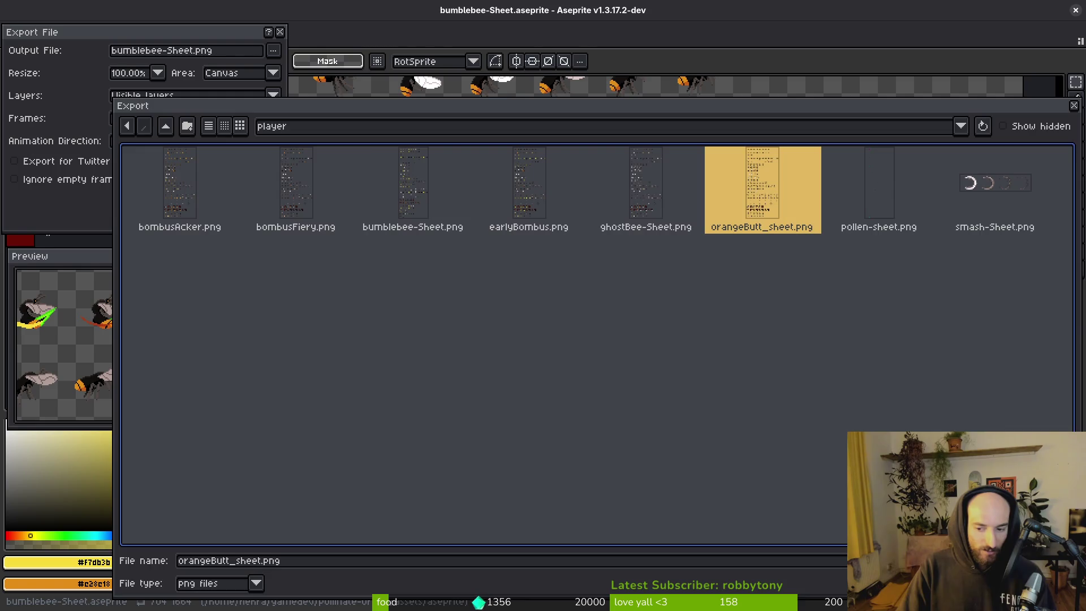
pyautogui.press('Return')
pyautogui.click(471, 343)
pyautogui.click(170, 198)
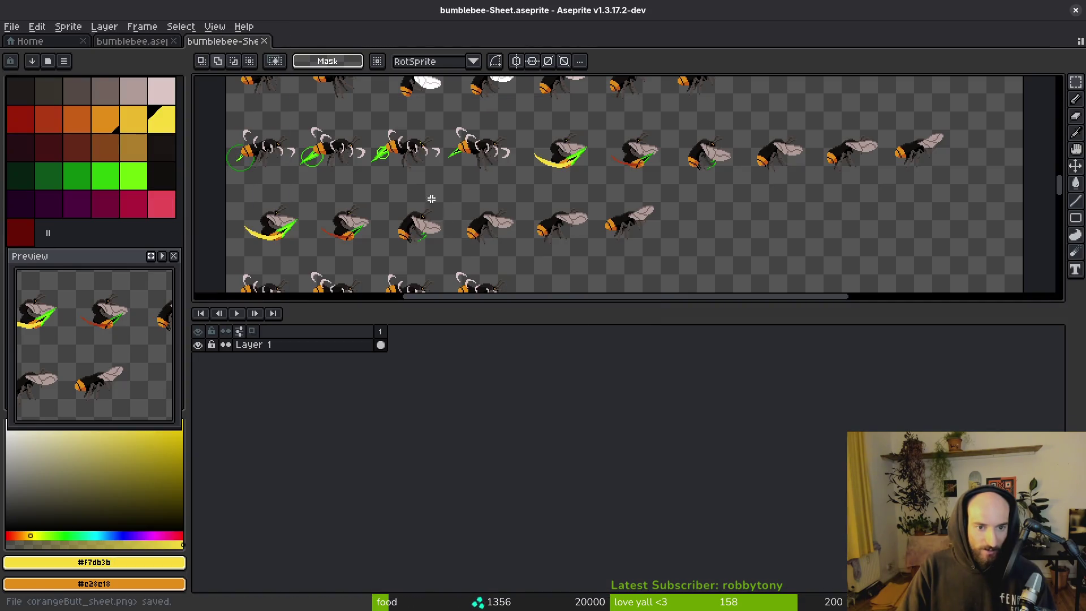
pyautogui.click(271, 42)
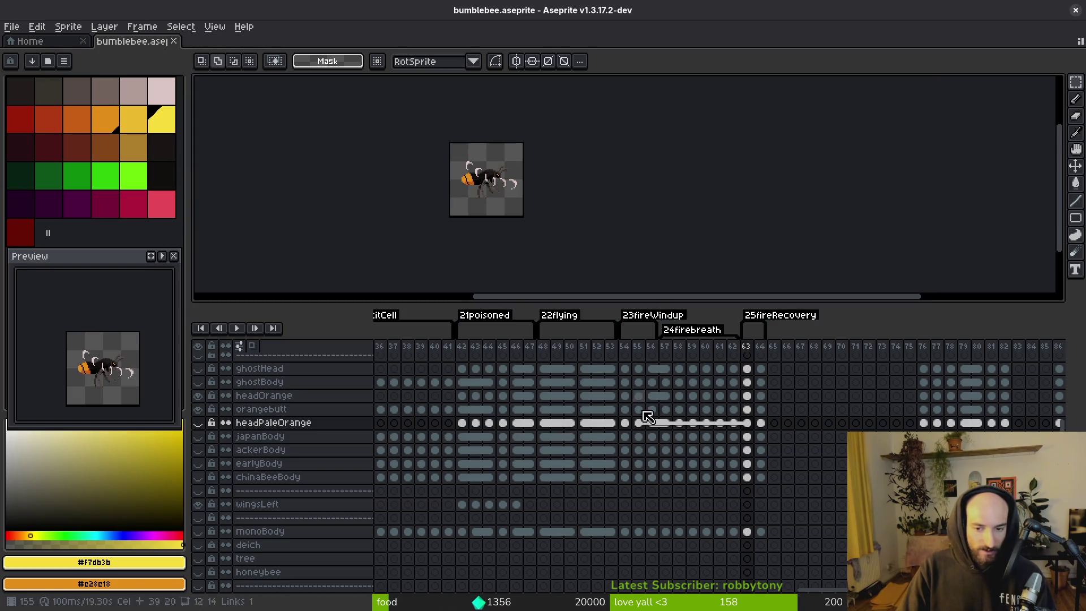
# - Hide the orange head and tail layers to leave the yellow-and-black bee
pyautogui.moveTo(198, 396); pyautogui.dragTo(203, 438)
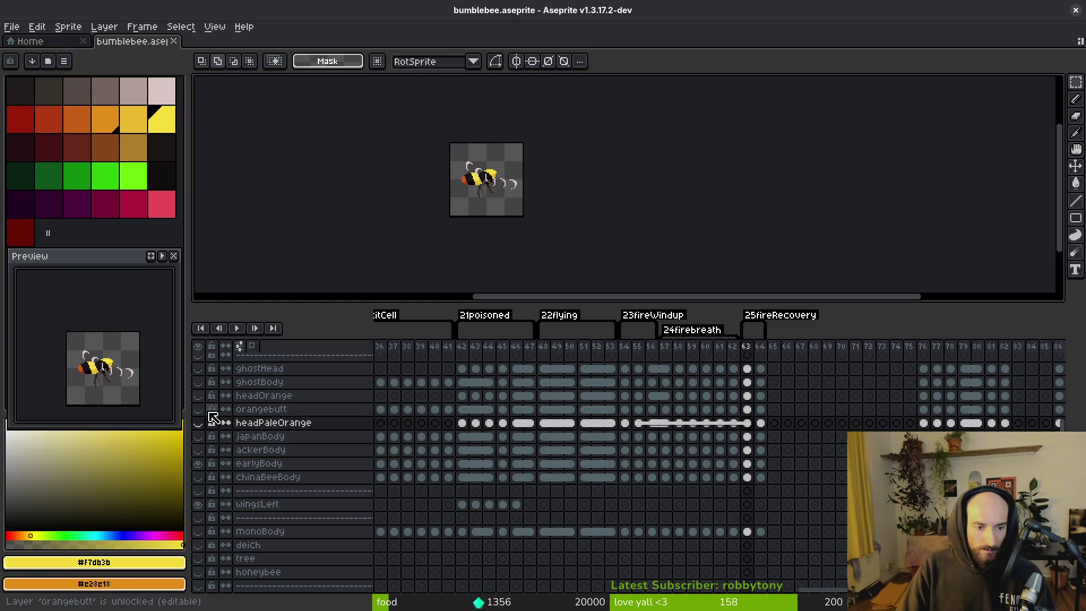
pyautogui.scroll(5, 472, 178)
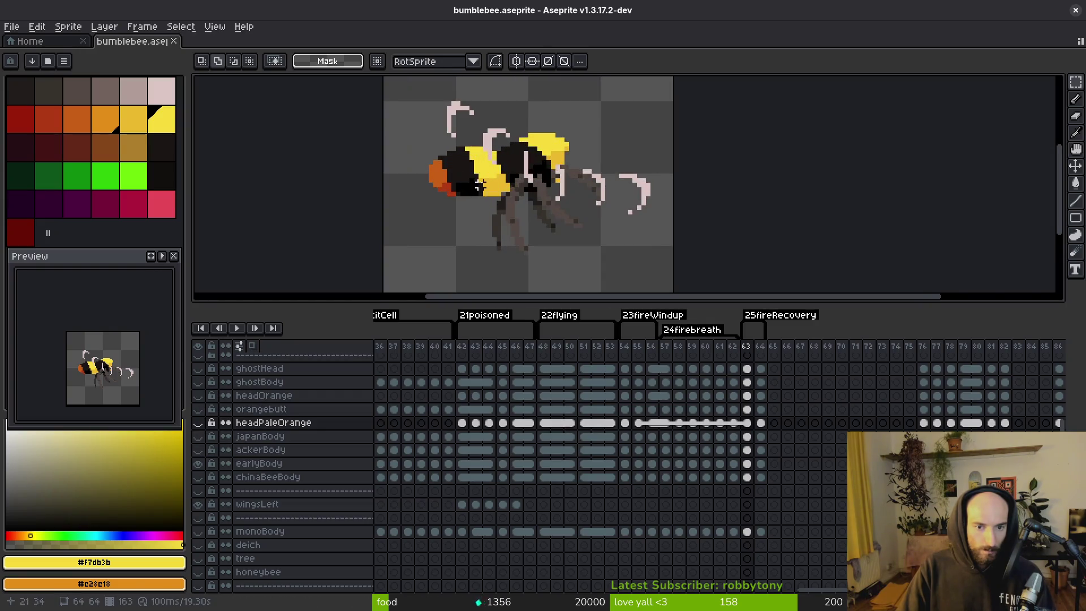
pyautogui.scroll(2, 215, 459)
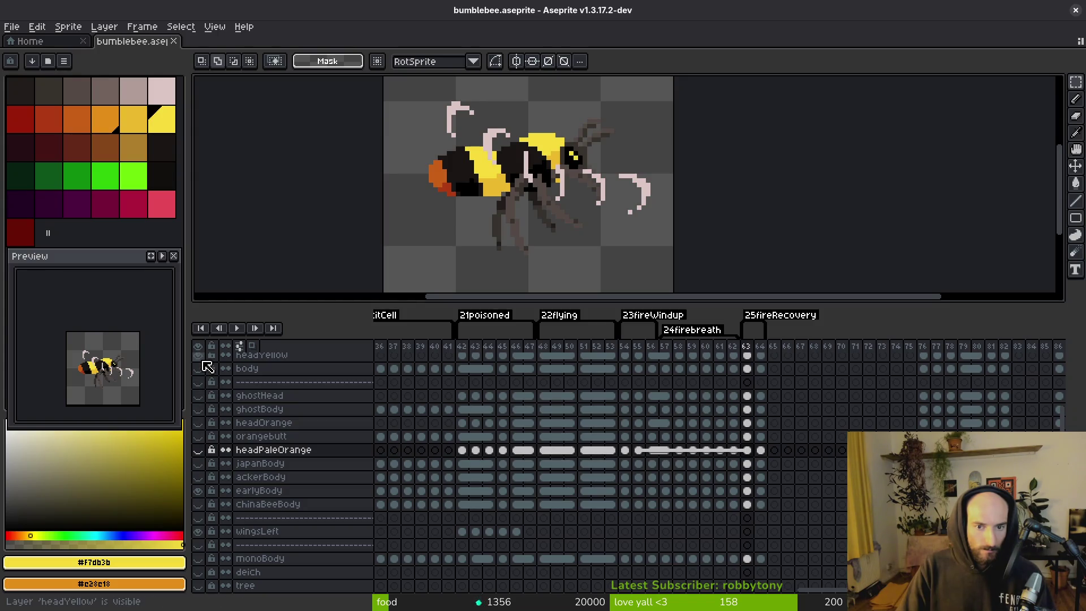
# - Export the sprite sheet over art/player/earlyBombus.png, overwriting it, and close the sheet
pyautogui.hotkey('ctrl', 'e')
pyautogui.click(461, 240)
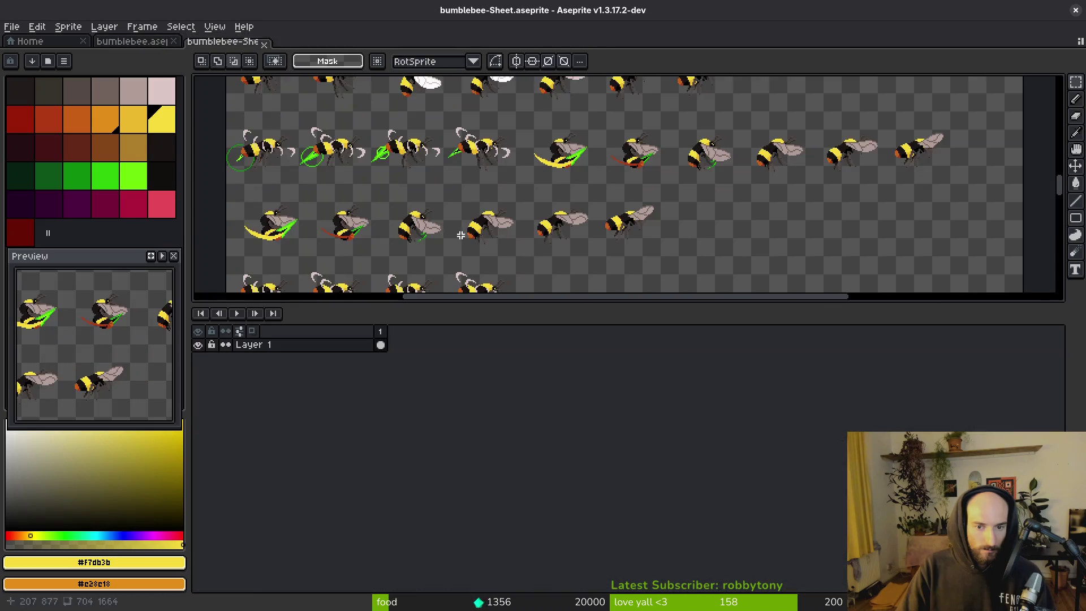
pyautogui.hotkey('ctrl', 'alt', 'shift', 's')
pyautogui.click(276, 54)
pyautogui.click(282, 68)
pyautogui.click(166, 125)
pyautogui.doubleClick(146, 195)
pyautogui.doubleClick(320, 259)
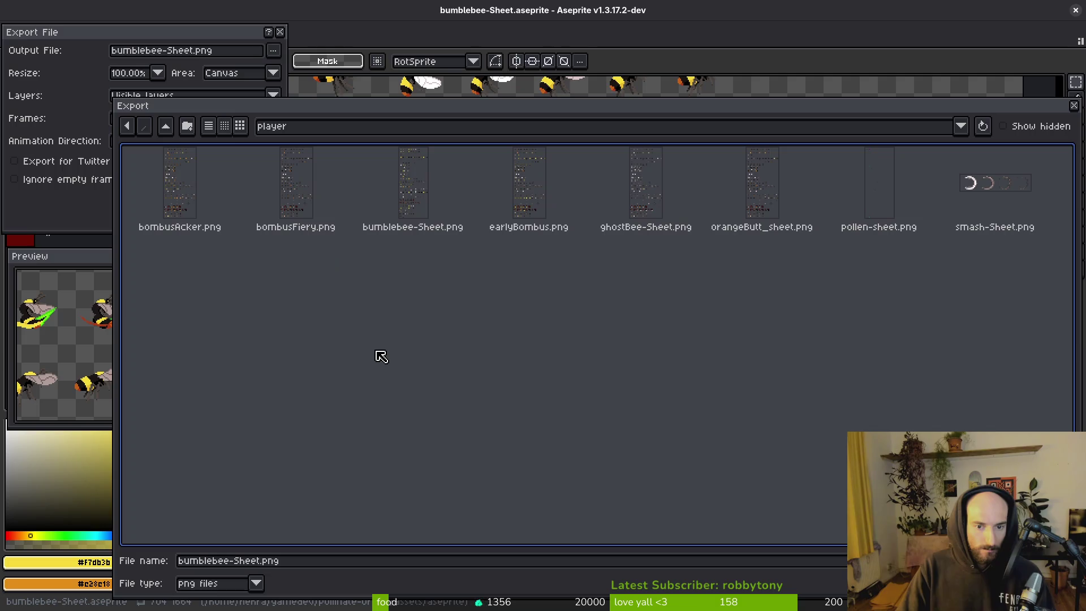
pyautogui.doubleClick(527, 180)
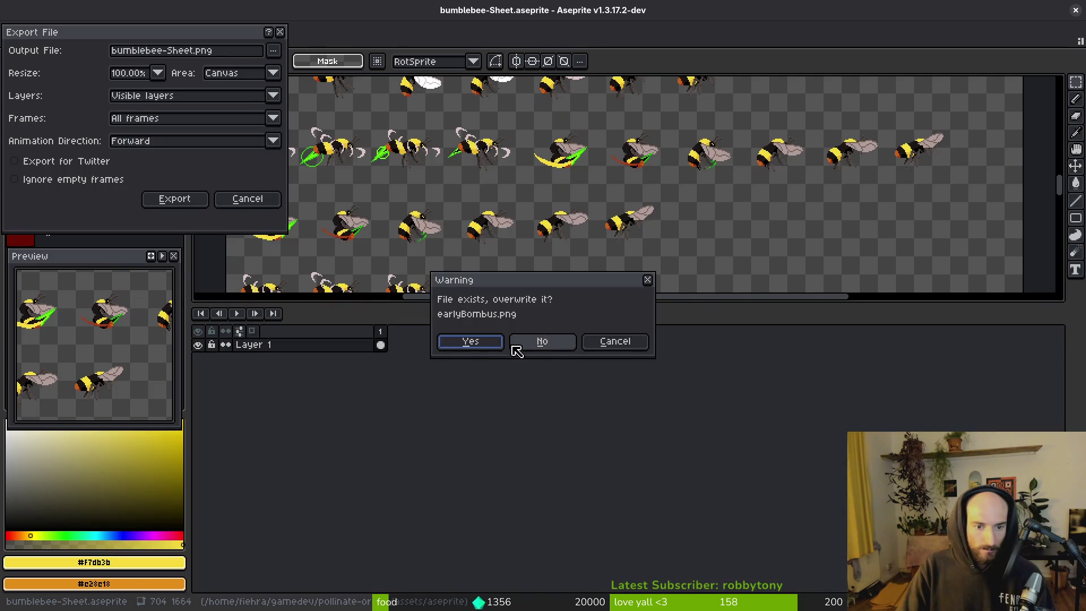
pyautogui.click(483, 352)
pyautogui.click(175, 199)
pyautogui.hotkey('ctrl', 'w')
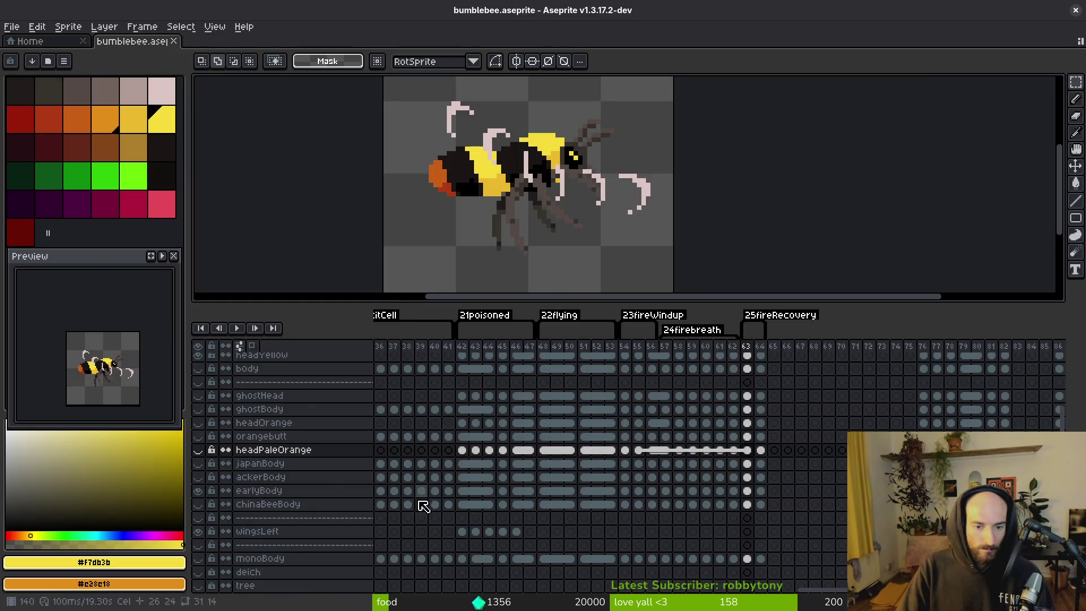
# - Swap the body to chinaBeeBody and hide headYellow so the eye shows orange
pyautogui.click(199, 492)
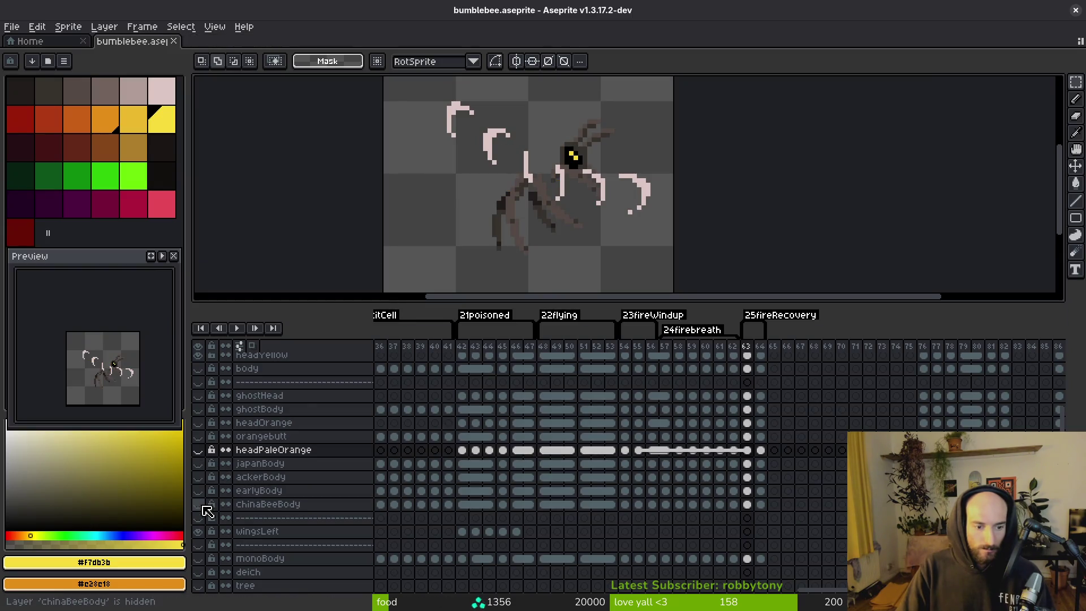
pyautogui.click(199, 504)
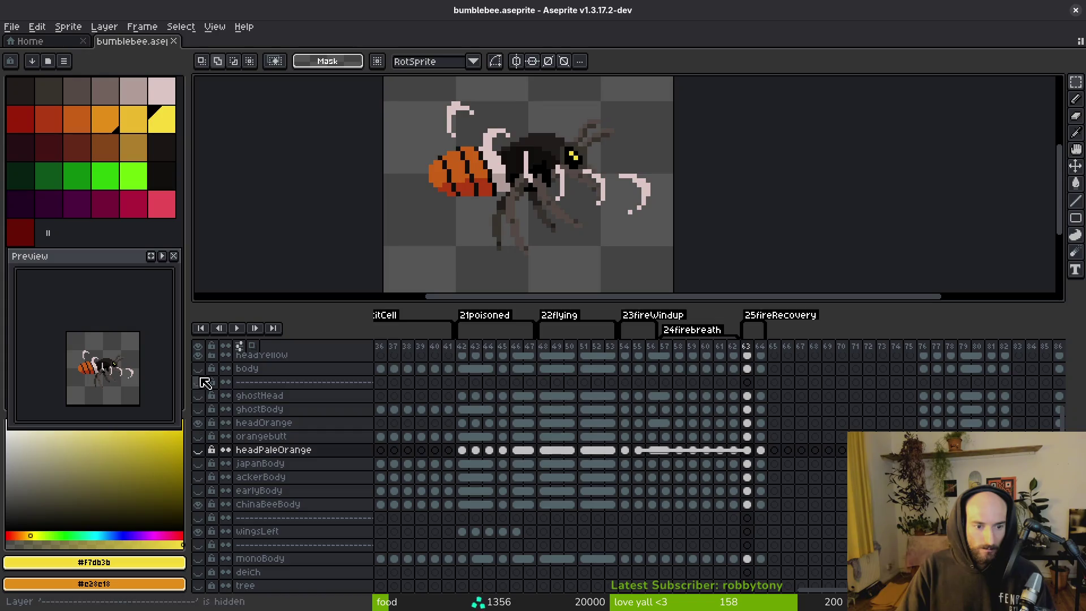
pyautogui.click(198, 355)
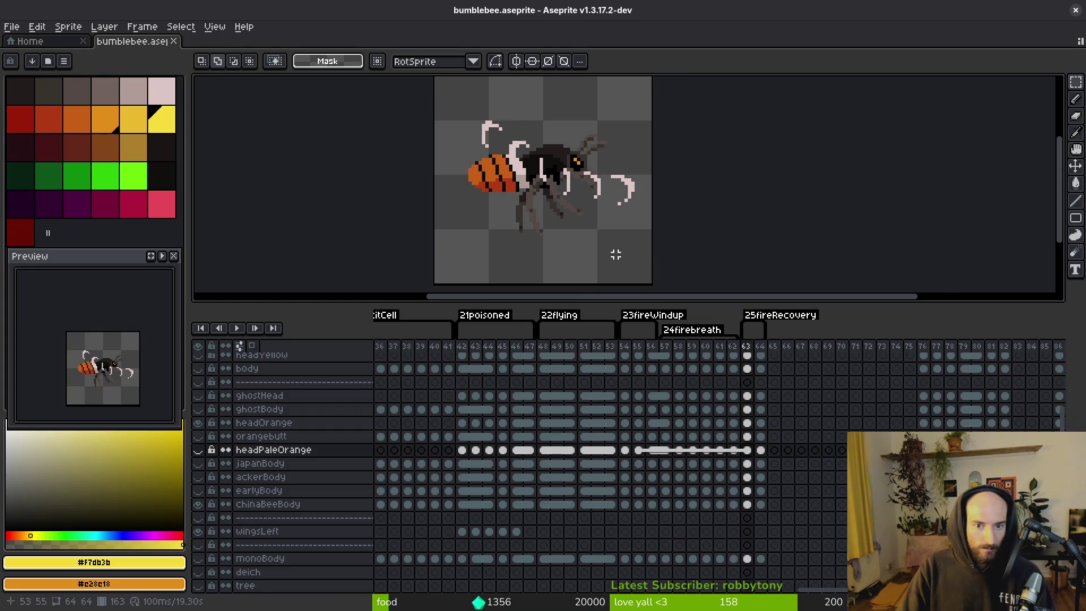
# - Export the sprite sheet over art/player/bombusFiery.png, overwriting it, and close the sheet
pyautogui.hotkey('ctrl', 'e')
pyautogui.click(461, 242)
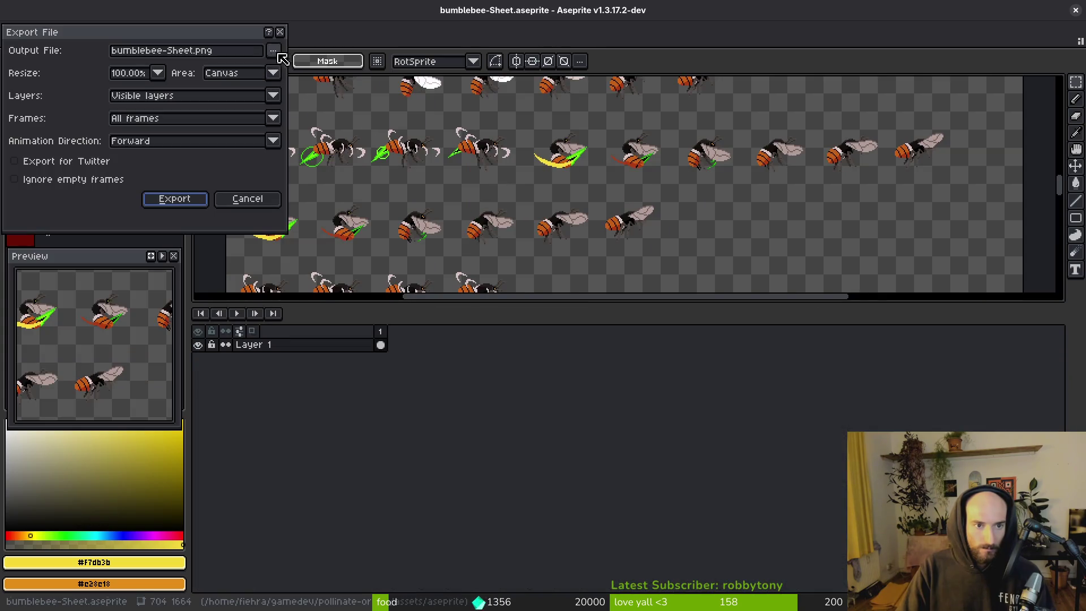
pyautogui.click(273, 55)
pyautogui.click(305, 67)
pyautogui.click(166, 126)
pyautogui.click(183, 177)
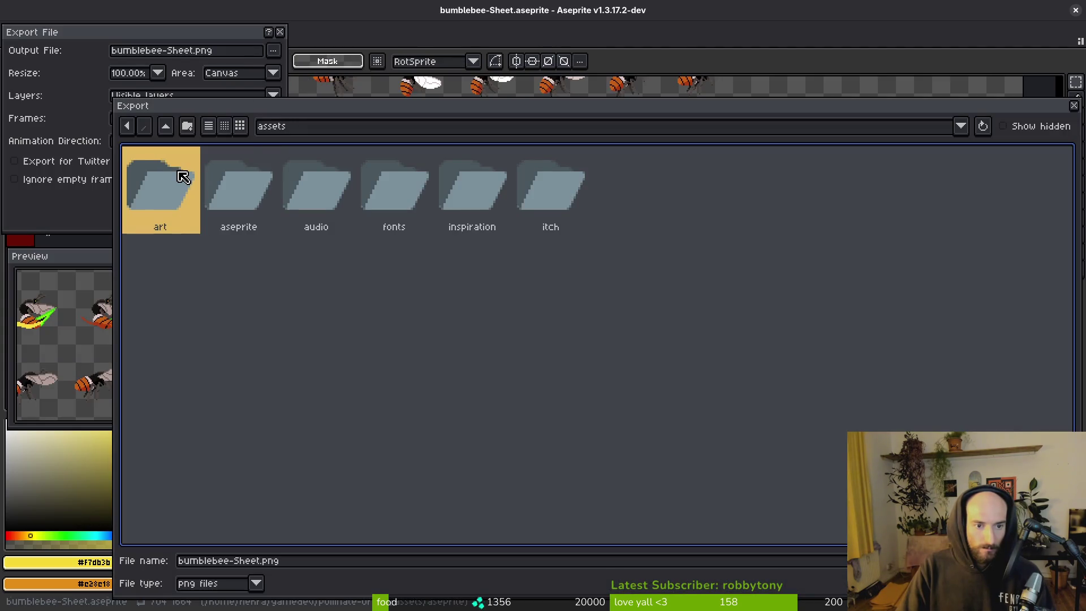
pyautogui.doubleClick(183, 177)
pyautogui.doubleClick(325, 288)
pyautogui.click(311, 198)
pyautogui.doubleClick(311, 198)
pyautogui.click(461, 342)
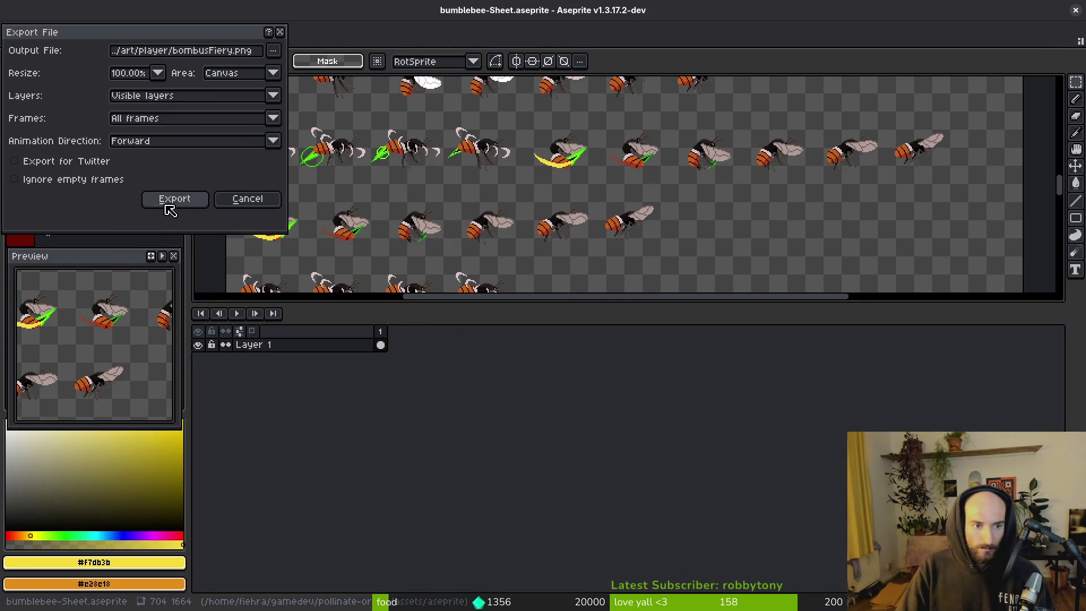
pyautogui.click(172, 199)
pyautogui.hotkey('ctrl', 'w')
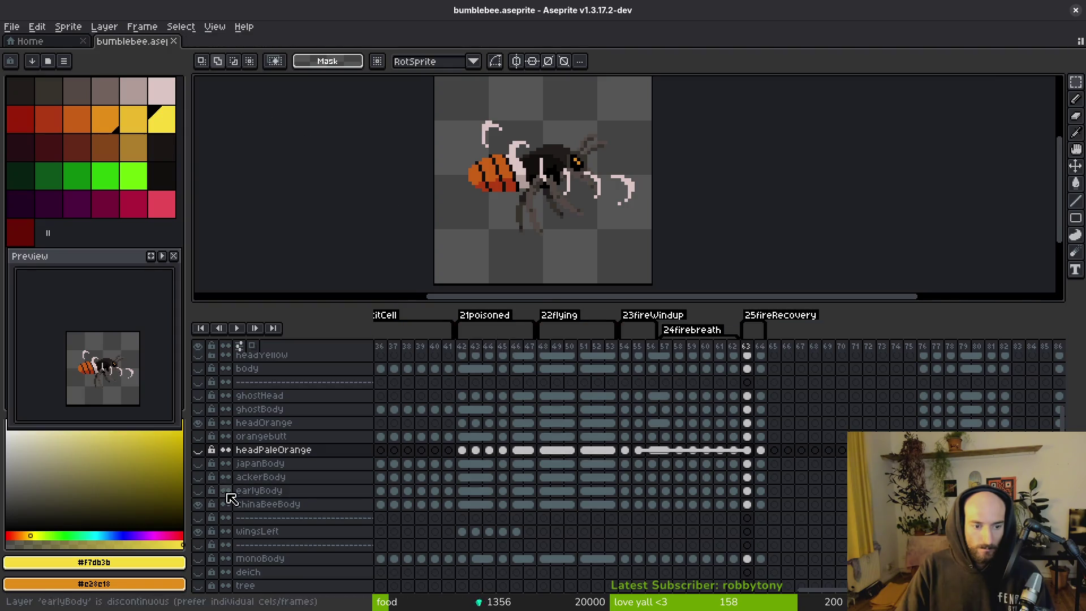
# - Check the chinaBeeBody and japanBody layers, leaving japanBody hidden and ackerBody shown
pyautogui.click(199, 503)
pyautogui.click(199, 504)
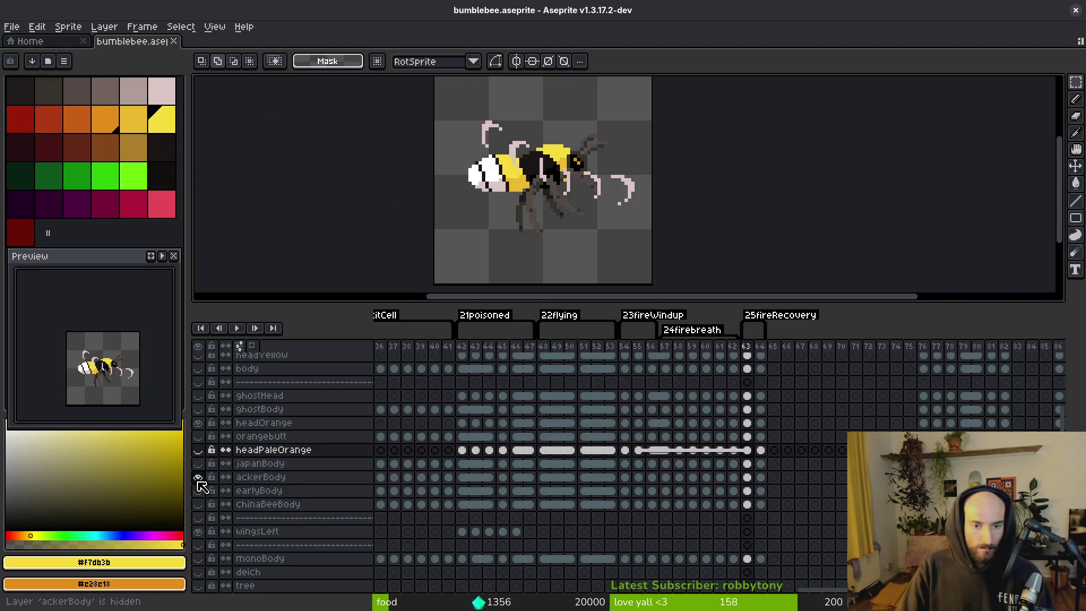
pyautogui.hscroll(2, 736, 472)
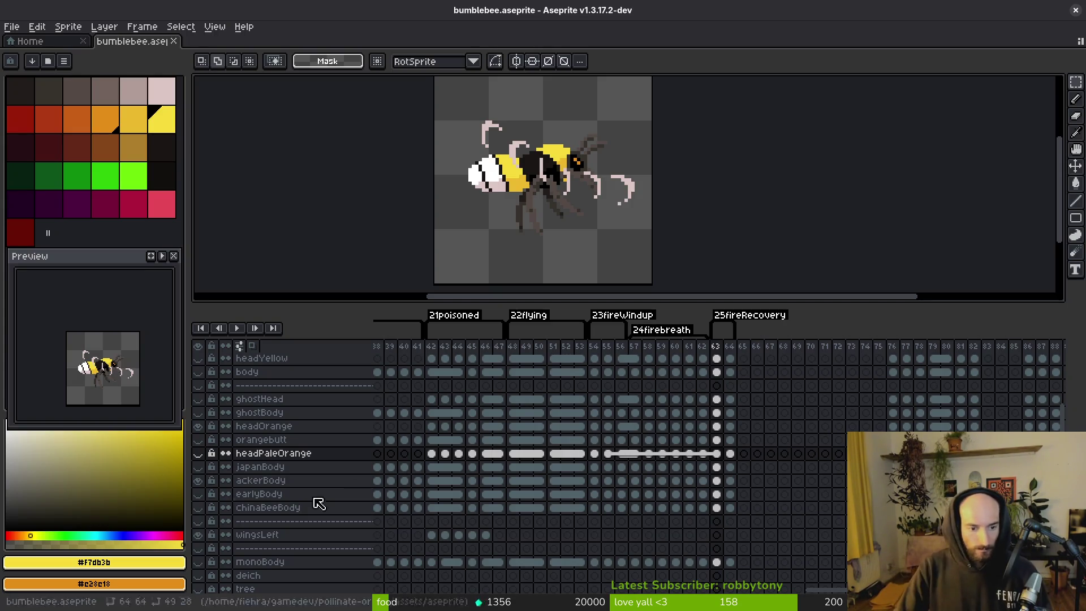
pyautogui.click(198, 468)
pyautogui.click(198, 469)
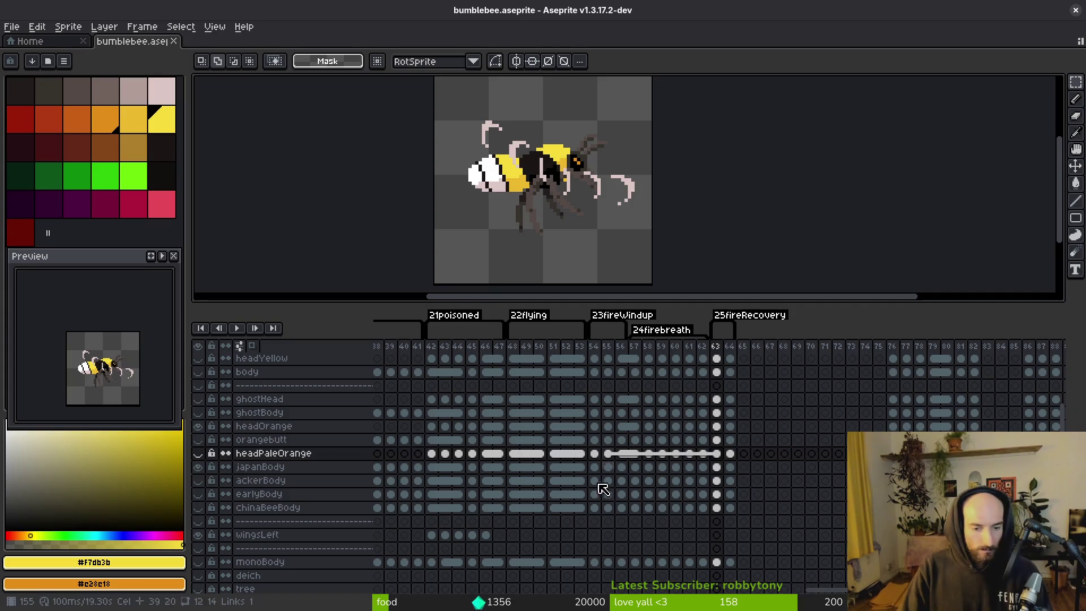
pyautogui.click(198, 467)
pyautogui.click(198, 480)
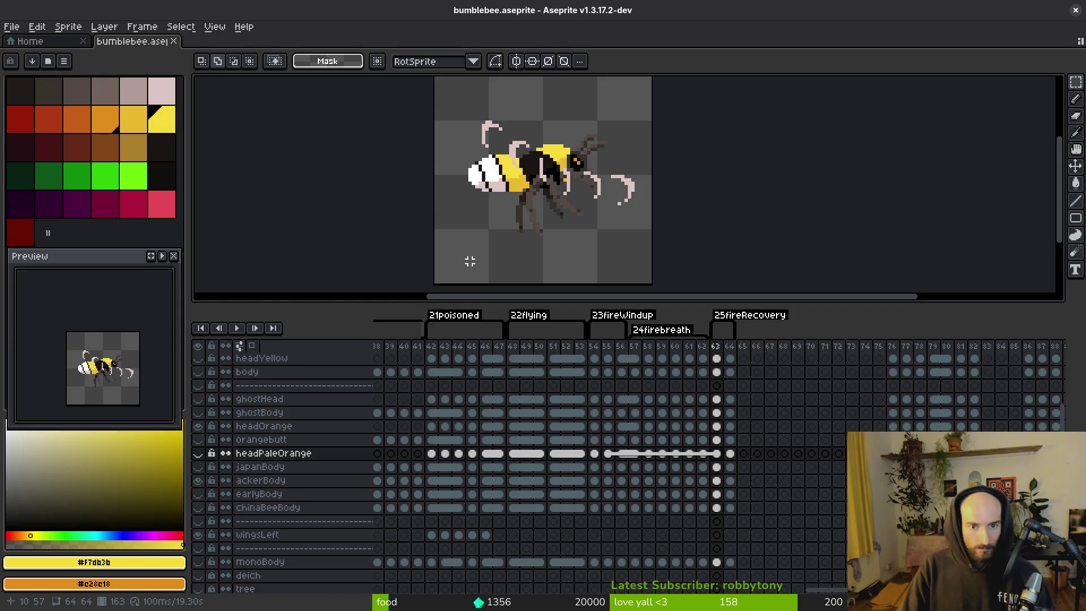
# - Step back through the timeline to frame 49 with the white wing swoosh
pyautogui.hscroll(-2, 498, 257)
pyautogui.press('Left')
pyautogui.press('Left')
pyautogui.press('Left')
pyautogui.press('i')
pyautogui.press('Left')
pyautogui.press('Left')
pyautogui.press('Left')
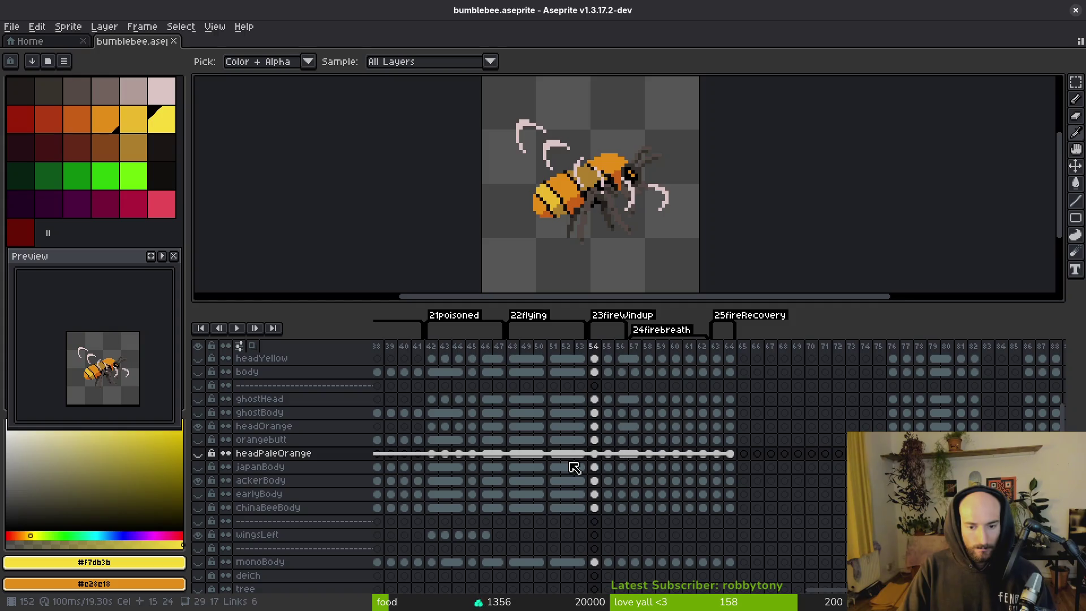
pyautogui.hscroll(10, 641, 463)
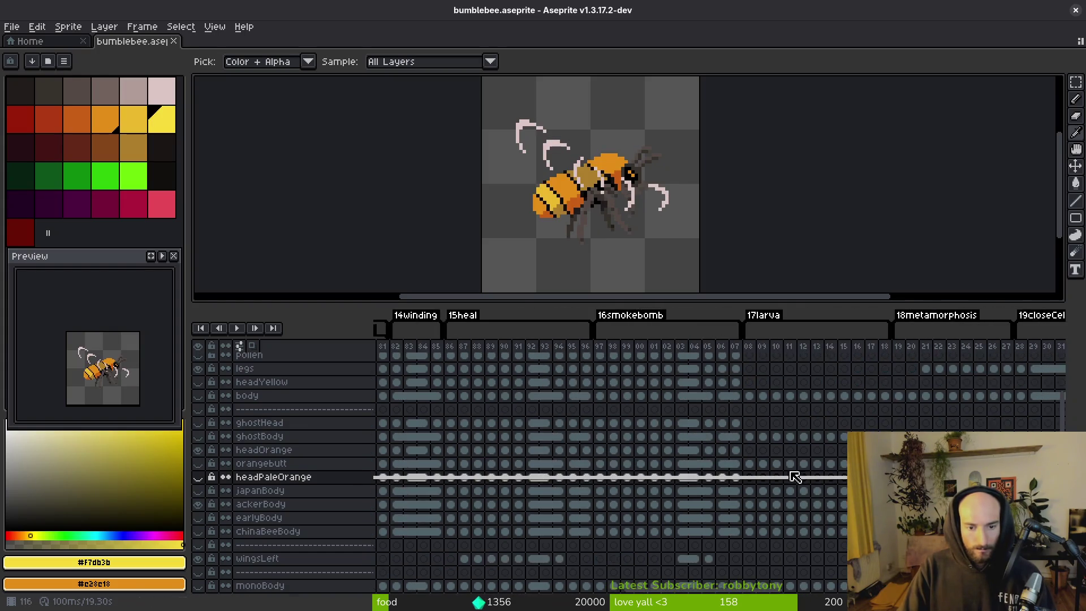
pyautogui.hscroll(-4, 667, 462)
pyautogui.hscroll(-6, 677, 472)
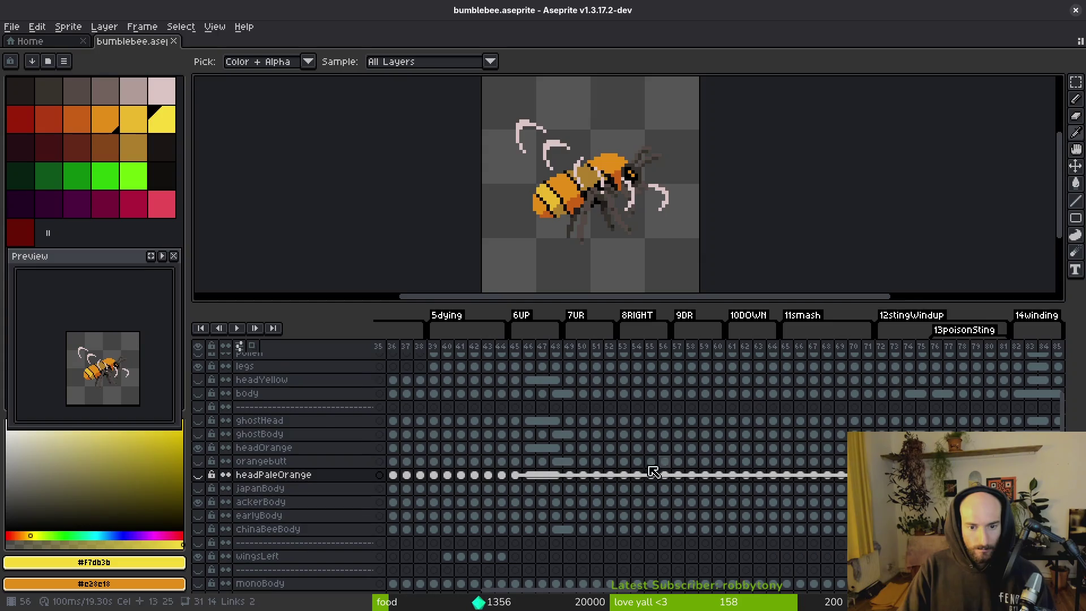
pyautogui.click(575, 476)
# - Place the orange ackerBody body from frame 49 onto frame 55, nudged one pixel left
pyautogui.hotkey('ctrl', 'a')
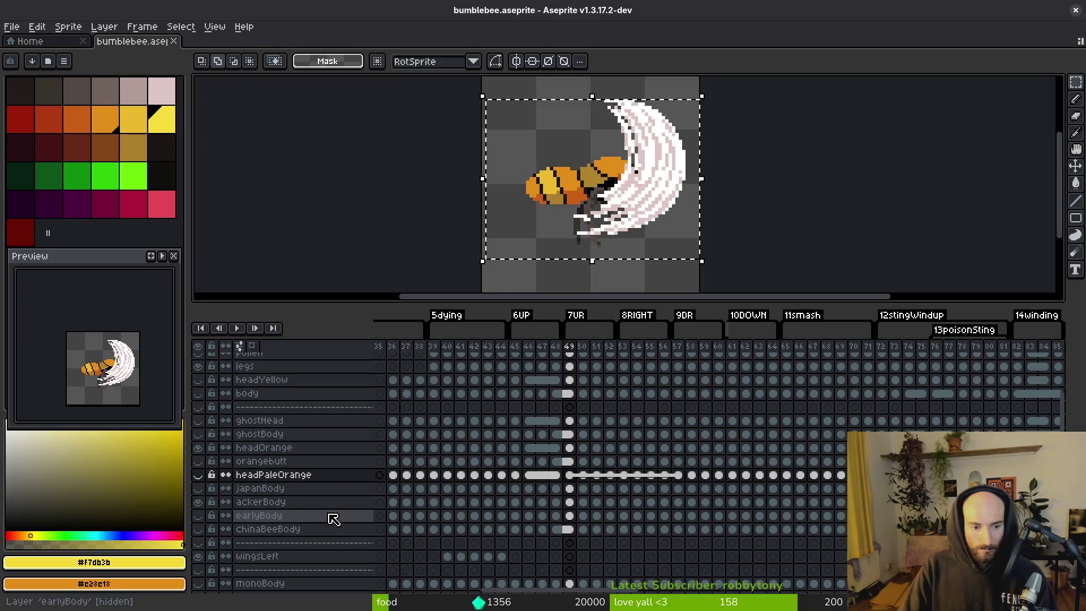
pyautogui.click(571, 502)
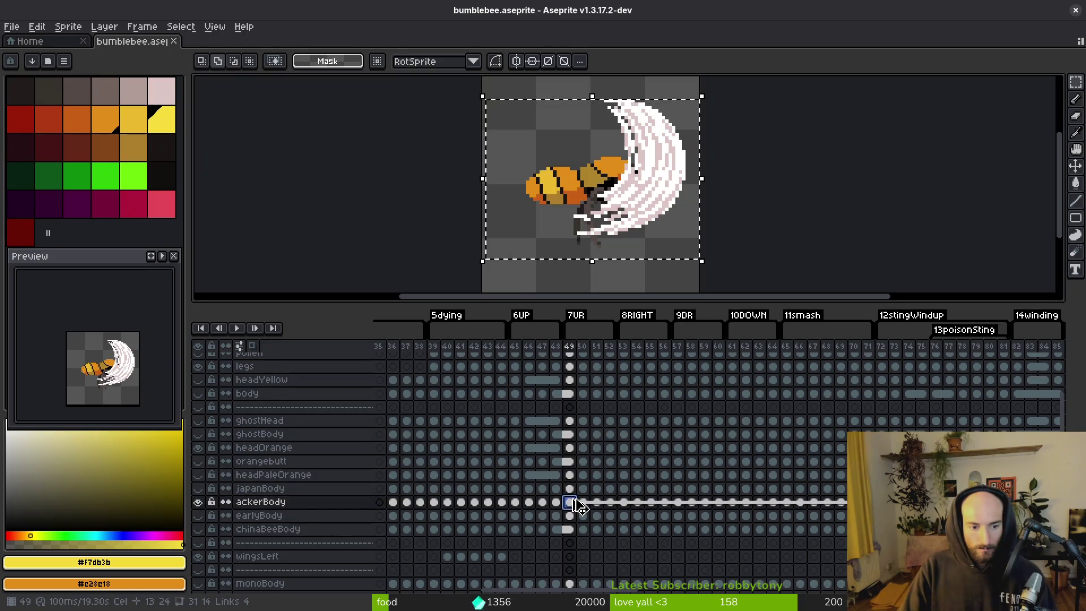
pyautogui.hscroll(5, 649, 453)
pyautogui.hscroll(7, 492, 453)
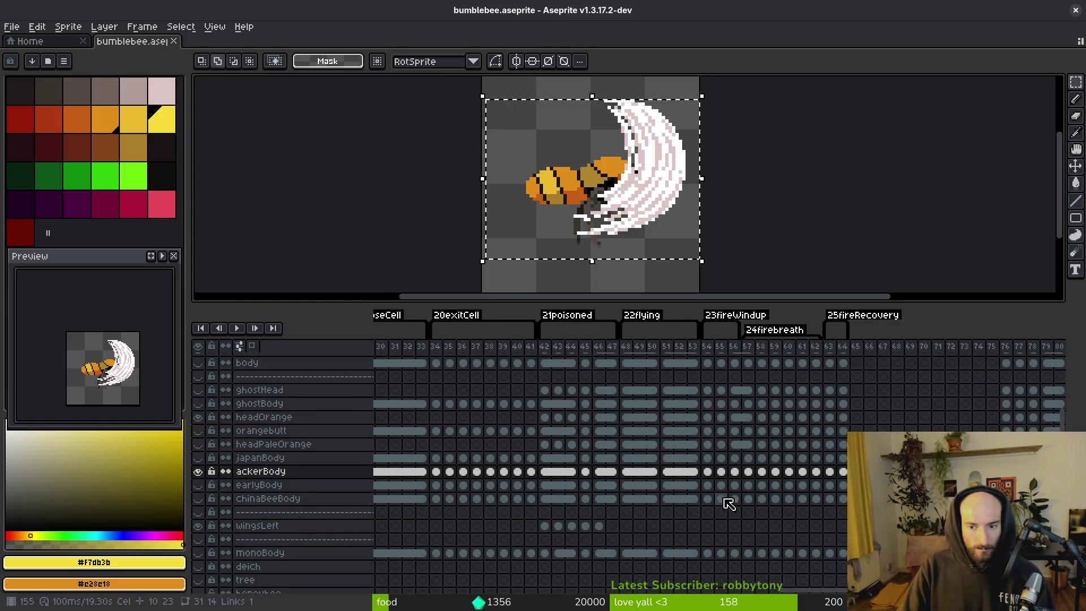
pyautogui.hscroll(-2, 724, 503)
pyautogui.click(659, 482)
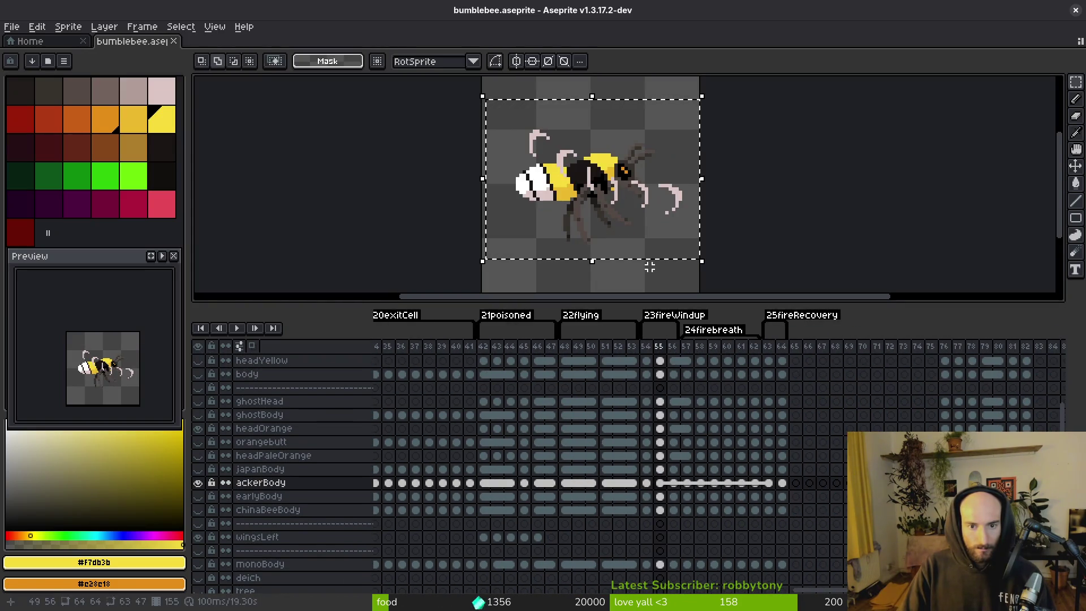
pyautogui.press('Left')
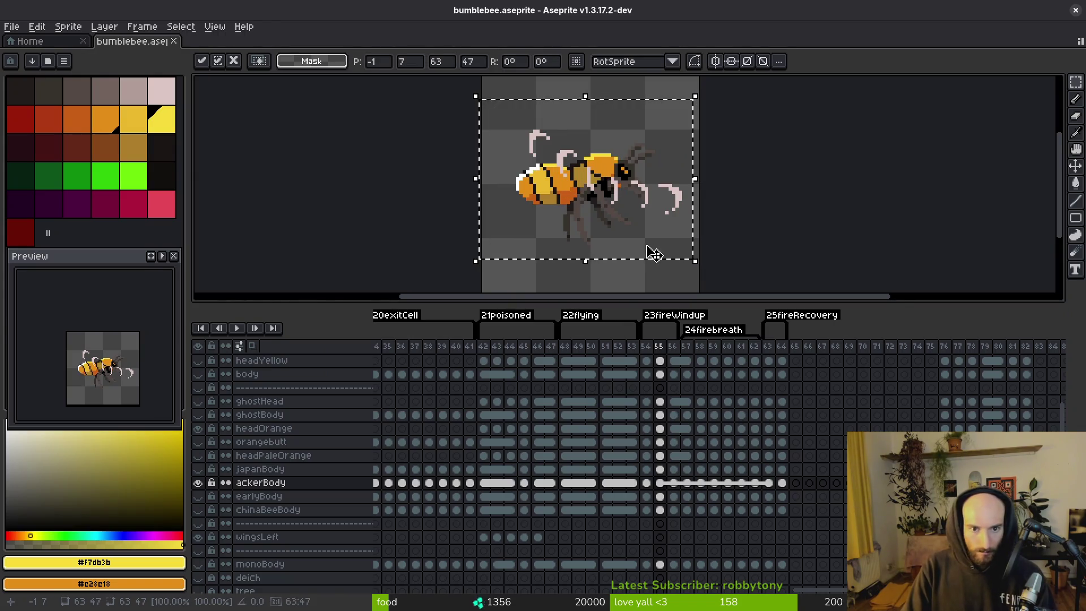
pyautogui.hotkey('ctrl', 'd')
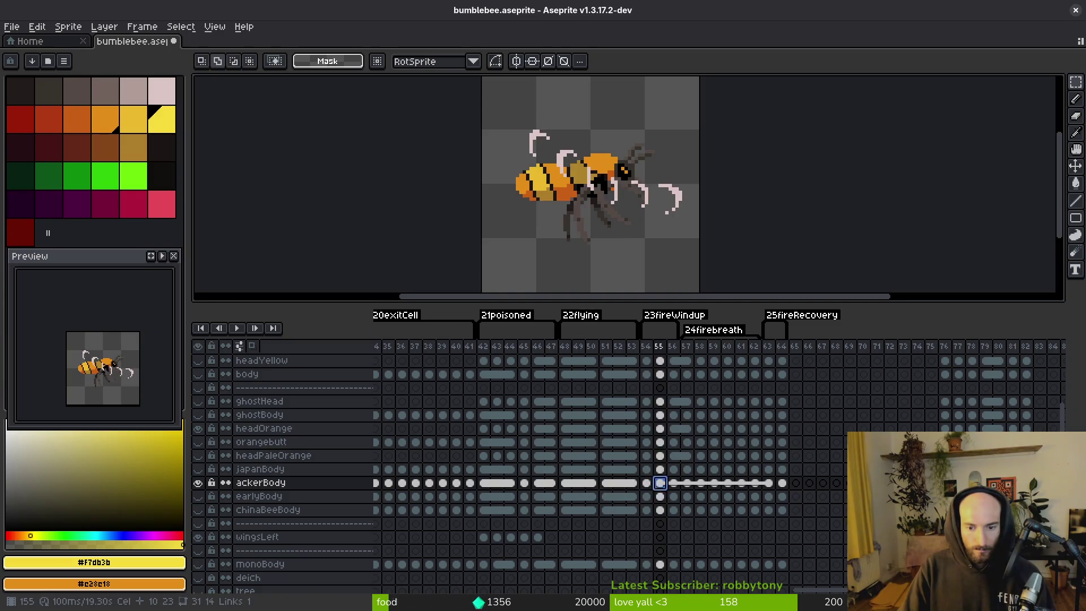
pyautogui.hscroll(-10, 707, 489)
pyautogui.hscroll(-15, 736, 488)
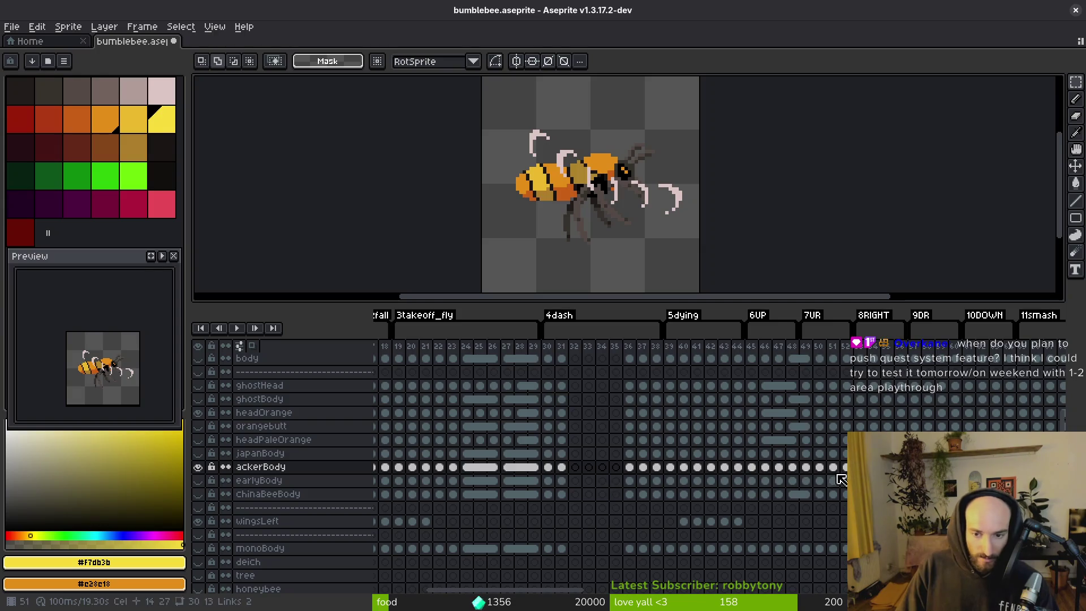
# - Copy the orange bee body and paste it into frame 56, shifted two pixels left
pyautogui.hscroll(3, 804, 486)
pyautogui.click(741, 475)
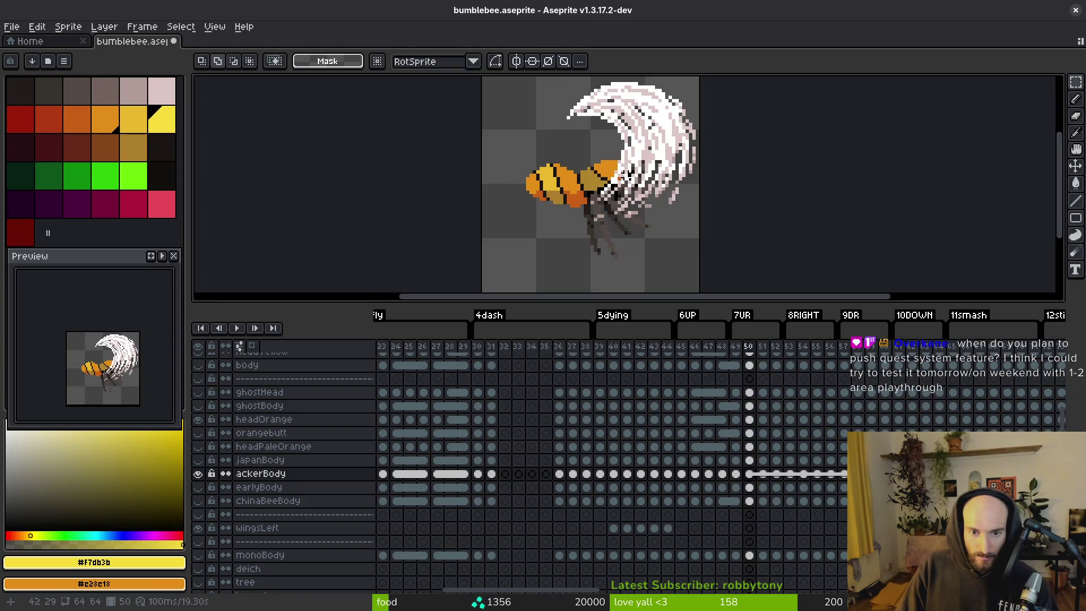
pyautogui.press('Right')
pyautogui.moveTo(509, 129); pyautogui.dragTo(748, 260)
pyautogui.hotkey('ctrl', 'x')
pyautogui.hotkey('ctrl', 'v')
pyautogui.hscroll(15, 603, 433)
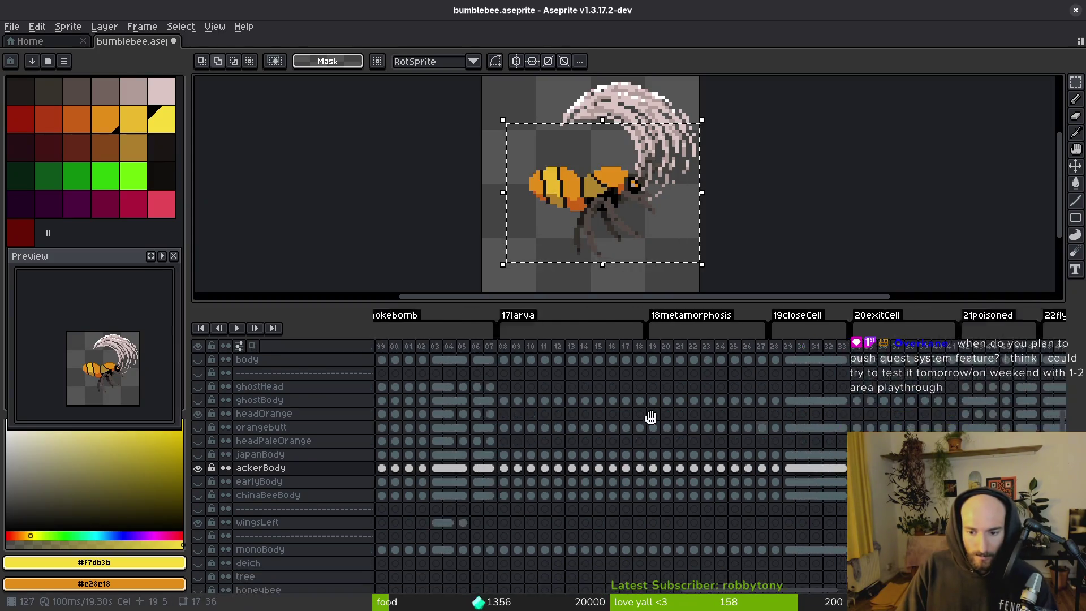
pyautogui.click(652, 451)
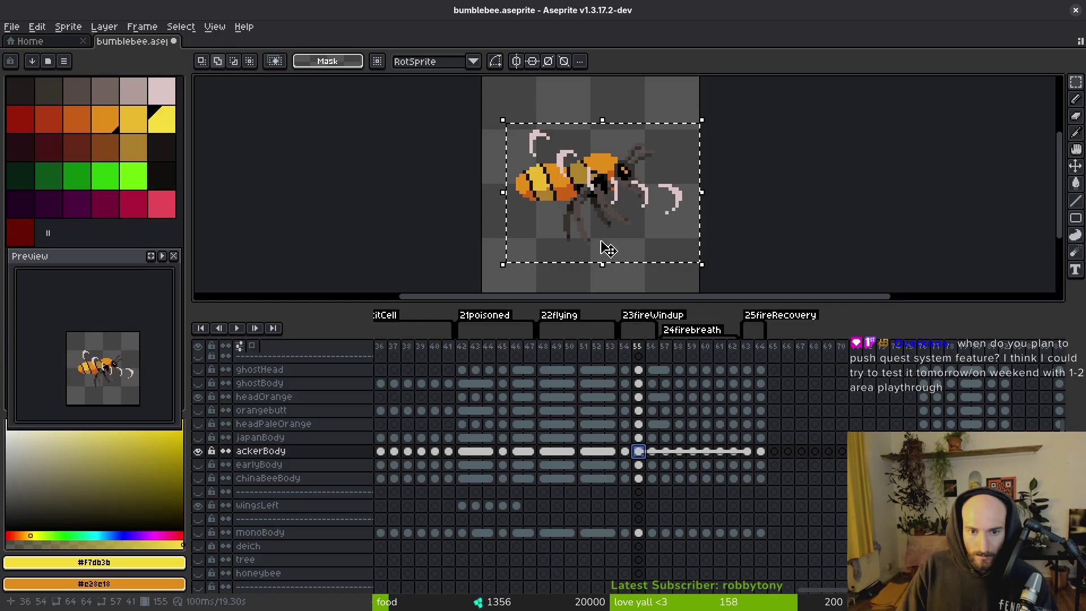
pyautogui.hotkey('ctrl', 'v')
pyautogui.press('Left')
pyautogui.press('Left')
pyautogui.press('Left')
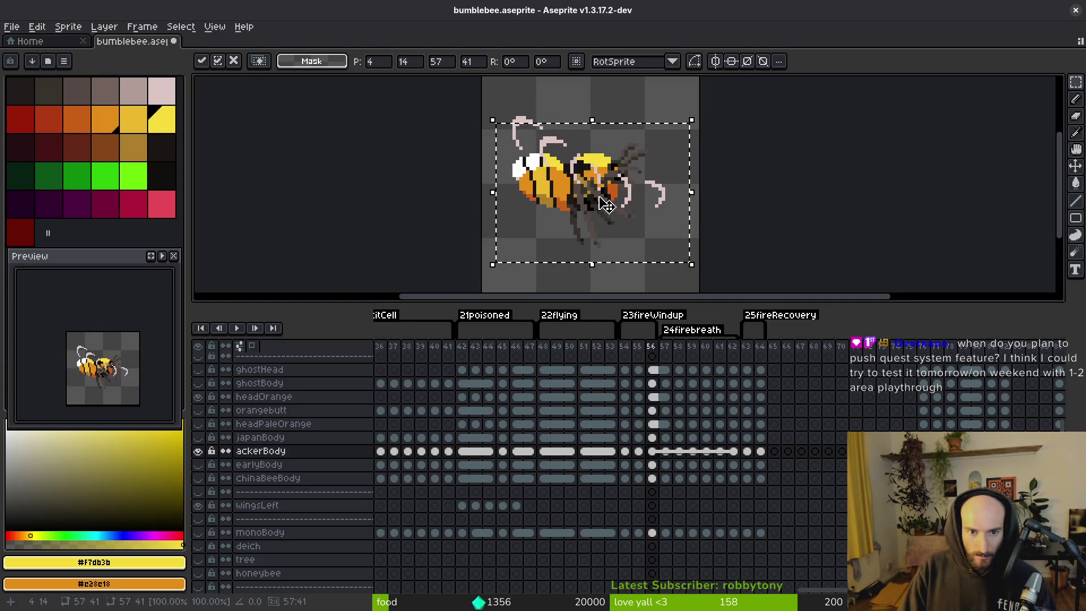
pyautogui.press('Left')
pyautogui.press('Left')
pyautogui.press('Left')
pyautogui.hotkey('ctrl', 'd')
pyautogui.scroll(2, 601, 202)
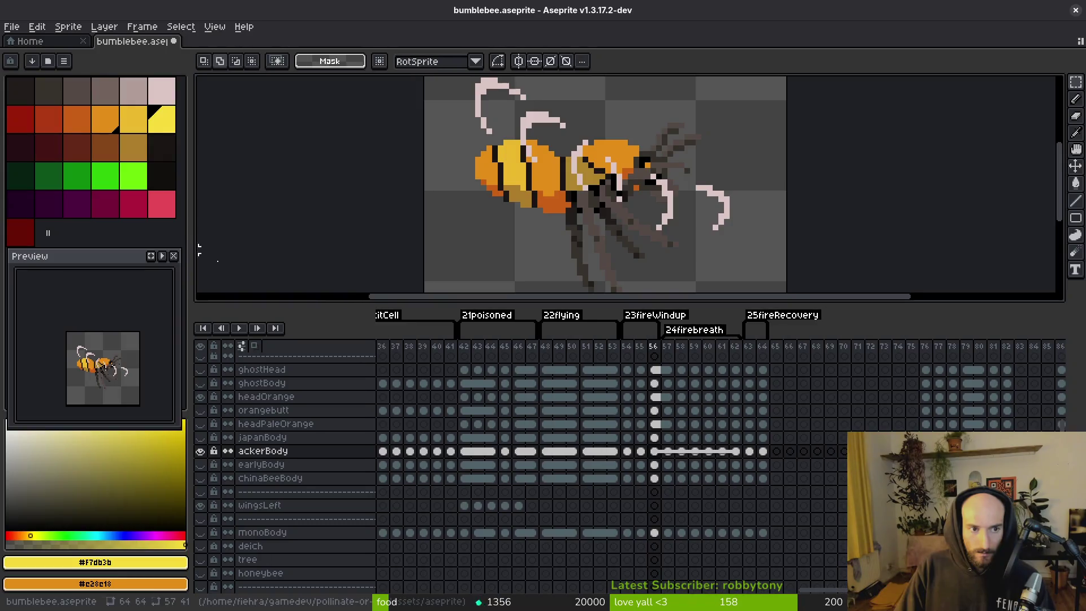
pyautogui.scroll(3, 226, 408)
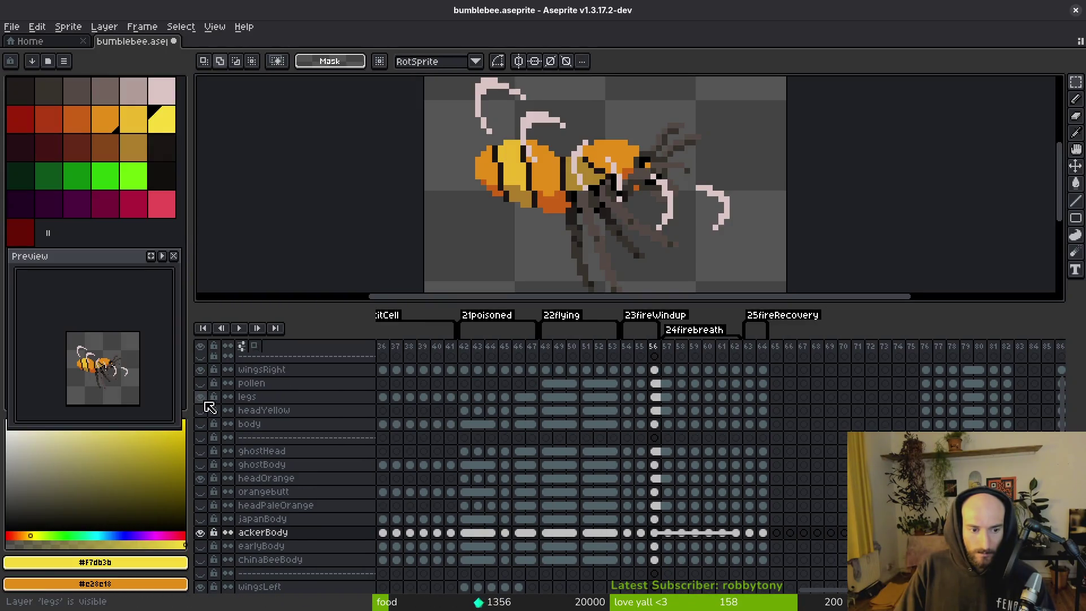
# - Hide the pollen and wingsRight layers and copy the whole bee from frame 56 into frame 57
pyautogui.click(202, 383)
pyautogui.click(201, 370)
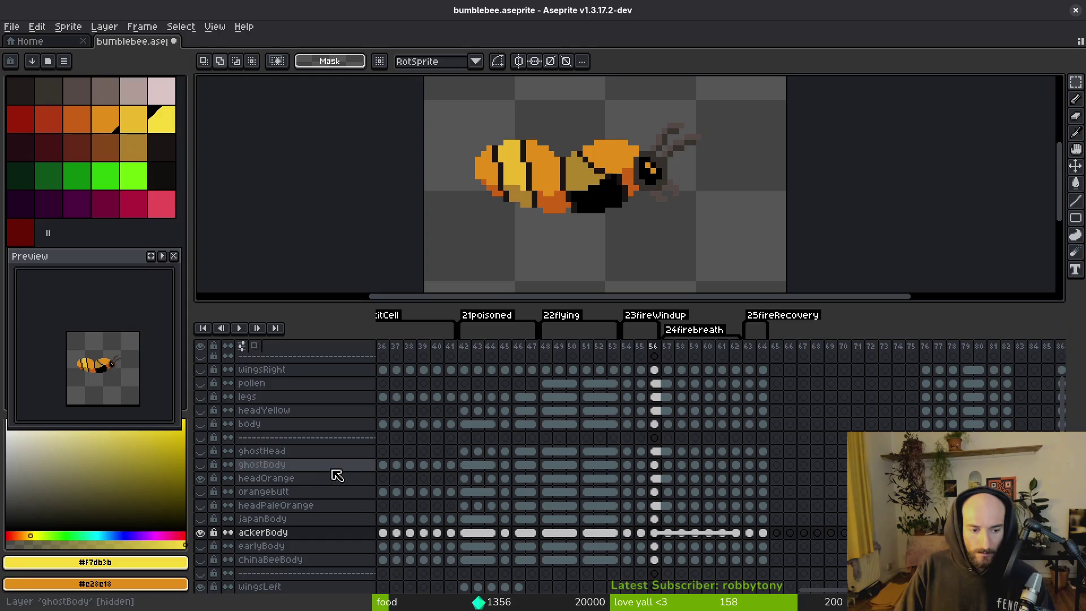
pyautogui.scroll(-1, 609, 133)
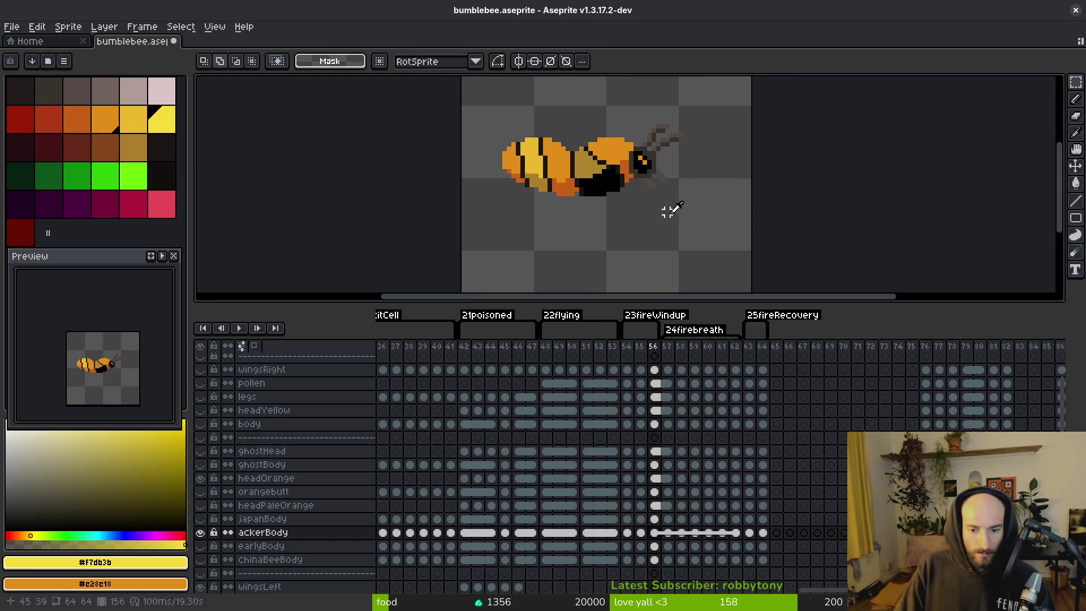
pyautogui.press('Left')
pyautogui.press('i')
pyautogui.press('Right')
pyautogui.press('Right')
pyautogui.press('Left')
pyautogui.press('v')
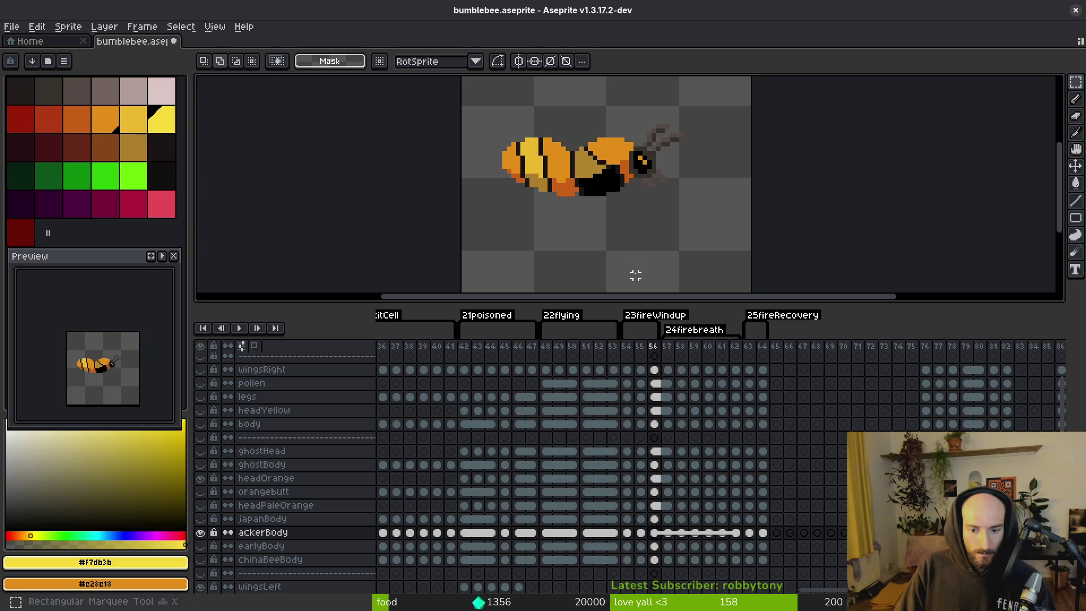
pyautogui.moveTo(480, 103); pyautogui.dragTo(752, 274)
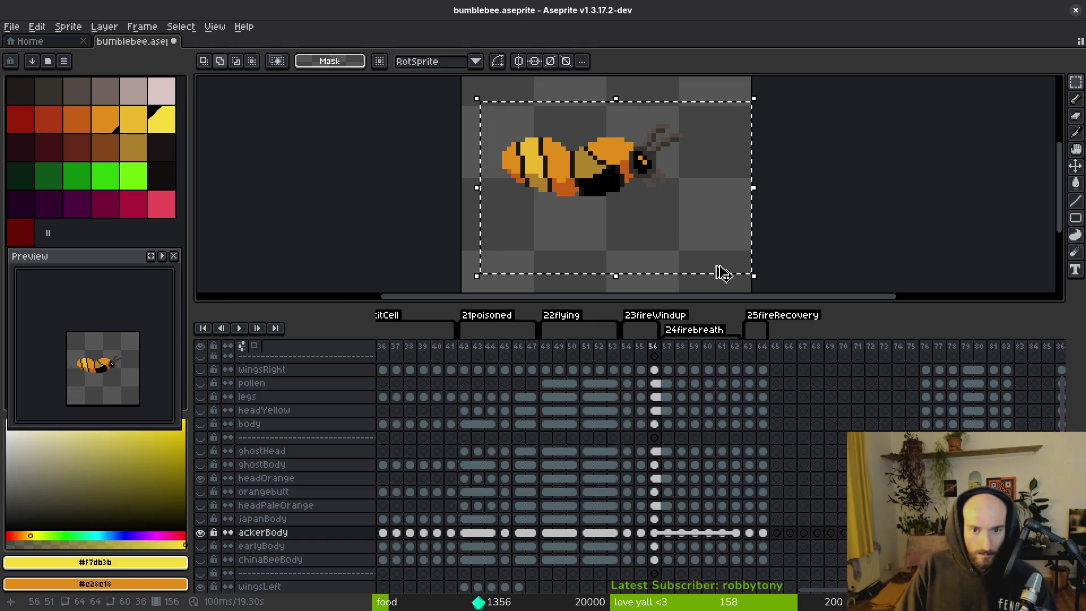
pyautogui.hotkey('ctrl', 'c')
pyautogui.press('Right')
pyautogui.hotkey('ctrl', 'v')
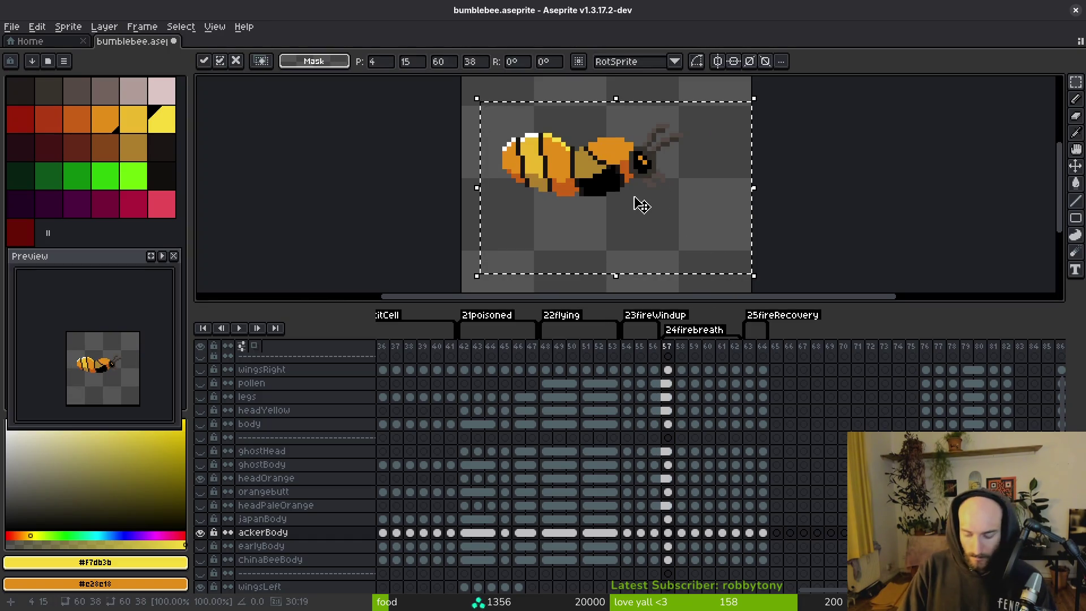
pyautogui.scroll(1, 535, 146)
pyautogui.press('Return')
# - Sample the orange body colour on frame 57 and compare neighbouring frames, leaving the body layer hidden
pyautogui.hotkey('shift', 'w')
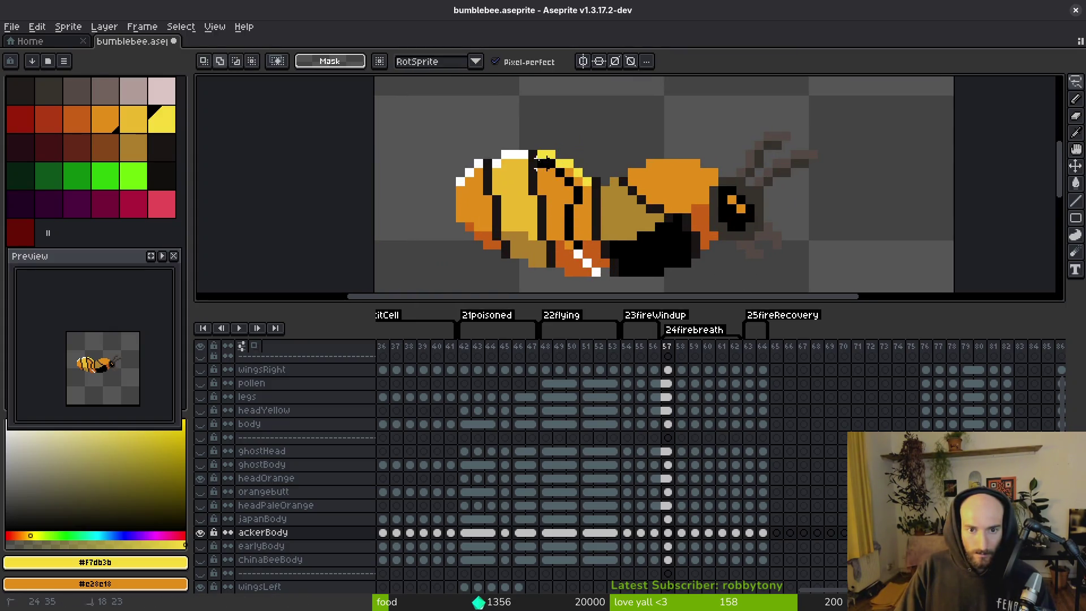
pyautogui.moveTo(595, 279); pyautogui.dragTo(583, 213)
pyautogui.scroll(2, 582, 214)
pyautogui.press('b')
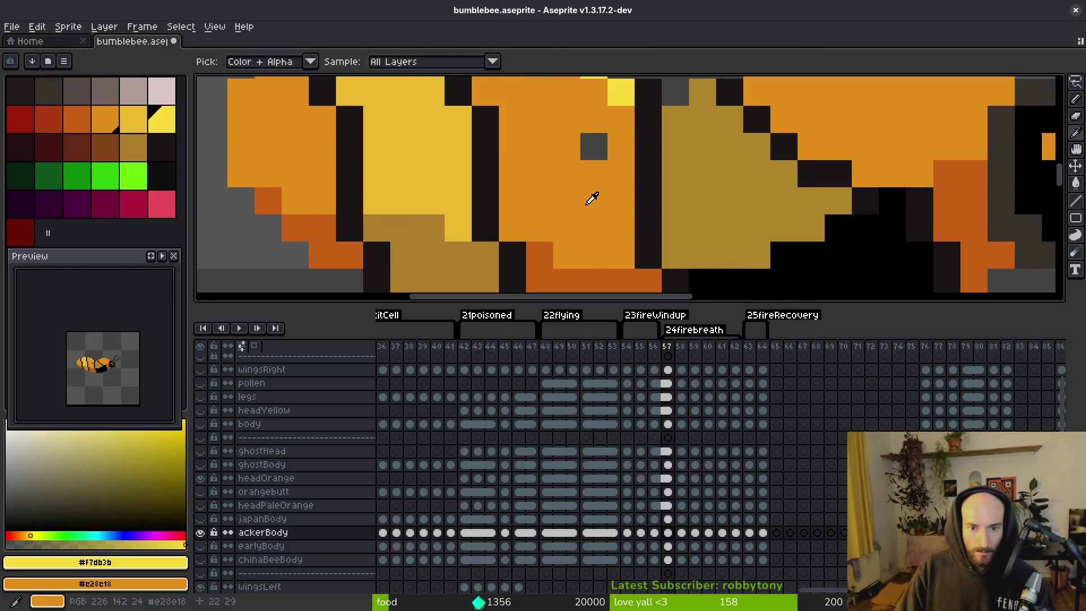
pyautogui.keyDown('alt'); pyautogui.click(589, 198); pyautogui.keyUp('alt')
pyautogui.press('i')
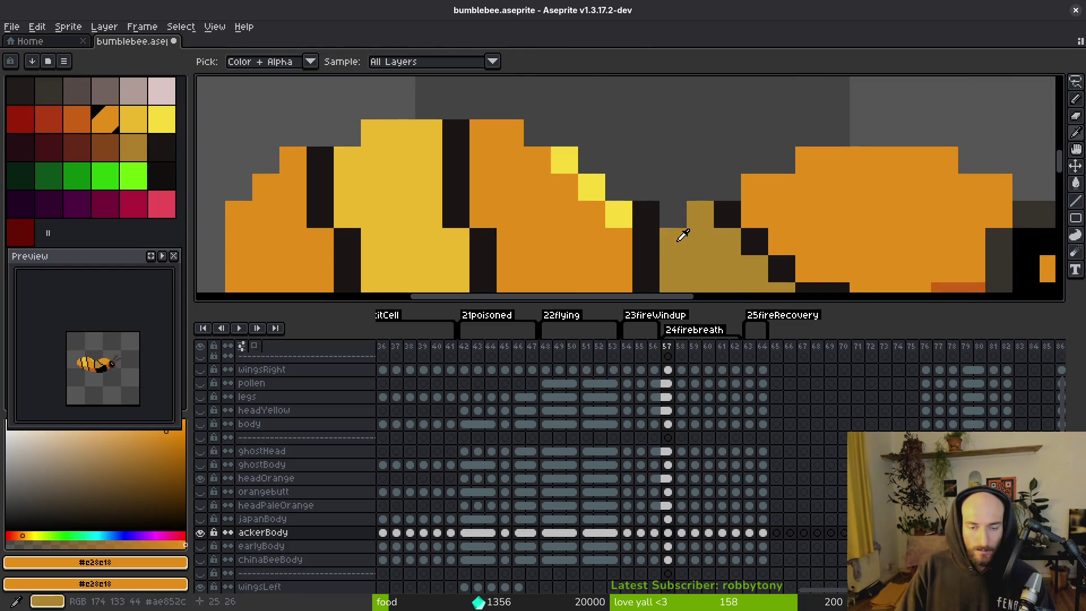
pyautogui.press('Left')
pyautogui.press('Right')
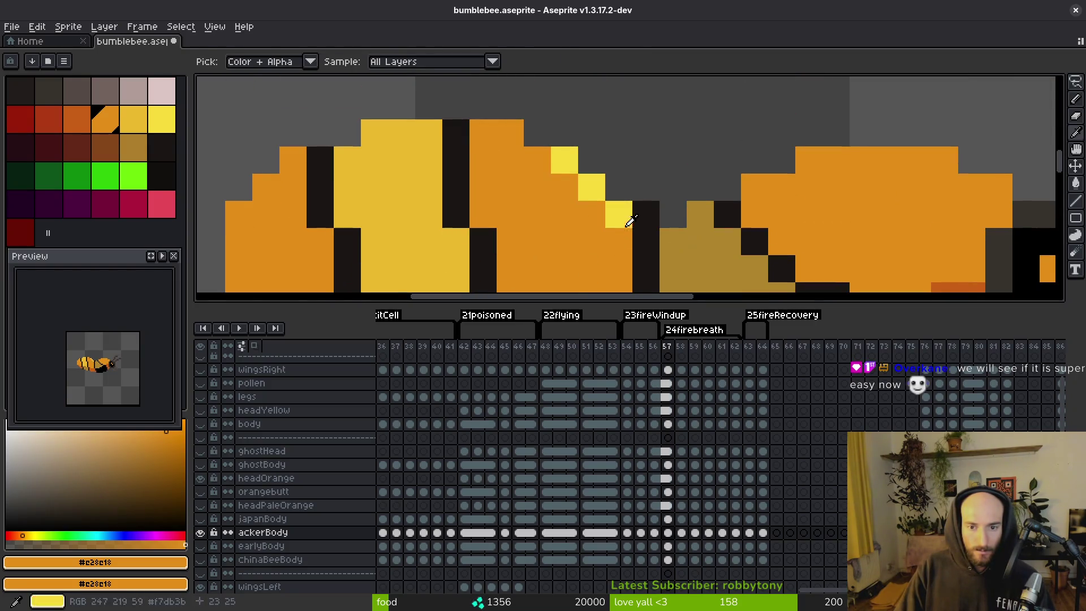
pyautogui.press('Left')
pyautogui.press('Right')
pyautogui.press('b')
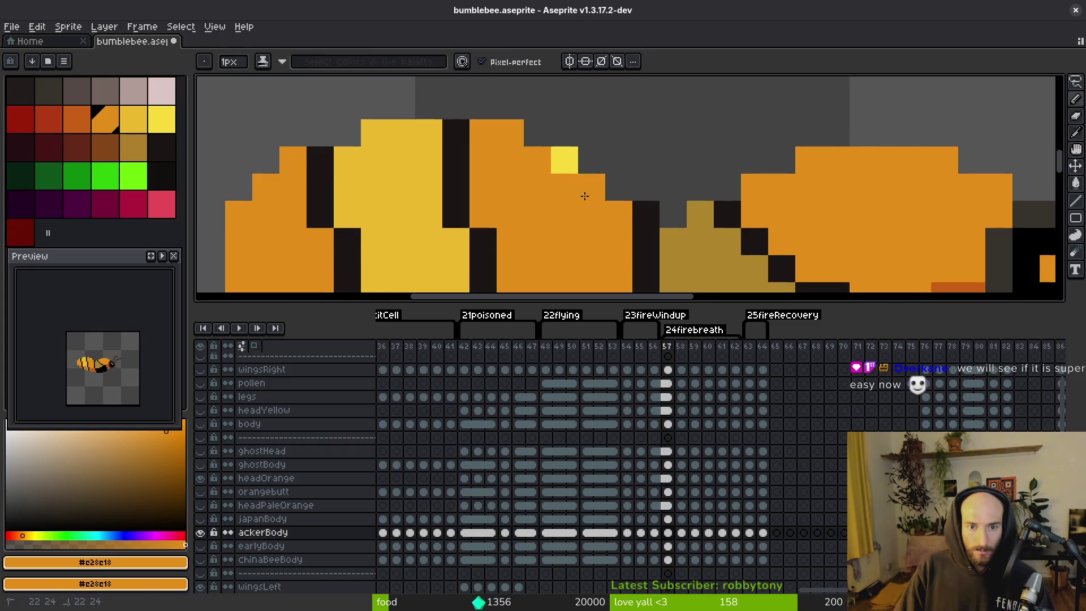
pyautogui.scroll(-5, 601, 234)
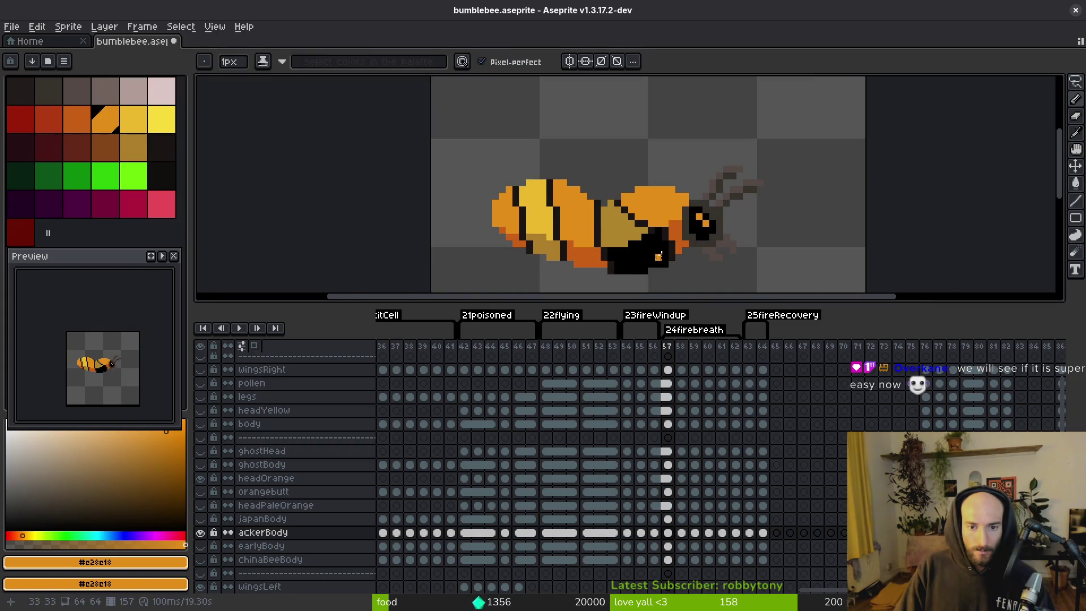
pyautogui.click(201, 425)
pyautogui.click(201, 424)
pyautogui.click(201, 425)
pyautogui.click(201, 425)
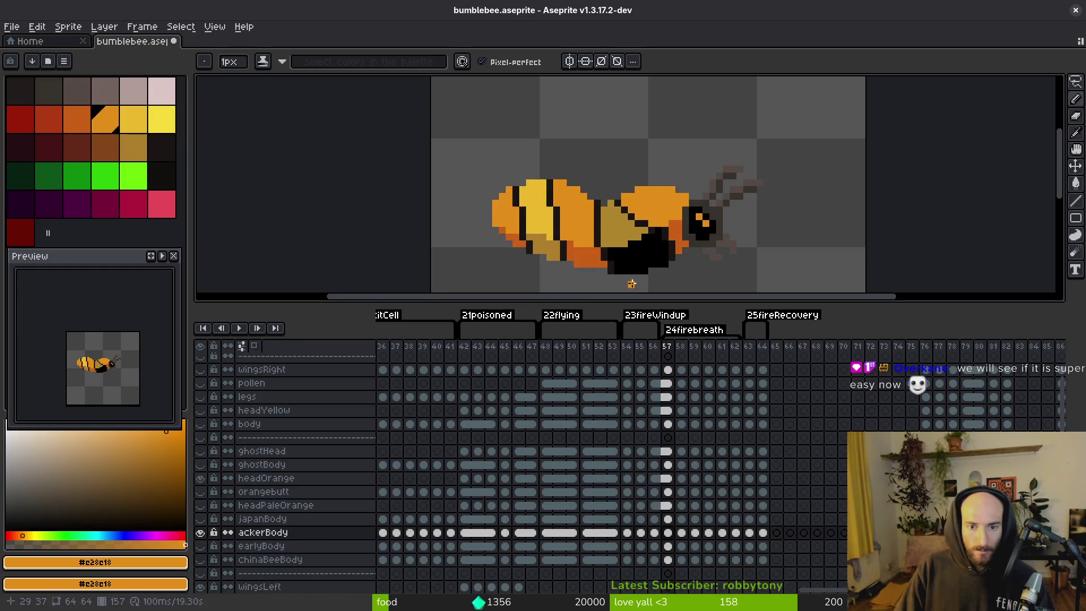
# - Copy the orange bee from frame 57 into frame 58
pyautogui.press('Right')
pyautogui.press('Left')
pyautogui.press('m')
pyautogui.moveTo(402, 90); pyautogui.dragTo(772, 270)
pyautogui.hotkey('ctrl', 'x')
pyautogui.hotkey('ctrl', 'z')
pyautogui.press('Right')
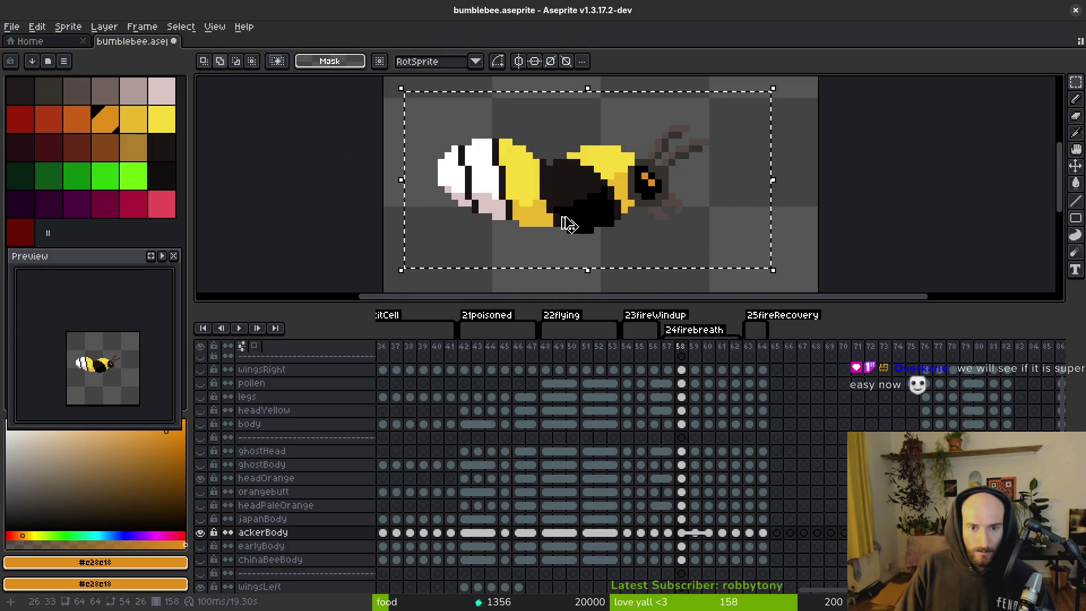
pyautogui.hotkey('ctrl', 'v')
pyautogui.hotkey('ctrl', 'd')
pyautogui.press('b')
pyautogui.hotkey('ctrl', 'shift', 'd')
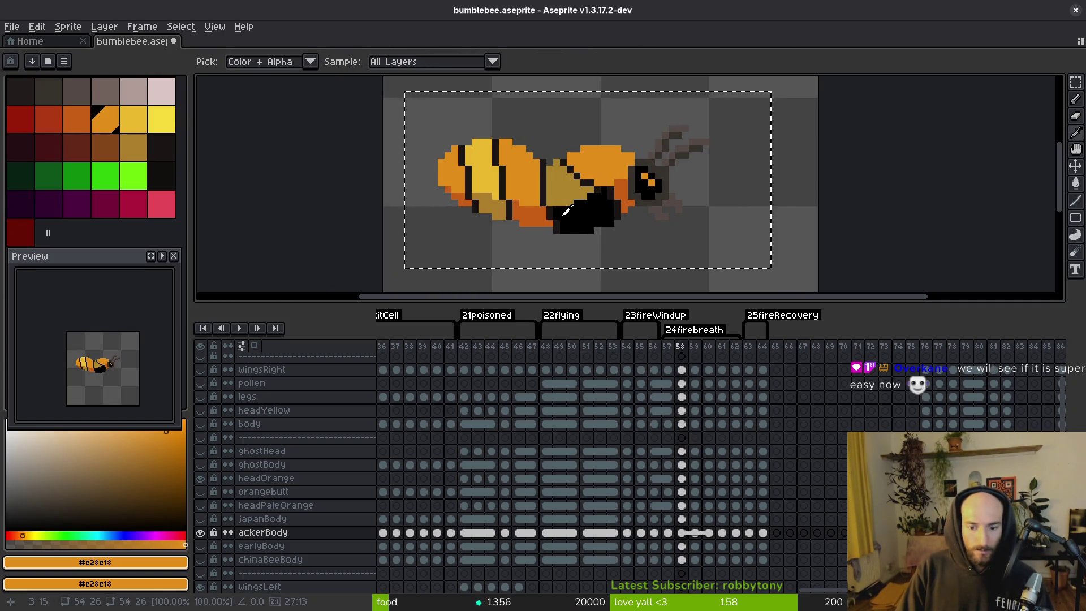
pyautogui.press('Left')
pyautogui.press('m')
pyautogui.hotkey('ctrl', 'd')
pyautogui.press('Right')
pyautogui.press('Right')
# - Flip between frames 58–60 to check the animation, cancelling the trial pastes on frame 60
pyautogui.click(682, 535)
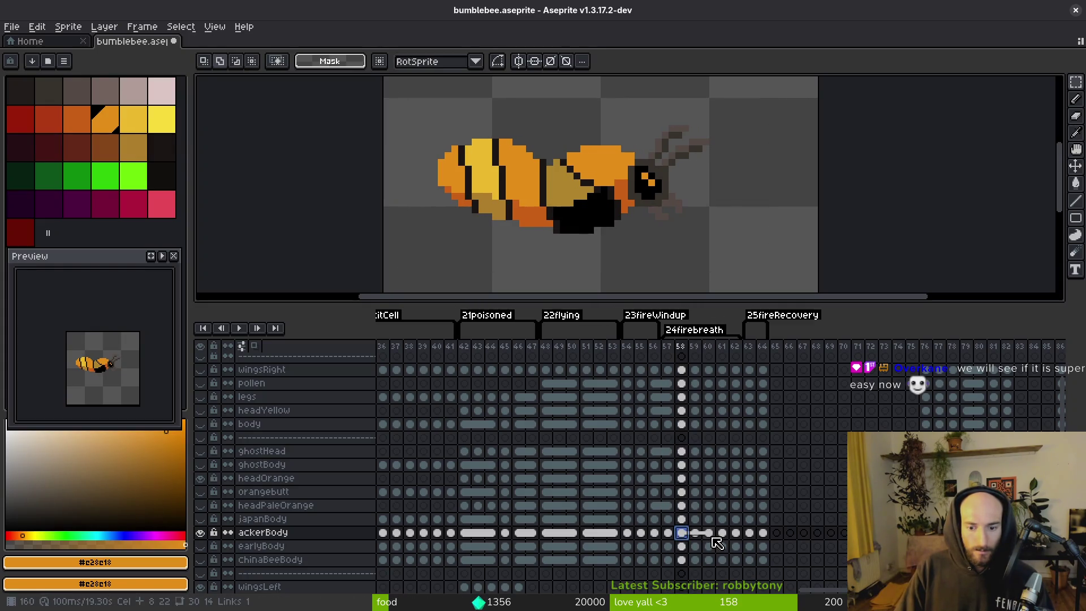
pyautogui.click(710, 535)
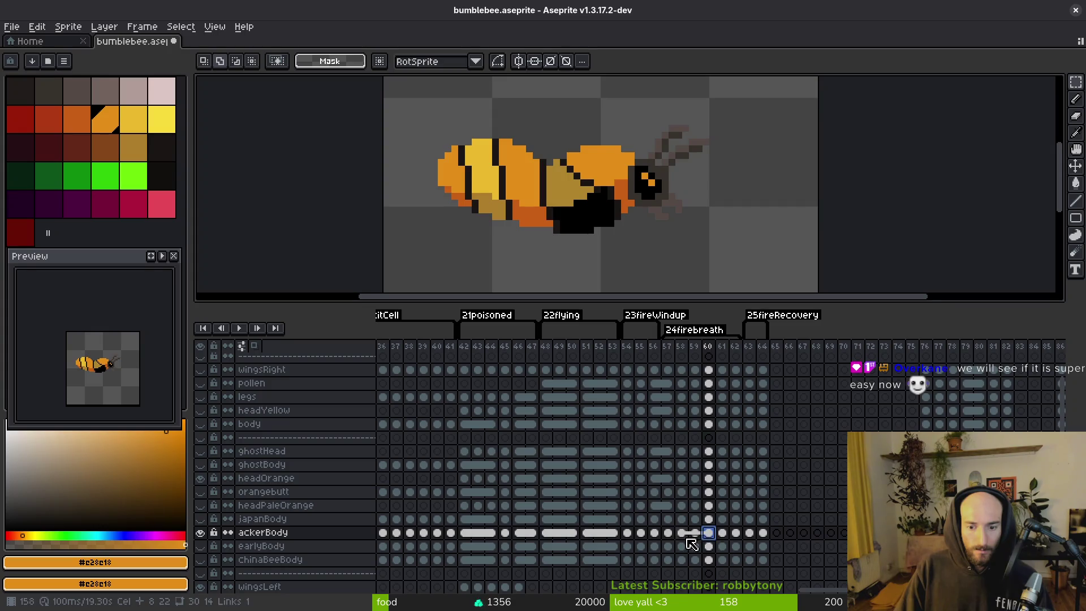
pyautogui.hotkey('ctrl', 't')
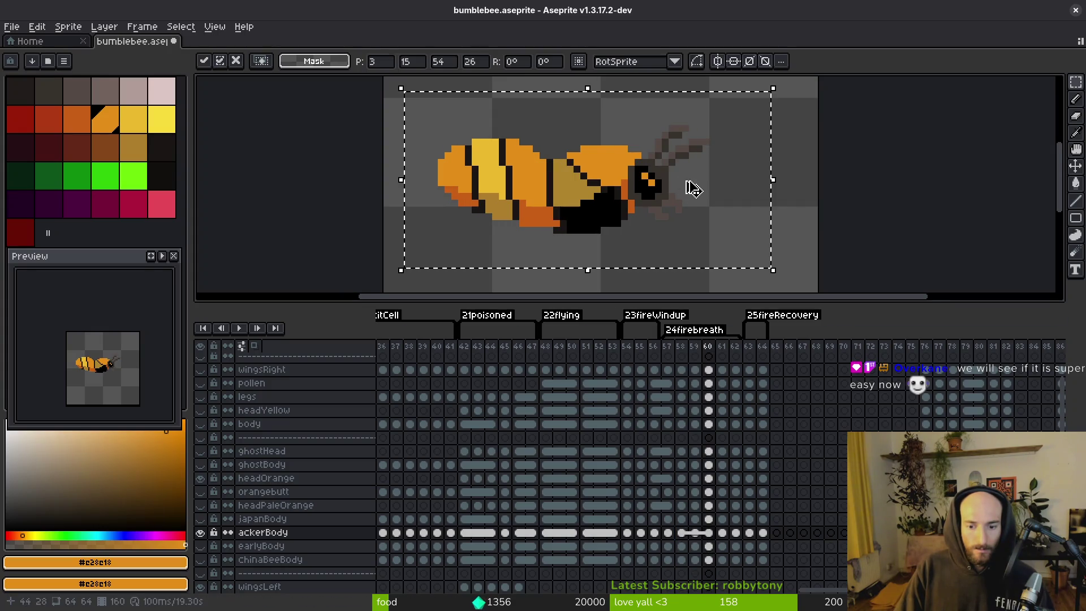
pyautogui.press('Escape')
pyautogui.press('i')
pyautogui.press('Left')
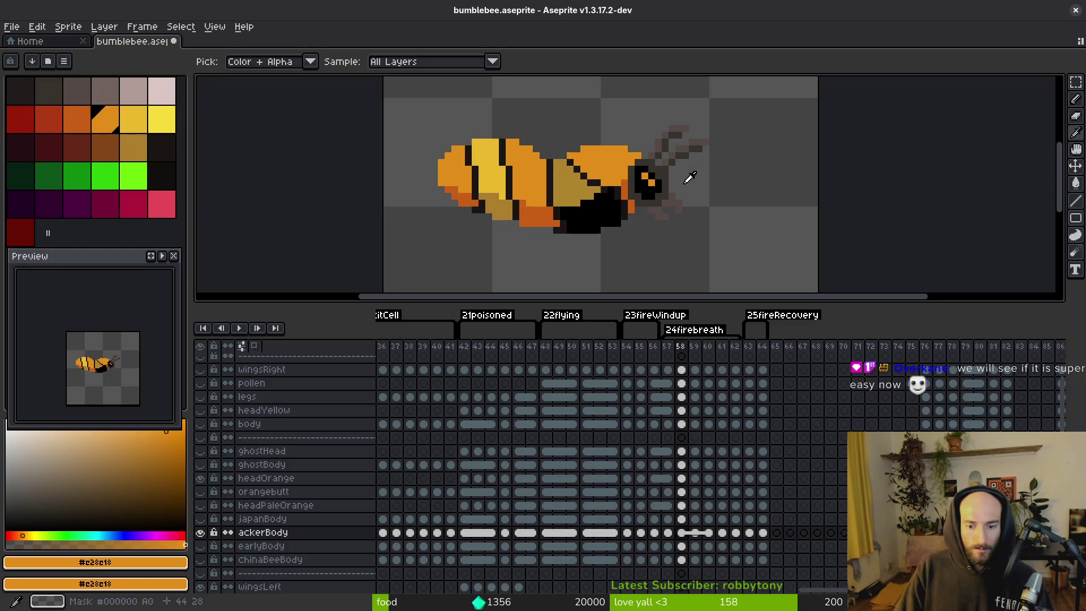
pyautogui.press('Right')
pyautogui.press('Right')
pyautogui.press('Left')
pyautogui.press('Left')
pyautogui.press('Right')
pyautogui.hotkey('ctrl', 't')
pyautogui.press('Left')
pyautogui.press('Escape')
pyautogui.press('Left')
pyautogui.press('Right')
pyautogui.press('Right')
pyautogui.press('Left')
pyautogui.press('Right')
pyautogui.press('Right')
pyautogui.press('Left')
pyautogui.press('Right')
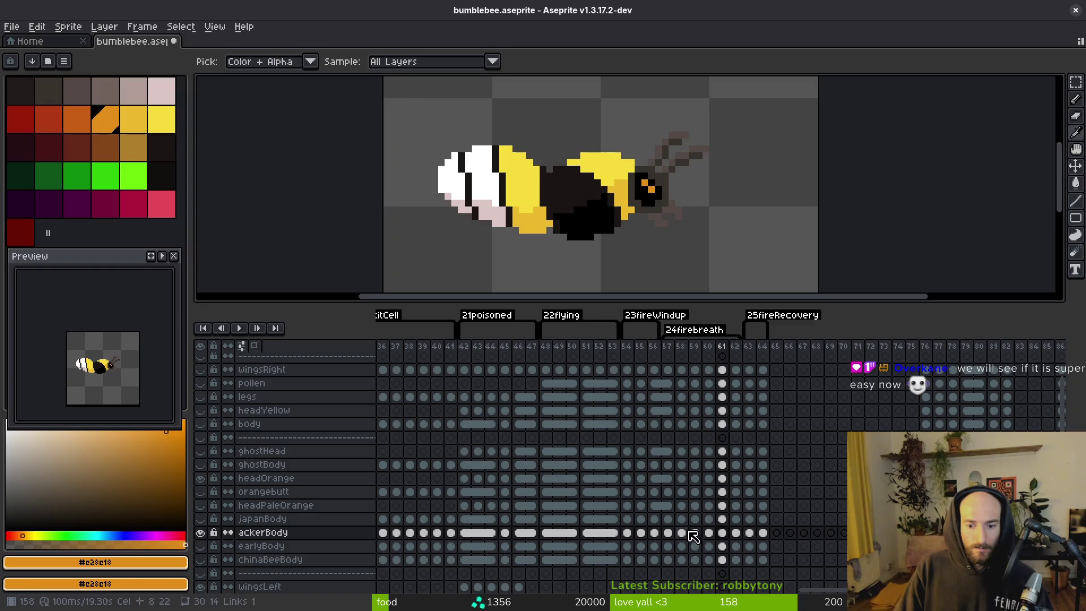
# - Paste the orange body onto frames 61, 62 and 63, then select ackerBody cels 54–64
pyautogui.hotkey('ctrl', 'v')
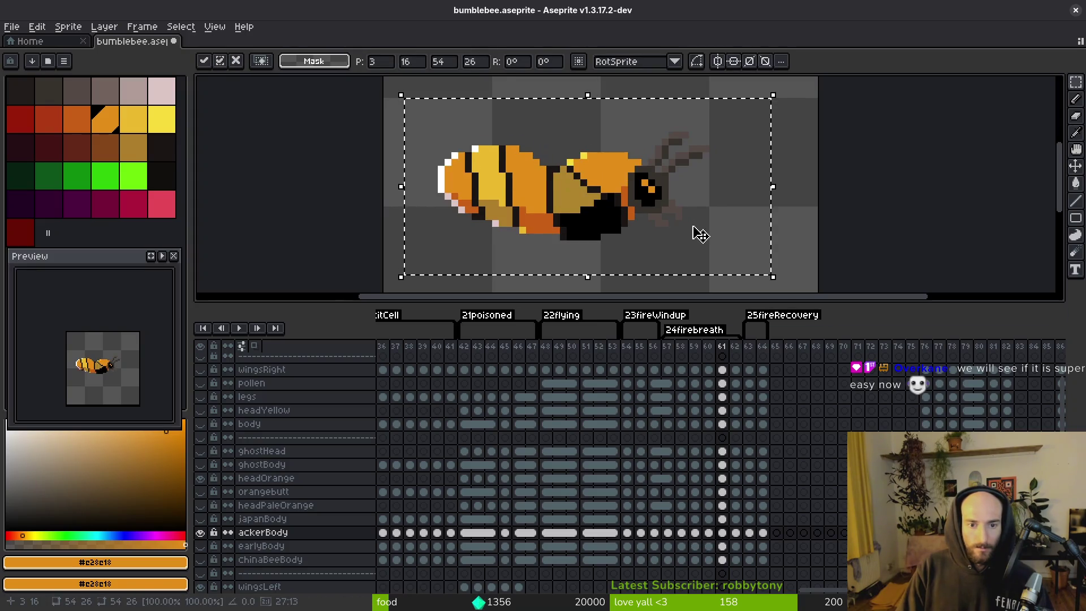
pyautogui.press('Return')
pyautogui.press('Right')
pyautogui.hotkey('ctrl', 'v')
pyautogui.press('Return')
pyautogui.press('Right')
pyautogui.hotkey('ctrl', 'v')
pyautogui.press('Return')
pyautogui.press('Right')
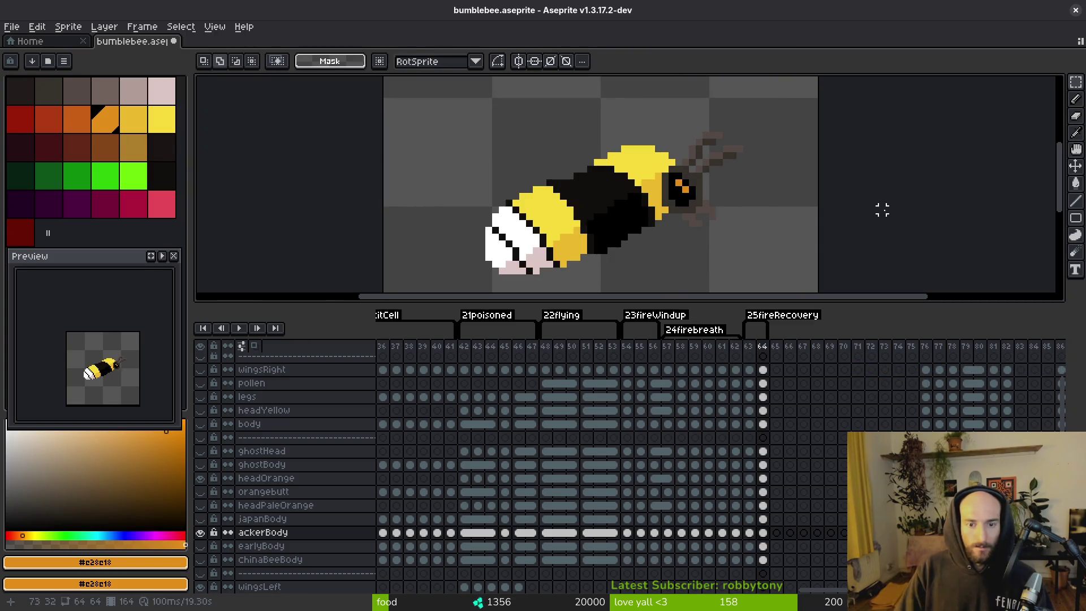
pyautogui.moveTo(633, 536); pyautogui.dragTo(763, 534)
# - Link ackerBody cels 54–64, show headPaleOrange, legs and wingsRight, hide headOrange, and zoom out
pyautogui.rightClick(633, 538)
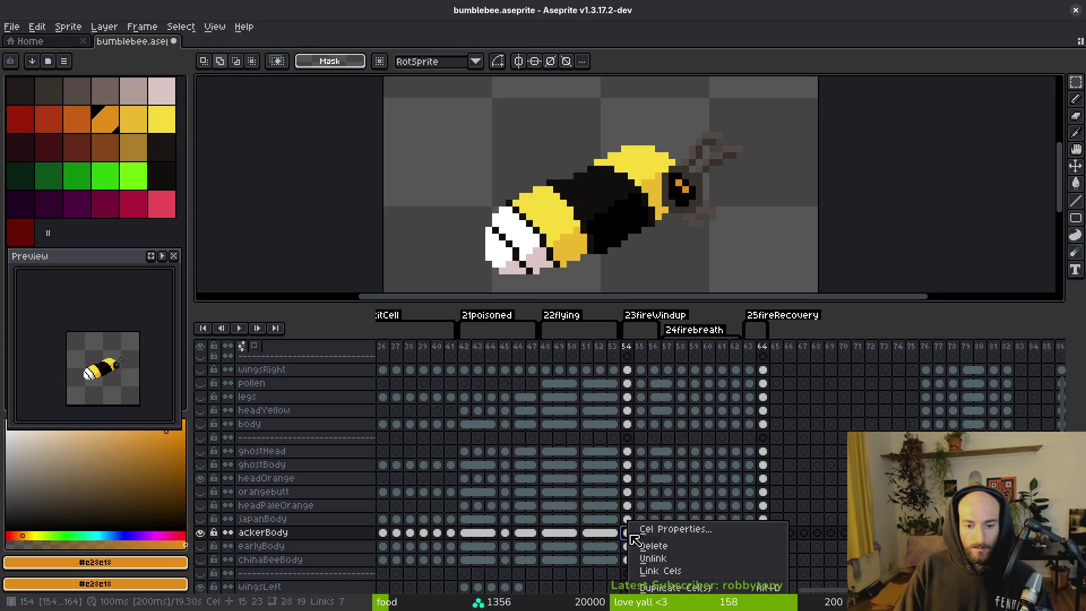
pyautogui.click(693, 571)
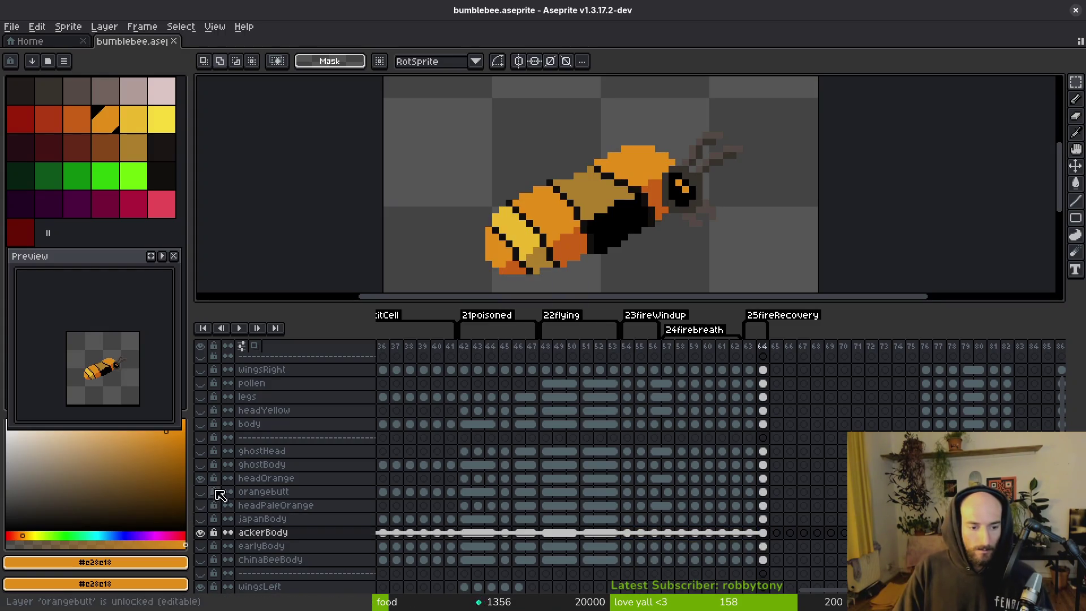
pyautogui.click(201, 505)
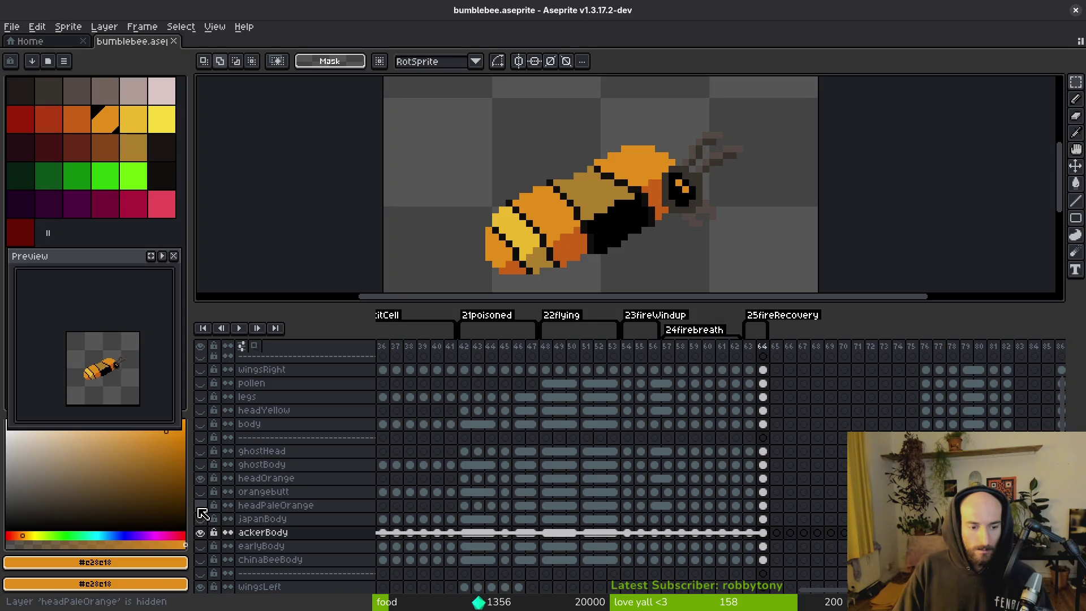
pyautogui.click(200, 478)
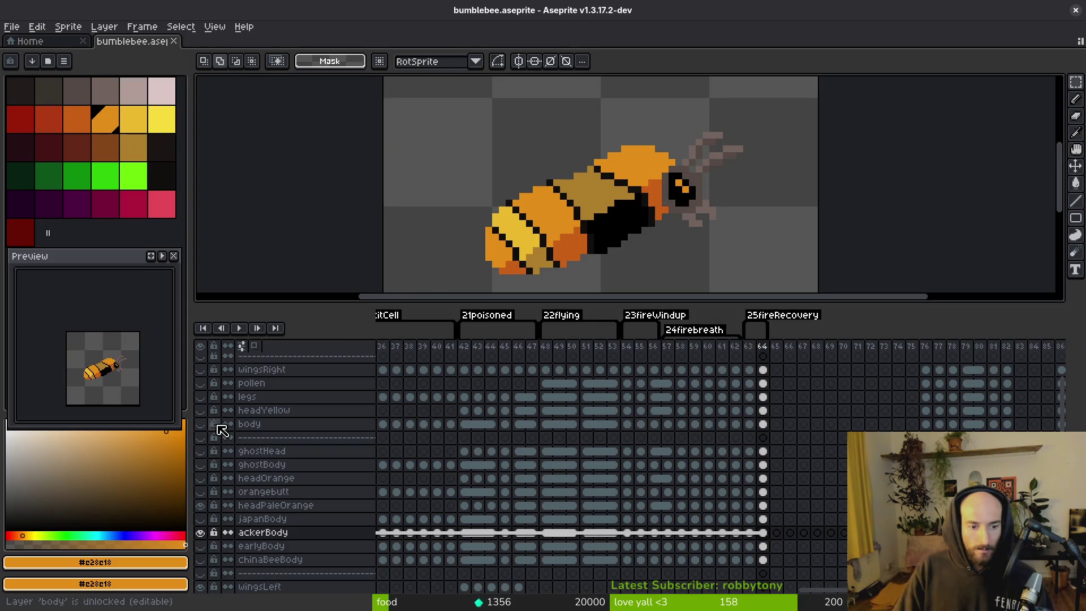
pyautogui.click(200, 397)
pyautogui.click(200, 369)
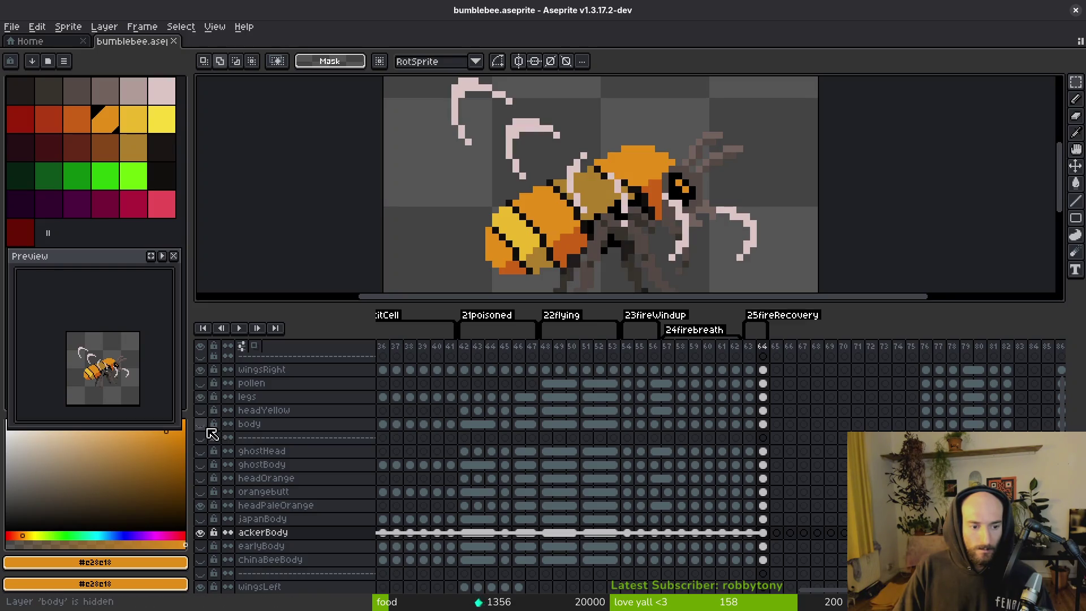
pyautogui.scroll(-4, 209, 436)
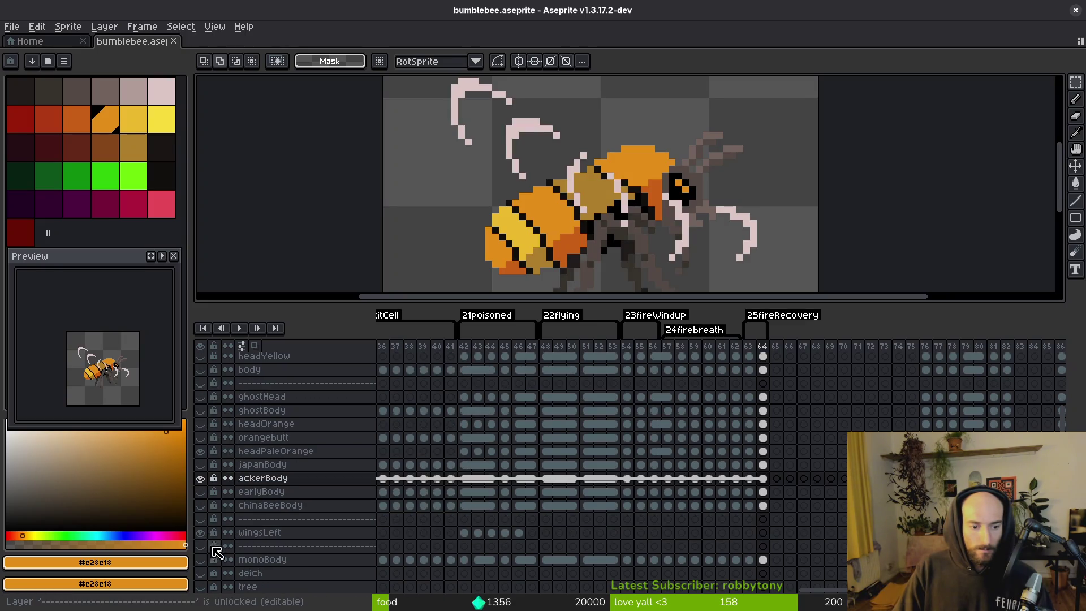
pyautogui.press('3')
pyautogui.scroll(-5, 254, 502)
pyautogui.scroll(-3, 254, 502)
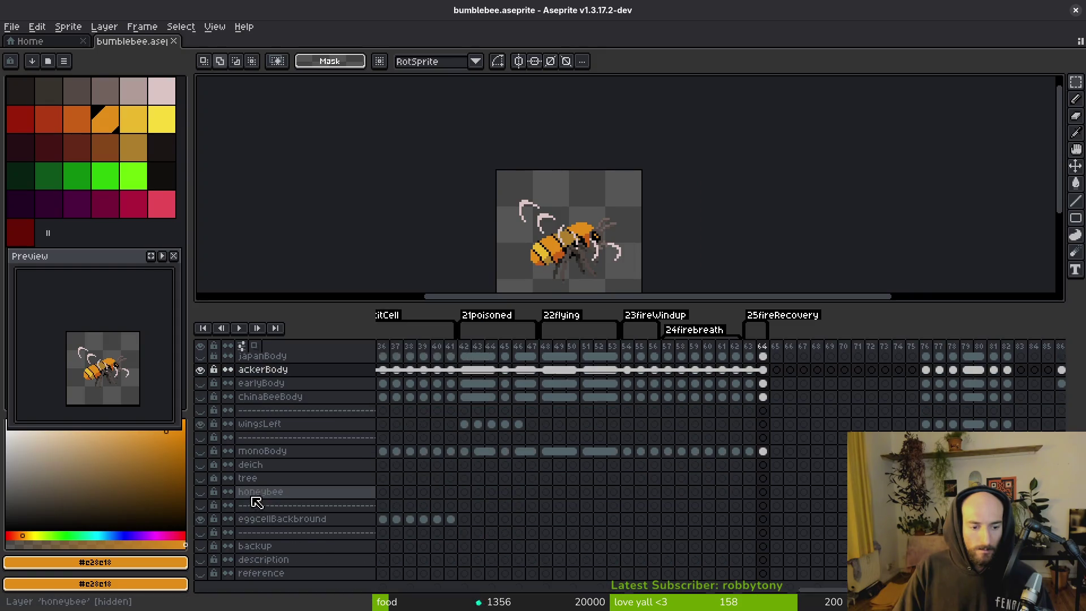
pyautogui.scroll(15, 246, 509)
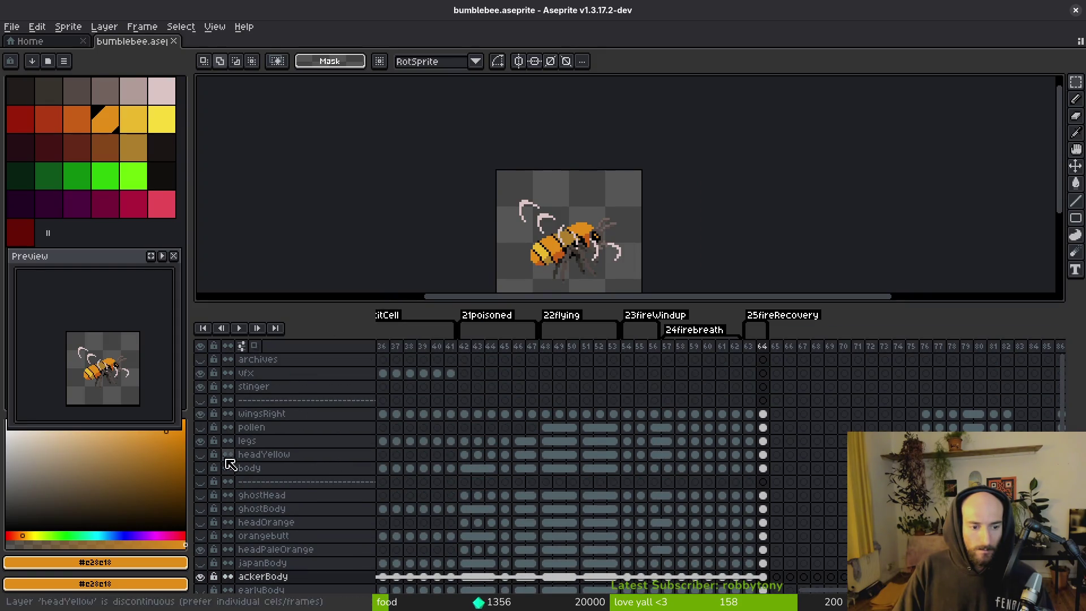
# - Export the sprite sheet to art/player/bombusAcker.png, overwriting the old file, and close the generated sheet
pyautogui.hotkey('ctrl', 'e')
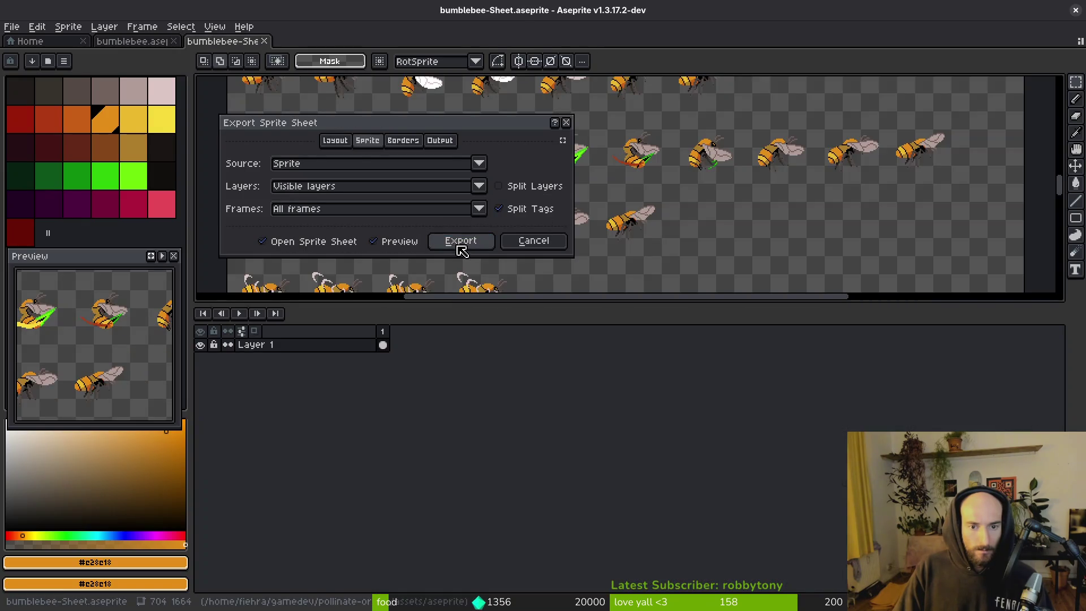
pyautogui.click(461, 241)
pyautogui.hotkey('ctrl', 'alt', 'shift', 's')
pyautogui.click(273, 50)
pyautogui.click(289, 67)
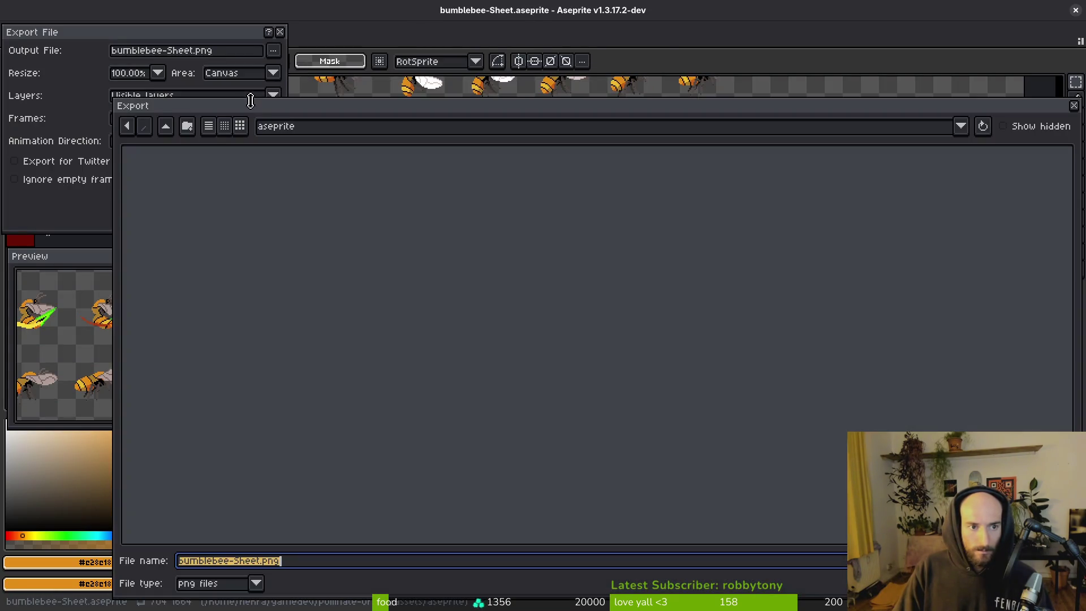
pyautogui.click(165, 126)
pyautogui.doubleClick(188, 189)
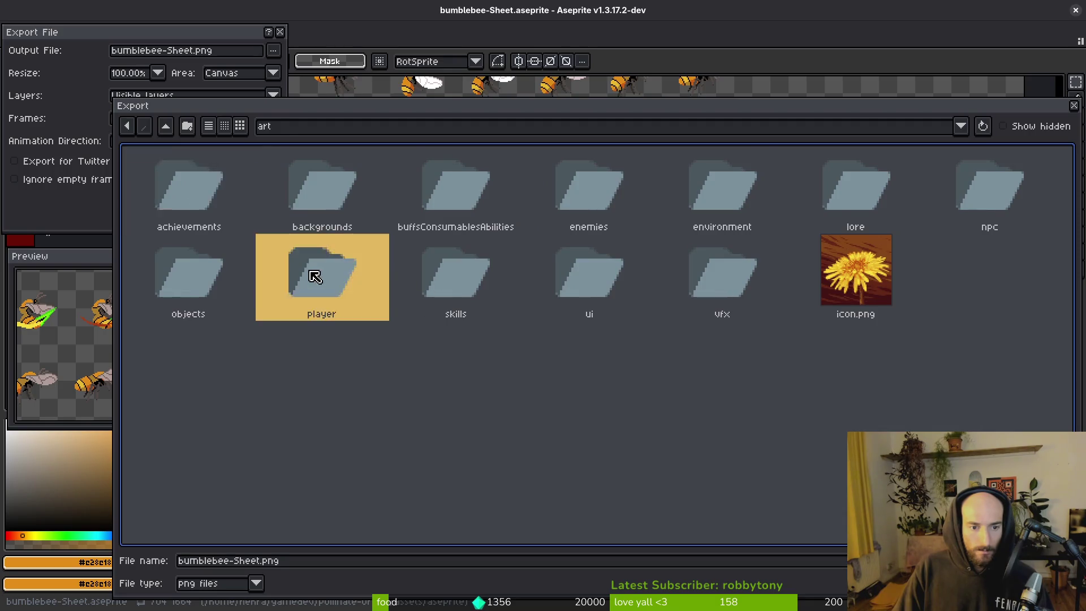
pyautogui.doubleClick(312, 308)
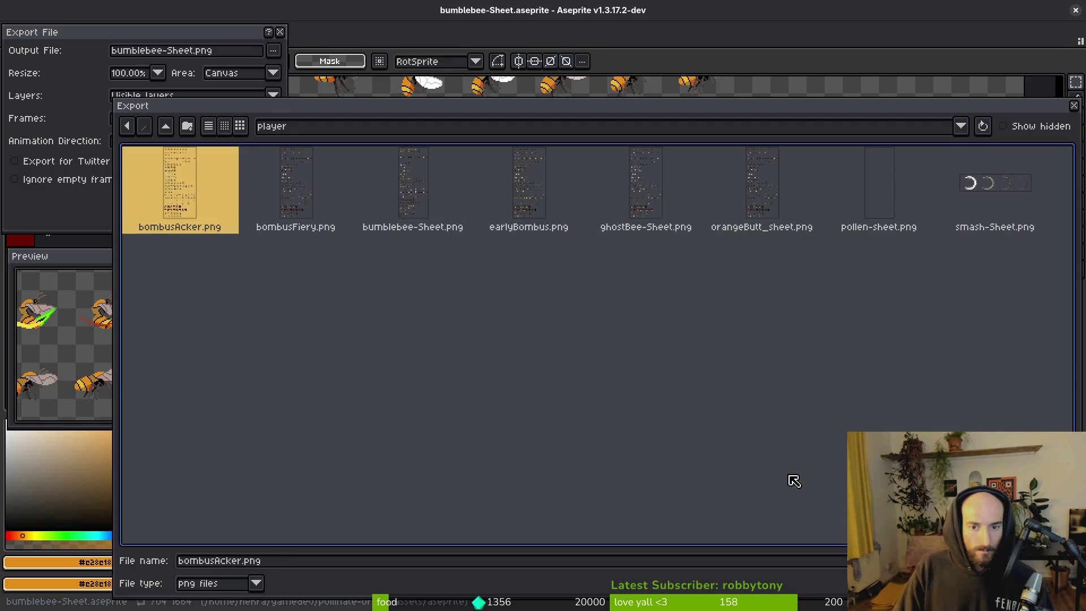
pyautogui.press('Return')
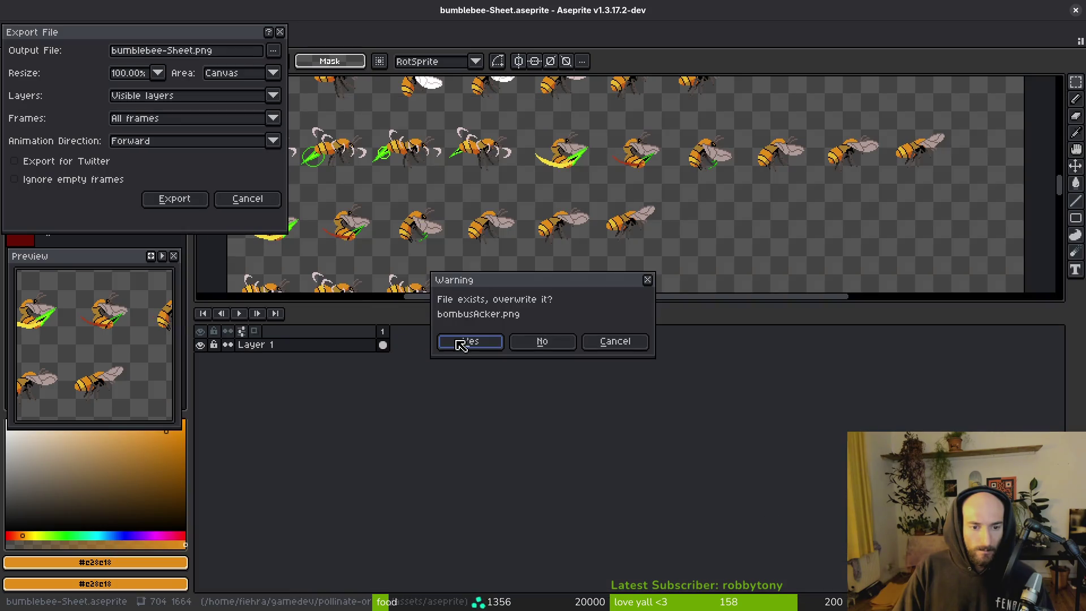
pyautogui.click(461, 342)
pyautogui.click(175, 203)
pyautogui.click(264, 41)
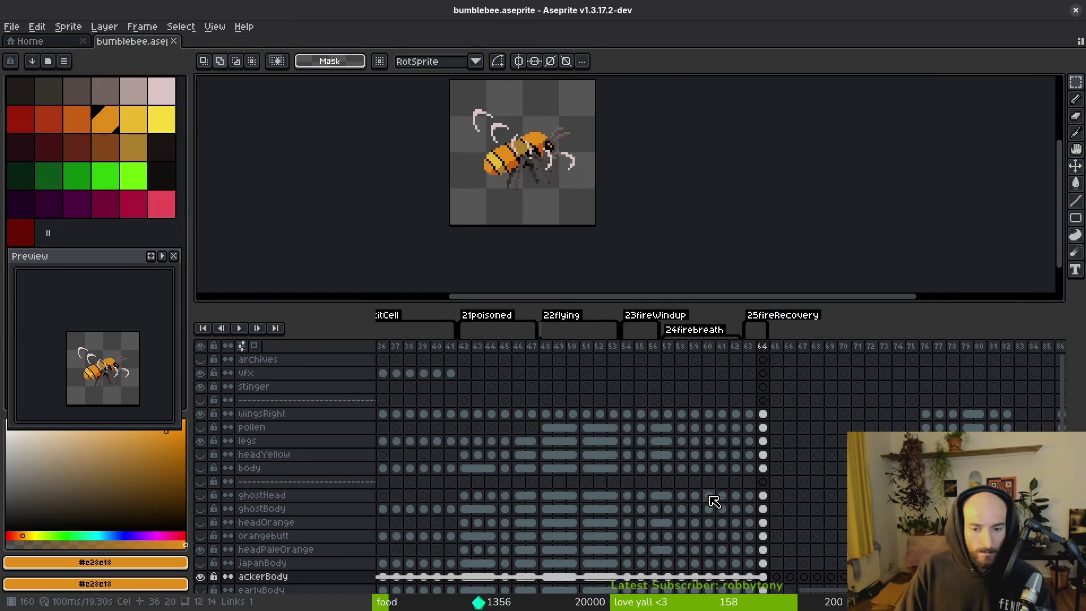
# - Save bumblebee.aseprite with Ctrl+S and close Aseprite
pyautogui.hscroll(-2, 713, 498)
pyautogui.hotkey('ctrl', 's')
pyautogui.hscroll(-1, 702, 485)
pyautogui.scroll(1, 702, 485)
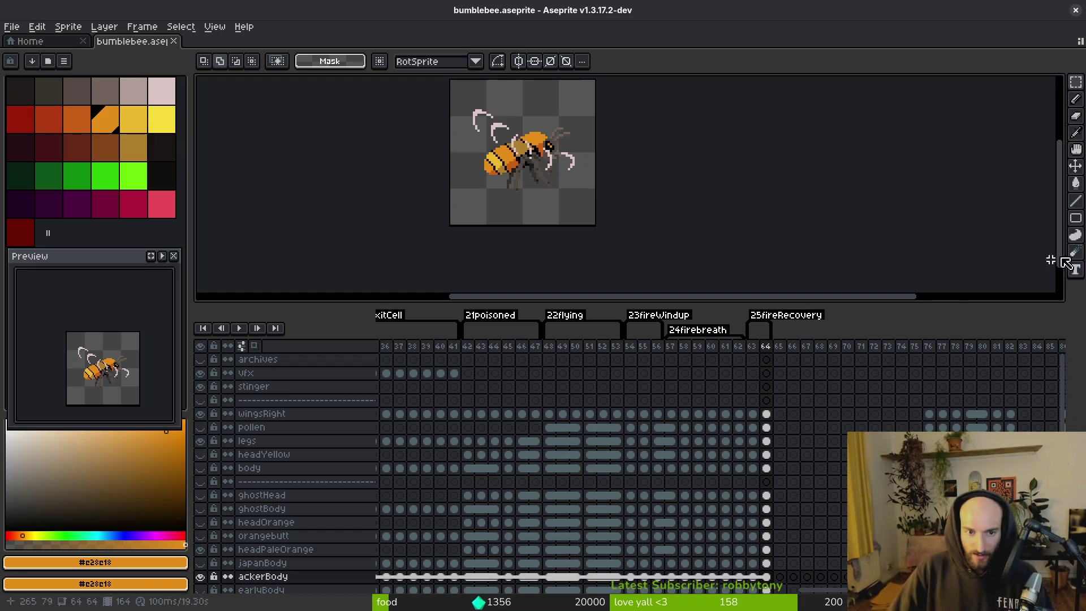
pyautogui.hotkey('ctrl', 's')
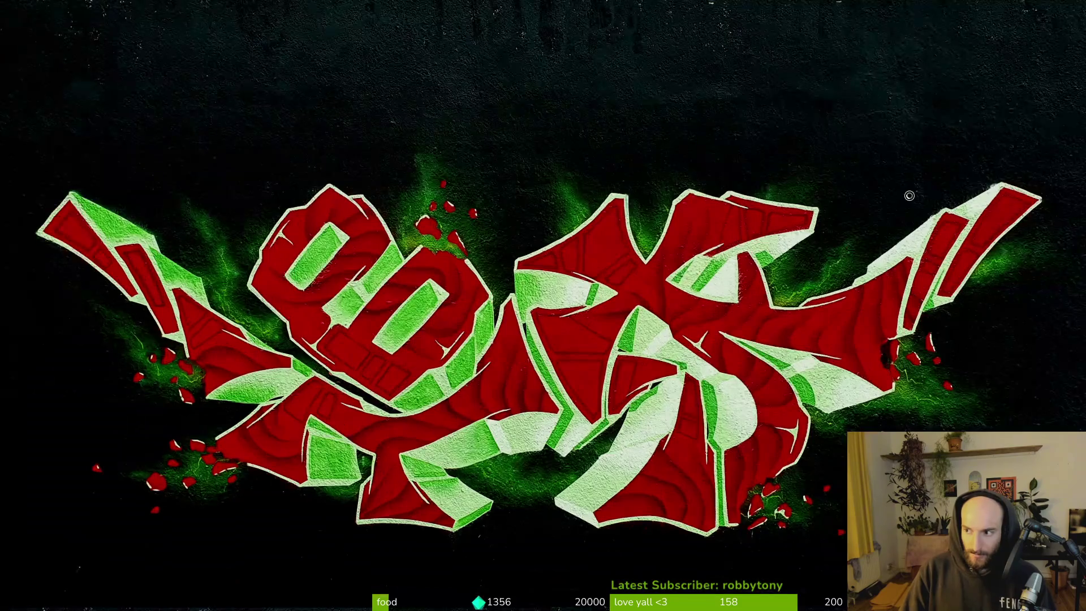
# - Change into gamedev/pollinate-or-die/ in Terminal and launch the Godot project manager
pyautogui.write('d gamedev/pollinate-or-die/')
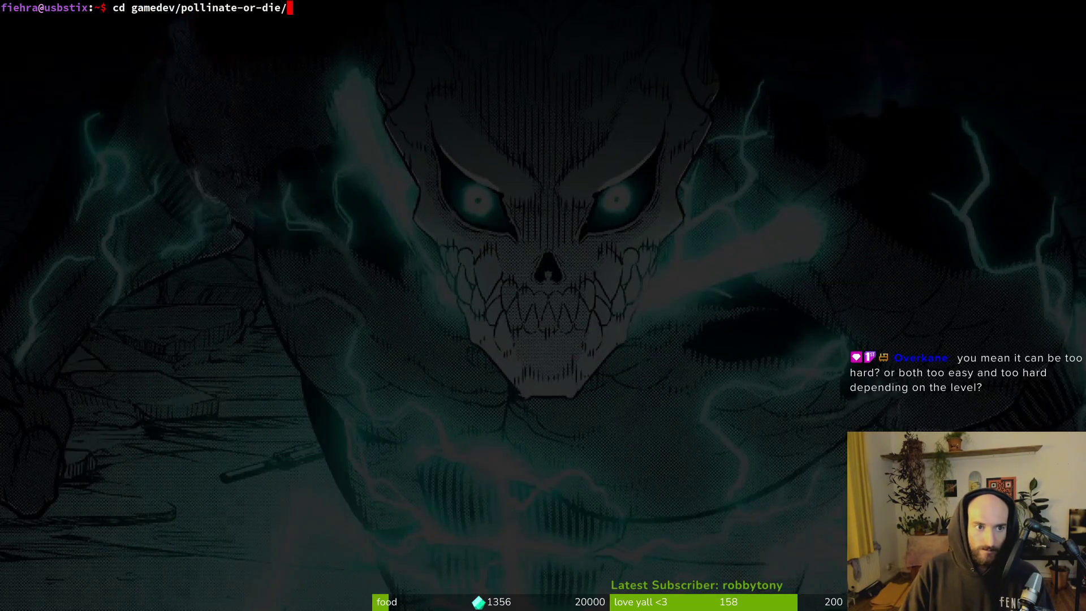
pyautogui.press('Return')
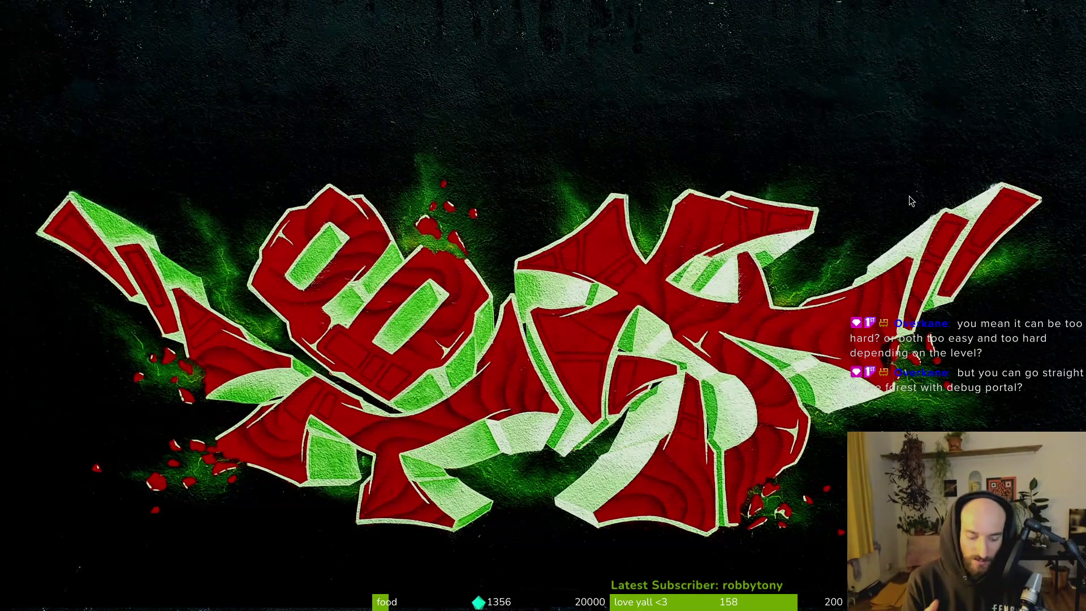
pyautogui.press('super')
pyautogui.press('Return')
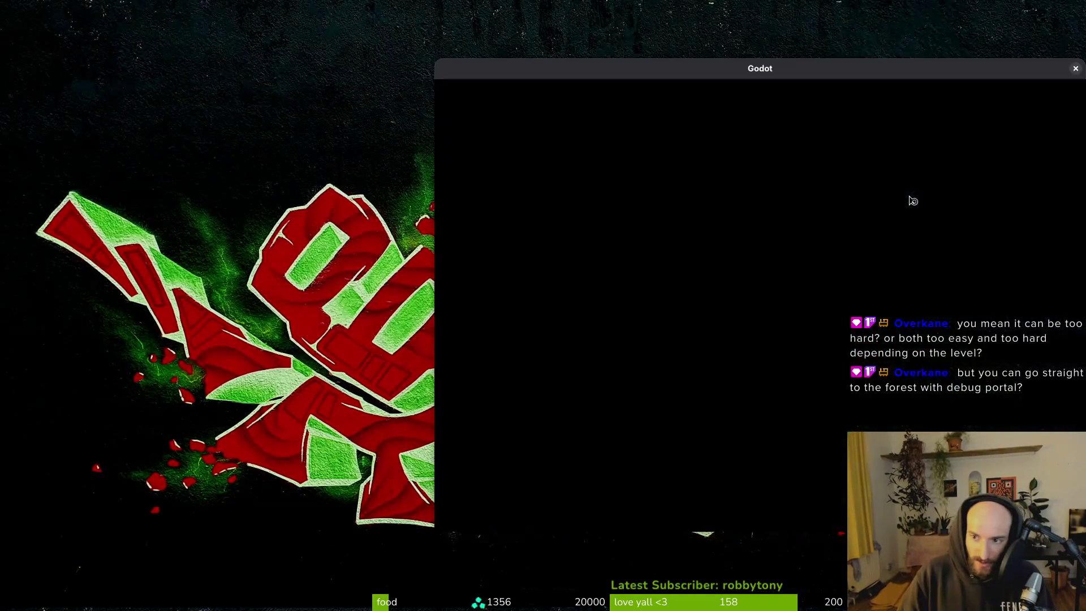
# - Open the pollinate-or-die project and run it into the hive level
pyautogui.doubleClick(643, 162)
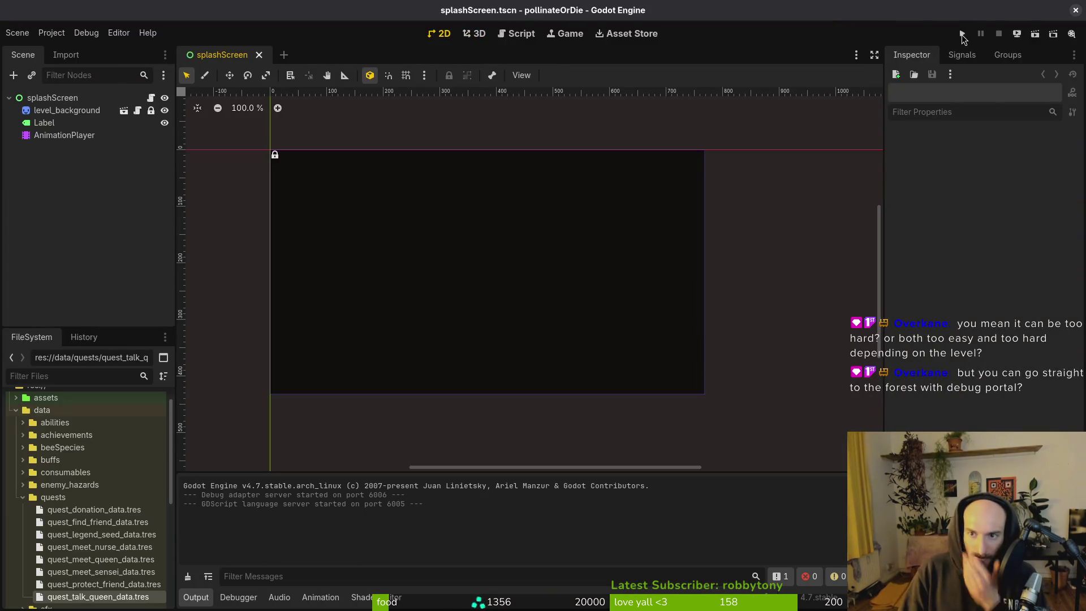
pyautogui.click(962, 35)
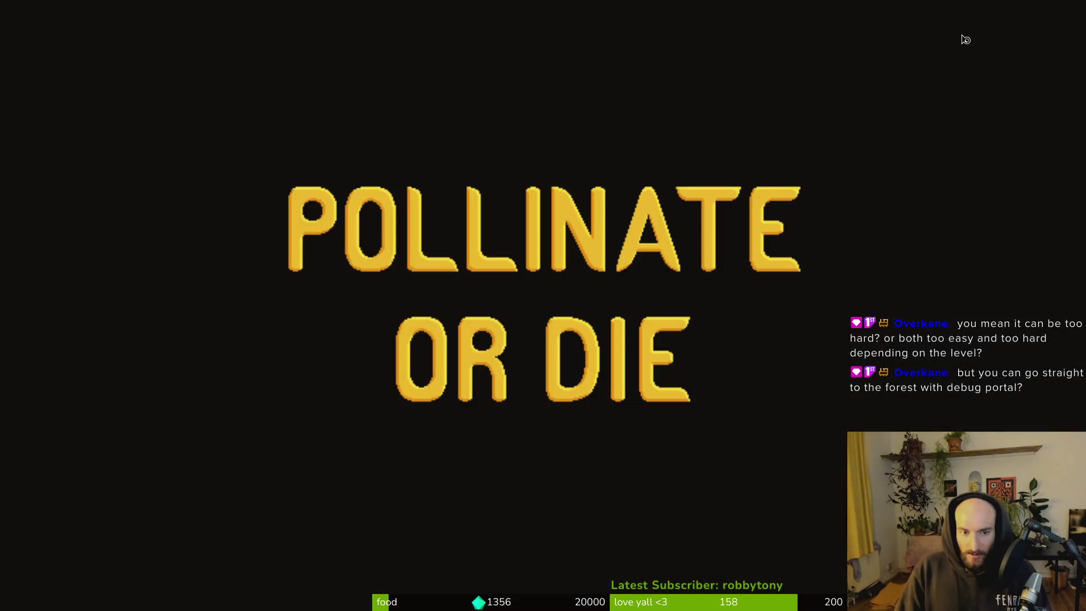
pyautogui.press('Return')
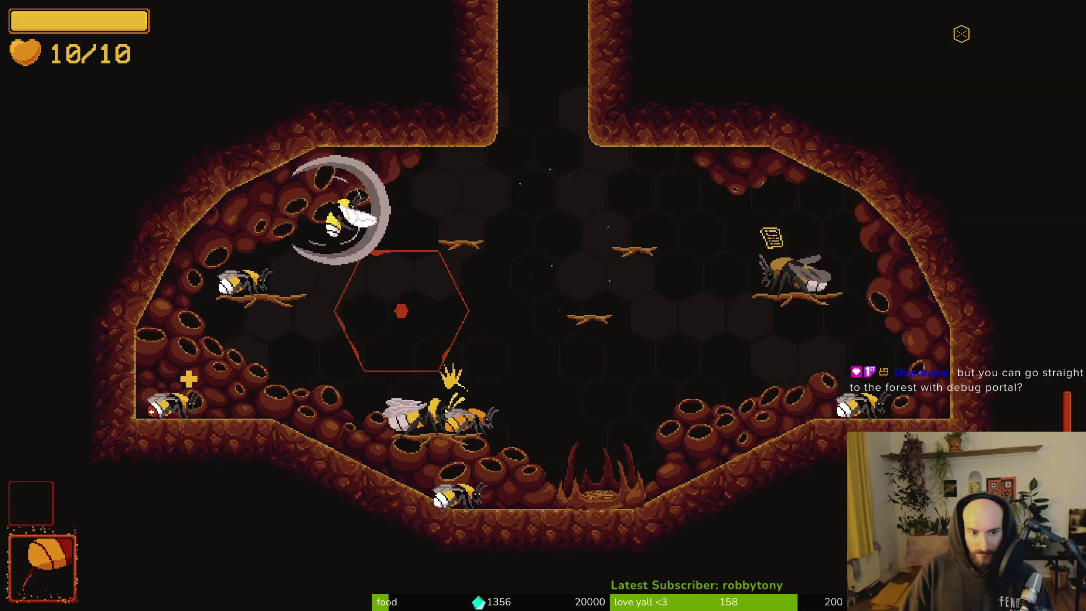
# - Use the F1 debug level select to load level 3-4, return to the hive, and reopen the level select
pyautogui.press('F1')
pyautogui.press('Up')
pyautogui.press('Left')
pyautogui.press('Left')
pyautogui.press('Left')
pyautogui.press('Left')
pyautogui.press('Right')
pyautogui.press('Right')
pyautogui.press('Return')
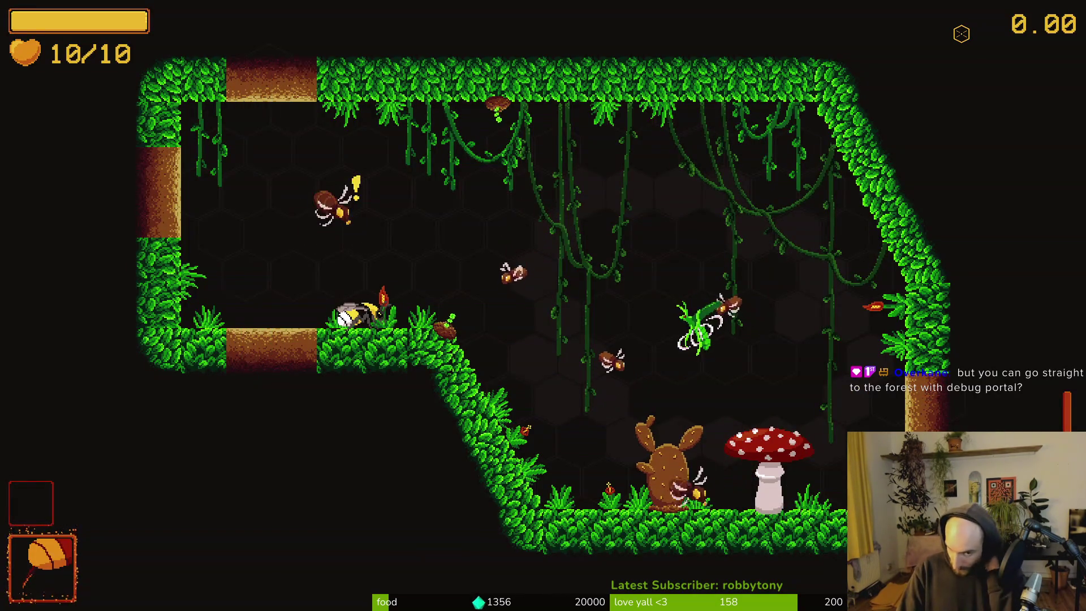
pyautogui.press('n')
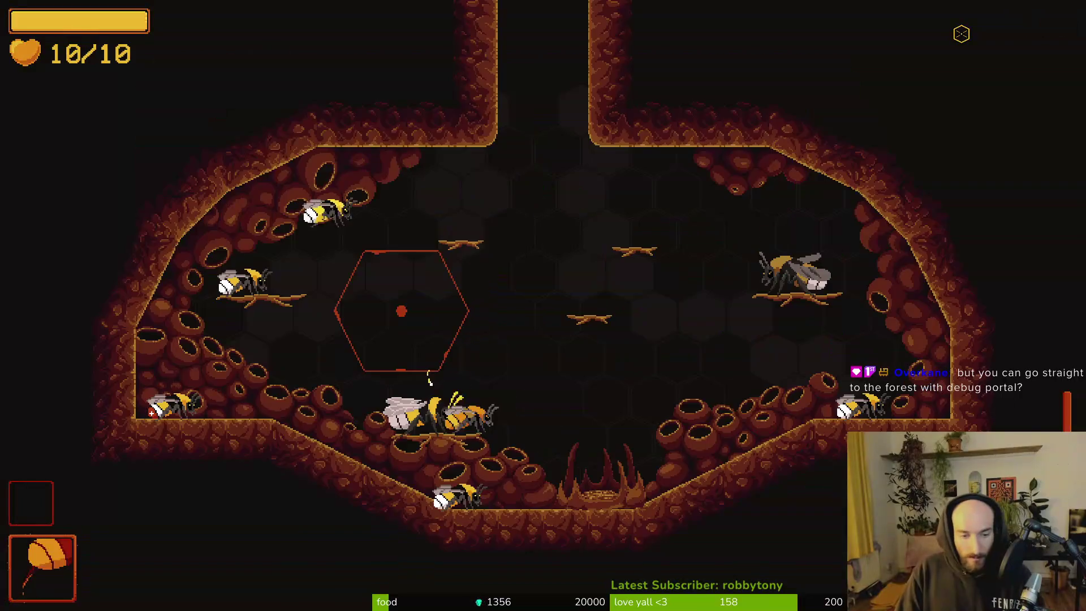
pyautogui.press('Escape')
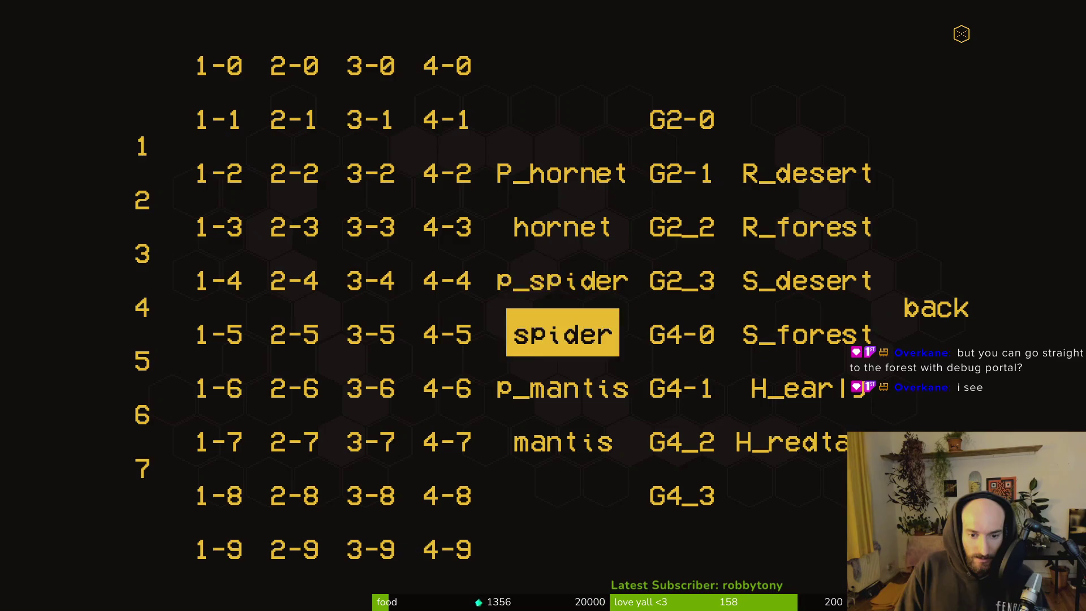
# - Load the chosen level, skip its dialog, then switch to the p_mantis level via debug select
pyautogui.click(562, 279)
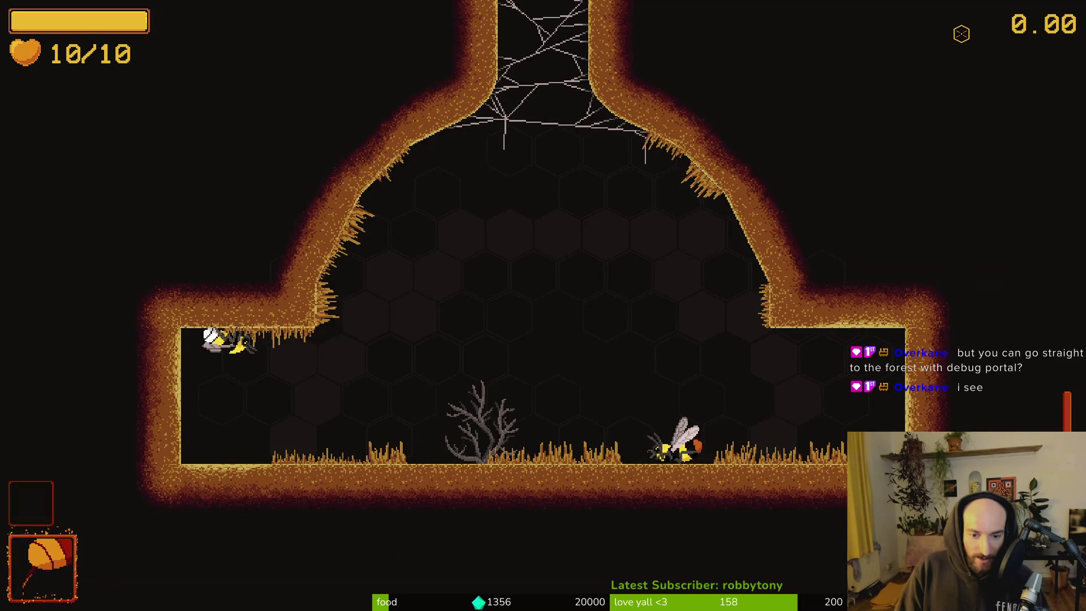
pyautogui.press('i')
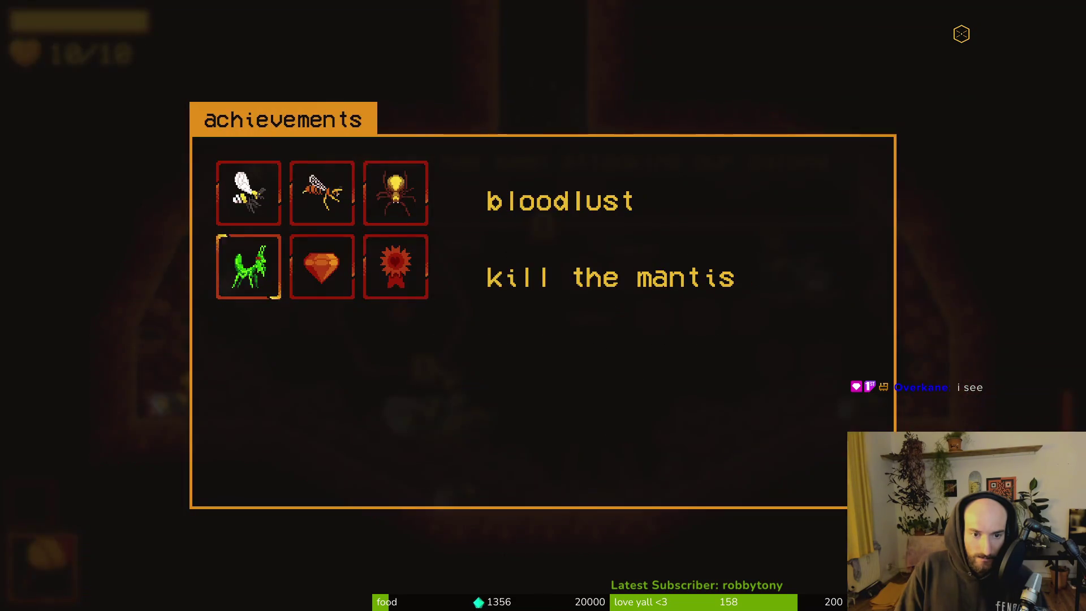
pyautogui.press('Escape')
pyautogui.press('Escape')
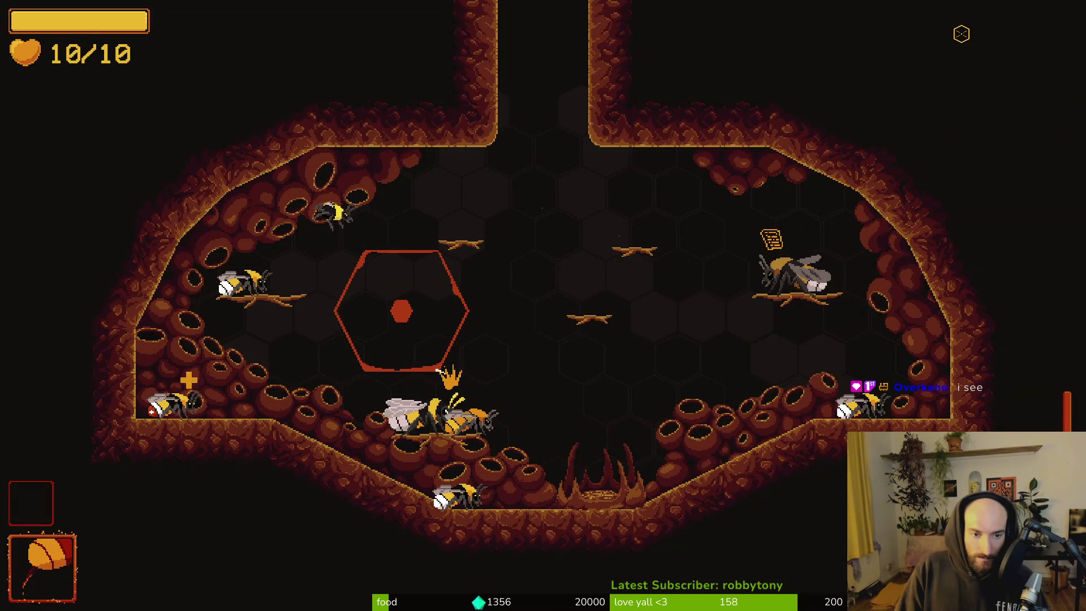
pyautogui.press('F1')
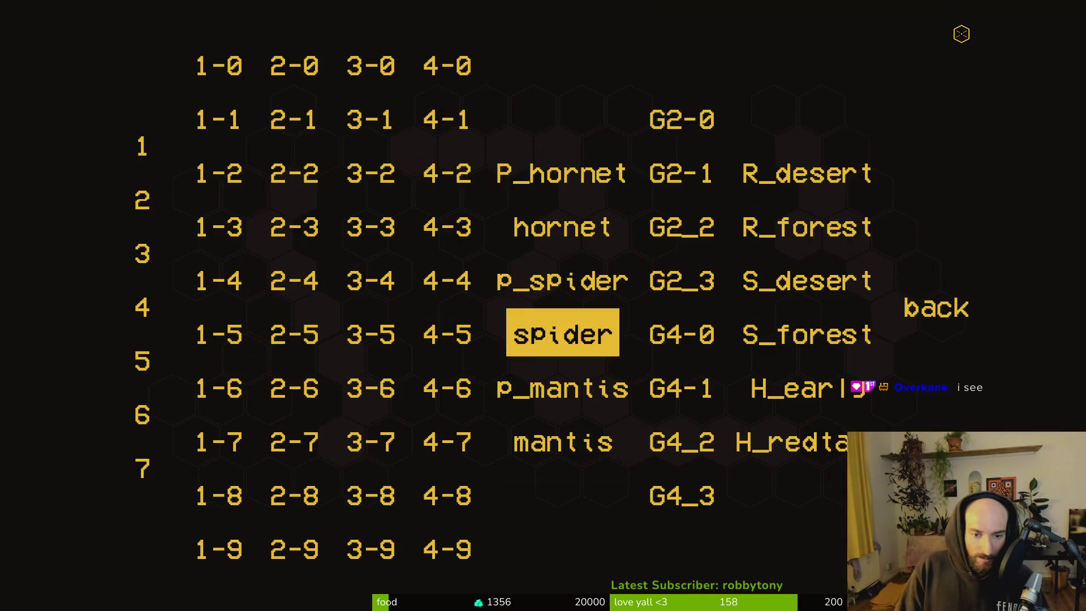
pyautogui.press('Down')
pyautogui.press('Return')
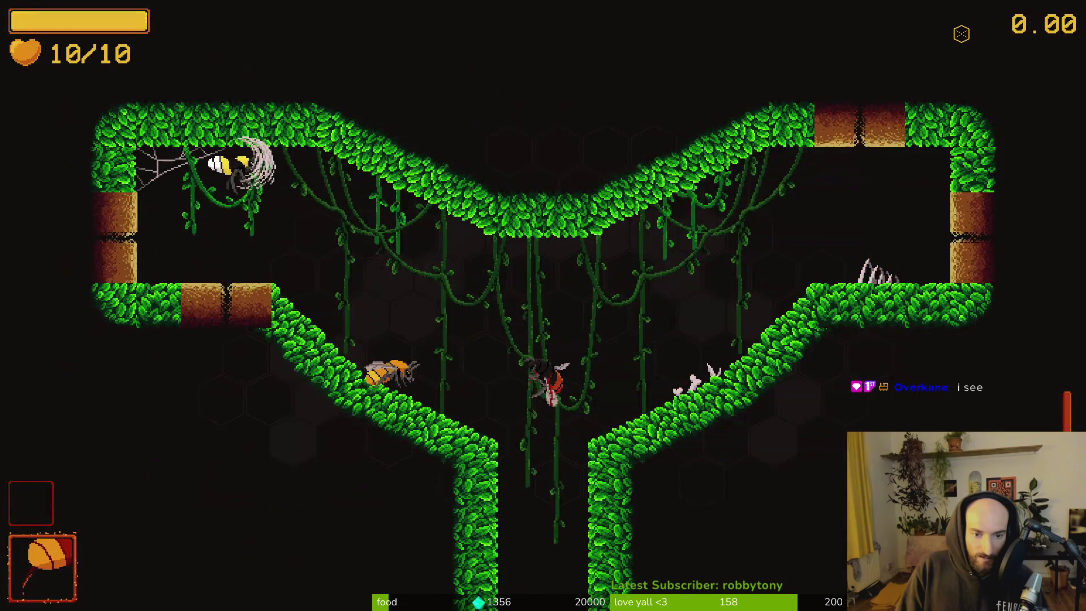
# - Fly the bee down the shaft, dodge the falling rocks, and hit the spider at the web centre
pyautogui.press('Down')
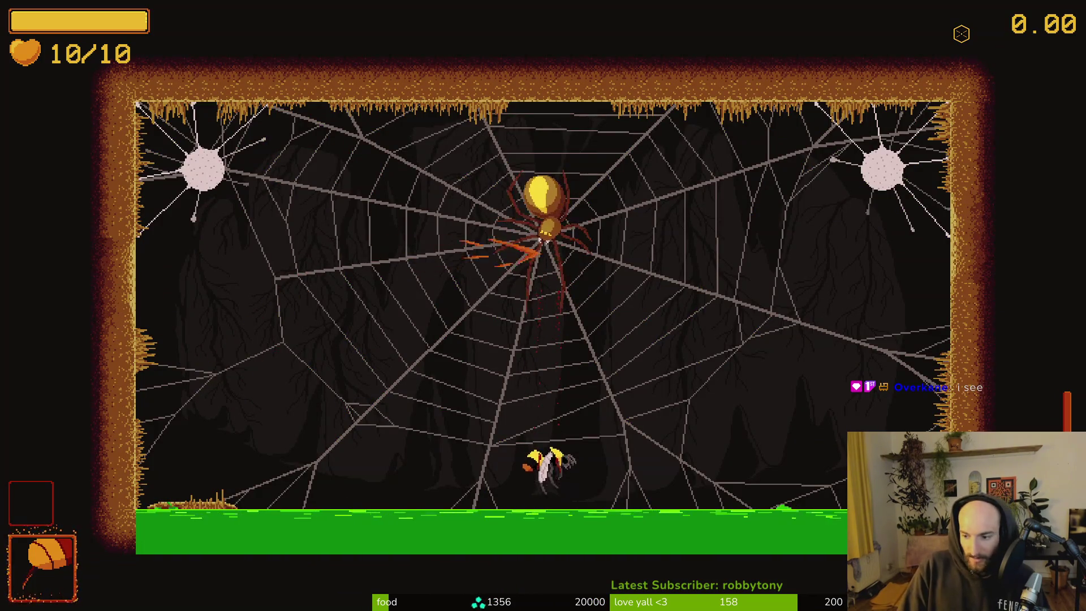
pyautogui.press('Right')
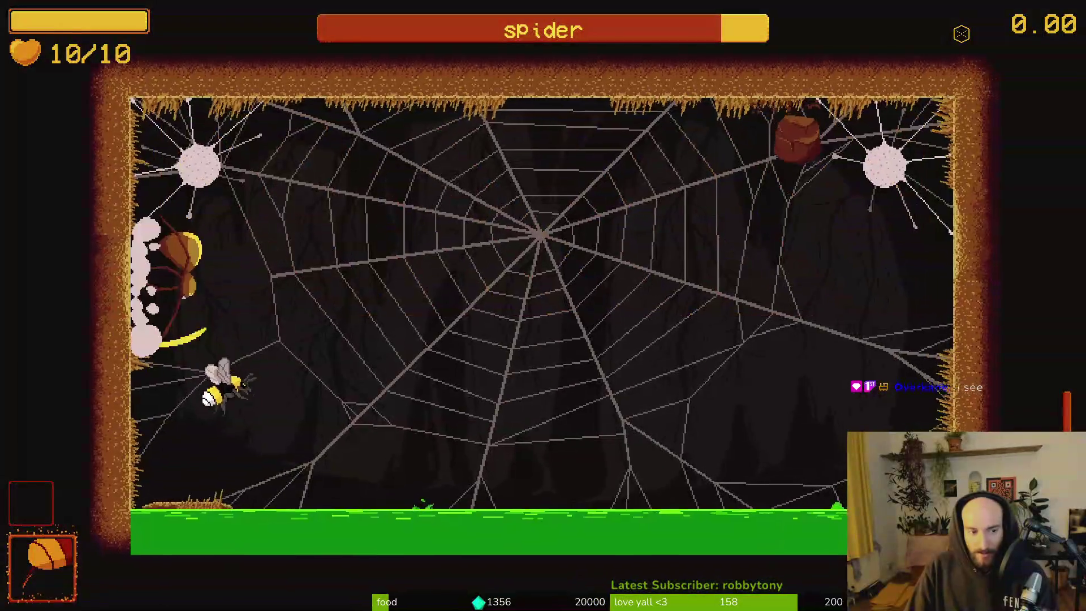
pyautogui.press('Left')
pyautogui.press('Right')
pyautogui.press('Left')
pyautogui.press('Right')
pyautogui.press('Left')
pyautogui.press('Right')
pyautogui.press('Left')
pyautogui.press('Right')
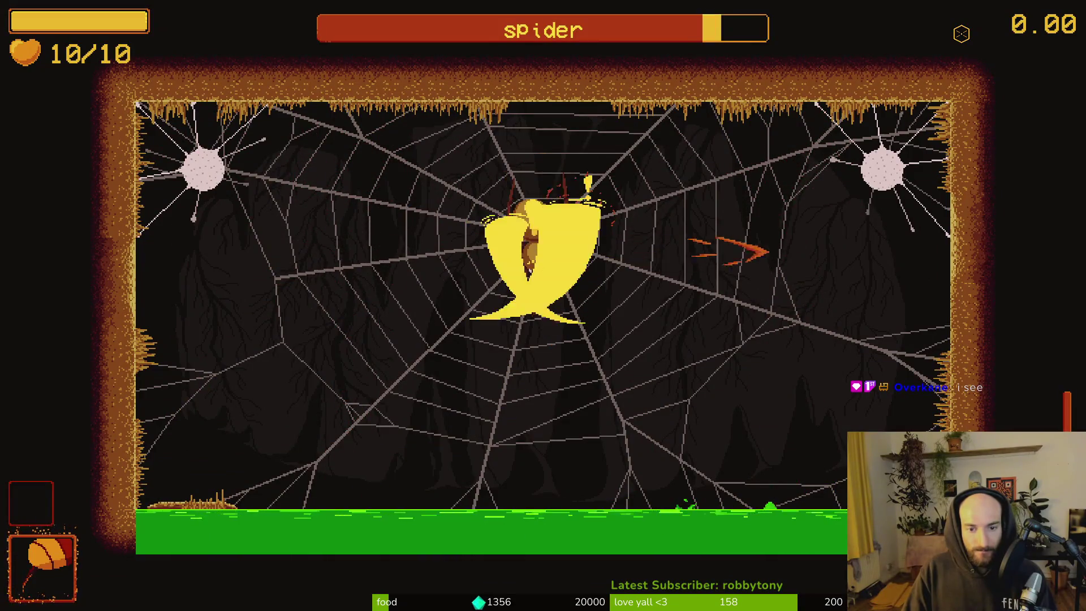
# - Pause the game and leave the fight for the title menu
pyautogui.press('Escape')
pyautogui.press('Up')
pyautogui.press('Up')
pyautogui.press('Escape')
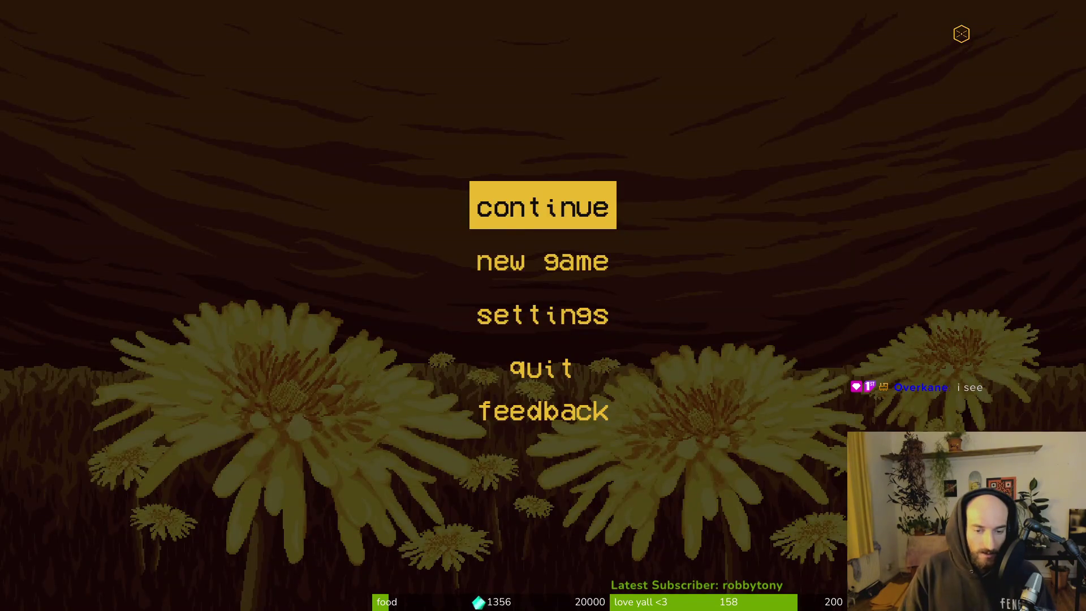
# - Continue the saved game, inspect the pause menu's debugging options, then return to the Godot editor
pyautogui.click(526, 215)
pyautogui.press('Escape')
pyautogui.click(511, 295)
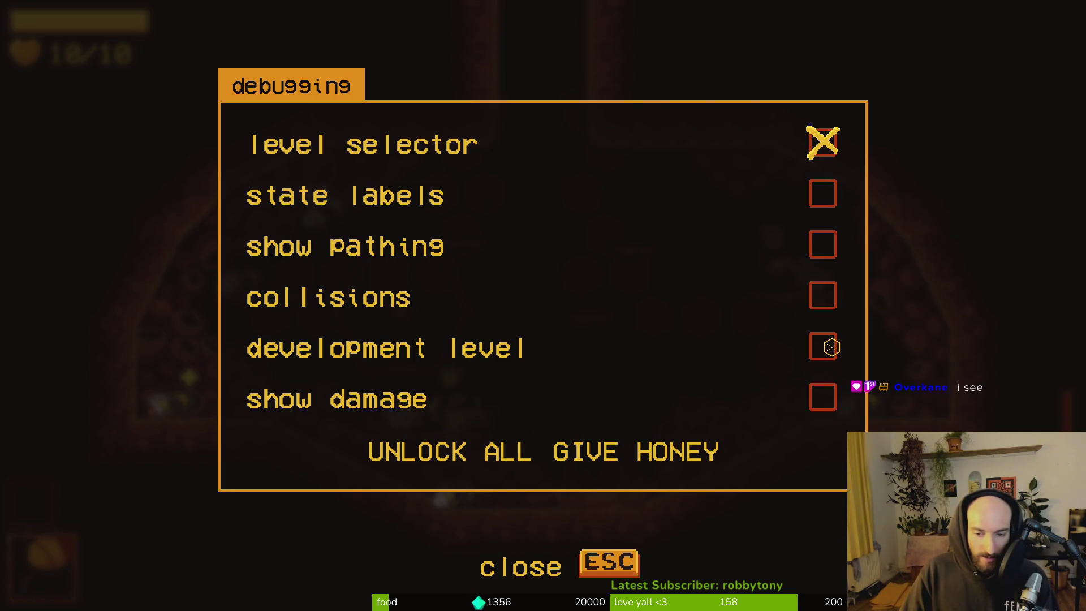
pyautogui.press('Escape')
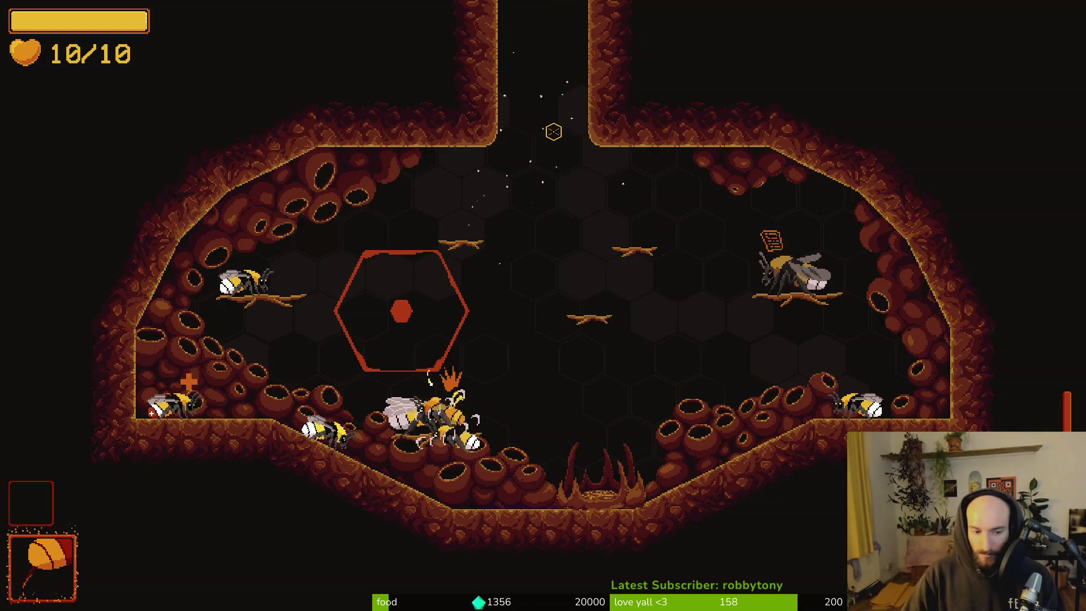
pyautogui.hotkey('alt', 'Tab')
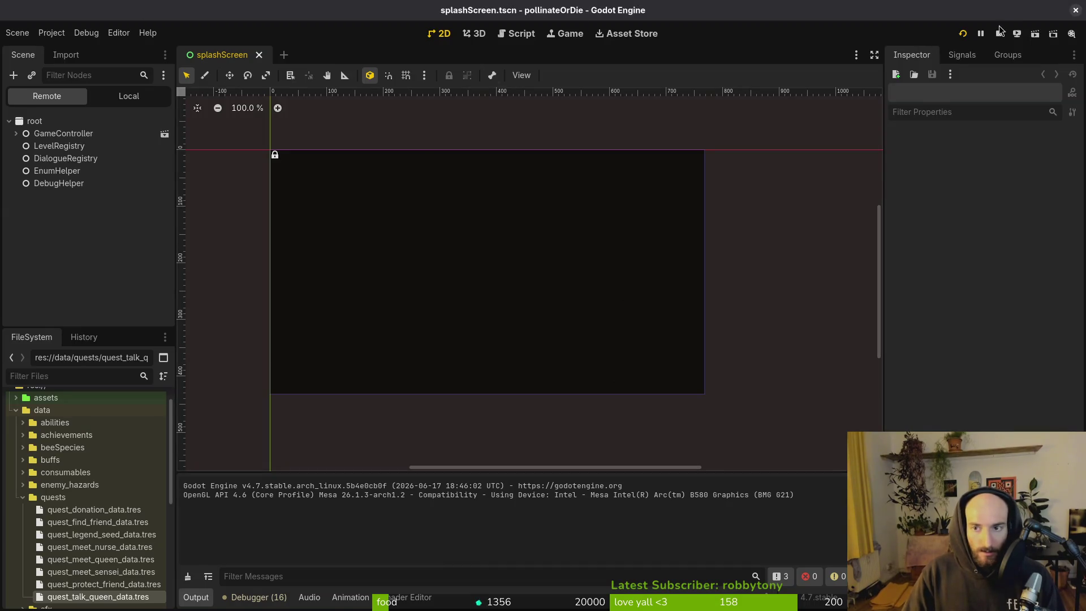
# - Stop the game, close Godot, and open tig in gamedev/pollinate-or-die in a new terminal
pyautogui.click(999, 35)
pyautogui.click(1075, 10)
pyautogui.press('super+Return')
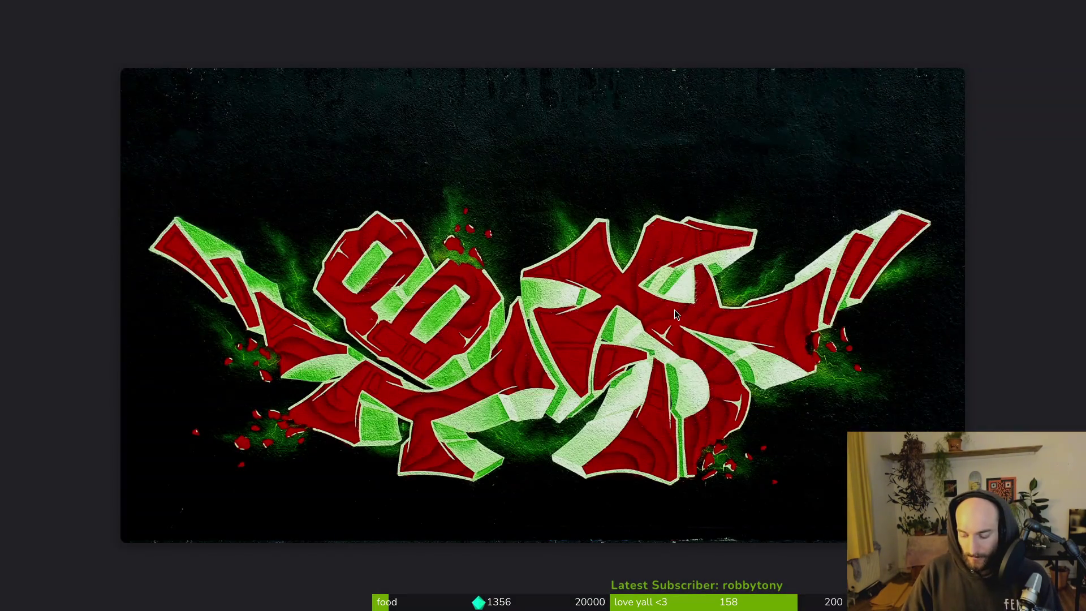
pyautogui.write('cd gamedev/pollinate-or-die/')
pyautogui.press('Return')
pyautogui.write('tig')
pyautogui.press('Return')
pyautogui.press('q')
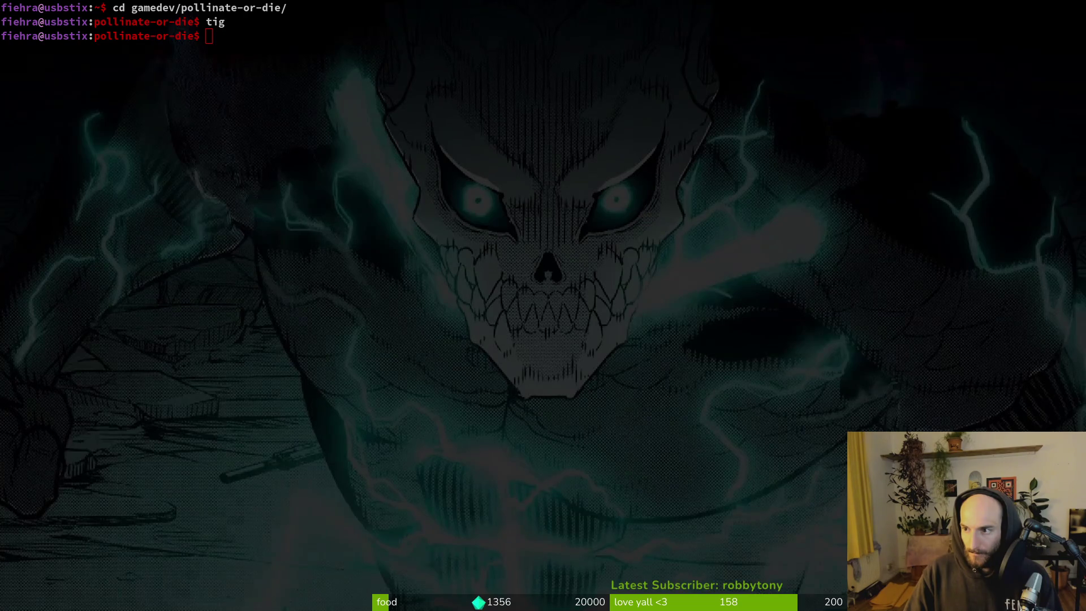
# - Move into the assets/aseprite folder and open tig's status view of changed files
pyautogui.click(534, 280)
pyautogui.write('tig')
pyautogui.press('Return')
pyautogui.write('qcd aaaa')
pyautogui.press('BackSpace')
pyautogui.press('BackSpace')
pyautogui.press('Tab')
pyautogui.press('Return')
pyautogui.write('cd ..')
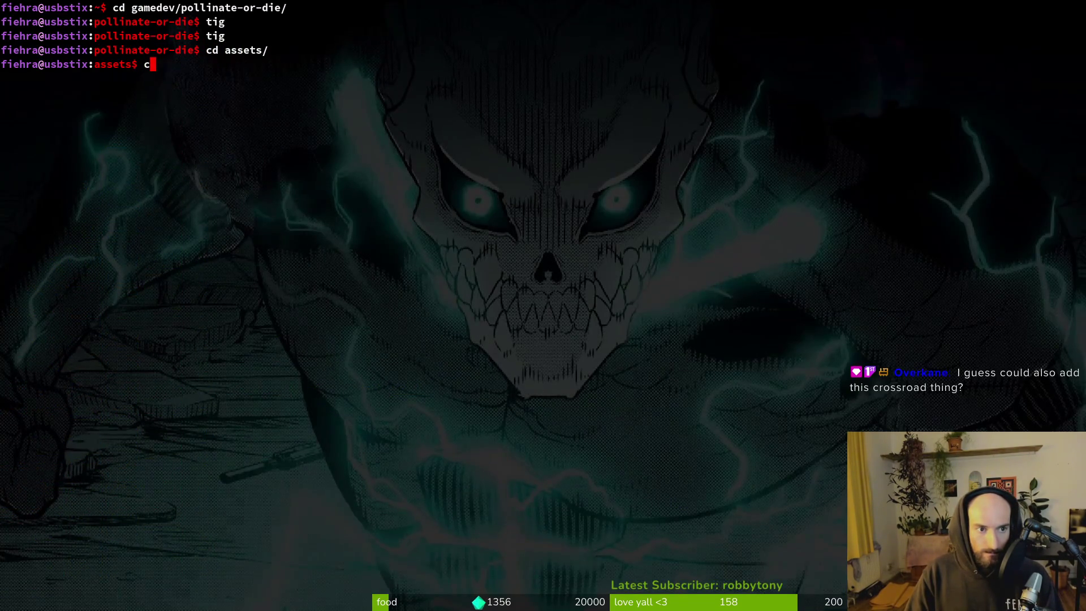
pyautogui.press('Return')
pyautogui.write('tig')
pyautogui.press('Return')
pyautogui.press('Return')
pyautogui.press('Down')
pyautogui.press('Down')
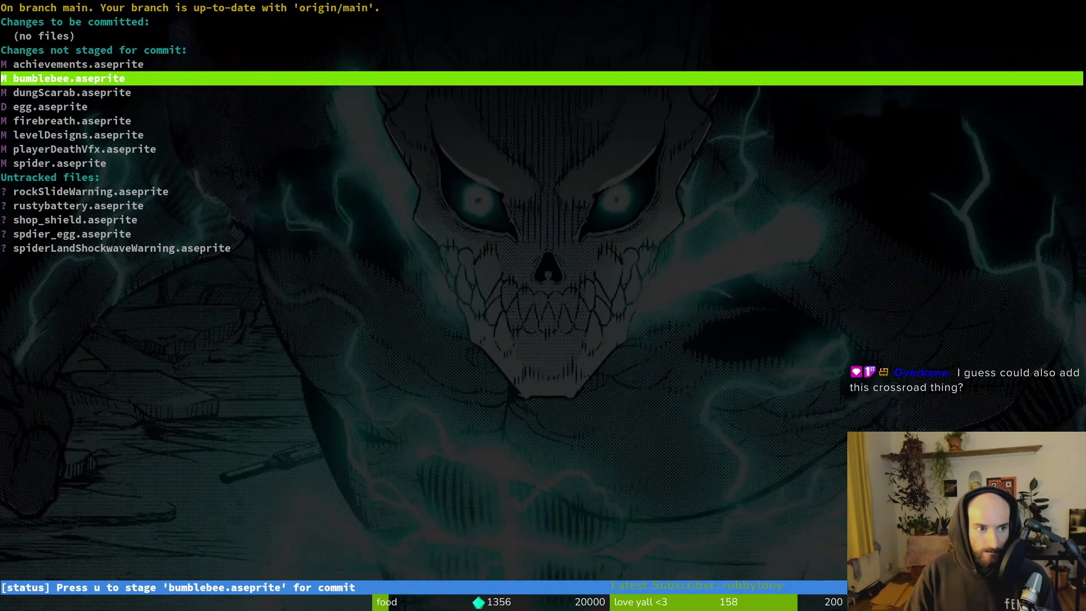
# - Stage bumblebee.aseprite in tig, commit with message "added firebreath animations to bumblebee", and git push
pyautogui.press('u')
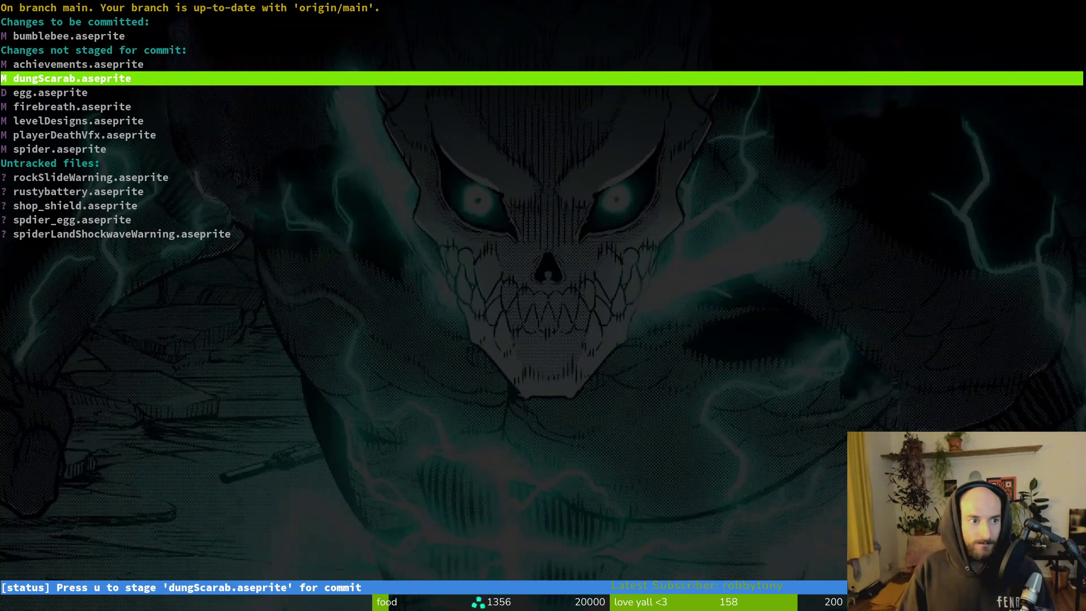
pyautogui.write('qgit commit -m "added firebreath animations to bumblebee"')
pyautogui.press('Return')
pyautogui.write('git push')
pyautogui.press('Return')
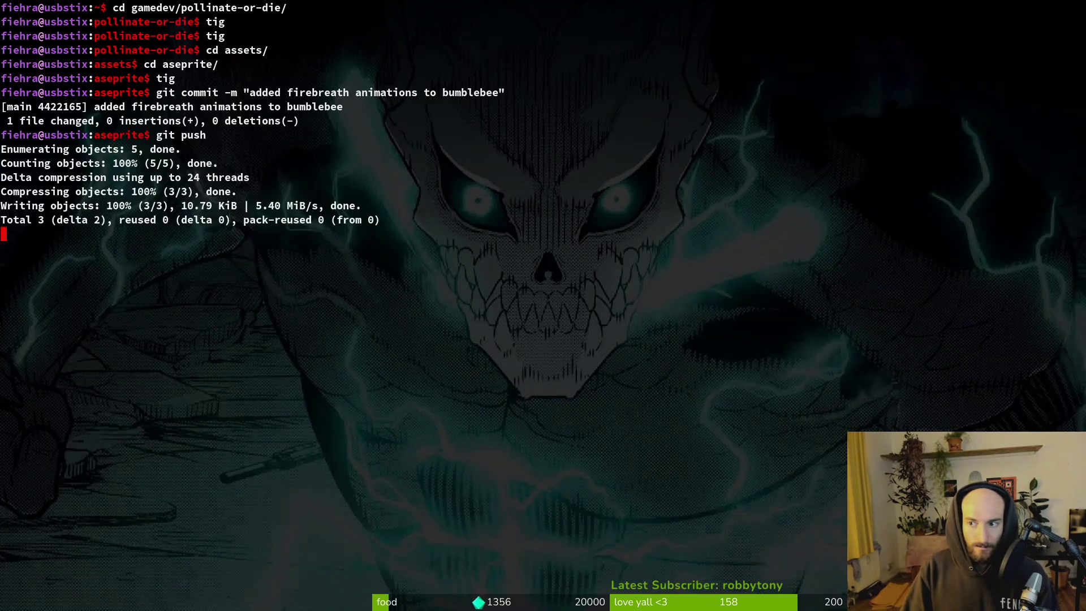
# - Review achievements.aseprite and firebreath.aseprite changes in tig's status view, then quit tig
pyautogui.write('tig')
pyautogui.press('Return')
pyautogui.press('s')
pyautogui.press('Down')
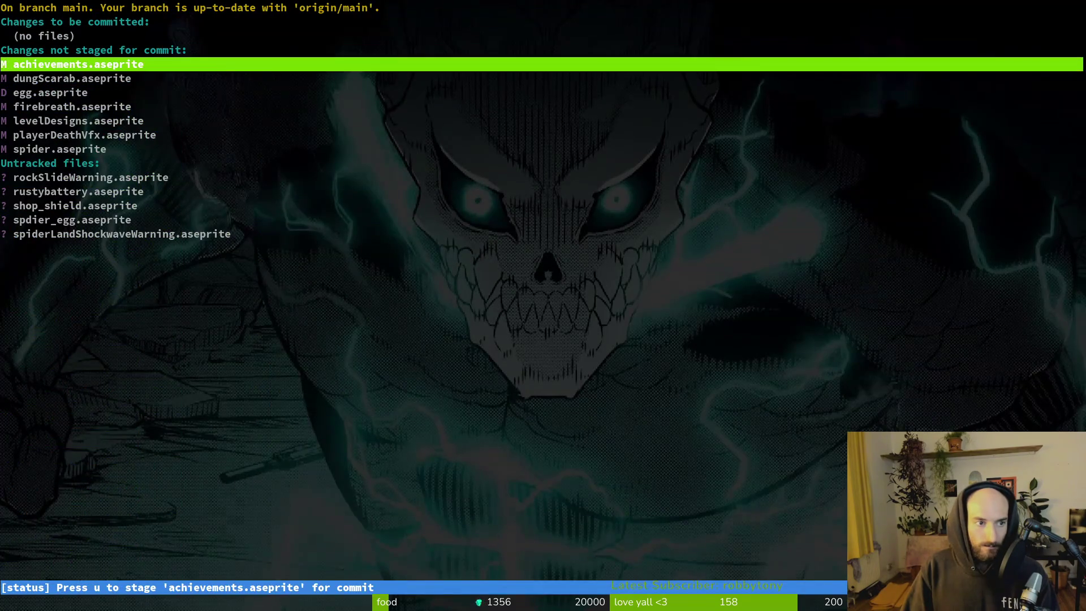
pyautogui.press('Down')
pyautogui.press('Return')
pyautogui.press('Up')
pyautogui.press('u')
pyautogui.press('Down')
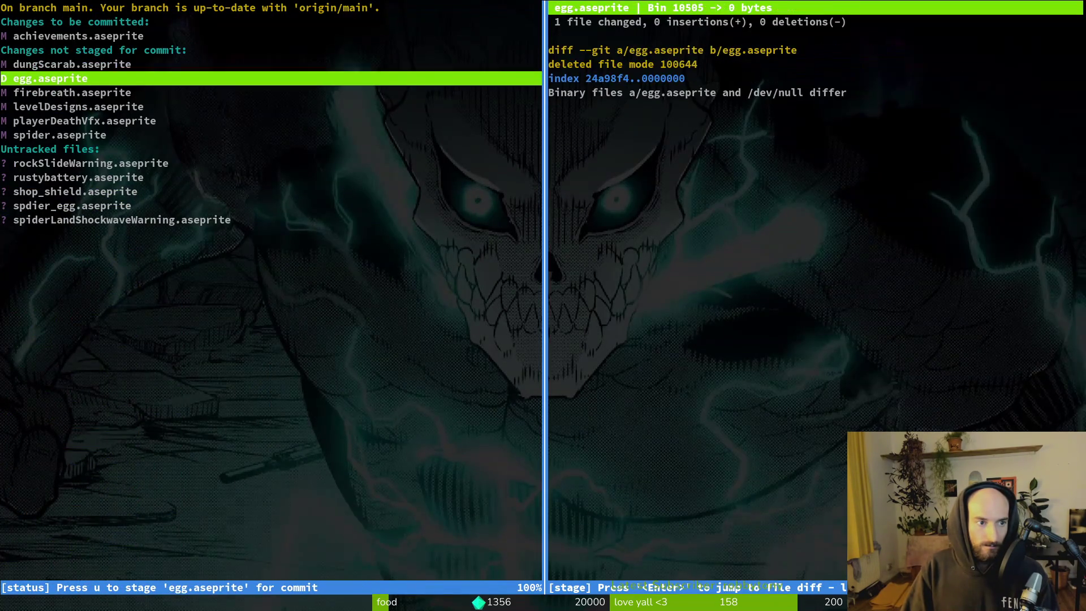
pyautogui.press('Down')
# - Stage firebreath.aseprite and playerDeathVfx.aseprite, and unstage achievements.aseprite
pyautogui.press('Down')
pyautogui.press('Down')
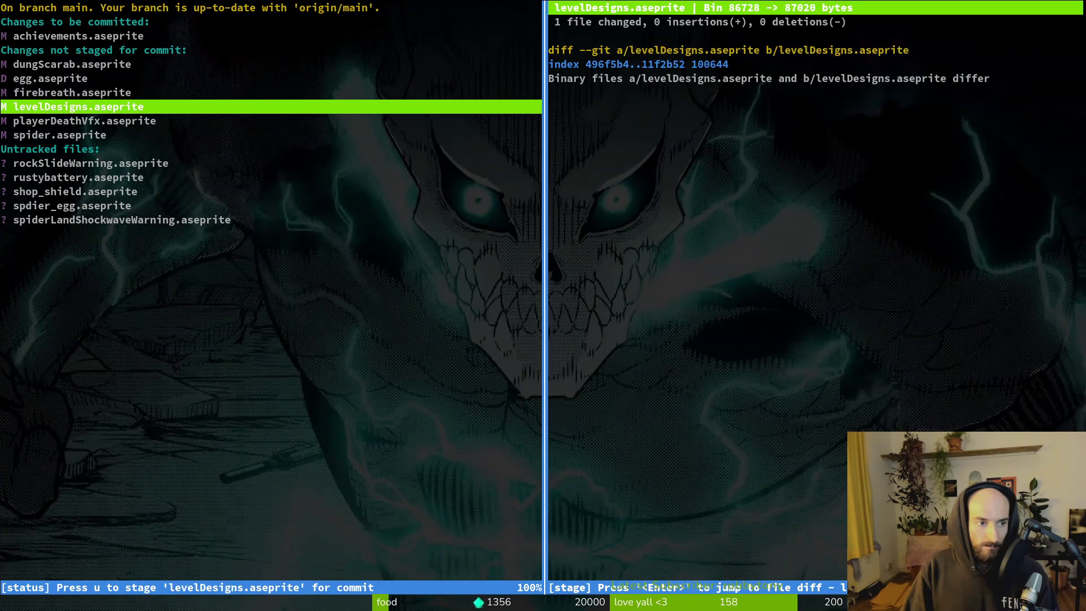
pyautogui.press('q')
pyautogui.press('q')
pyautogui.write('tig')
pyautogui.press('Return')
pyautogui.press('s')
pyautogui.press('Down')
pyautogui.press('Down')
pyautogui.press('Down')
pyautogui.press('Down')
pyautogui.press('Down')
pyautogui.press('u')
pyautogui.press('Down')
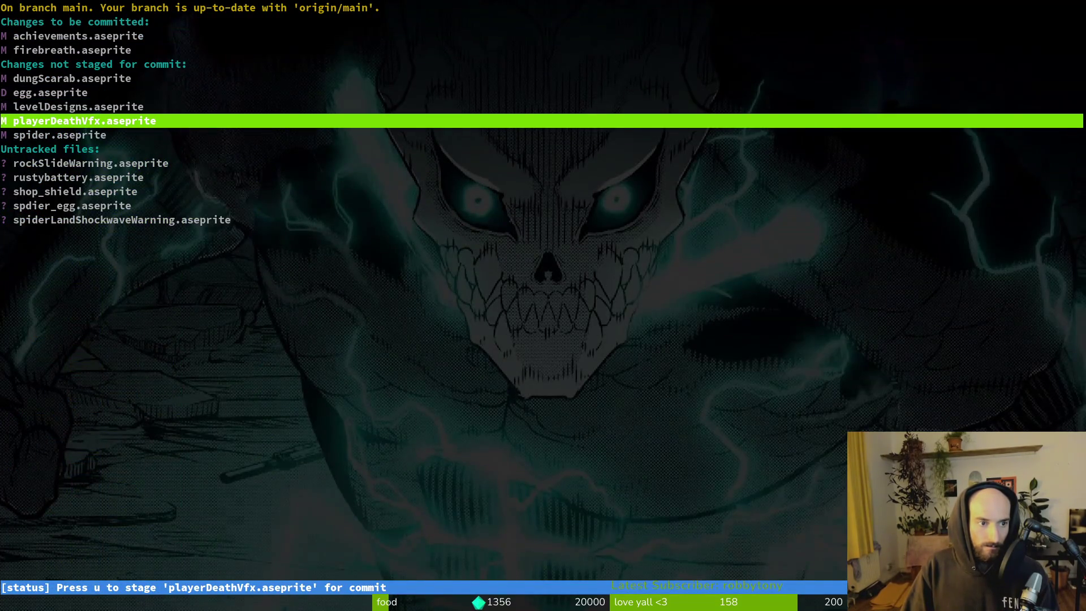
pyautogui.press('u')
pyautogui.press('Down')
pyautogui.press('Down')
pyautogui.press('Down')
pyautogui.press('Down')
pyautogui.press('Down')
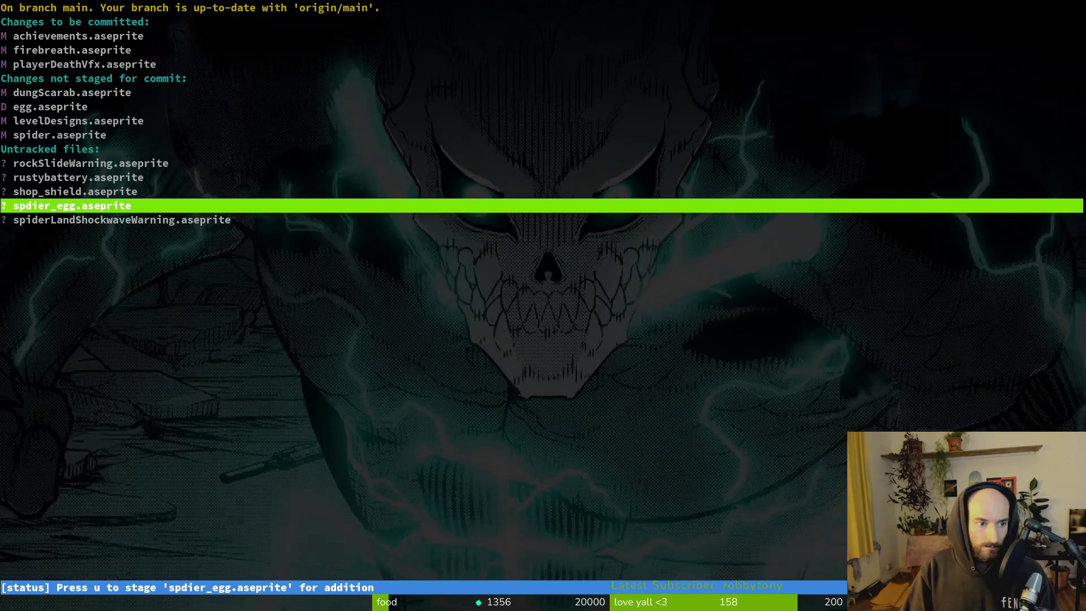
pyautogui.press('Down')
pyautogui.press('Up')
pyautogui.press('Up')
pyautogui.press('Up')
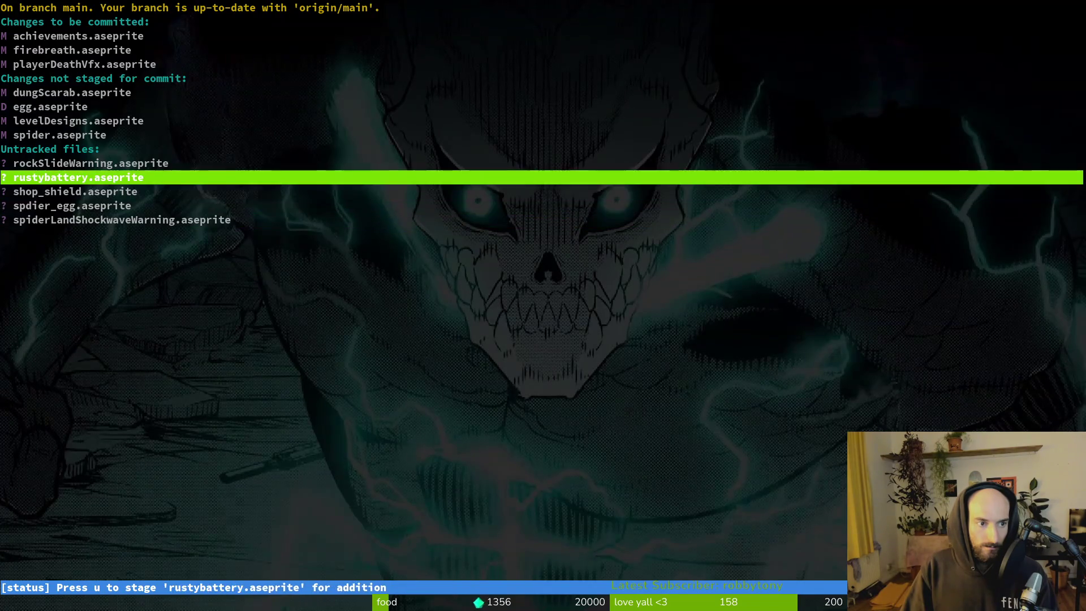
pyautogui.press('Up')
pyautogui.press('u')
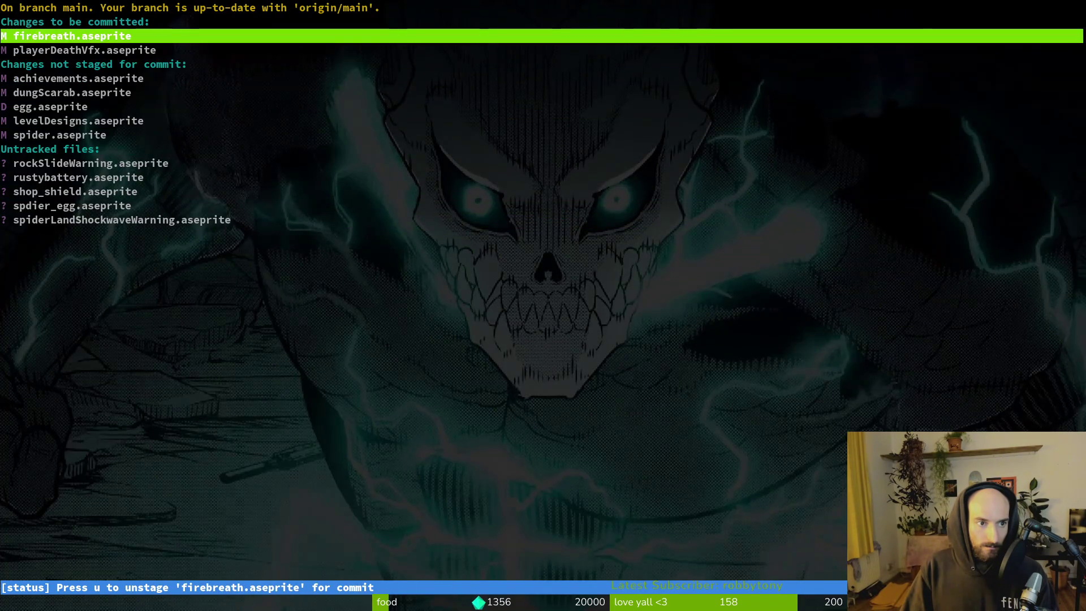
# - Commit the staged files as "added firebreath and playerdeath vfx" and push to GitLab
pyautogui.write('qgit commit -m "add')
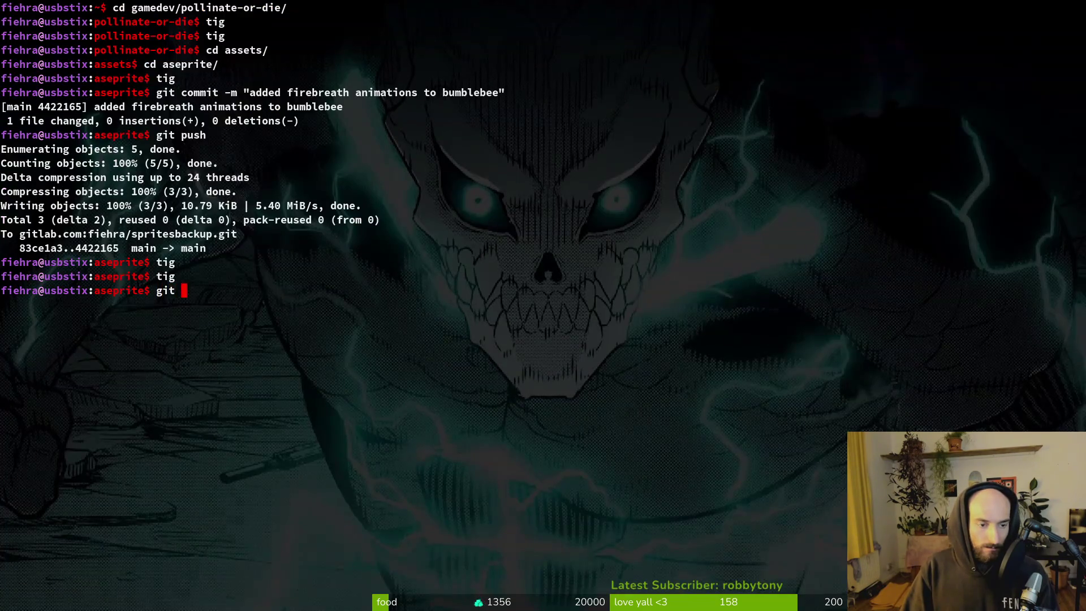
pyautogui.write('ed firebreath ')
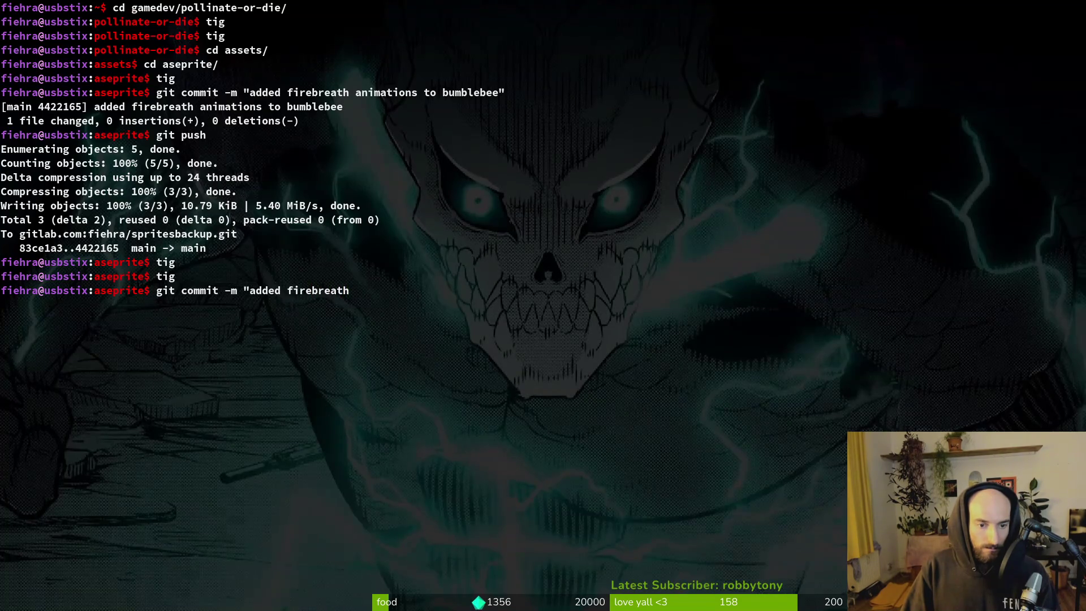
pyautogui.write('t')
pyautogui.press('super+g')
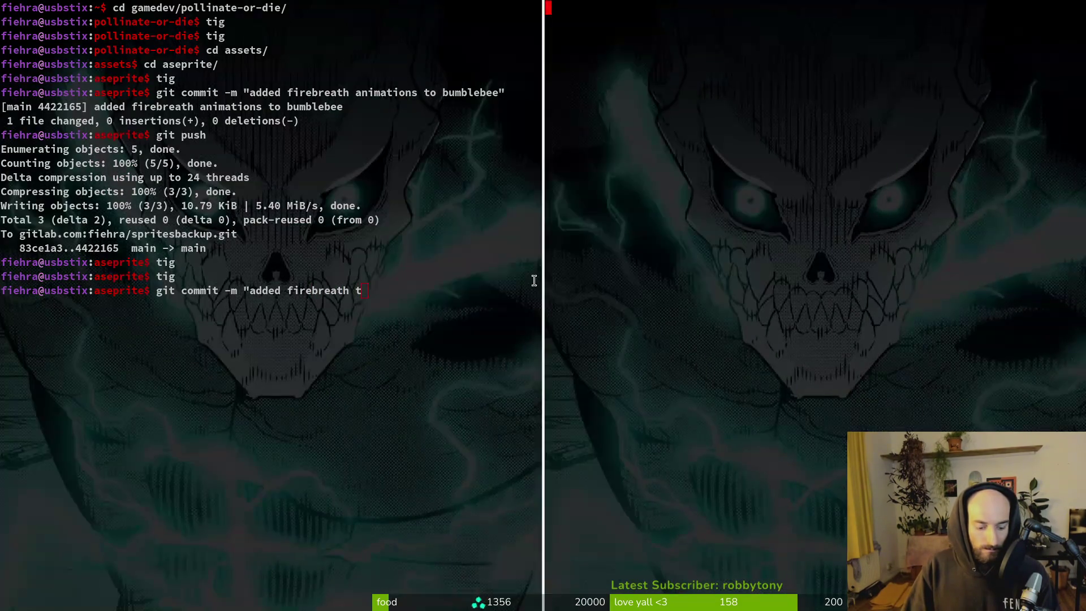
pyautogui.press('q')
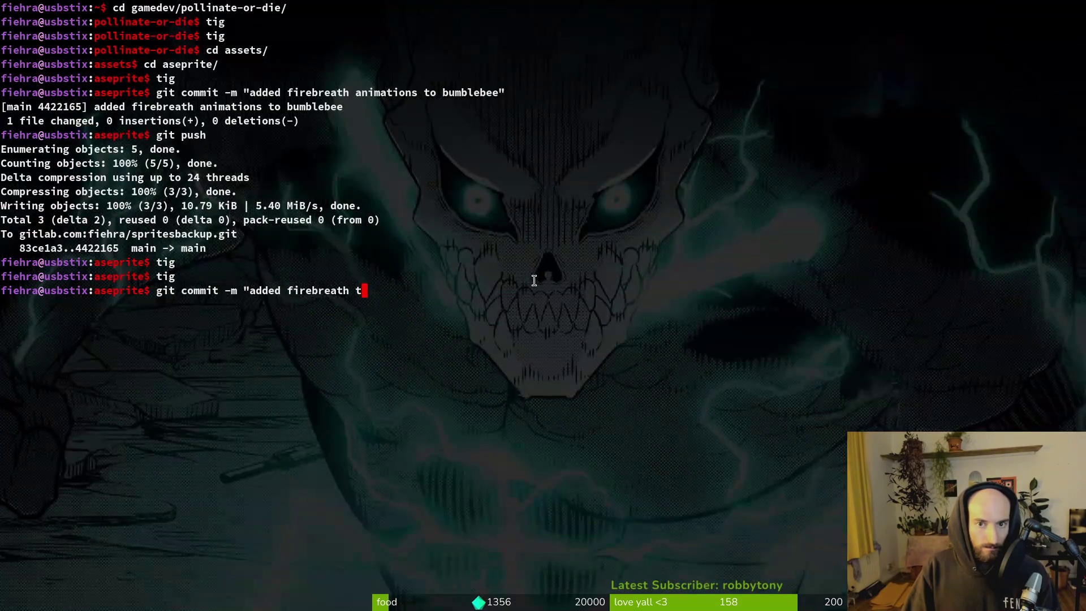
pyautogui.press('BackSpace')
pyautogui.write('and playerdeath vfx"')
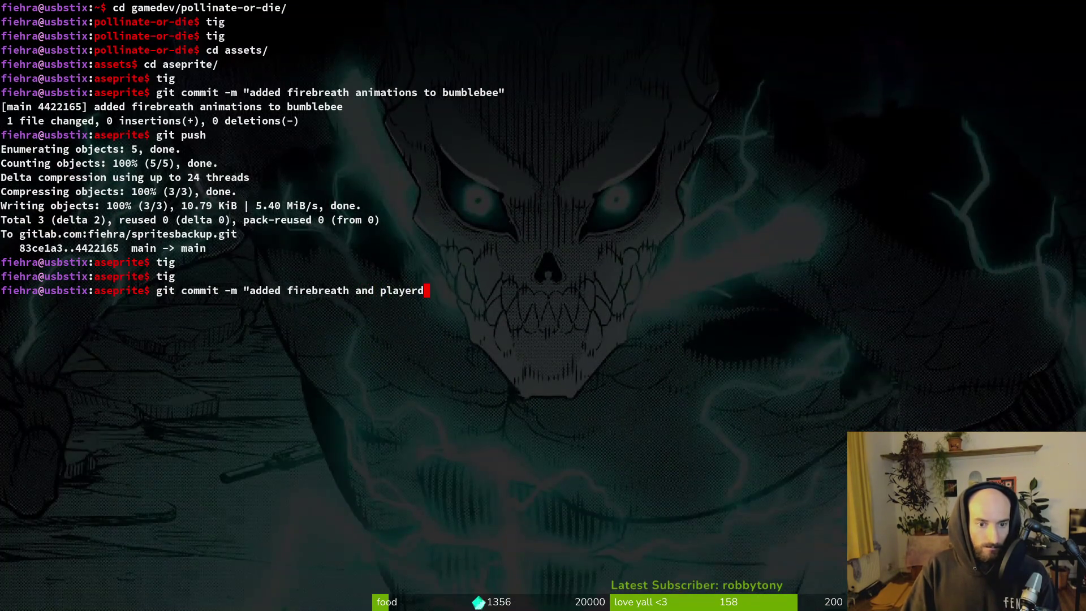
pyautogui.press('Return')
pyautogui.write('git push')
pyautogui.press('Return')
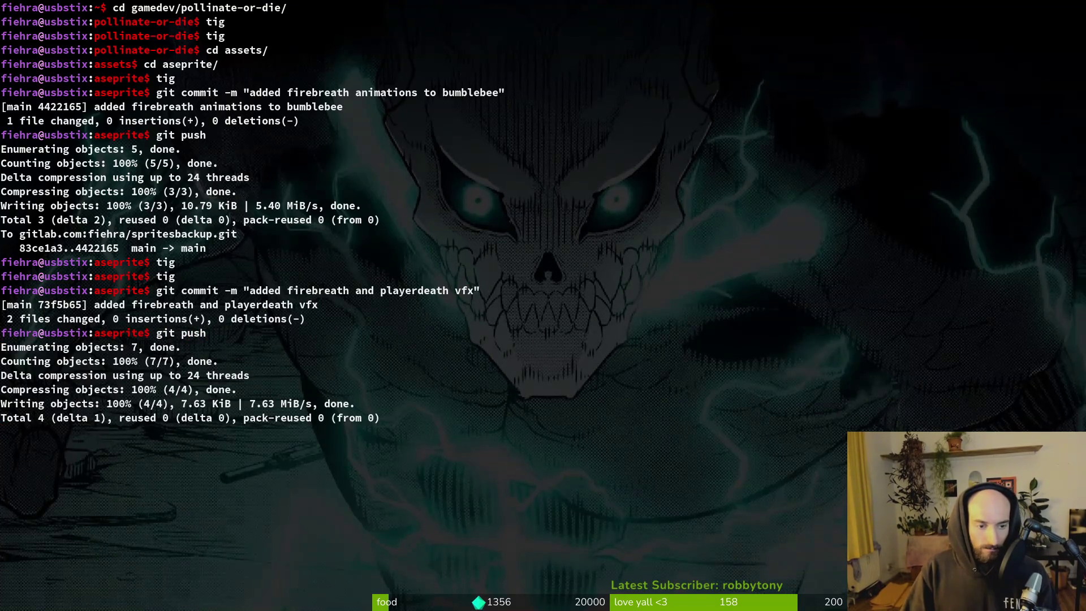
# - Stage egg.aseprite's deletion plus spider, levelDesigns and spdier_egg.aseprite in tig
pyautogui.write('tig')
pyautogui.press('Return')
pyautogui.press('s')
pyautogui.press('Down')
pyautogui.press('Down')
pyautogui.press('Down')
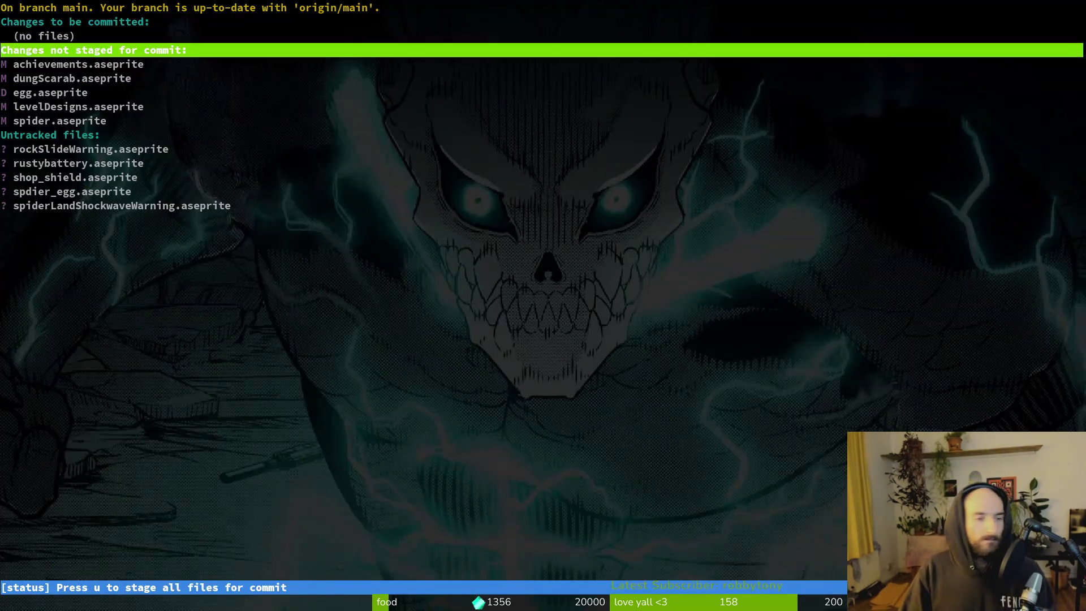
pyautogui.press('Return')
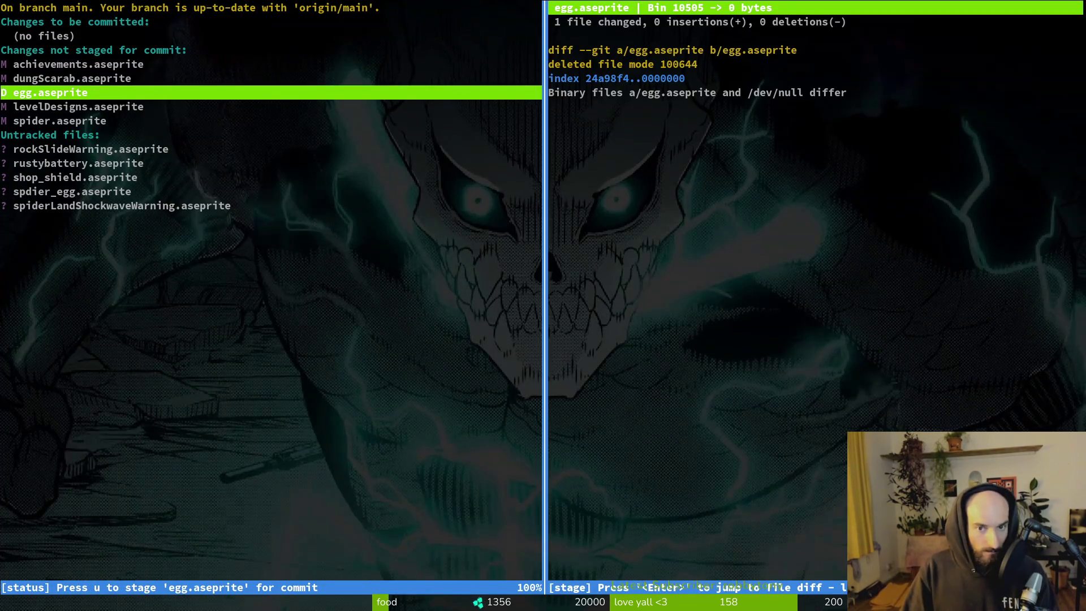
pyautogui.press('u')
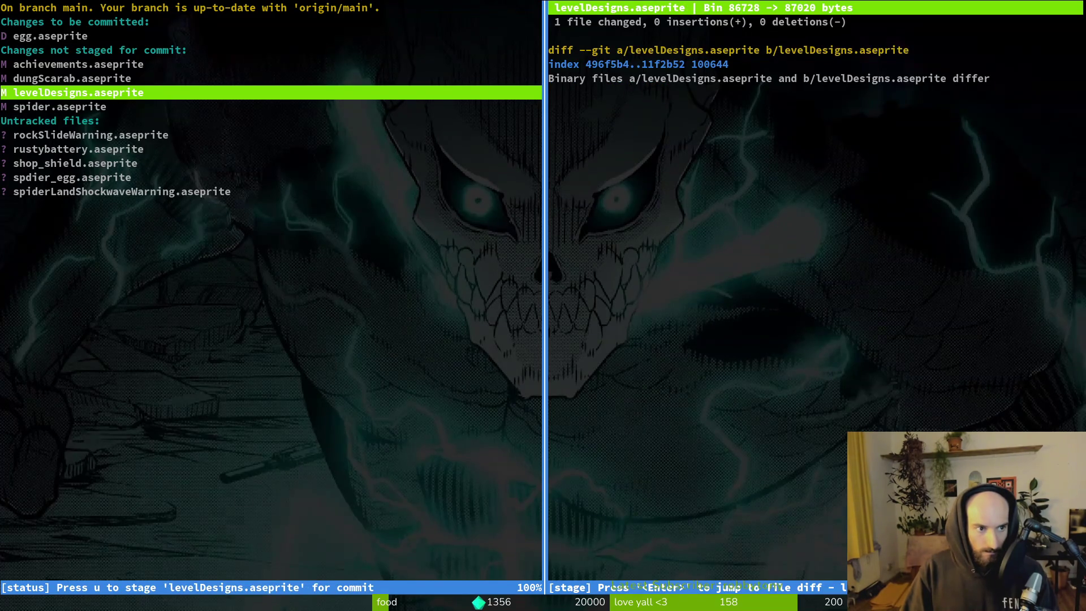
pyautogui.press('Down')
pyautogui.press('u')
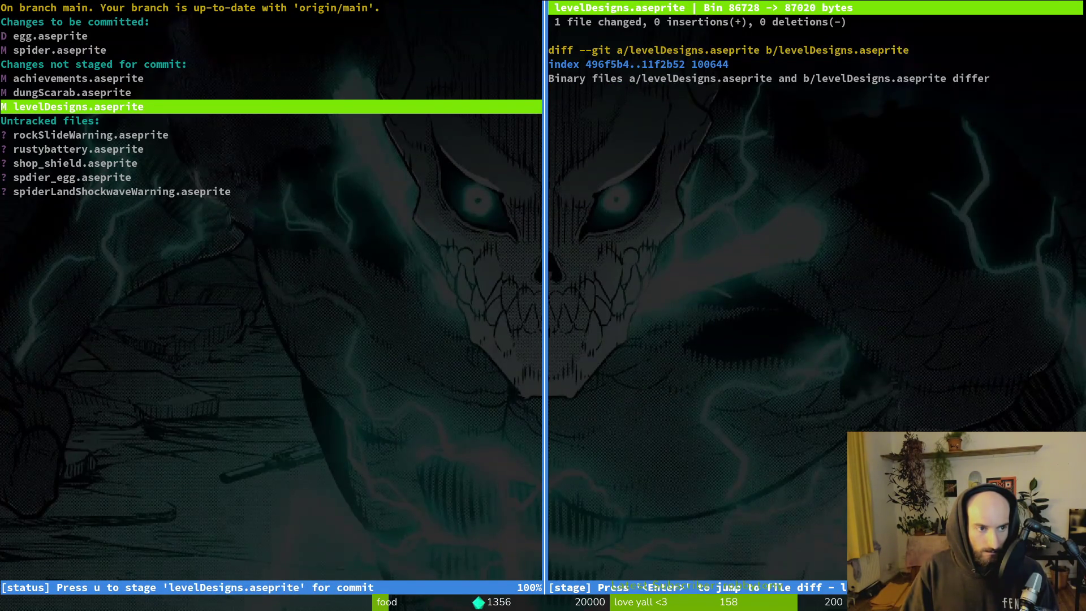
pyautogui.press('u')
pyautogui.press('Down')
pyautogui.press('Down')
pyautogui.press('Down')
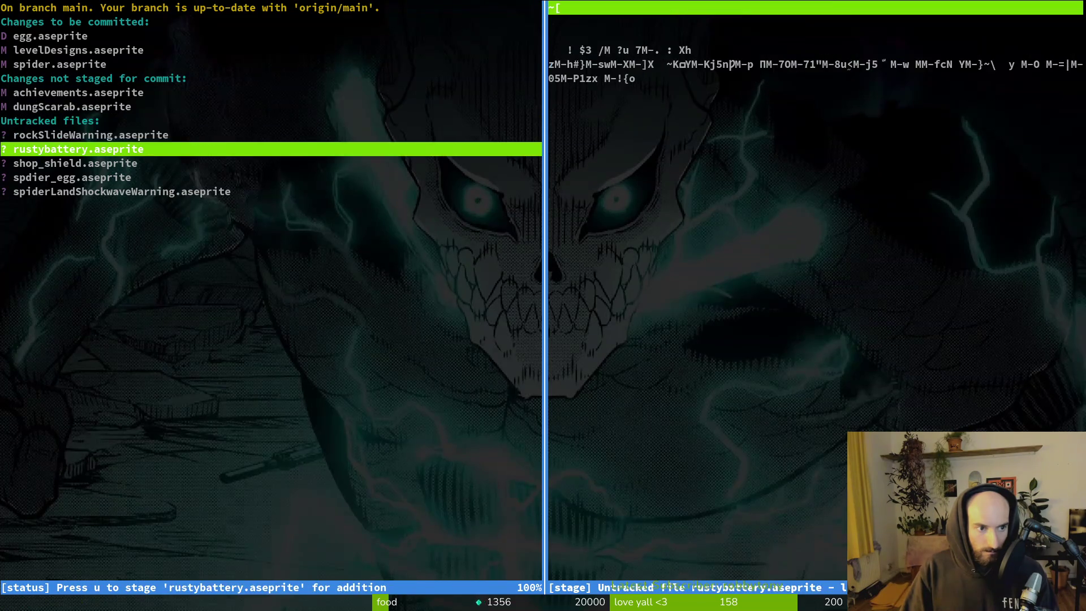
pyautogui.press('u')
pyautogui.press('u')
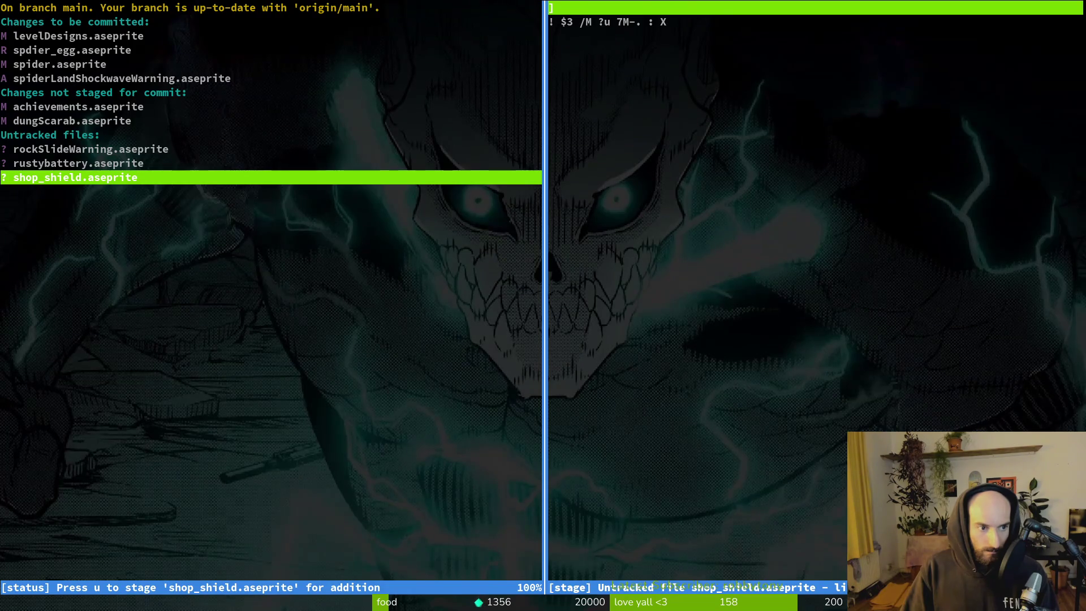
# - Stage rockSlideWarning.aseprite and begin the commit "added spider telegraphs and…"
pyautogui.press('Up')
pyautogui.press('Up')
pyautogui.press('Up')
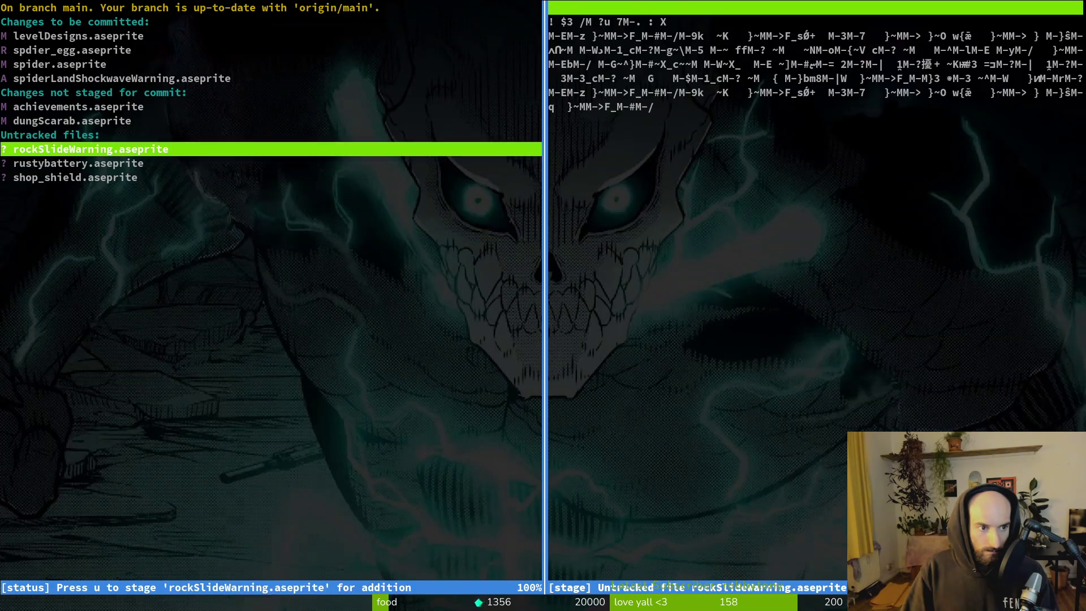
pyautogui.press('Down')
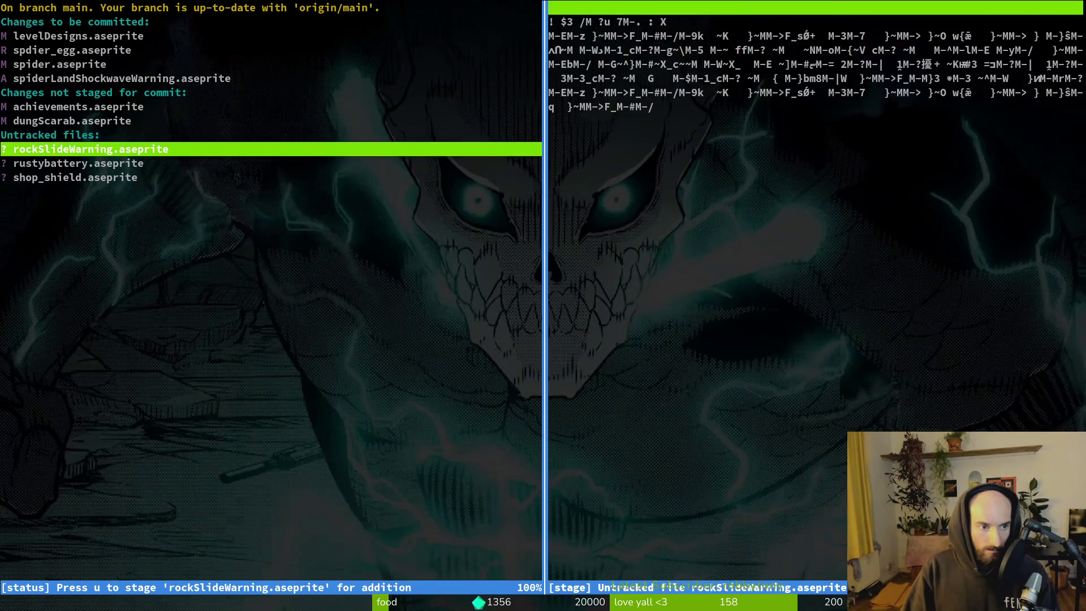
pyautogui.write('uqgit commit -m "')
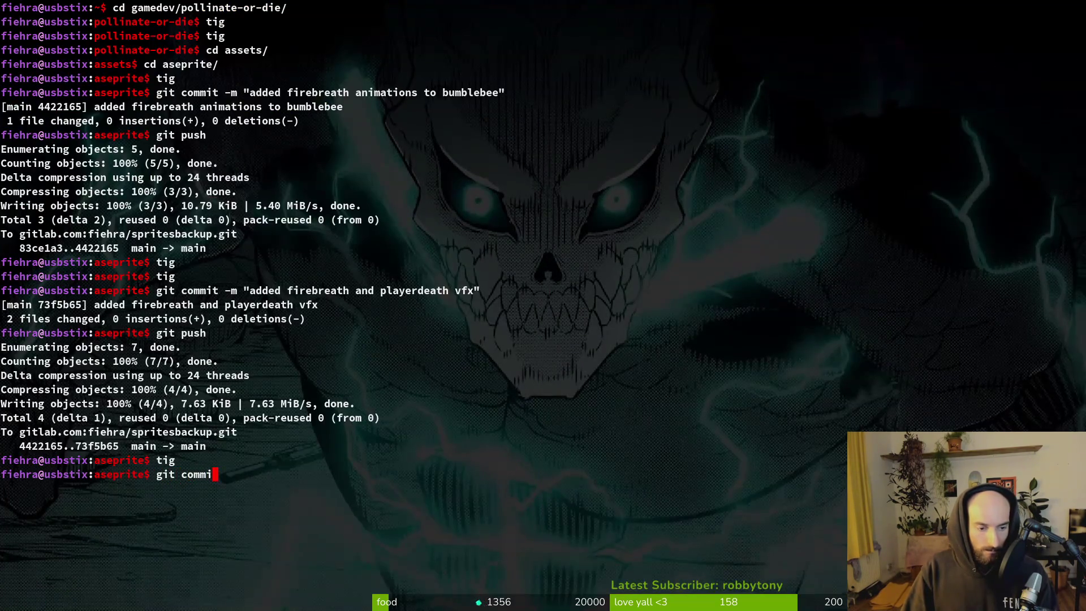
pyautogui.write('added sp')
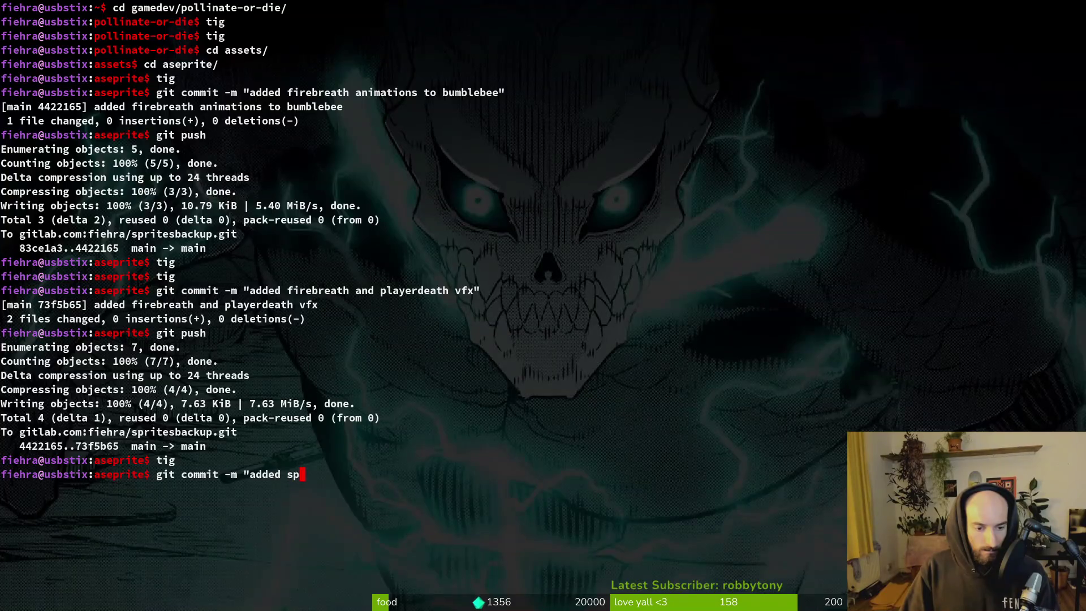
pyautogui.write('ider telegraphs and')
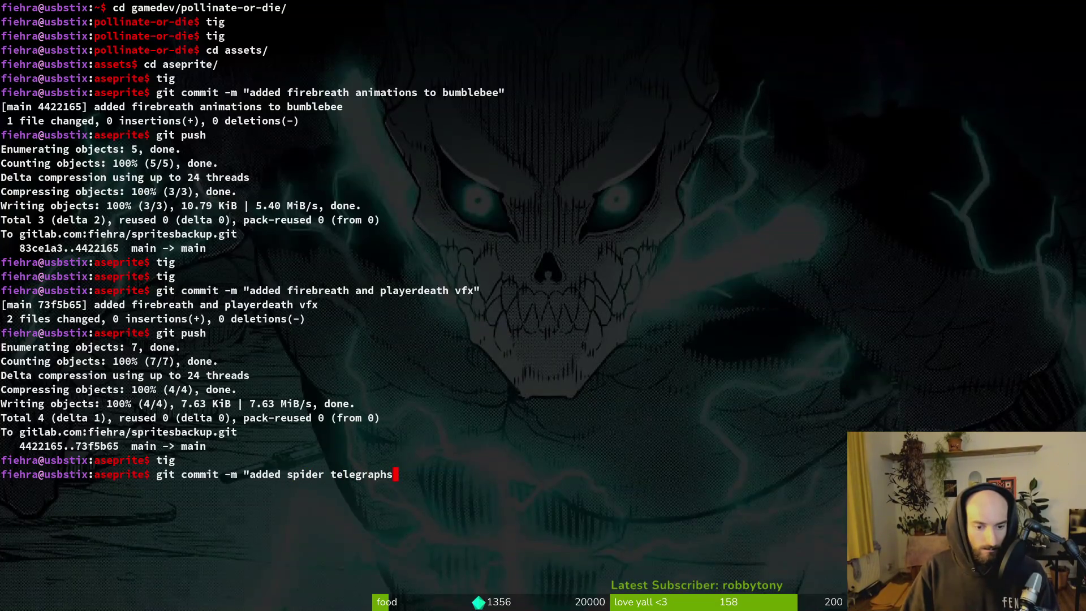
# - Review the changed files in tig, then finish the message and commit the spider telegraphs
pyautogui.press('super+Return')
pyautogui.write('tig')
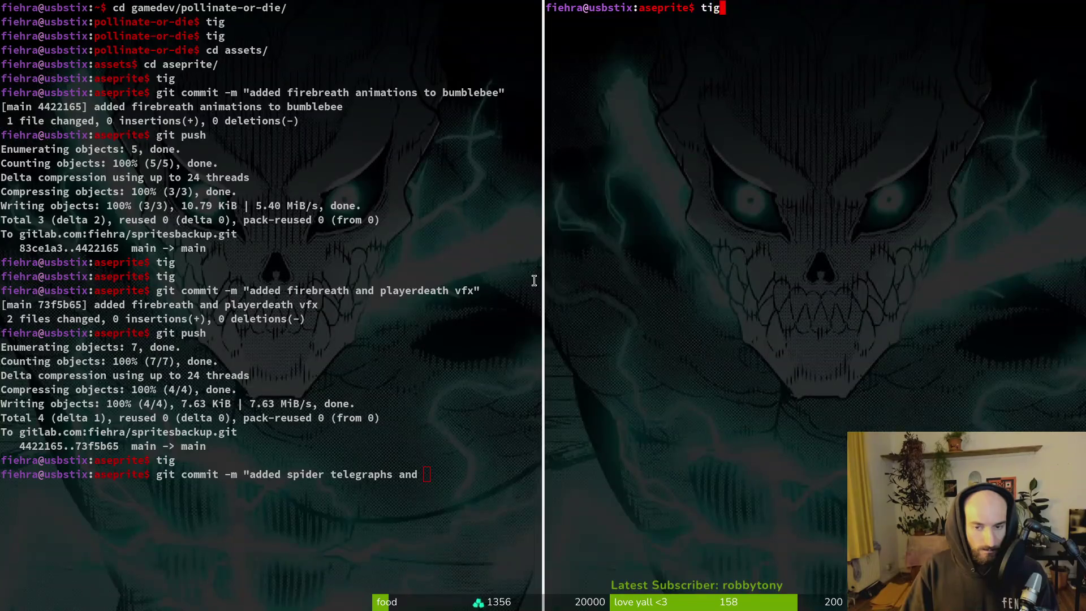
pyautogui.press('Return')
pyautogui.press('s')
pyautogui.press('Down')
pyautogui.press('Down')
pyautogui.press('Down')
pyautogui.press('super+shift+q')
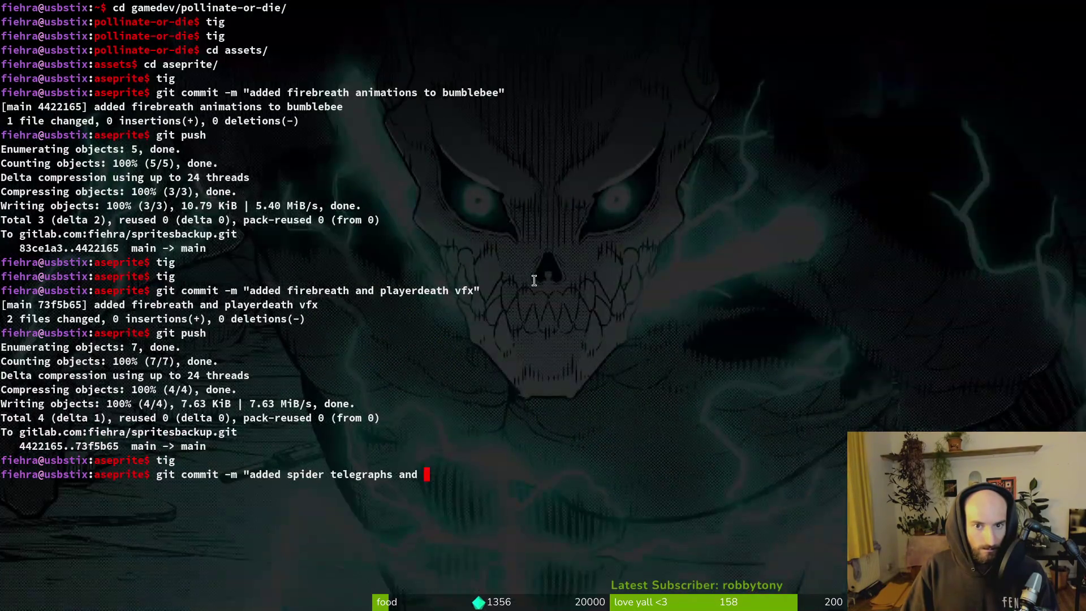
pyautogui.press('BackSpace')
pyautogui.press('BackSpace')
pyautogui.press('BackSpace')
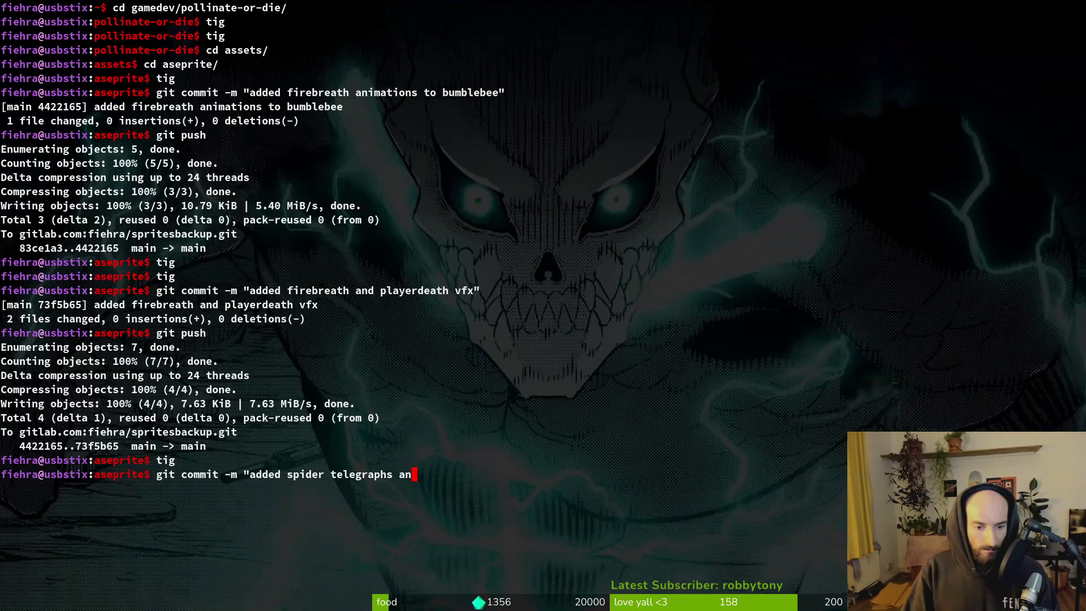
pyautogui.write('"')
pyautogui.press('Return')
pyautogui.write('tig')
pyautogui.press('Return')
# - Stage dungScarab.aseprite and shop_shield.aseprite in tig for the next commit
pyautogui.press('s')
pyautogui.press('Down')
pyautogui.press('Down')
pyautogui.press('Down')
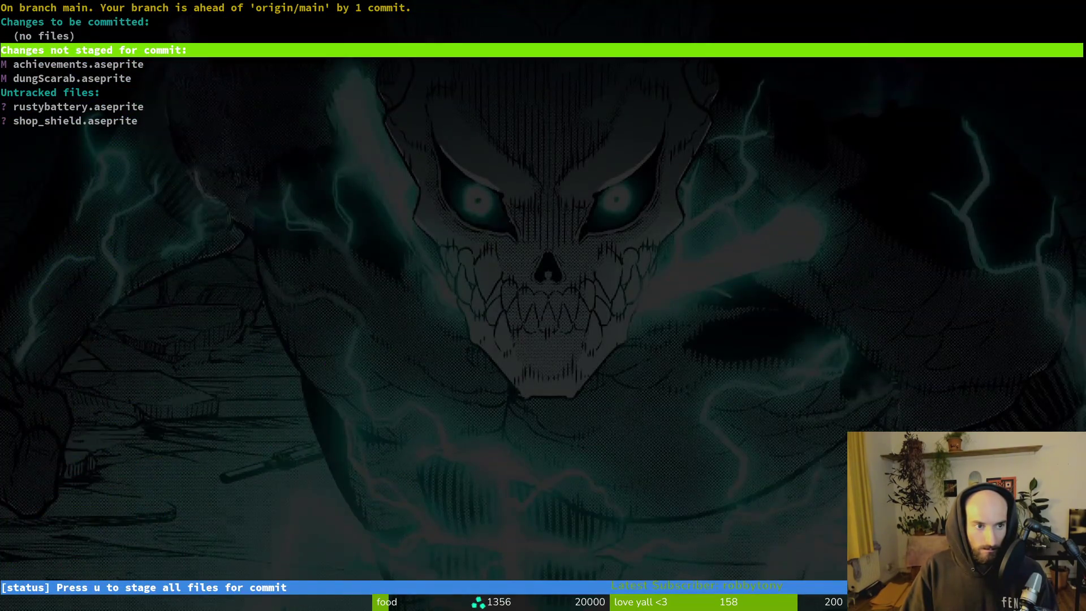
pyautogui.press('u')
pyautogui.press('Down')
pyautogui.press('u')
pyautogui.press('q')
pyautogui.press('q')
# - Commit the dung beetle and shop work, correcting message typos, and push to GitLab
pyautogui.write('git commit -m "add')
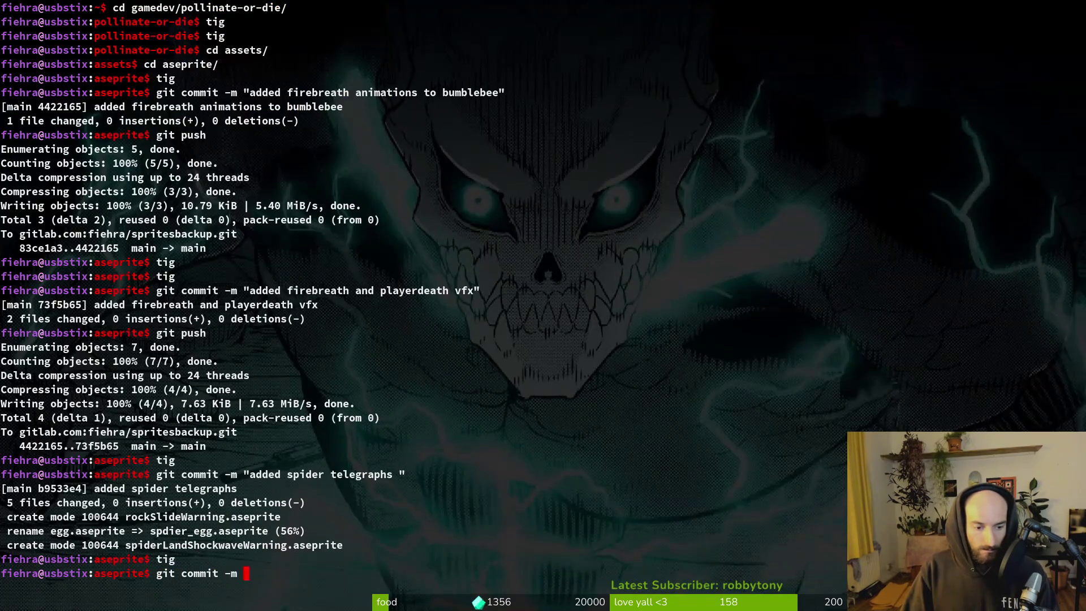
pyautogui.press('BackSpace')
pyautogui.press('BackSpace')
pyautogui.press('BackSpace')
pyautogui.write('adde')
pyautogui.press('BackSpace')
pyautogui.press('BackSpace')
pyautogui.press('BackSpace')
pyautogui.write('wrok')
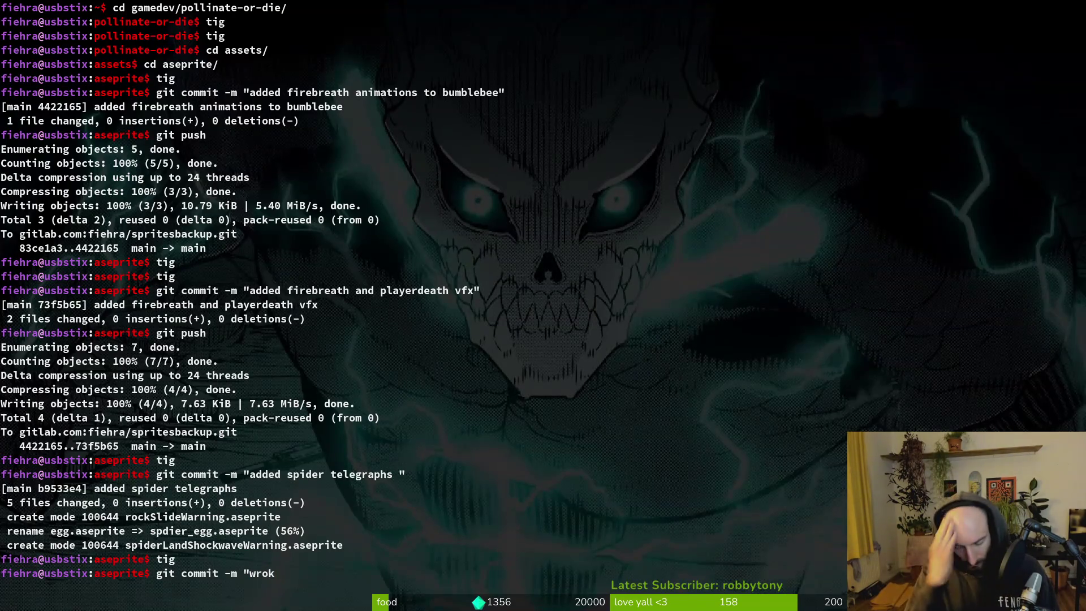
pyautogui.press('BackSpace')
pyautogui.press('BackSpace')
pyautogui.press('BackSpace')
pyautogui.write('orking on')
pyautogui.press('BackSpace')
pyautogui.press('BackSpace')
pyautogui.press('BackSpace')
pyautogui.write('ed on ')
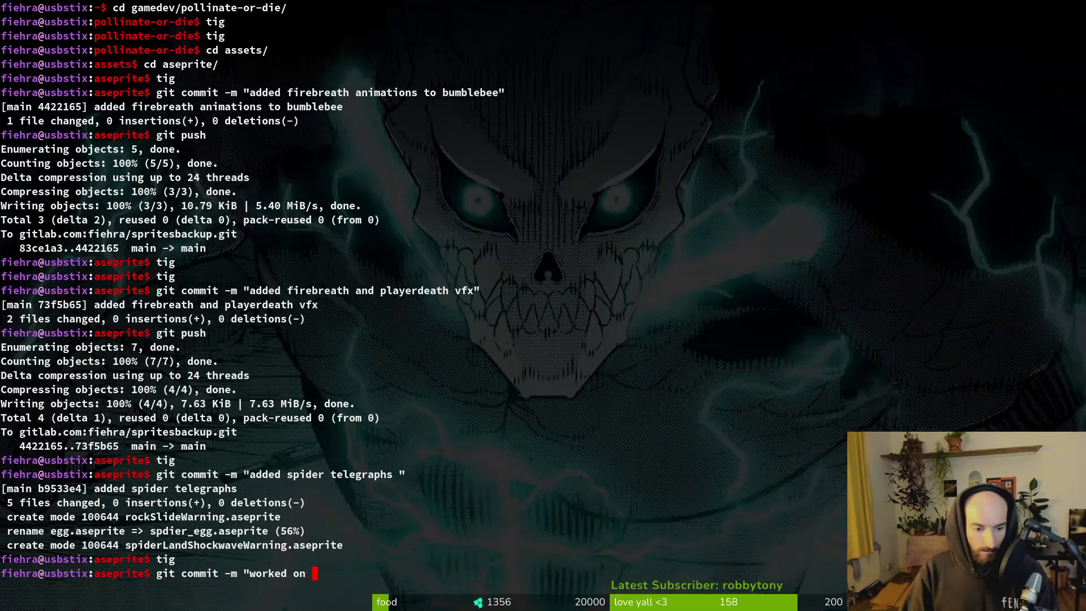
pyautogui.write('dung beetle an')
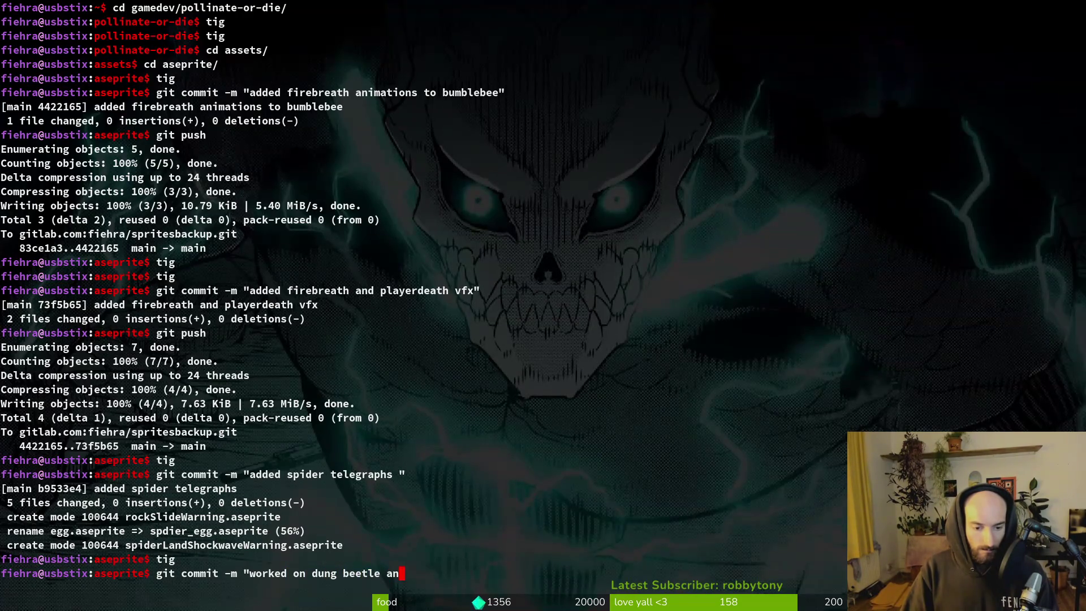
pyautogui.write('d shop"')
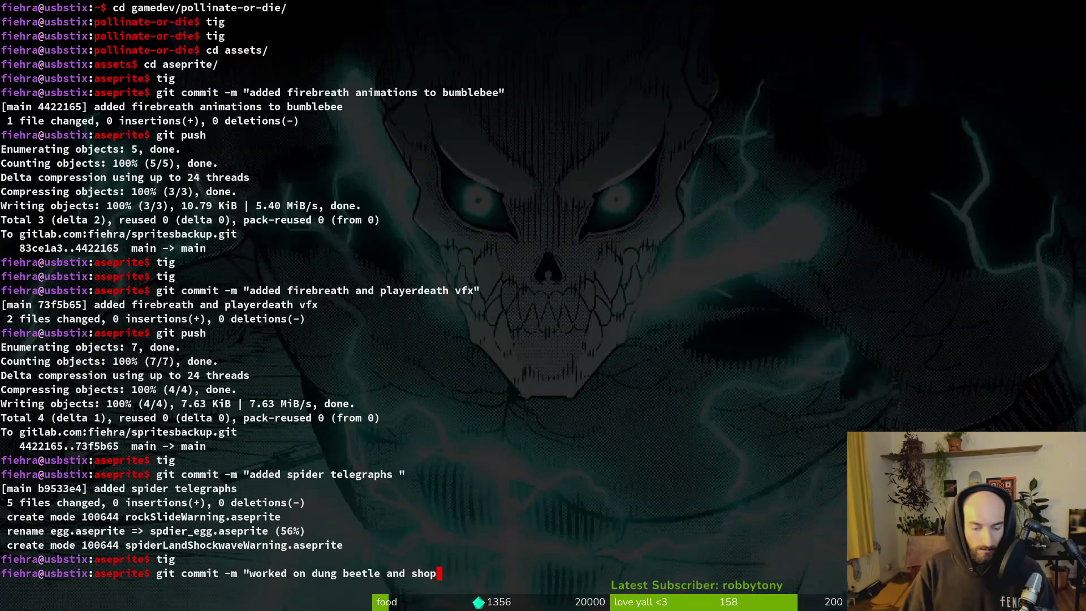
pyautogui.press('Return')
pyautogui.write('gitp ush')
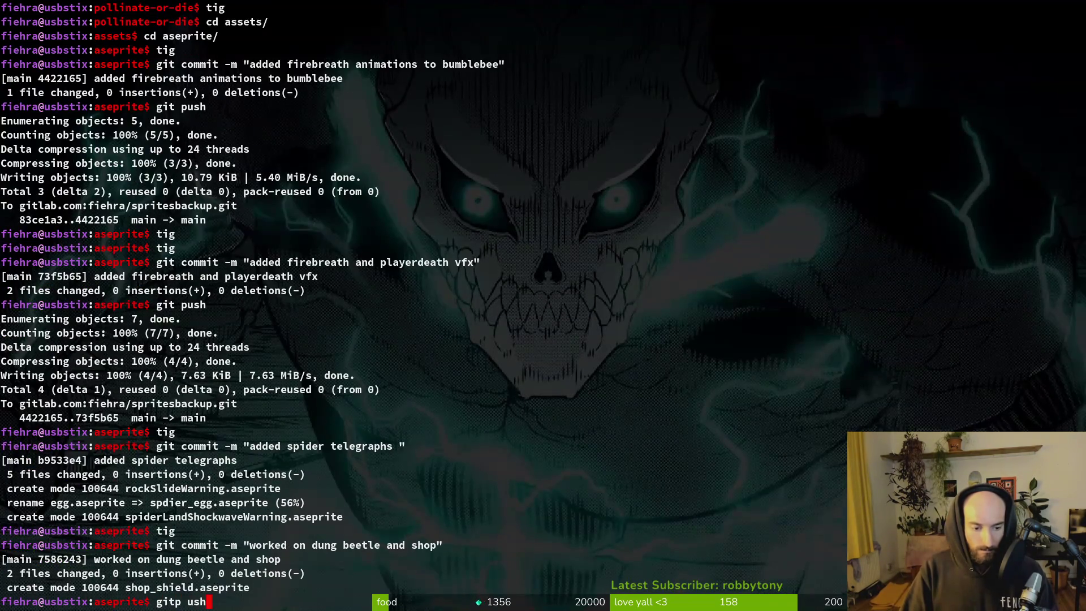
pyautogui.press('Return')
pyautogui.write('git push')
pyautogui.press('Return')
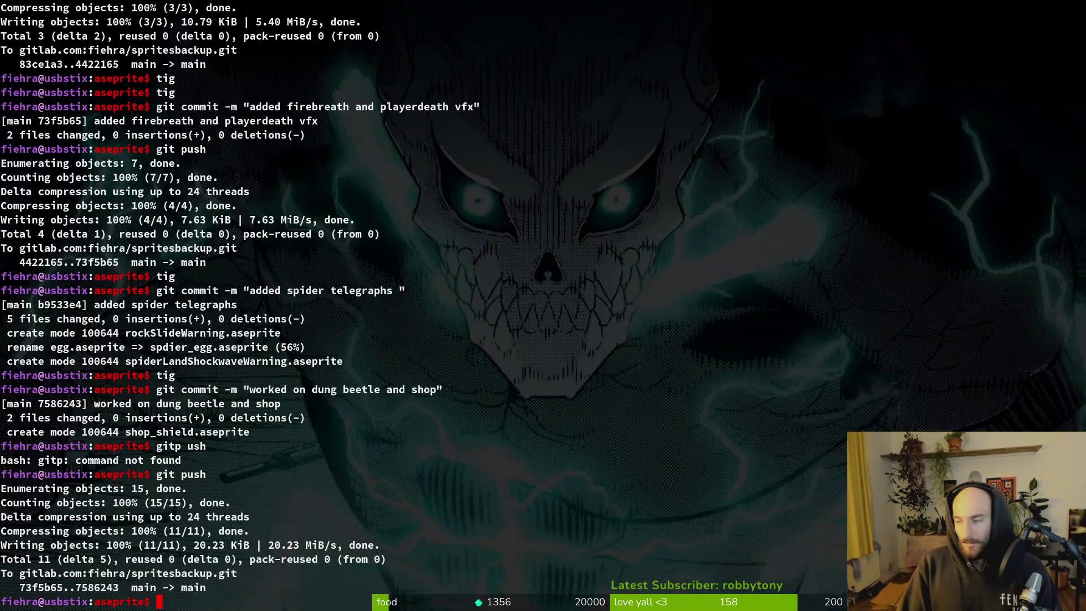
# - Stage achievements.aseprite, commit 'updated first flight achievement icon', and push it to GitLab
pyautogui.write('tig')
pyautogui.press('Return')
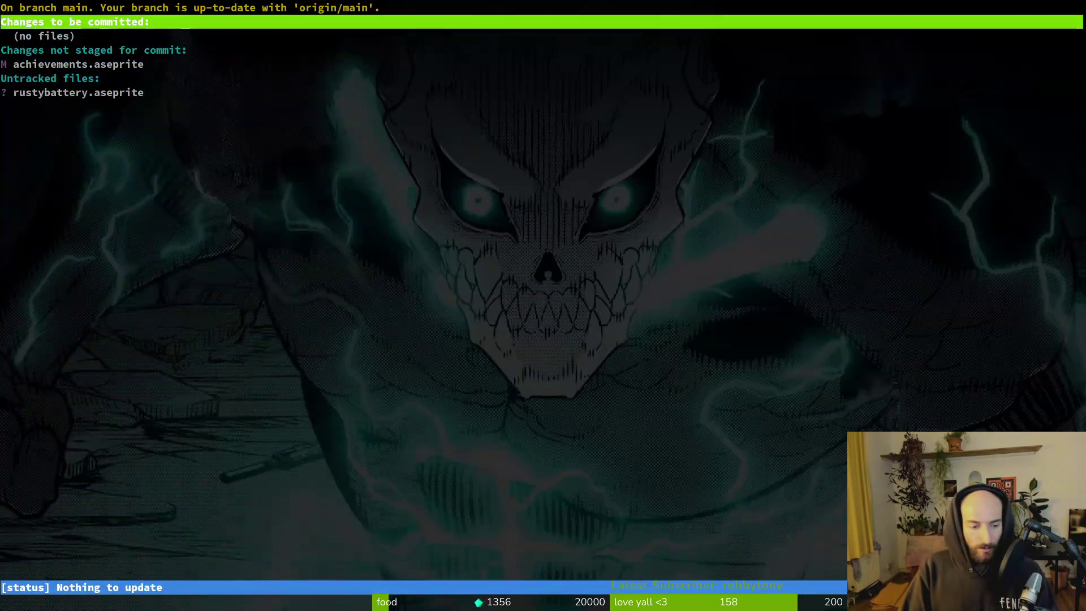
pyautogui.press('Down')
pyautogui.press('Down')
pyautogui.write('uqgit commit ;m')
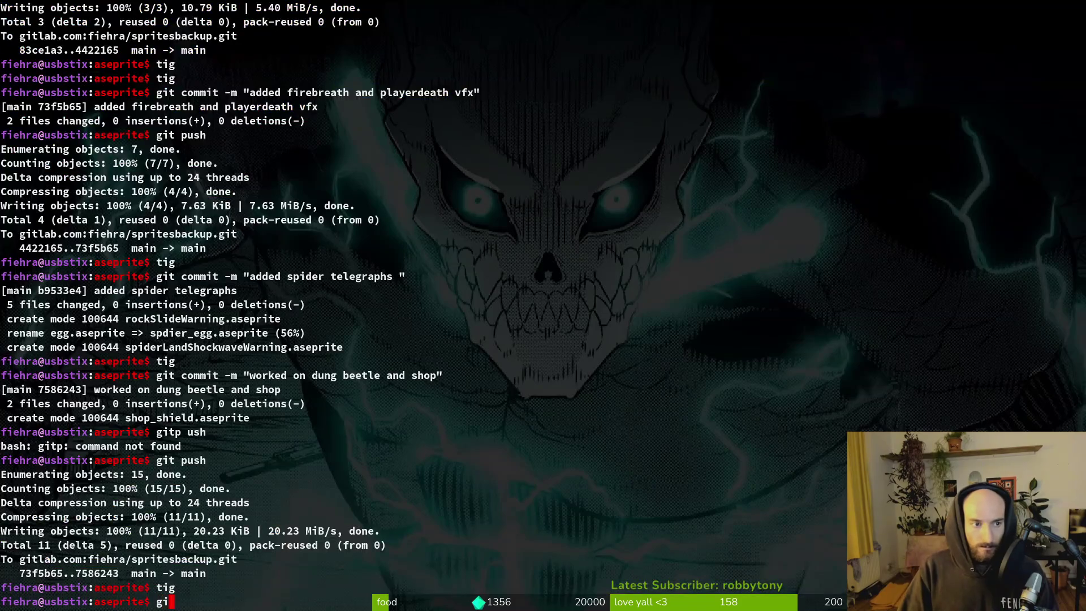
pyautogui.press('BackSpace')
pyautogui.press('BackSpace')
pyautogui.press('BackSpace')
pyautogui.write('-m "updated first flig')
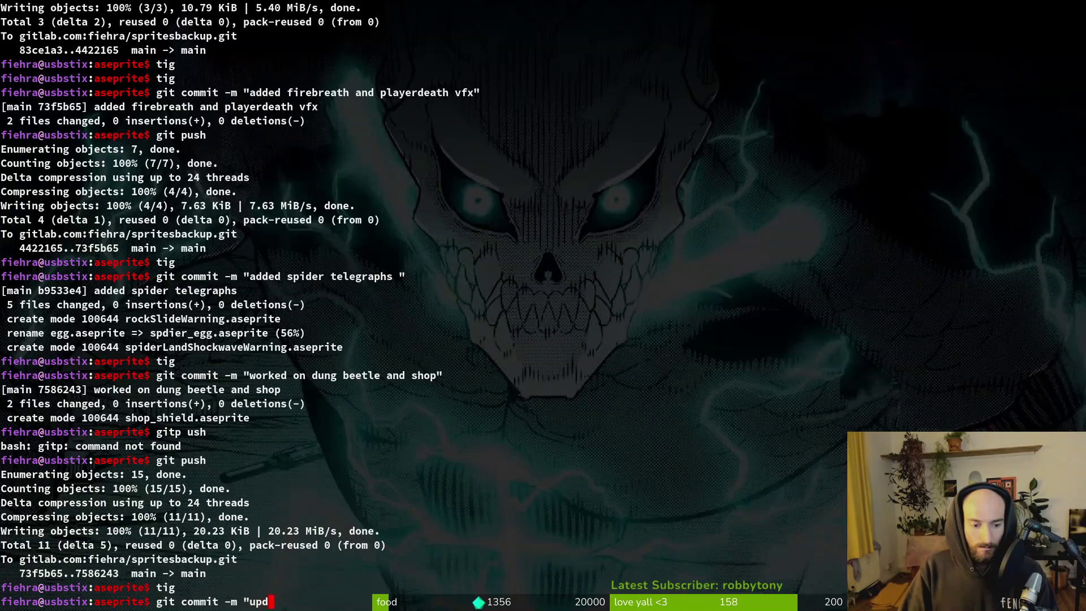
pyautogui.write('ht')
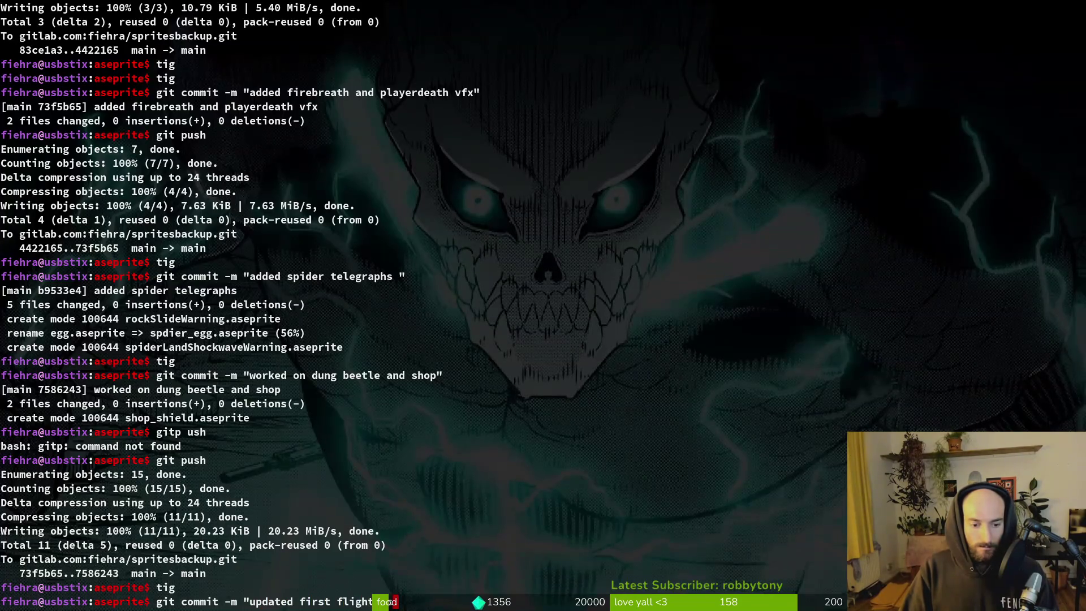
pyautogui.write(' achievement icon"')
pyautogui.press('Return')
pyautogui.write('git push')
pyautogui.press('Return')
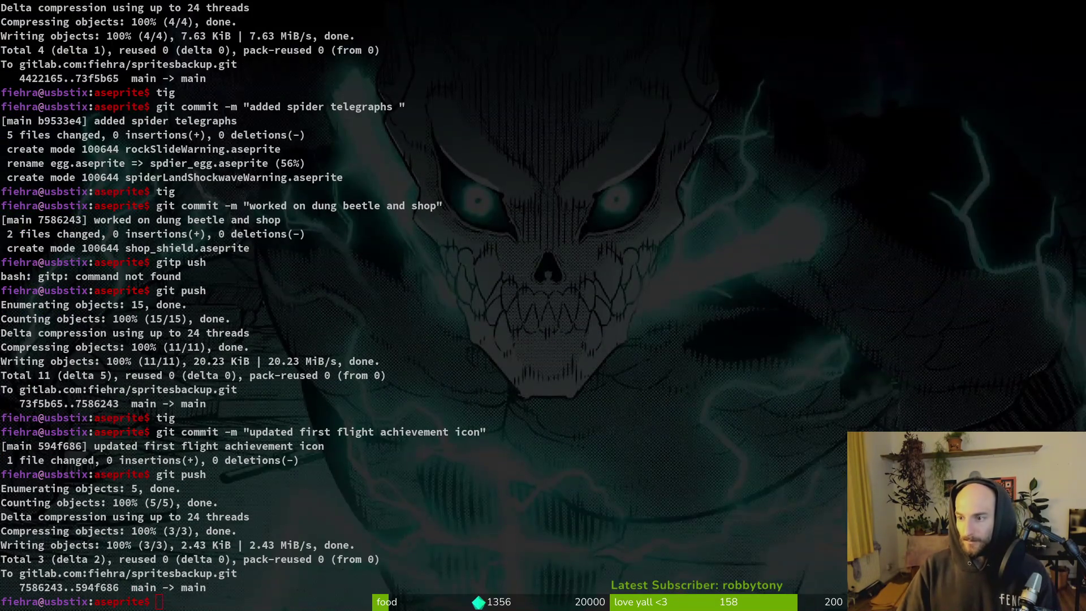
pyautogui.hotkey('alt', 'Tab')
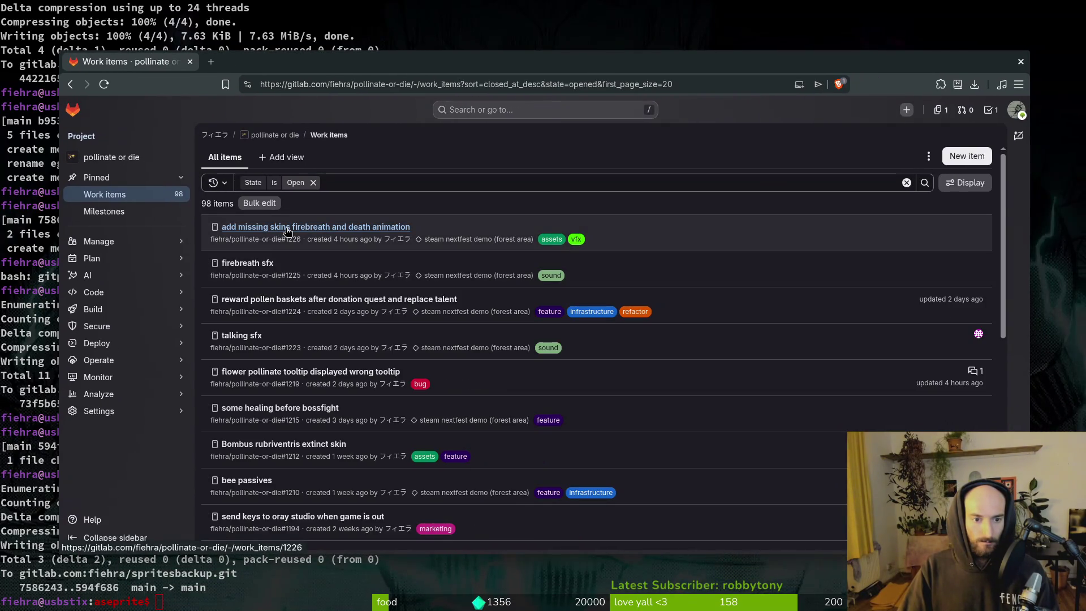
# - Close issue #1226 'add missing skins firebreath and death animation' in GitLab
pyautogui.click(286, 226)
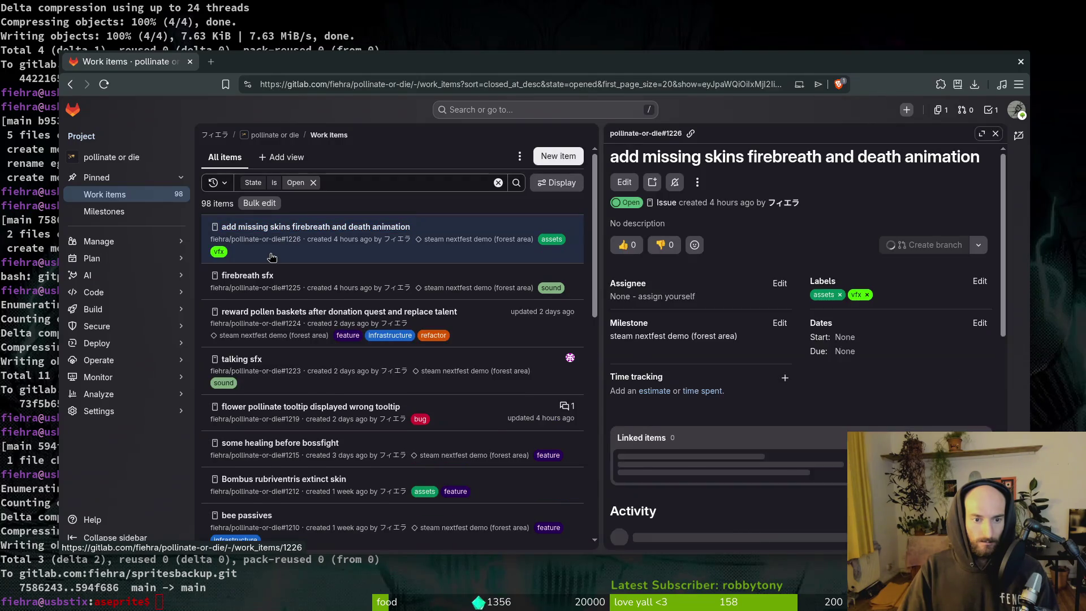
pyautogui.scroll(-3, 724, 527)
pyautogui.click(724, 527)
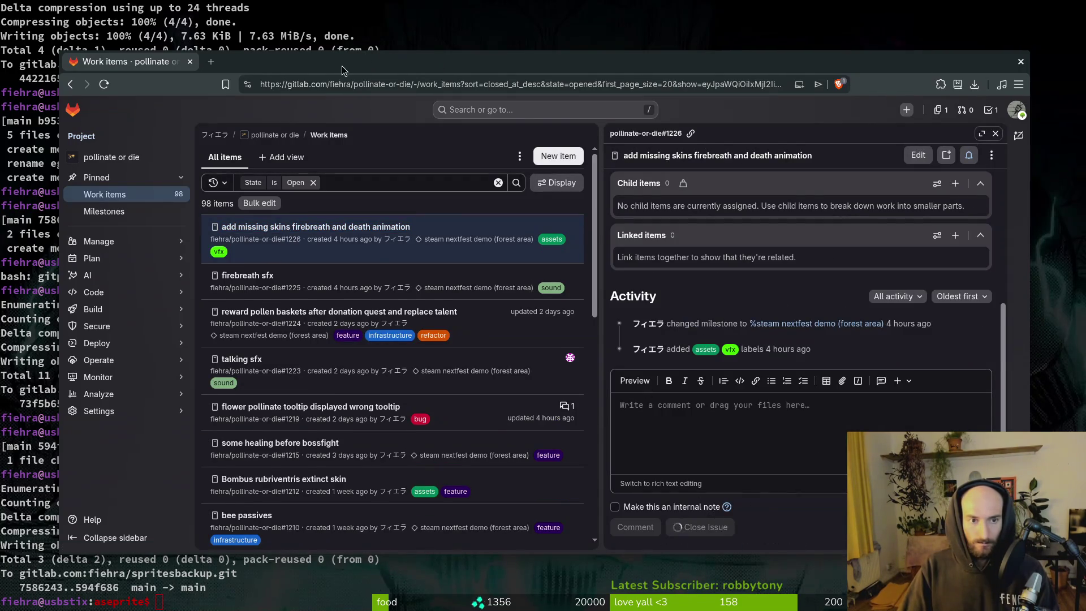
pyautogui.click(214, 136)
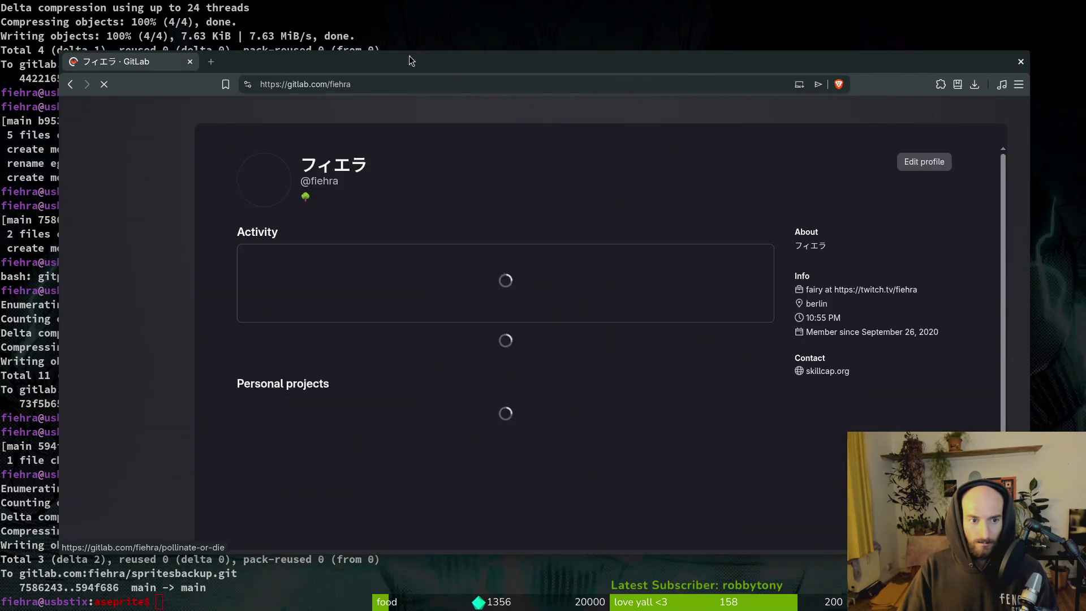
# - Check the asset repo status in tig and move up to the project folder
pyautogui.hotkey('alt', 'Tab')
pyautogui.write('tig')
pyautogui.press('Return')
pyautogui.press('s')
pyautogui.press('q')
pyautogui.press('q')
pyautogui.write('cd ..')
pyautogui.press('Return')
pyautogui.write('t')
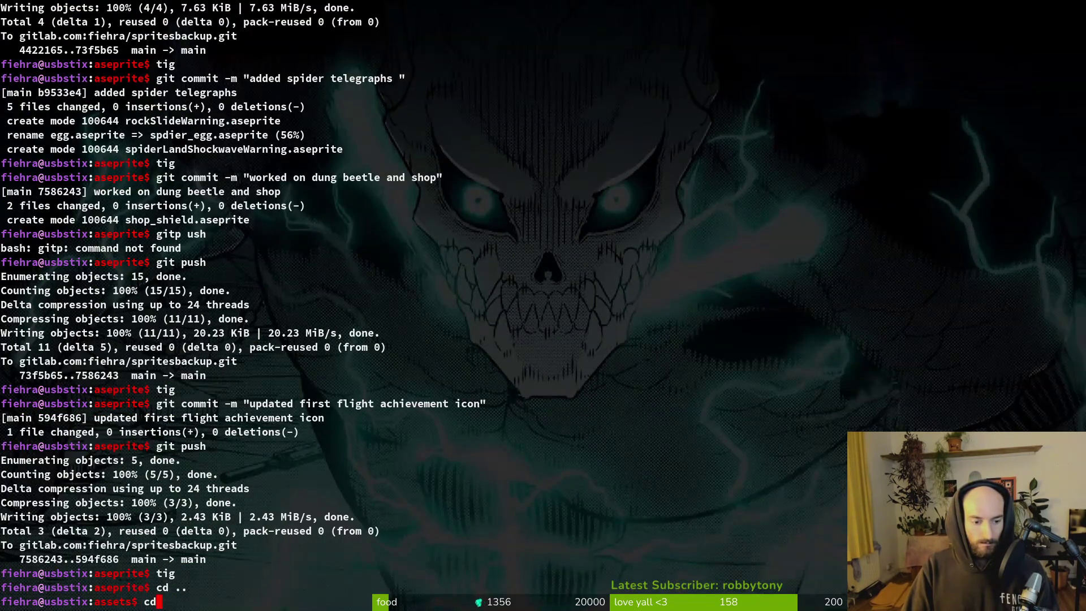
pyautogui.write('d ..')
pyautogui.press('Return')
# - Confirm the quests branch, push it, and view the pollinate or die project page
pyautogui.write('tig')
pyautogui.press('Return')
pyautogui.press('s')
pyautogui.press('q')
pyautogui.press('q')
pyautogui.write('git branch')
pyautogui.press('Return')
pyautogui.write('git')
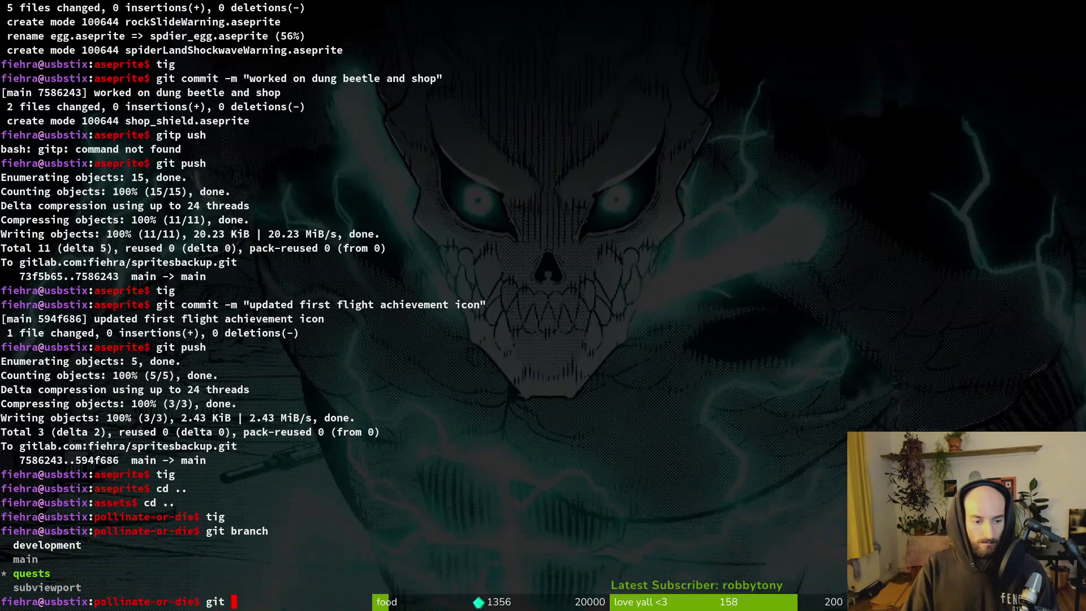
pyautogui.write(' push')
pyautogui.press('Return')
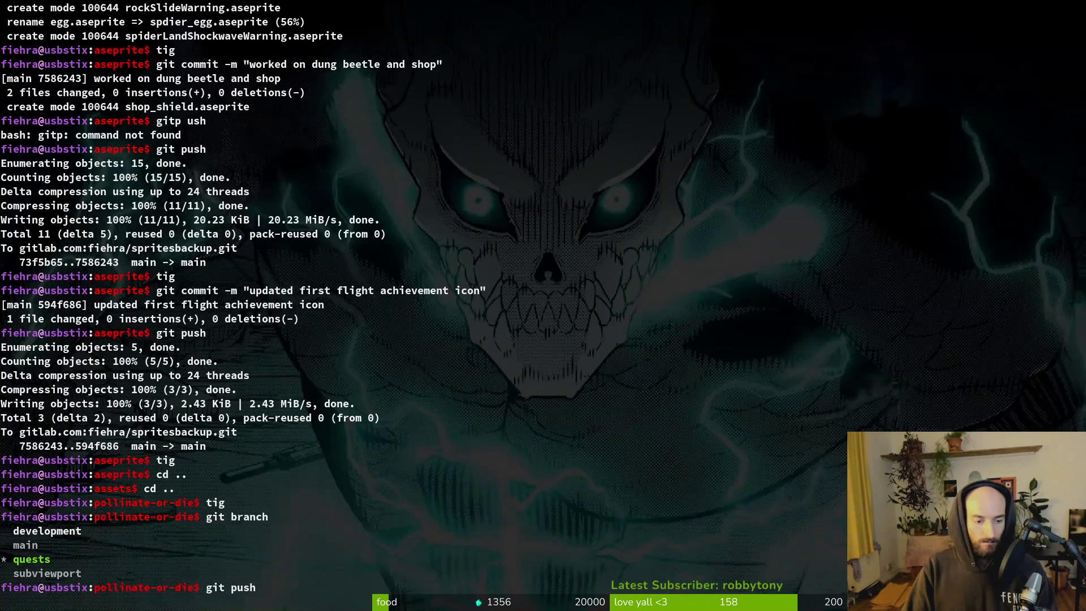
pyautogui.press('super+b')
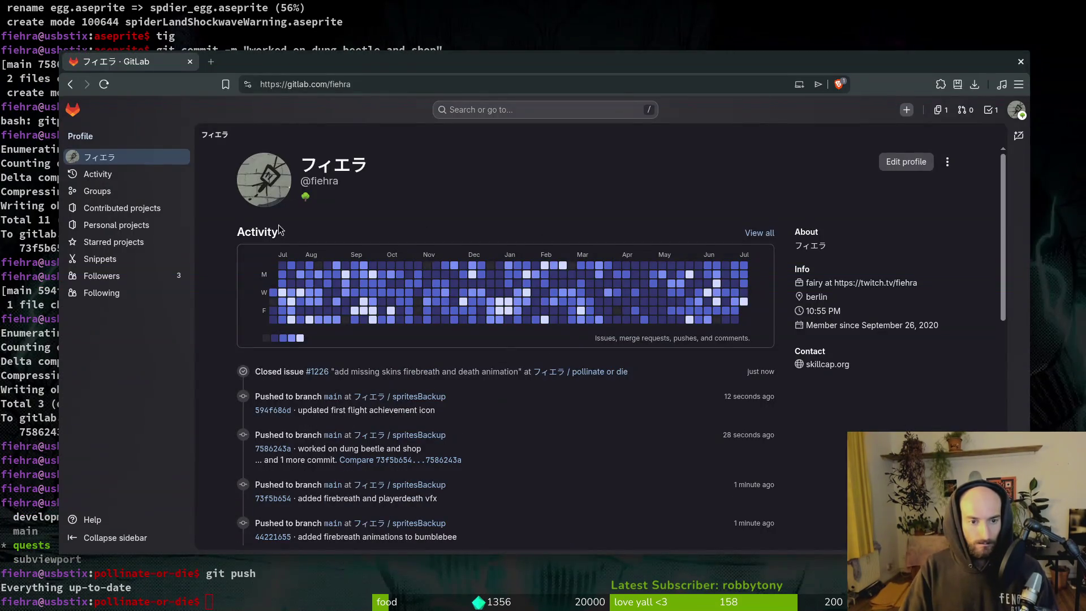
pyautogui.click(594, 372)
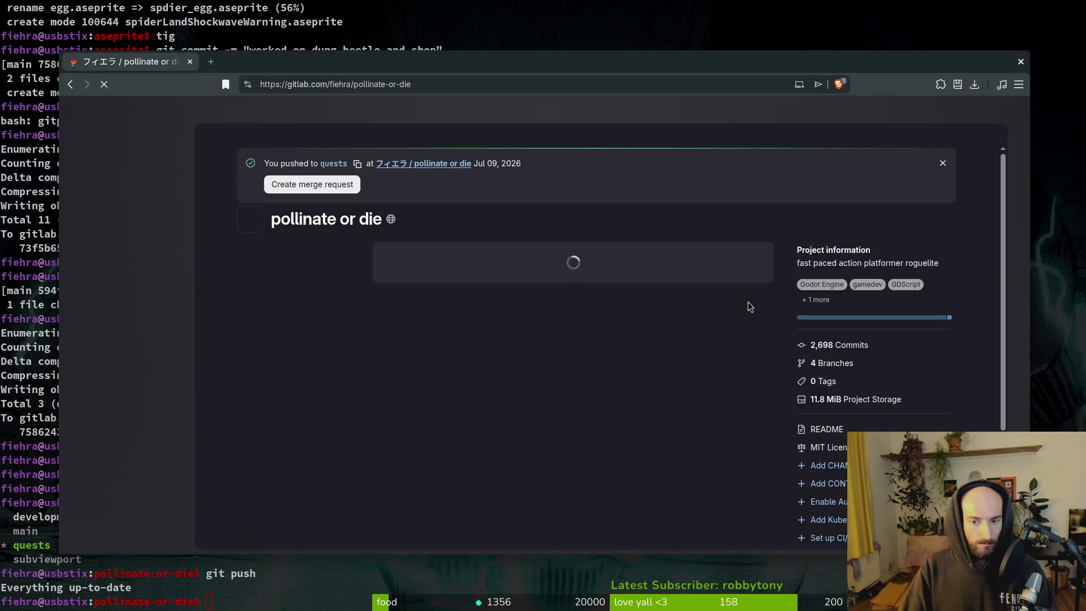
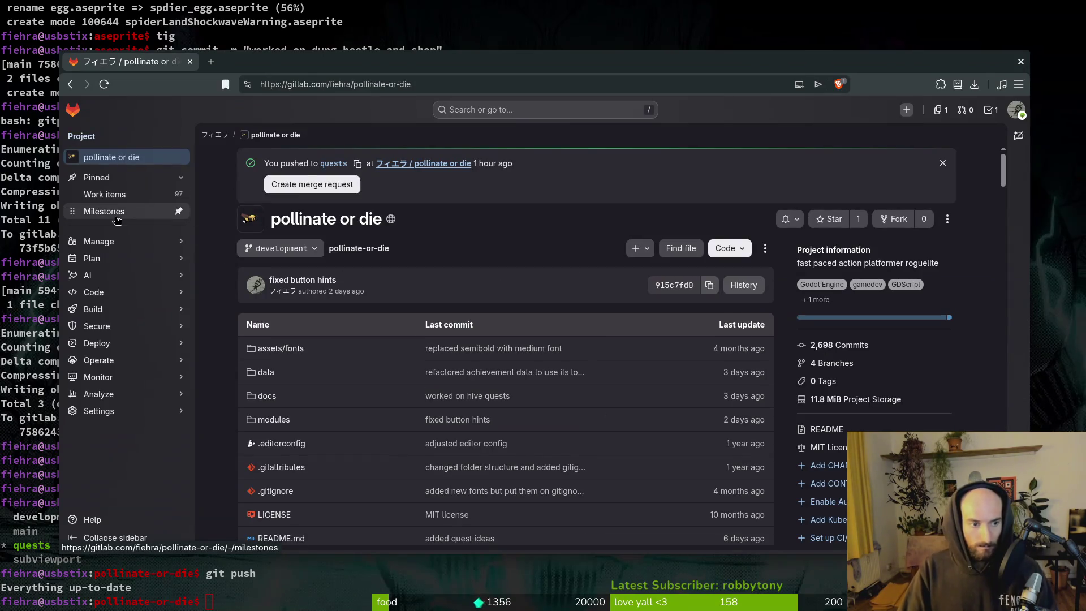
# - Create the Quests merge request from the quests branch into development
pyautogui.click(333, 163)
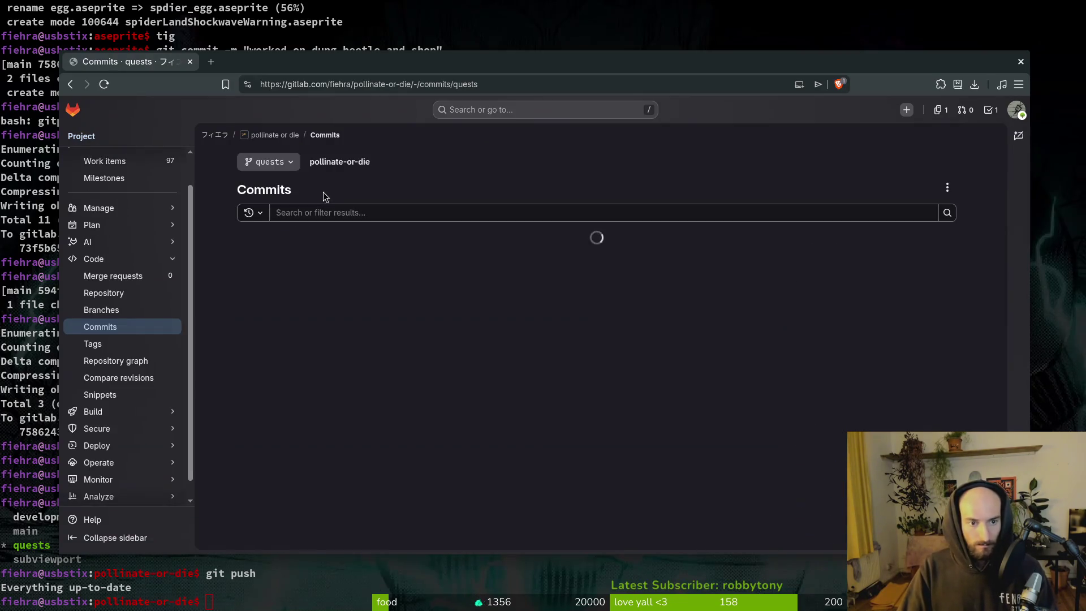
pyautogui.hotkey('alt', 'Left')
pyautogui.click(322, 184)
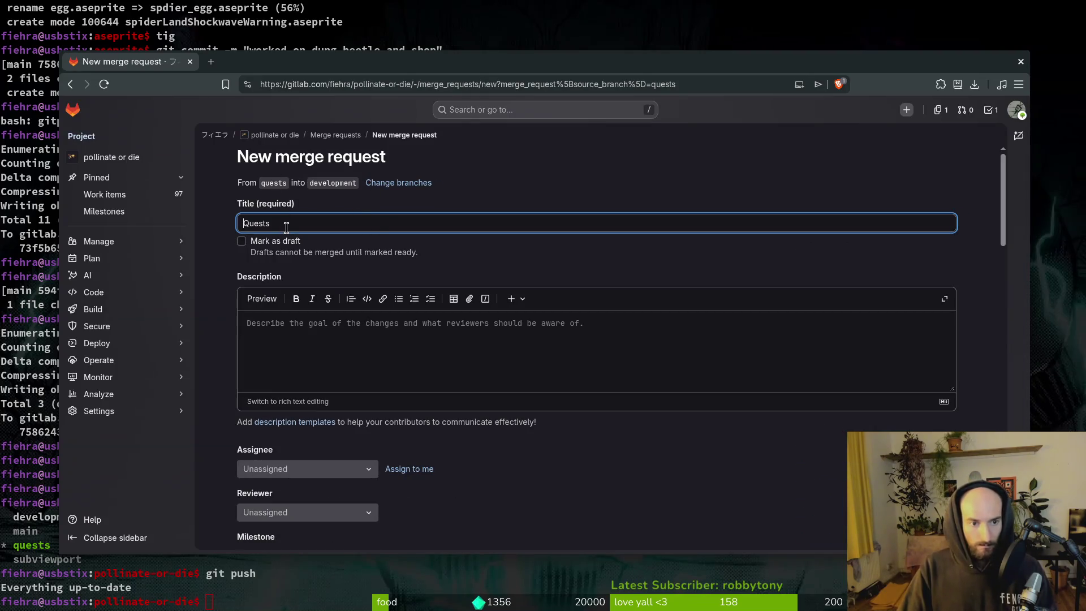
pyautogui.scroll(-2, 362, 486)
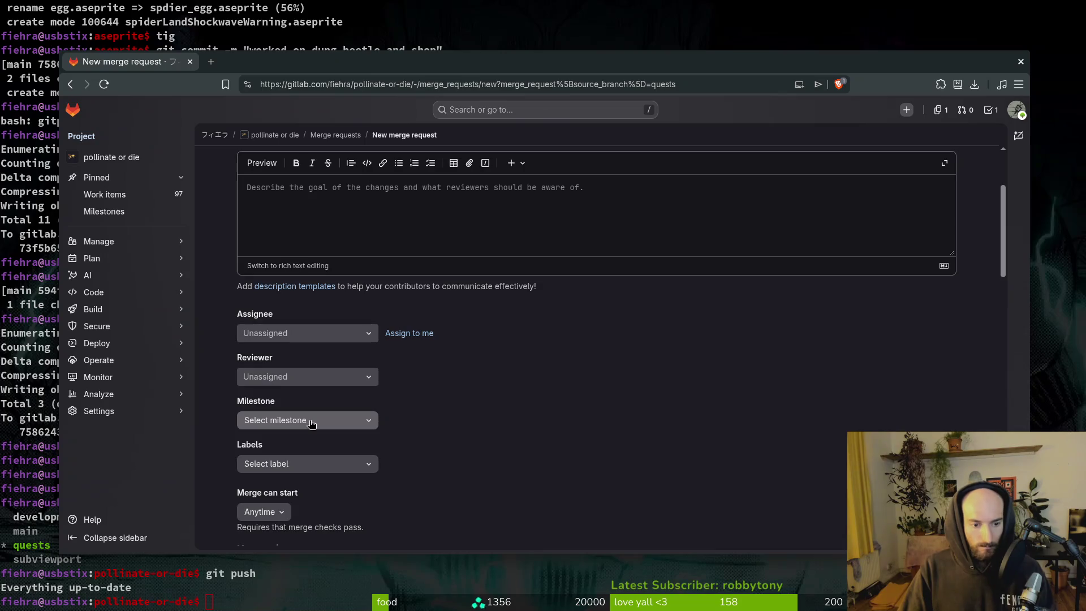
pyautogui.scroll(-3, 317, 458)
pyautogui.click(278, 413)
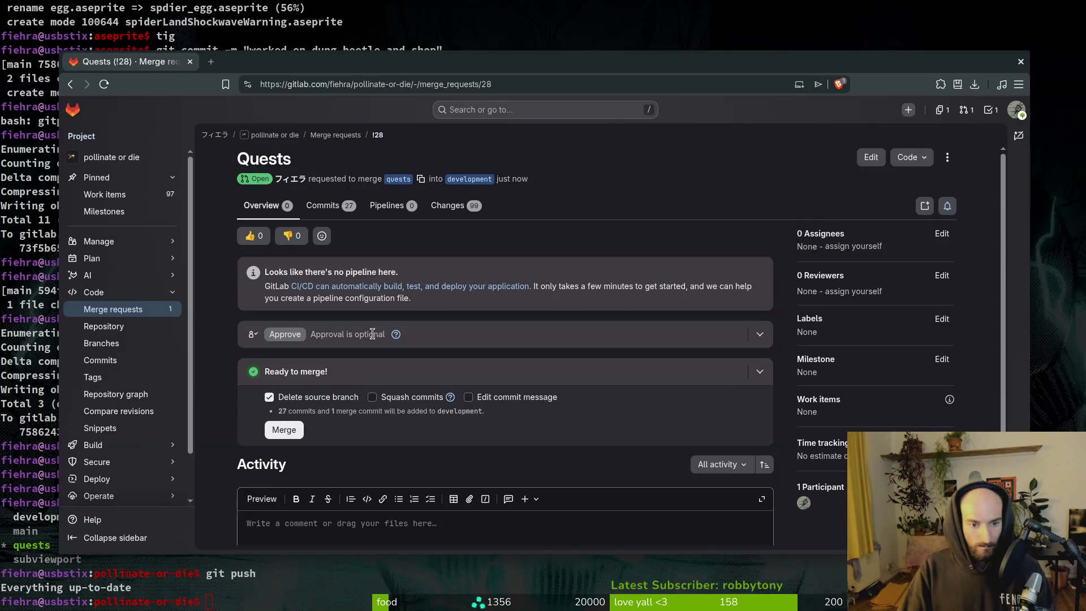
# - Approve and merge the Quests merge request, then hide the browser to show the terminal
pyautogui.click(285, 334)
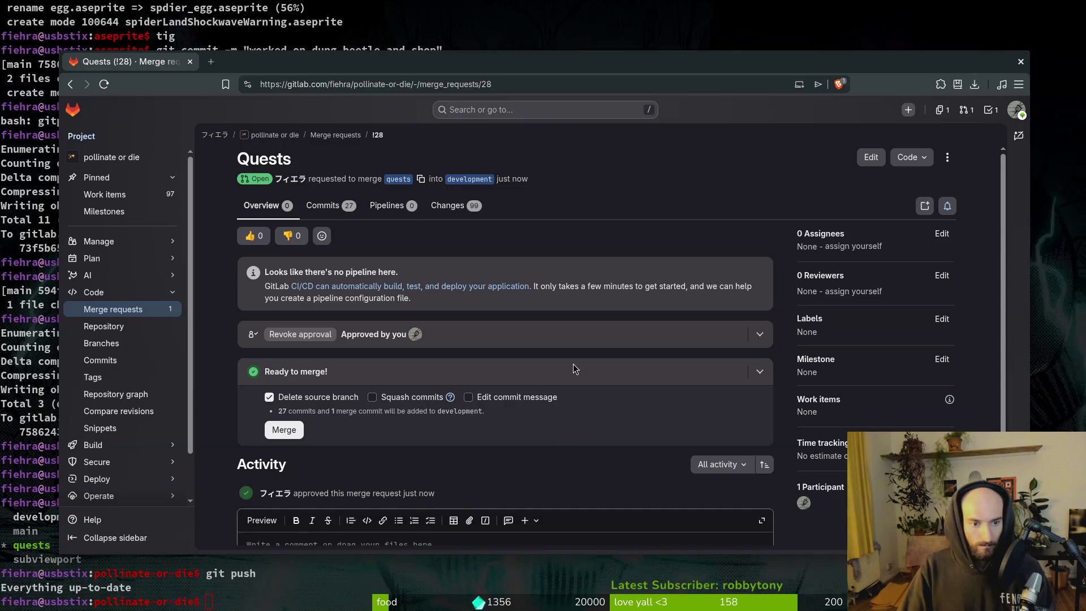
pyautogui.scroll(-3, 574, 368)
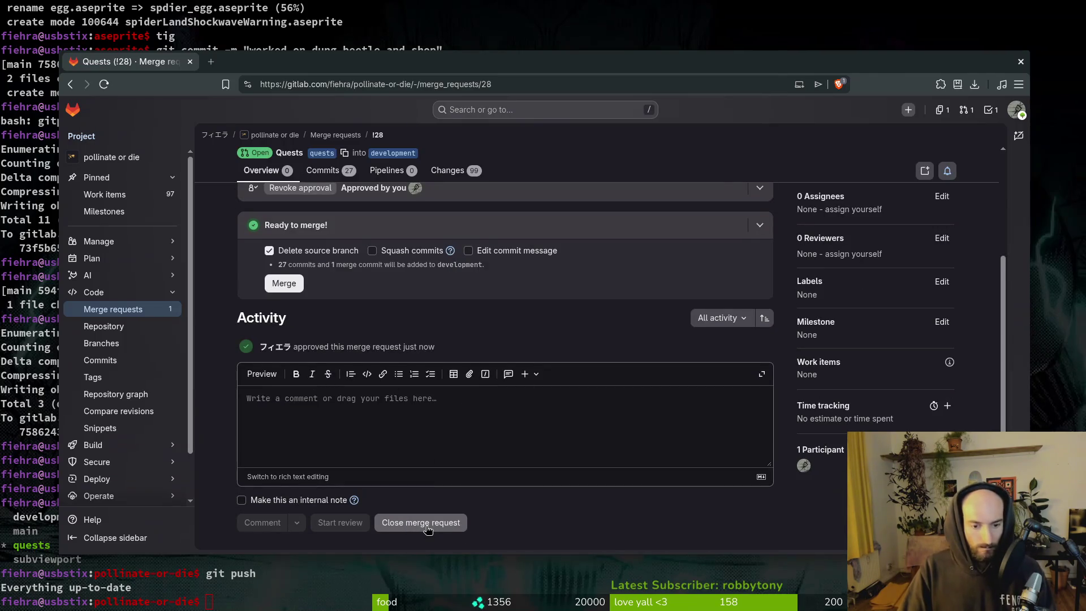
pyautogui.click(283, 286)
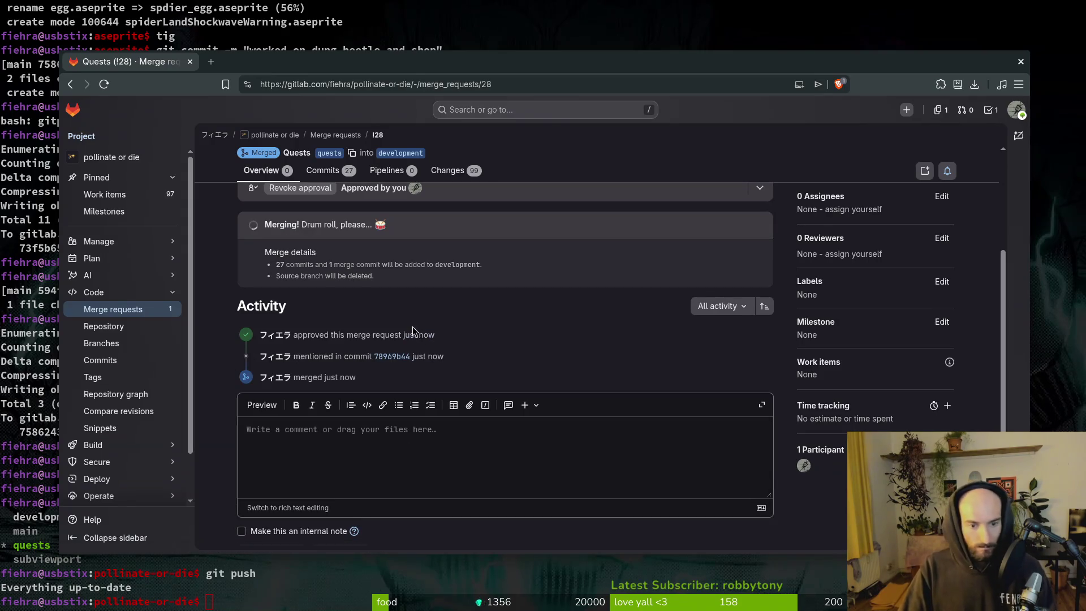
pyautogui.click(277, 591)
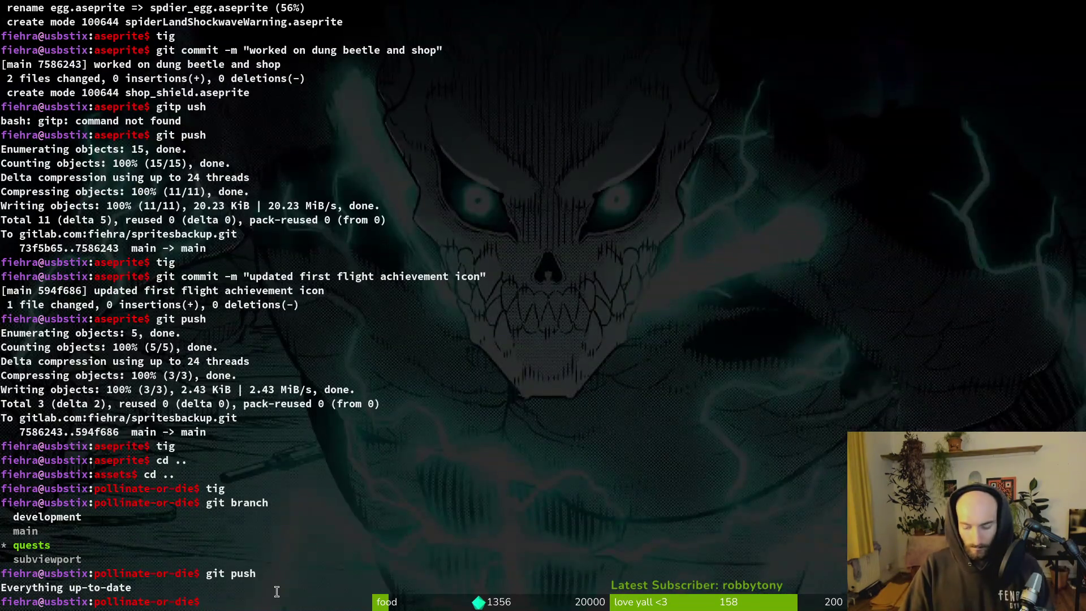
# - Launch the Pollinate or Die project and open docs/changelog.md in Vim
pyautogui.hotkey('alt', 'Tab')
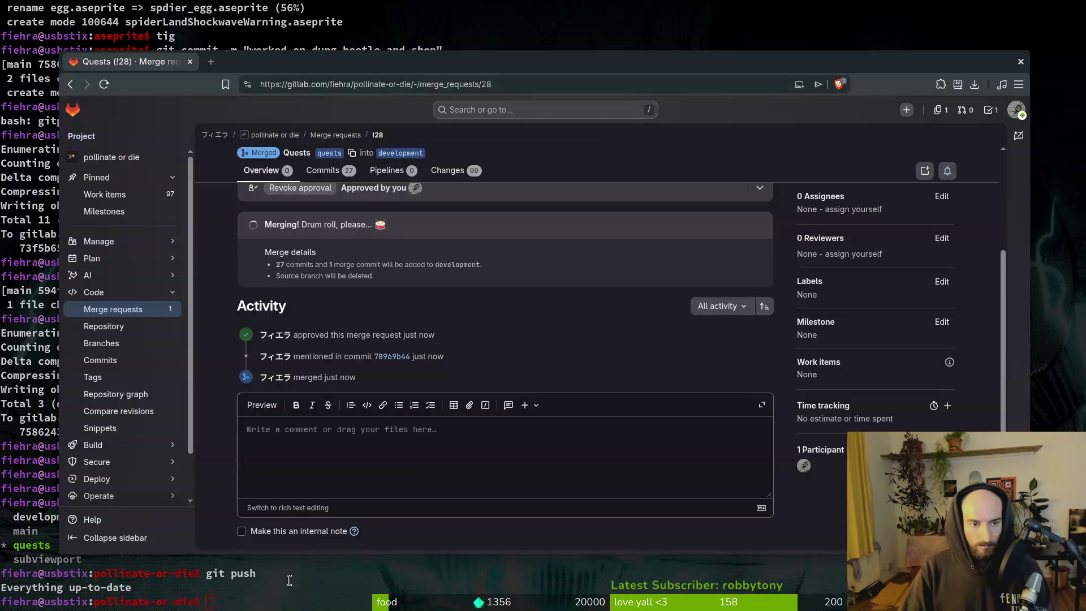
pyautogui.hotkey('alt', 'Tab')
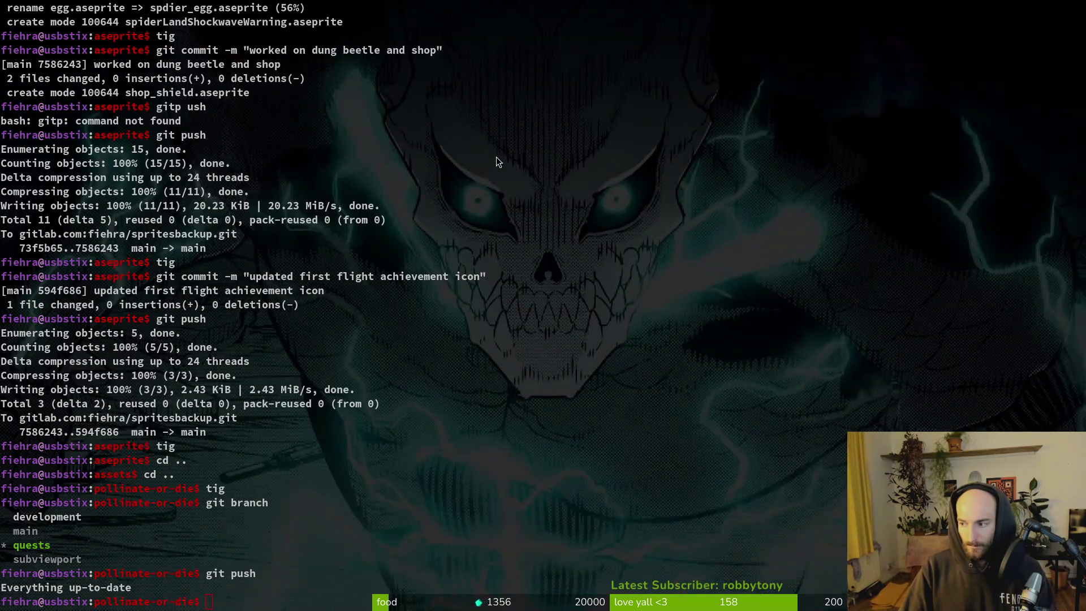
pyautogui.hotkey('alt', 'Tab')
pyautogui.hotkey('alt', 'Tab')
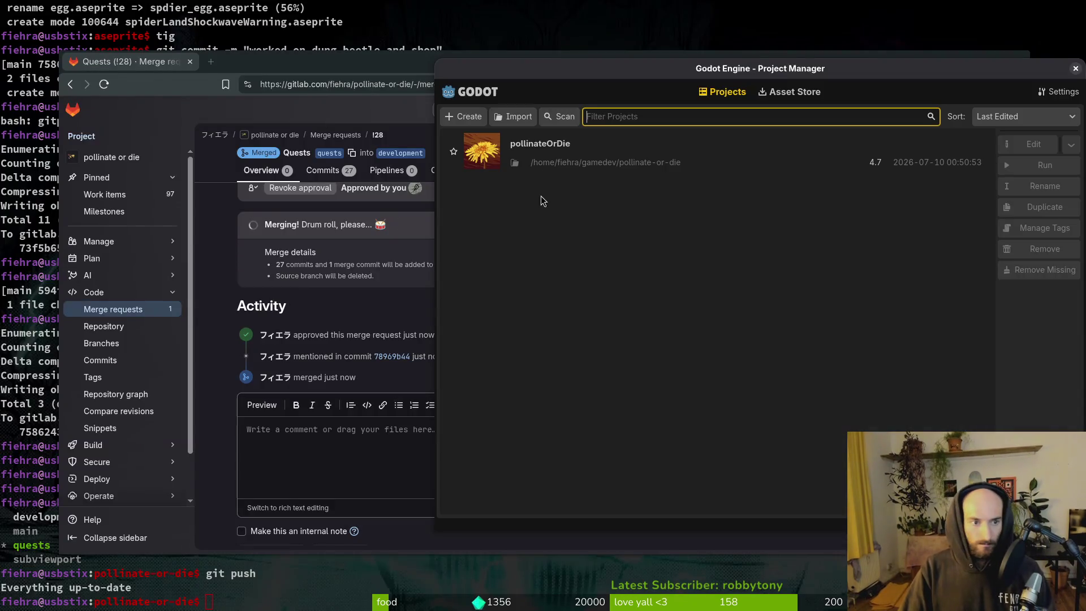
pyautogui.doubleClick(514, 162)
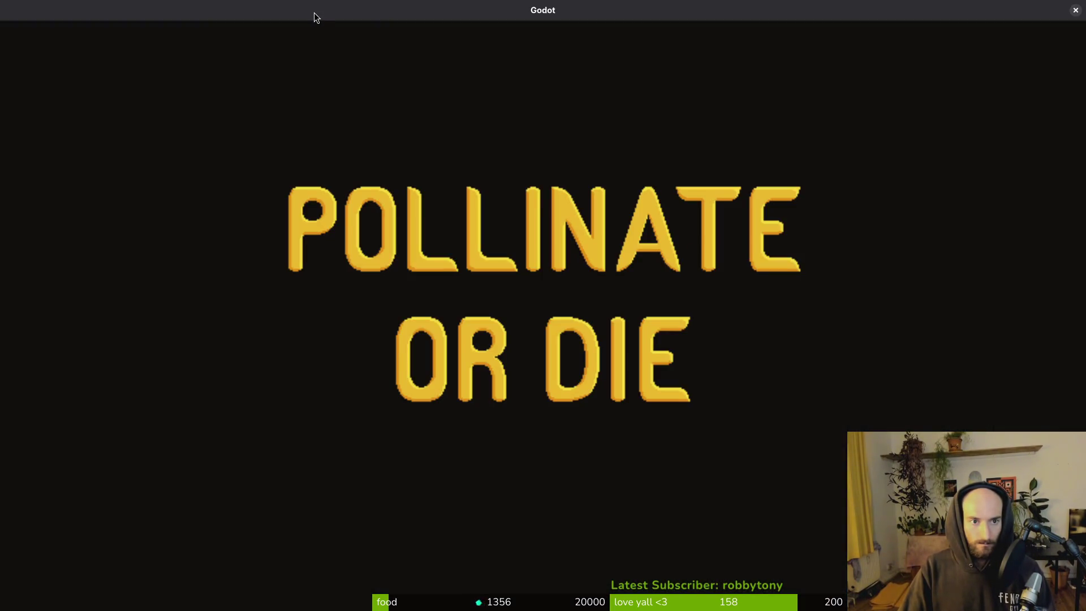
pyautogui.hotkey('alt', 'Tab')
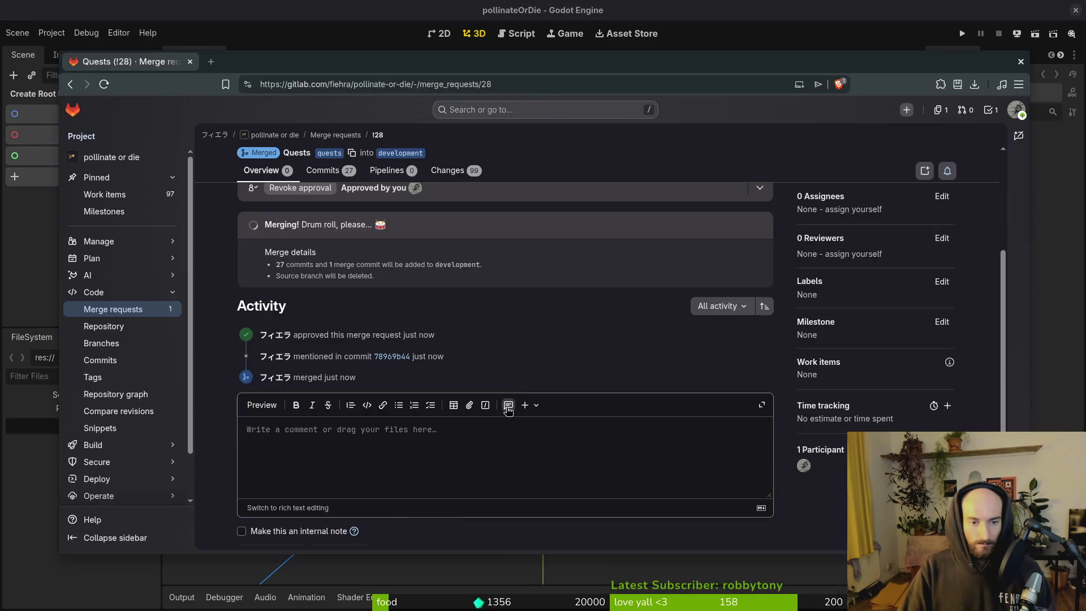
pyautogui.hotkey('alt', 'Tab')
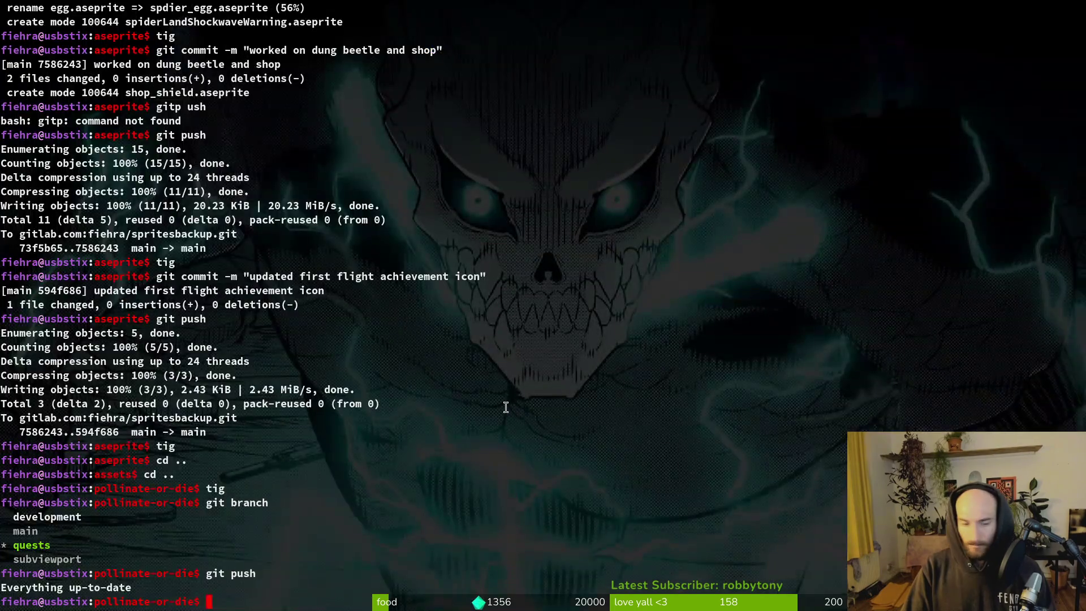
pyautogui.write('changelo')
pyautogui.press('Return')
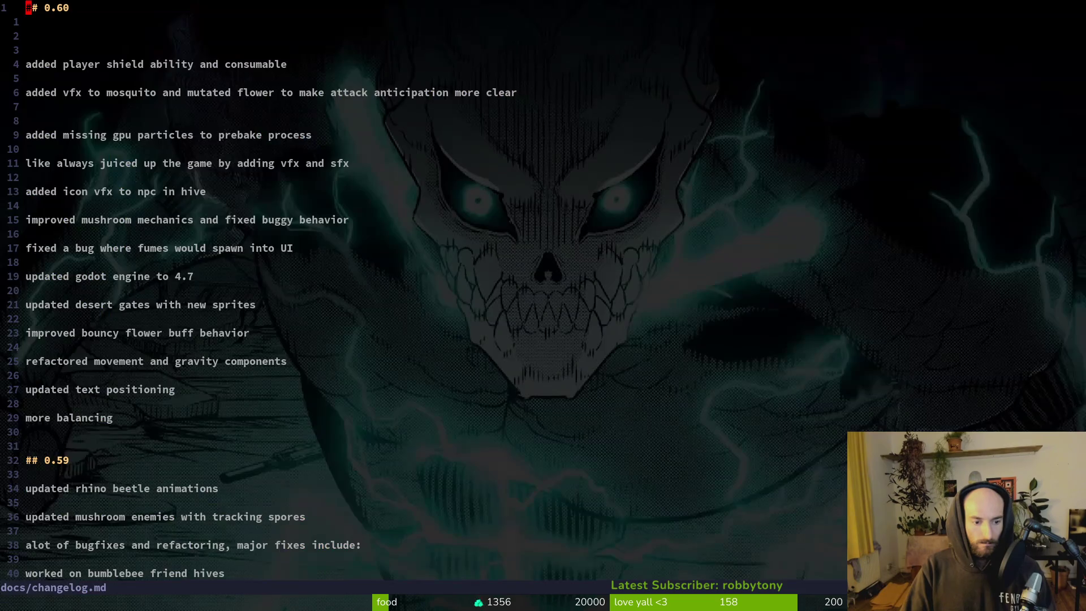
# - Delete the blank line under the 0.60 heading and save the changelog
pyautogui.press('j')
pyautogui.press('d')
pyautogui.press('d')
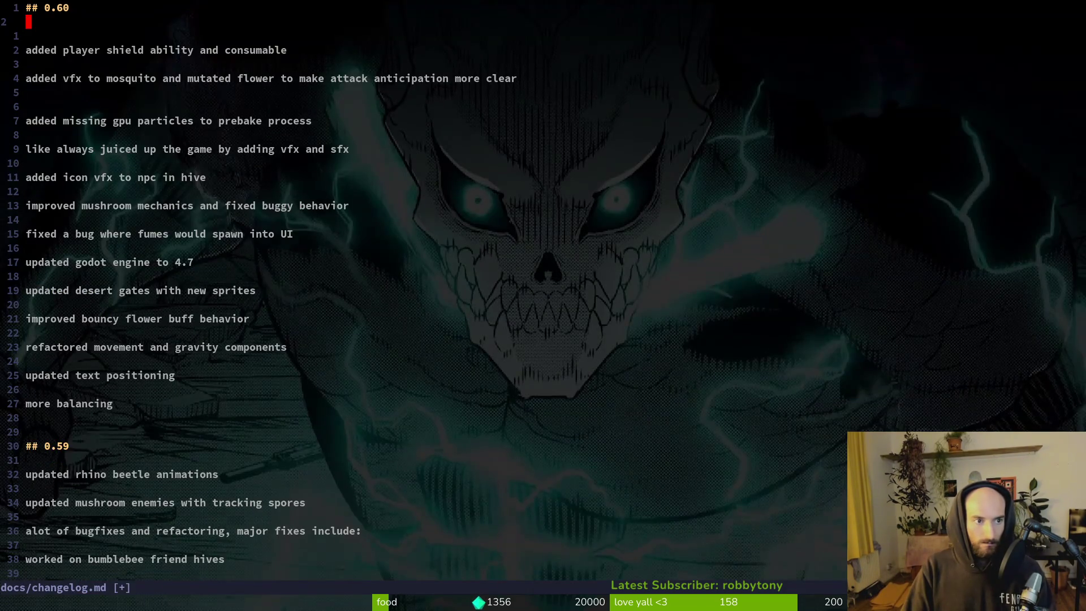
pyautogui.press('d')
pyautogui.press('d')
pyautogui.write(':w')
pyautogui.press('Return')
pyautogui.press('k')
# - Duplicate the '## 0.60' heading twice, with blank lines between the copies
pyautogui.press('y')
pyautogui.press('y')
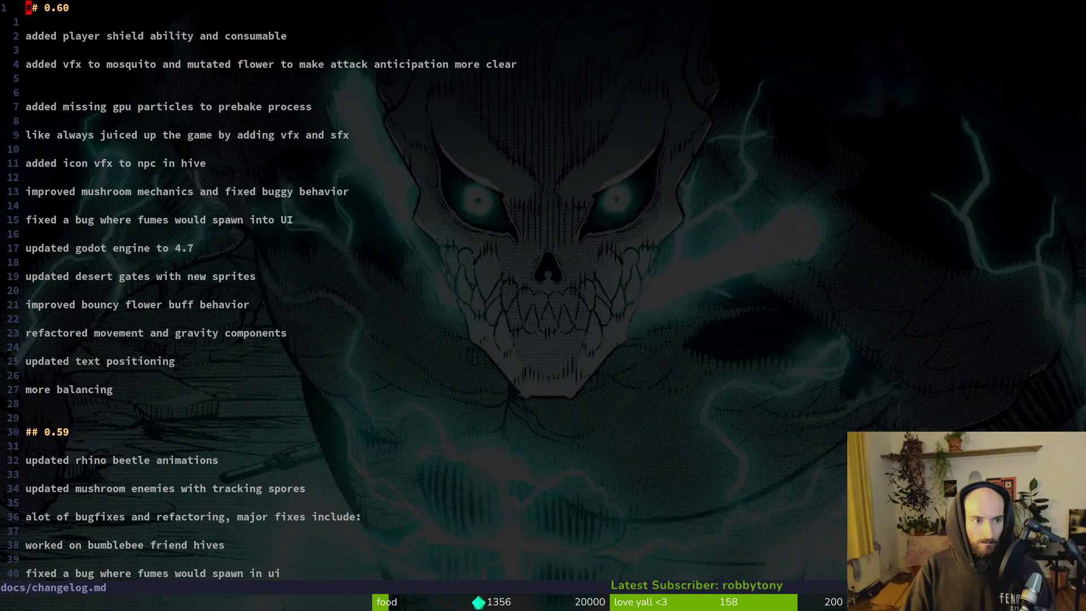
pyautogui.press('p')
pyautogui.press('2')
pyautogui.press('p')
pyautogui.press('o')
pyautogui.press('Return')
pyautogui.press('Return')
pyautogui.press('Return')
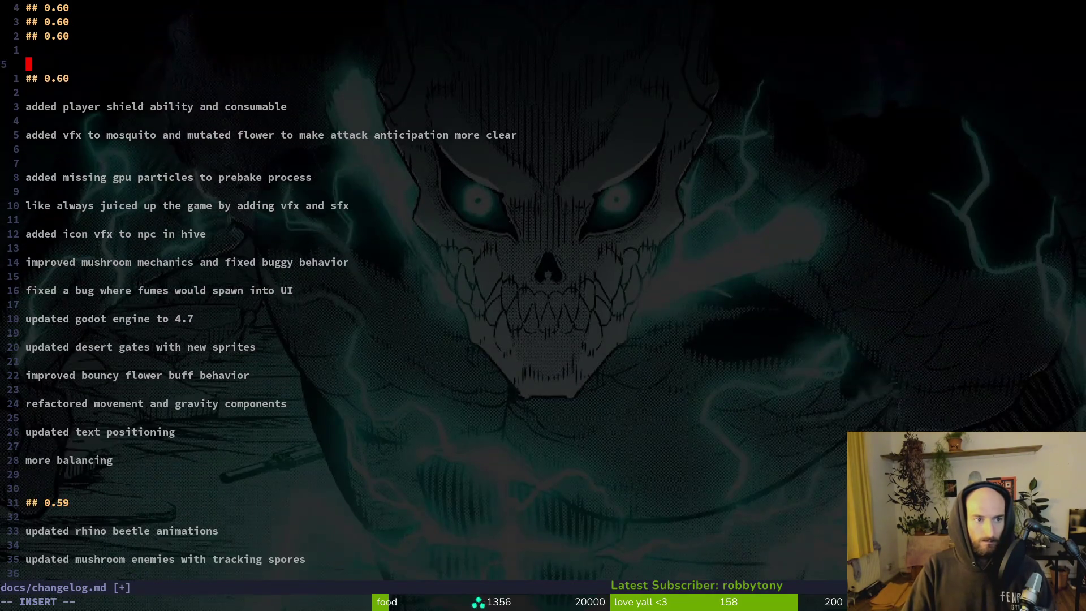
pyautogui.press('Escape')
pyautogui.press('k')
pyautogui.press('k')
pyautogui.press('k')
pyautogui.press('o')
pyautogui.press('Return')
pyautogui.press('Escape')
pyautogui.press('k')
pyautogui.press('k')
pyautogui.press('k')
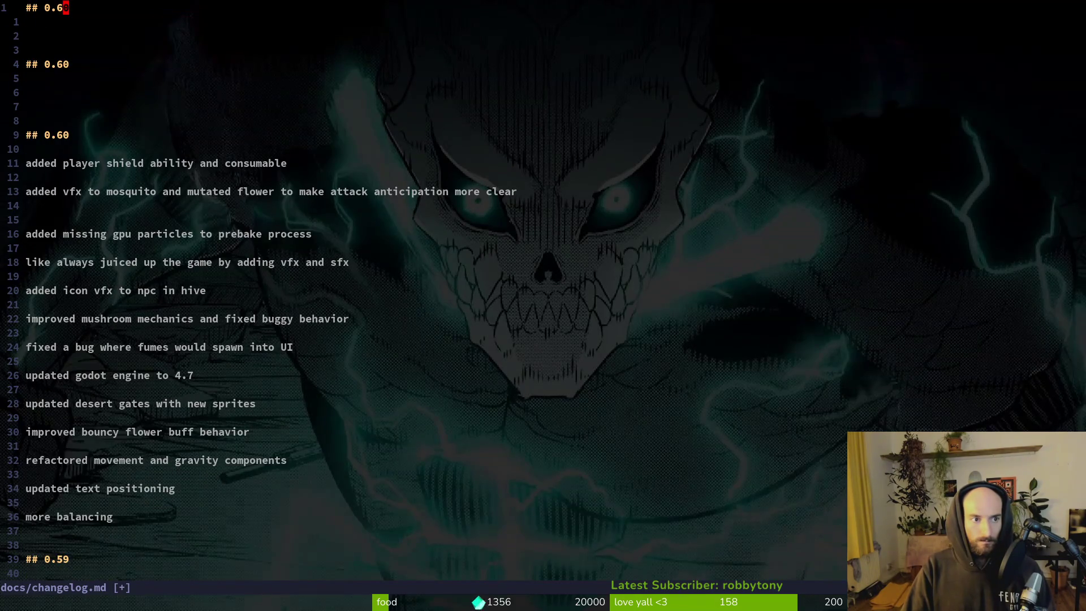
# - Change the second heading copy to 0.61, remove the extra blank line, and save
pyautogui.press('j')
pyautogui.press('j')
pyautogui.press('j')
pyautogui.hotkey('ctrl', 'a')
pyautogui.press('j')
pyautogui.press('j')
pyautogui.press('j')
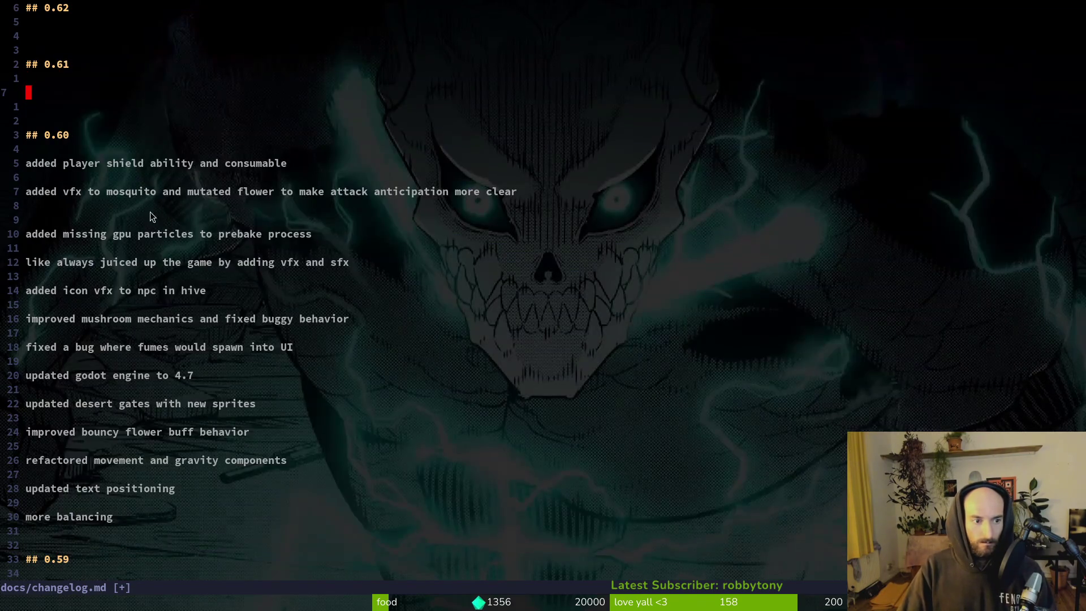
pyautogui.press('j')
pyautogui.press('j')
pyautogui.press('j')
pyautogui.press('d')
pyautogui.press('d')
pyautogui.write(':w')
pyautogui.press('Return')
# - Add blank lines between the 0.61 and 0.60 sections and under the 0.62 heading, then save
pyautogui.press('k')
pyautogui.press('6')
pyautogui.press('k')
pyautogui.press('p')
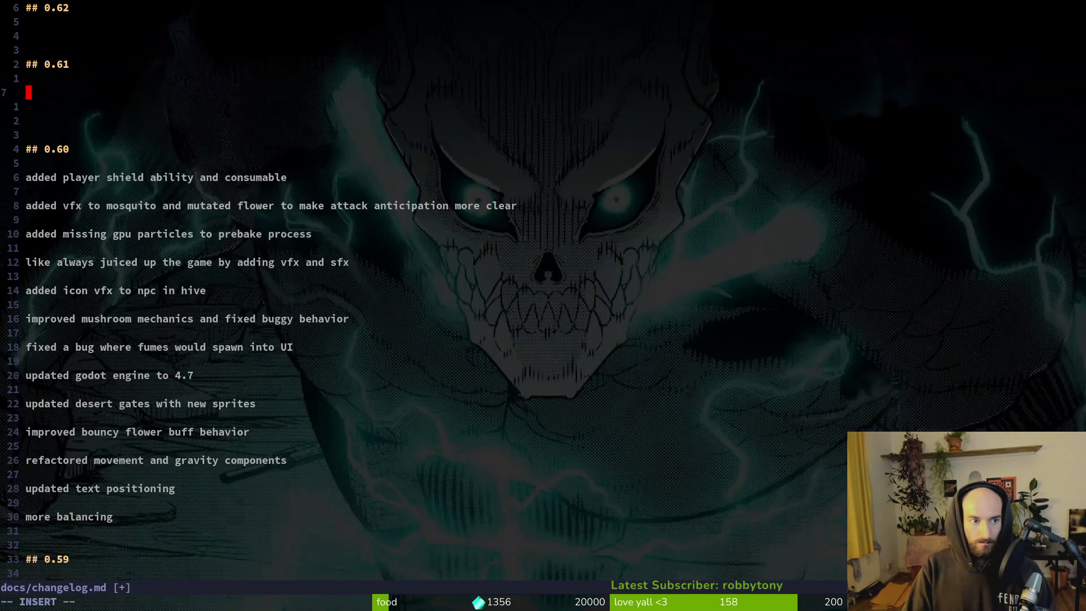
pyautogui.press('p')
pyautogui.press('p')
pyautogui.press('k')
pyautogui.press('k')
pyautogui.press('k')
pyautogui.press('p')
pyautogui.press('p')
pyautogui.write(':w')
pyautogui.press('Return')
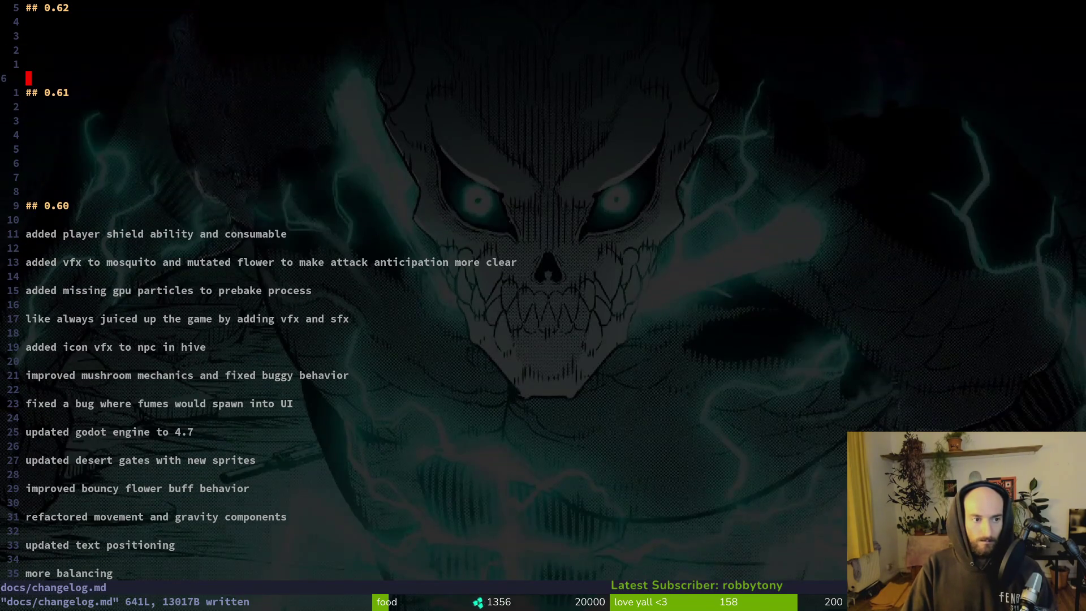
pyautogui.hotkey('alt', 'Tab')
# - Save and quit the changelog with :wq, then launch tig
pyautogui.scroll(3, 460, 276)
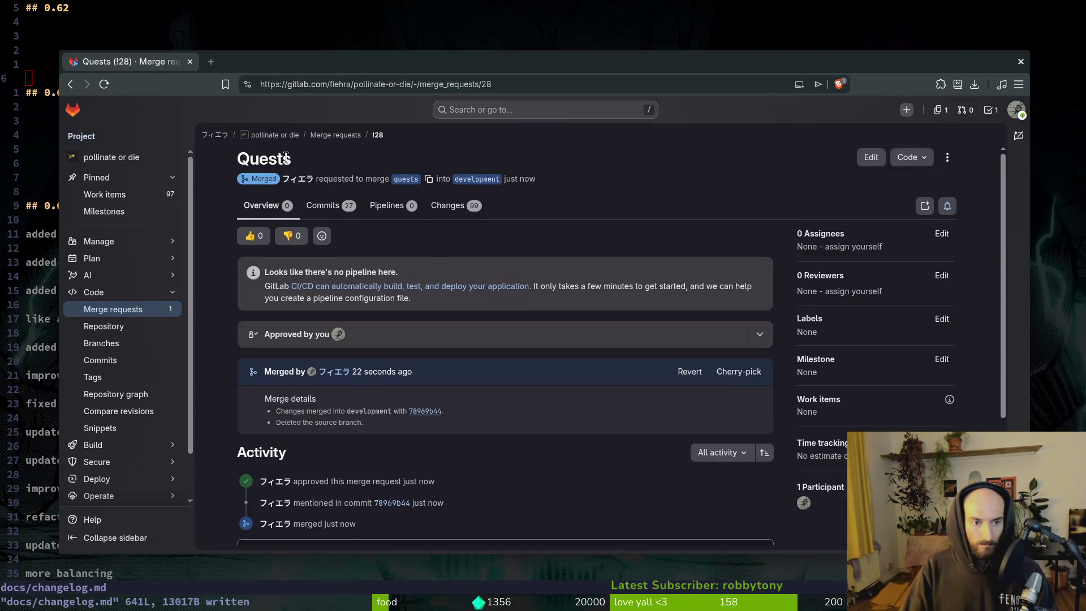
pyautogui.hotkey('alt', 'Tab')
pyautogui.press('g')
pyautogui.press('g')
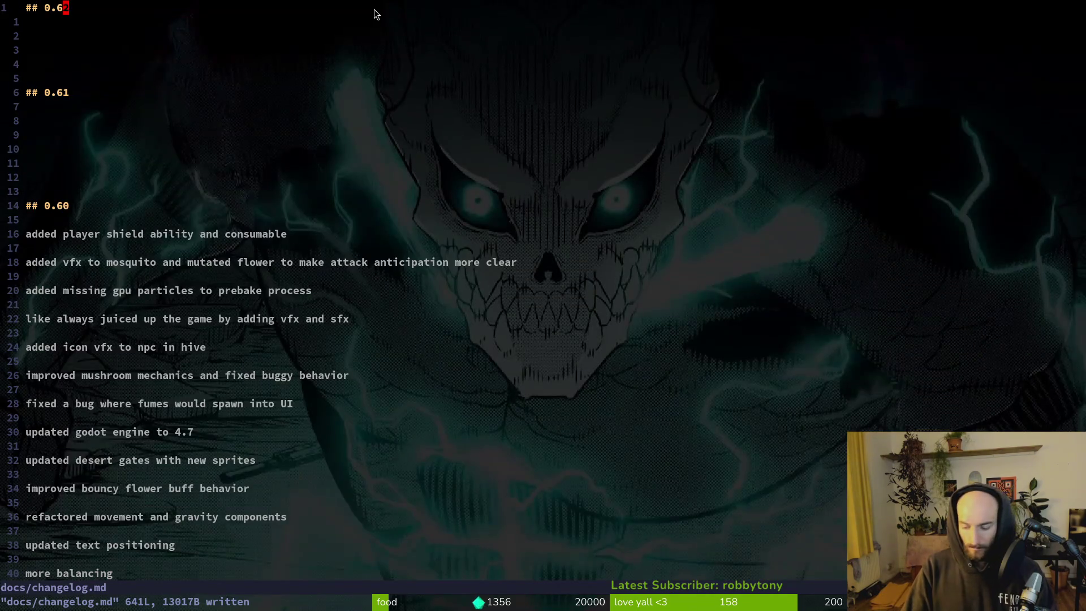
pyautogui.write(':wq')
pyautogui.press('Return')
pyautogui.write('tig')
pyautogui.press('Return')
# - Stage the modified changelog in tig and close it
pyautogui.press('s')
pyautogui.press('j')
pyautogui.press('u')
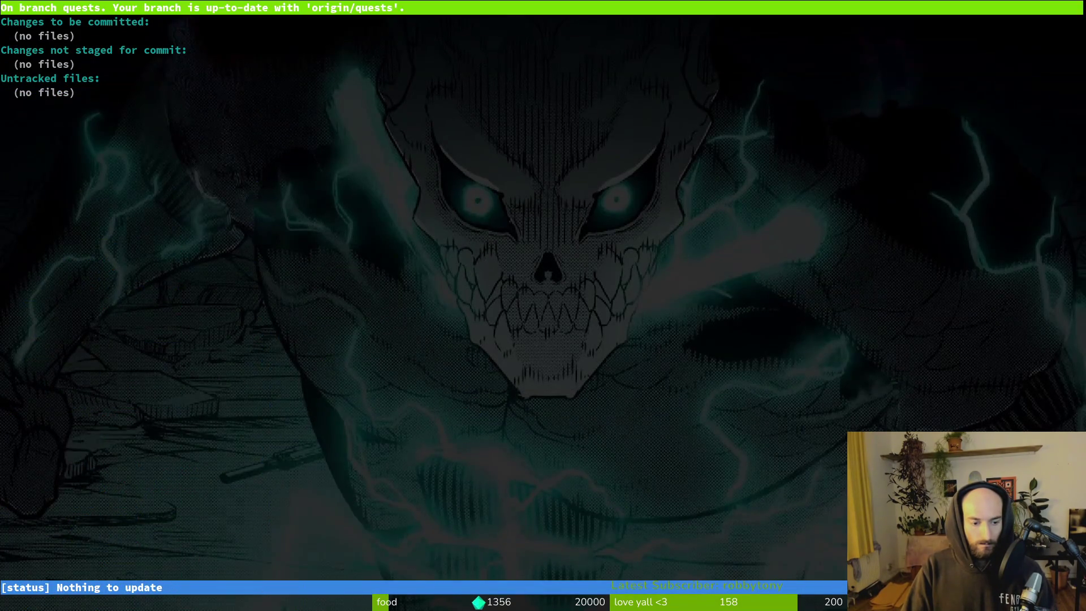
pyautogui.press('q')
pyautogui.press('q')
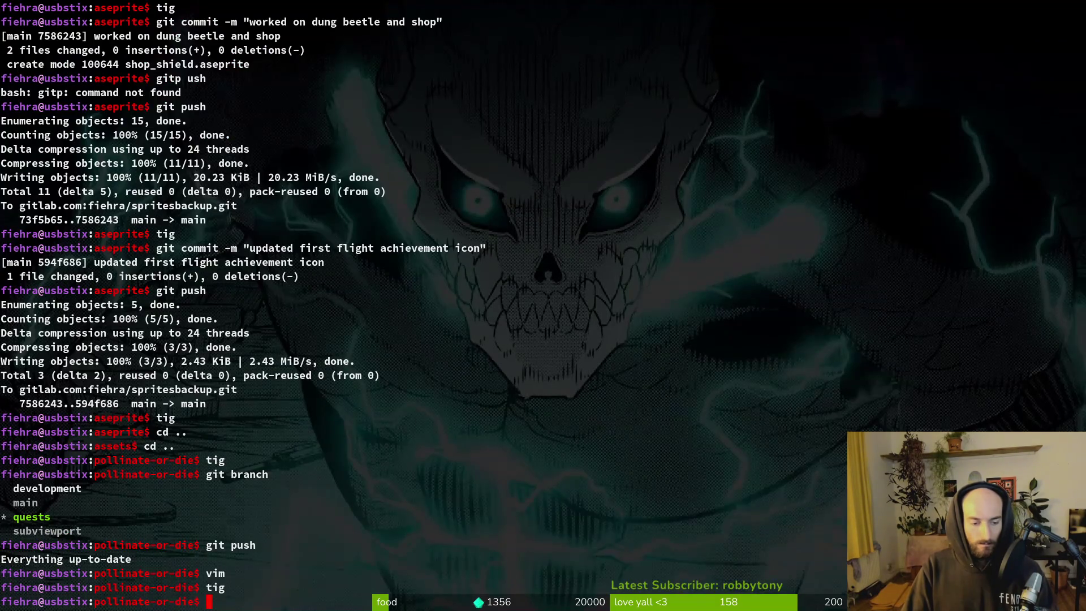
# - Open Vim in the project folder, quit it again, and reopen tig's commit history
pyautogui.write('vim')
pyautogui.press('Return')
pyautogui.press('space')
pyautogui.press('f')
pyautogui.press('f')
pyautogui.press('Escape')
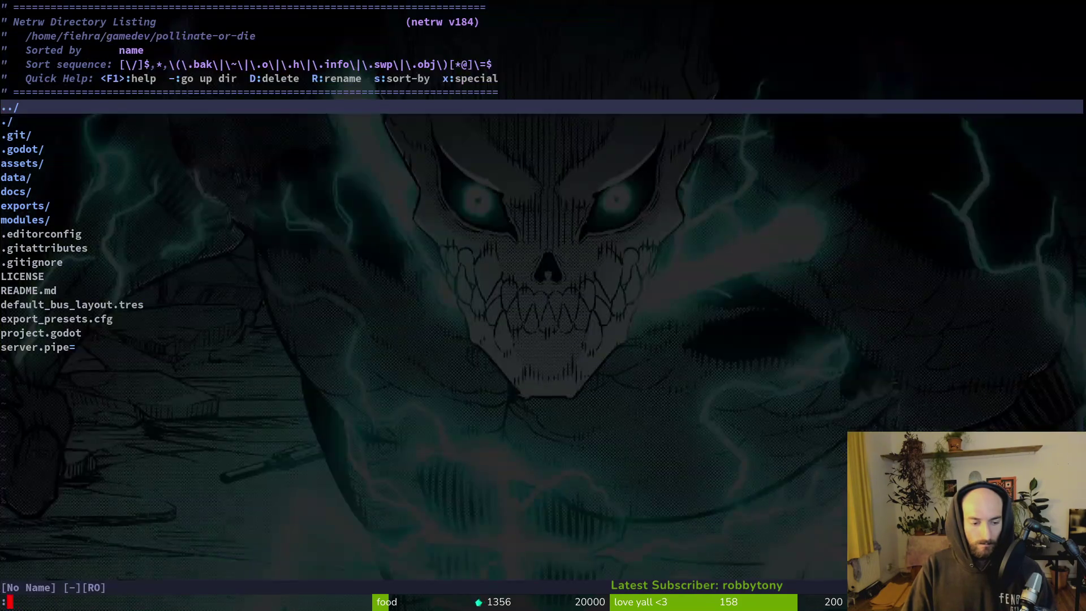
pyautogui.write(':q')
pyautogui.press('Return')
pyautogui.write('tig')
pyautogui.press('Return')
# - List the local branches and switch to the development branch
pyautogui.write('qgit branch')
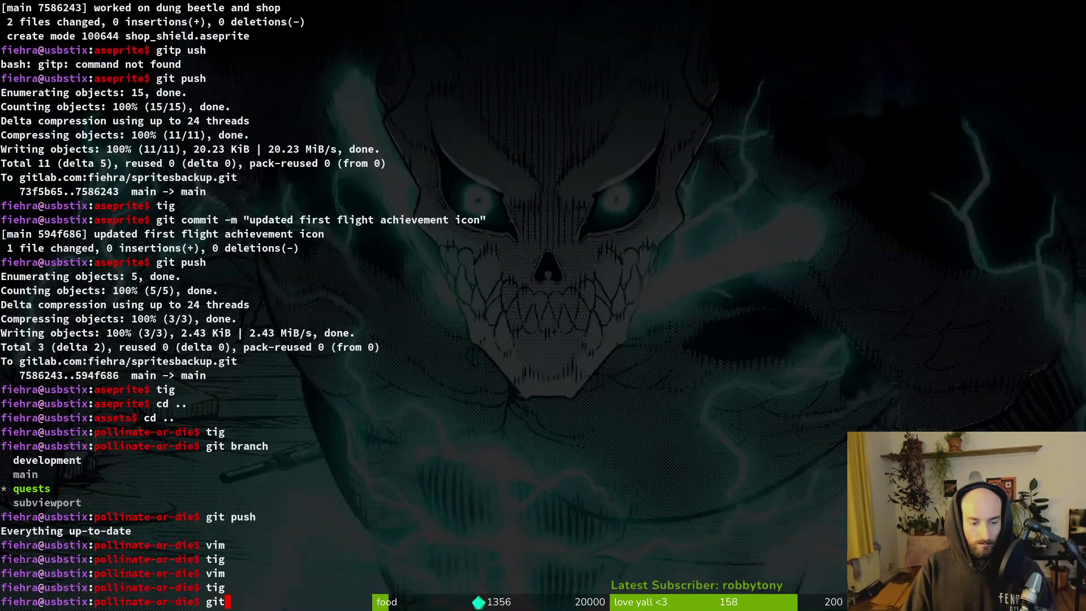
pyautogui.press('Return')
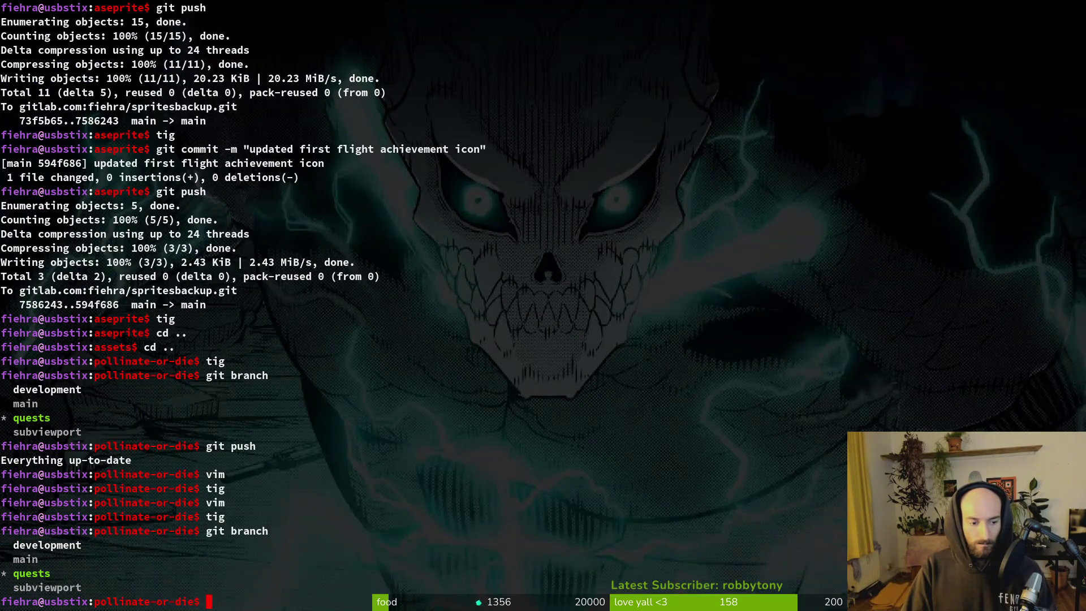
pyautogui.write('it')
pyautogui.press('BackSpace')
pyautogui.write('switch ma')
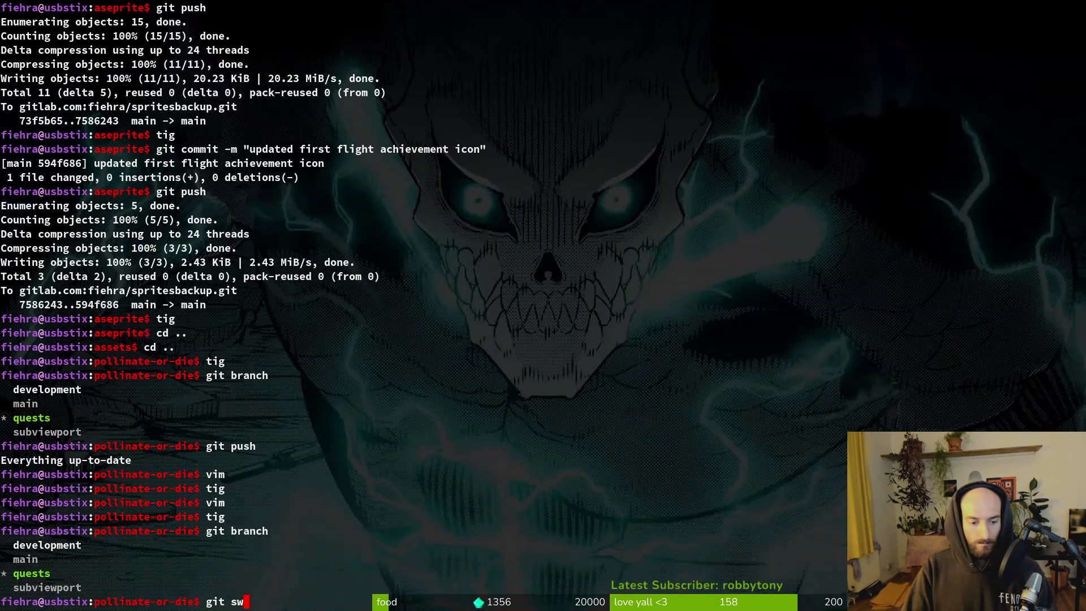
pyautogui.press('BackSpace')
pyautogui.press('BackSpace')
pyautogui.write('development')
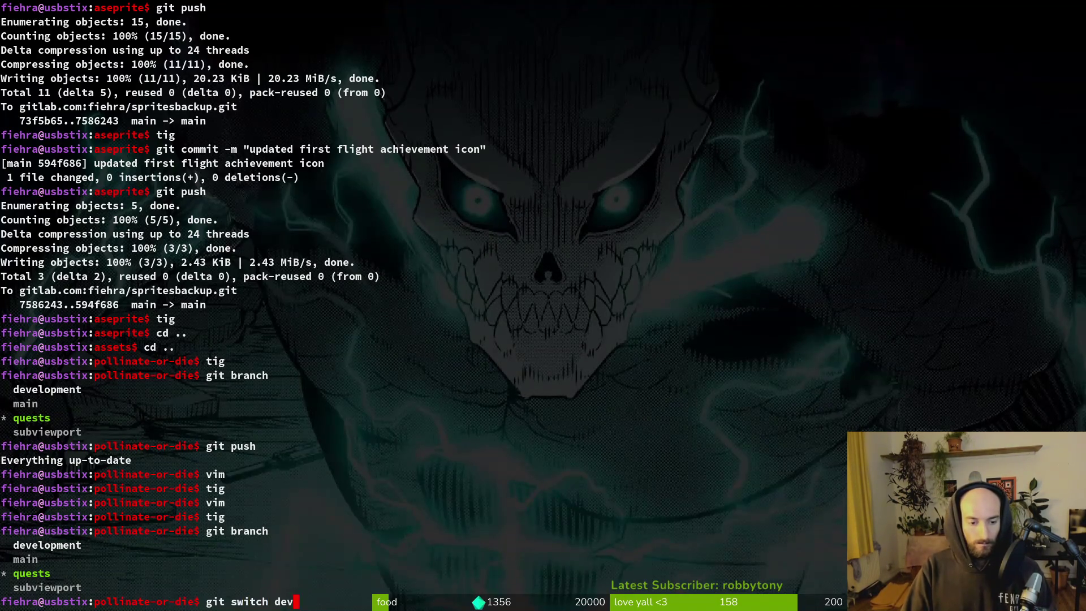
pyautogui.press('Return')
# - Pull the latest development changes with git pull and list the branches
pyautogui.write('git ')
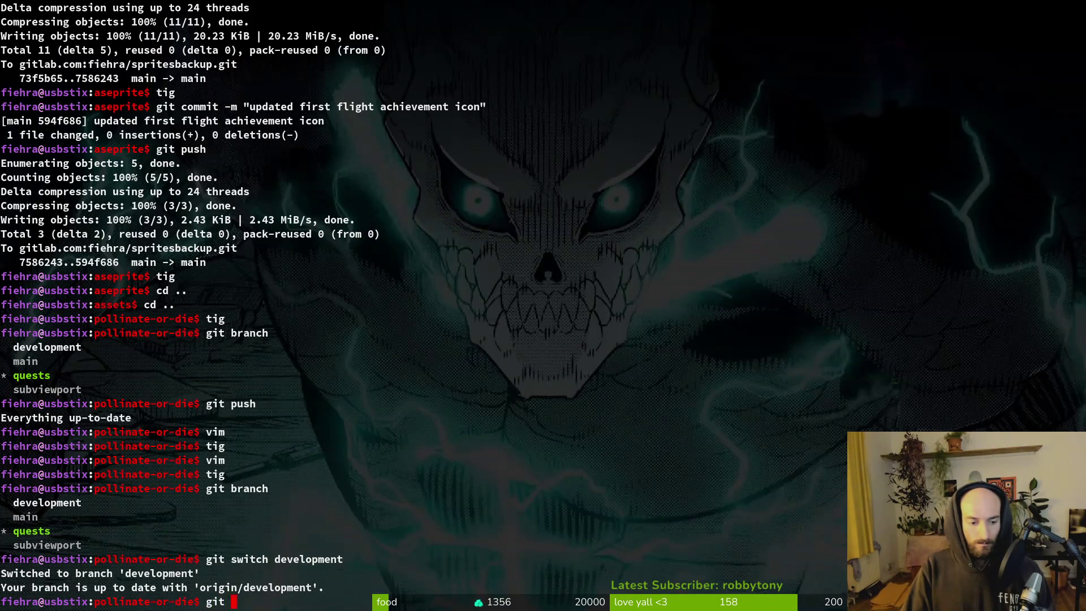
pyautogui.write('pull --base')
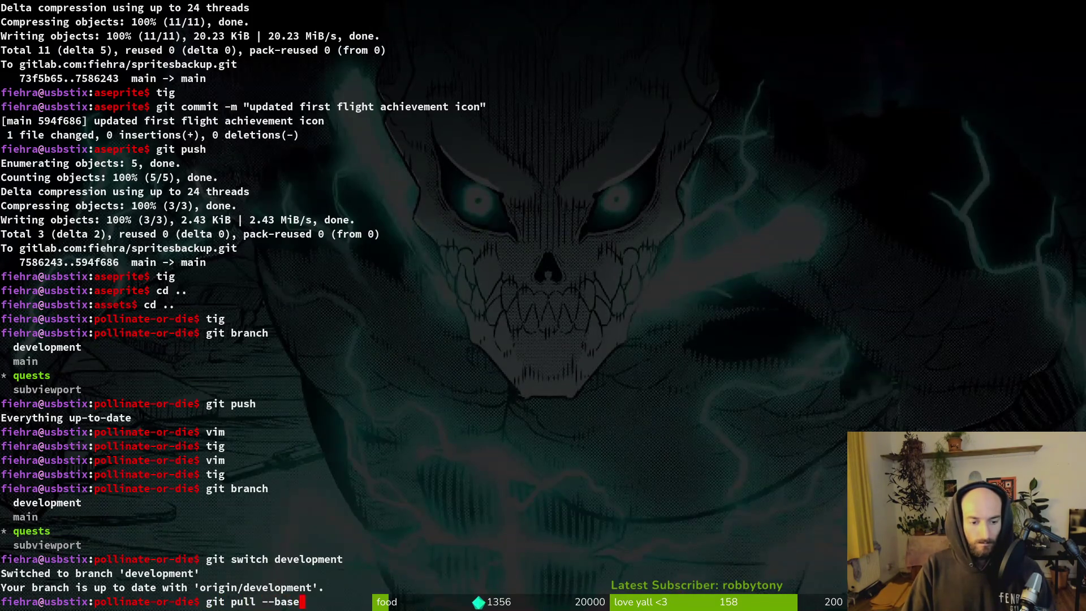
pyautogui.press('Return')
pyautogui.write('git pull')
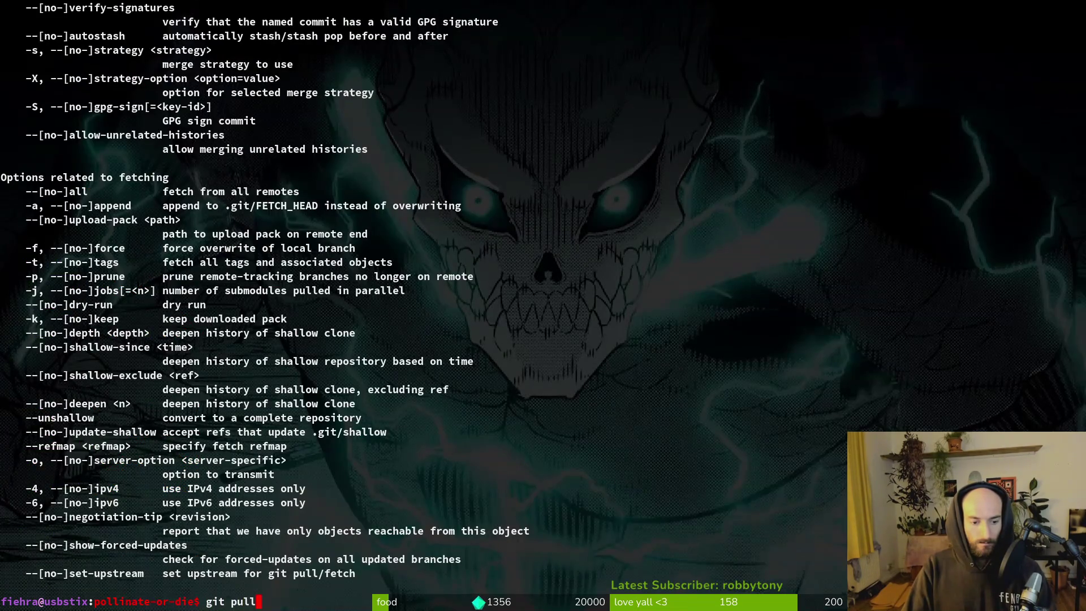
pyautogui.press('Return')
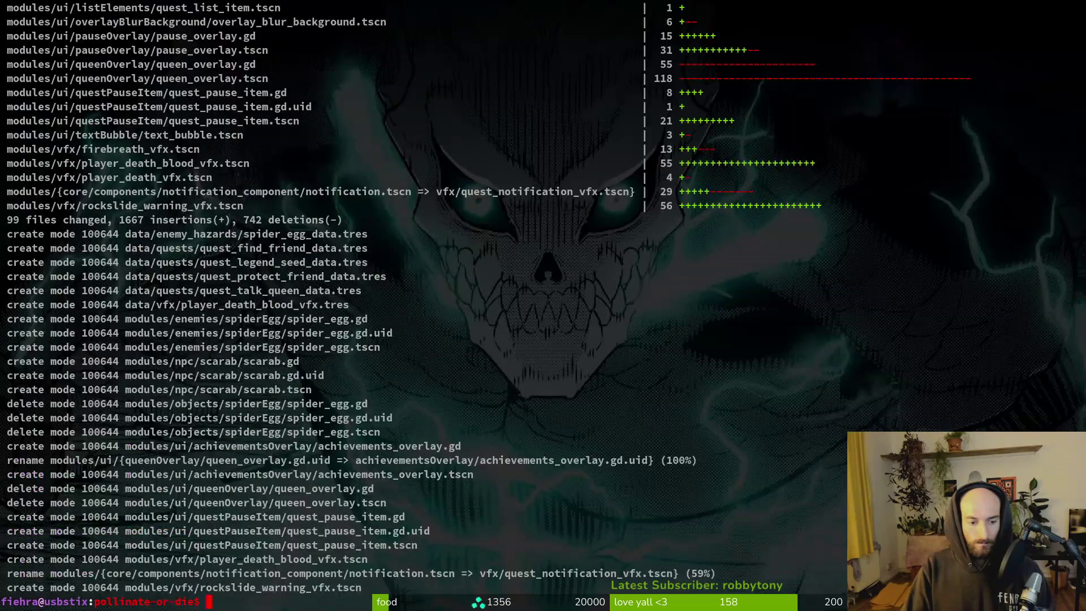
pyautogui.write('git branch')
pyautogui.press('Return')
# - Delete the quests and subviewport branches with git branch -D
pyautogui.write('git brnach -')
pyautogui.press('BackSpace')
pyautogui.press('BackSpace')
pyautogui.press('BackSpace')
pyautogui.write('anch -D ')
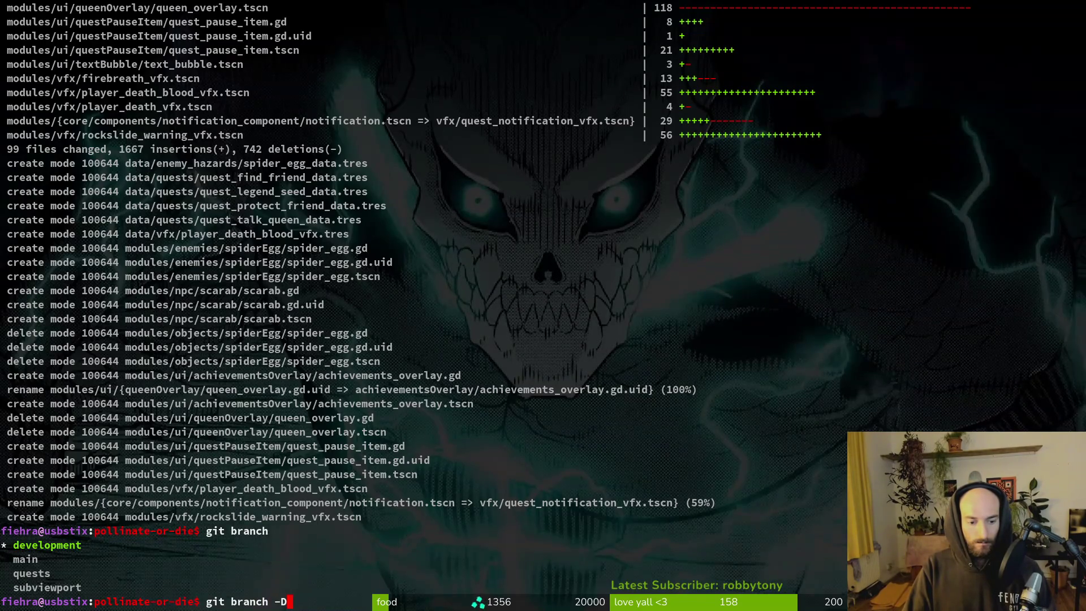
pyautogui.write('quests')
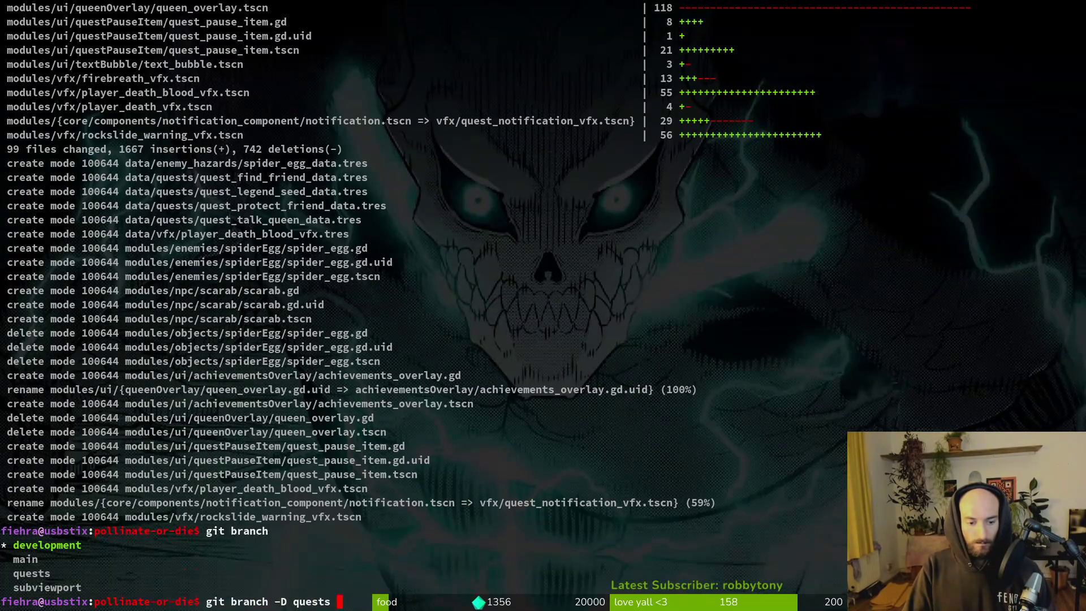
pyautogui.press('Return')
pyautogui.press('Up')
pyautogui.press('Return')
pyautogui.press('Up')
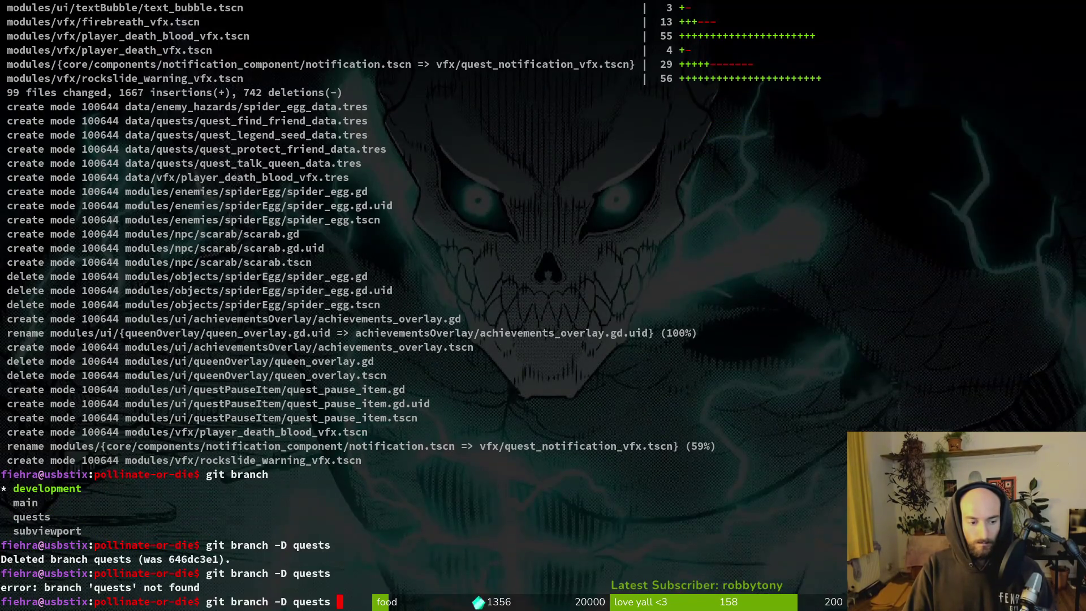
pyautogui.press('BackSpace')
pyautogui.press('BackSpace')
pyautogui.press('BackSpace')
pyautogui.write('subvi')
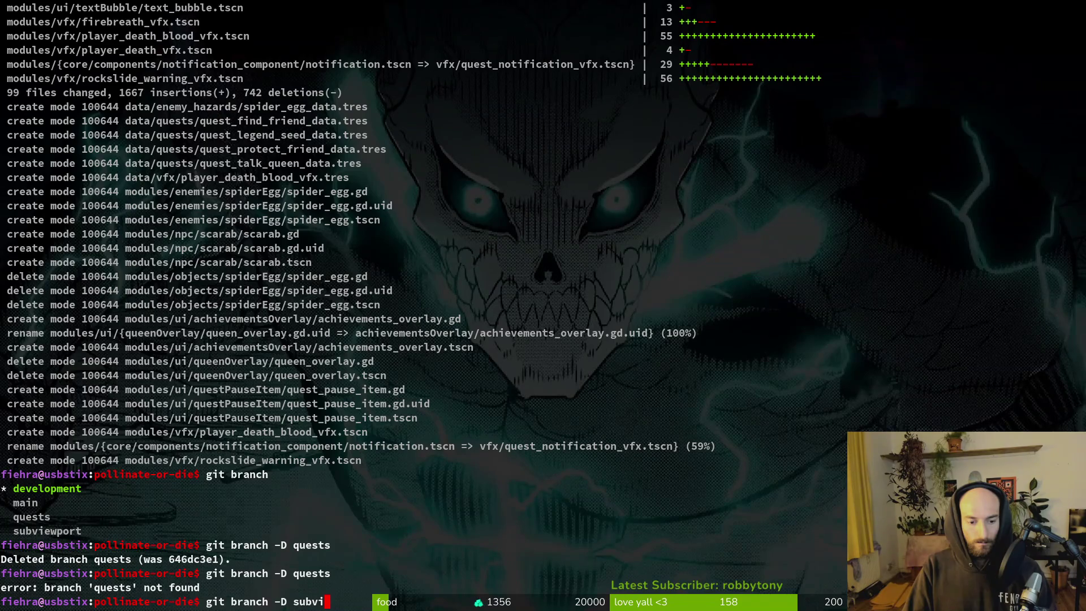
pyautogui.press('Tab')
pyautogui.press('Return')
# - Confirm only development and main remain, clear the terminal, and bring up GitLab
pyautogui.write('ls')
pyautogui.press('Return')
pyautogui.write('it brnach')
pyautogui.press('Return')
pyautogui.write('git branch')
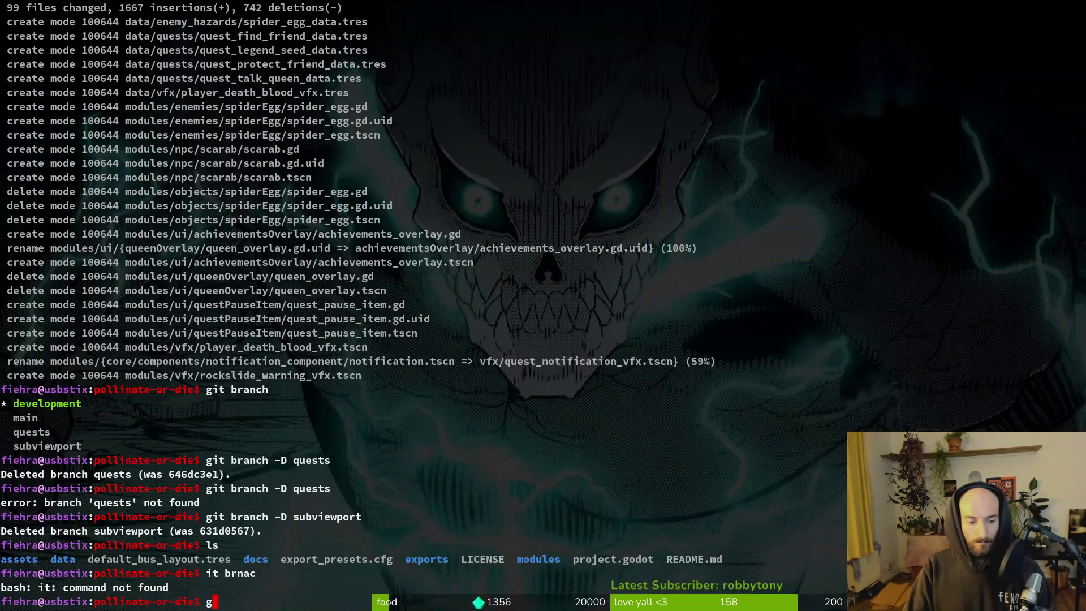
pyautogui.press('Return')
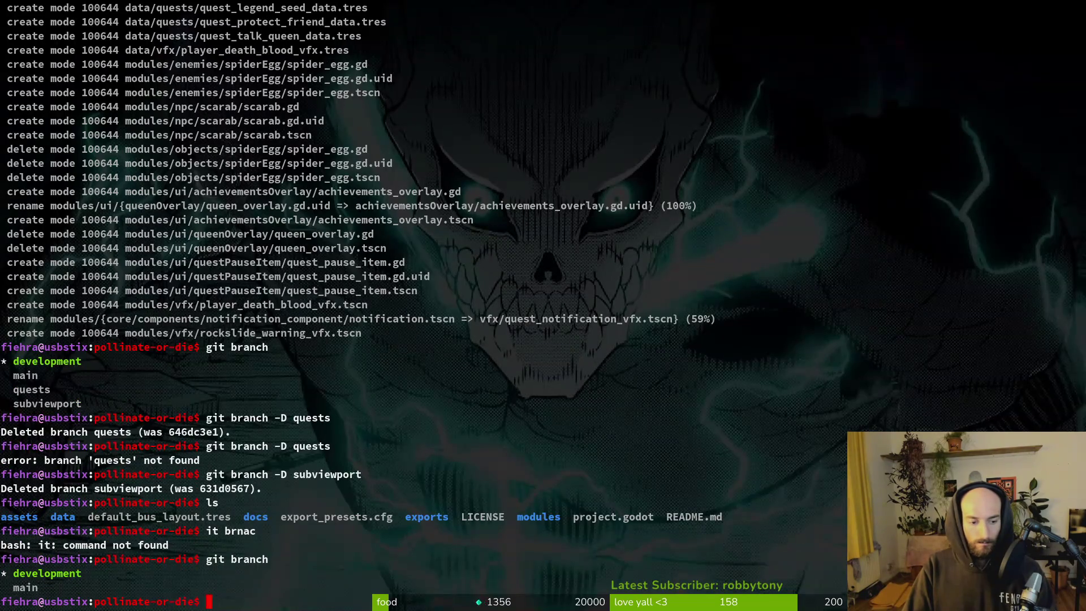
pyautogui.hotkey('ctrl', 'l')
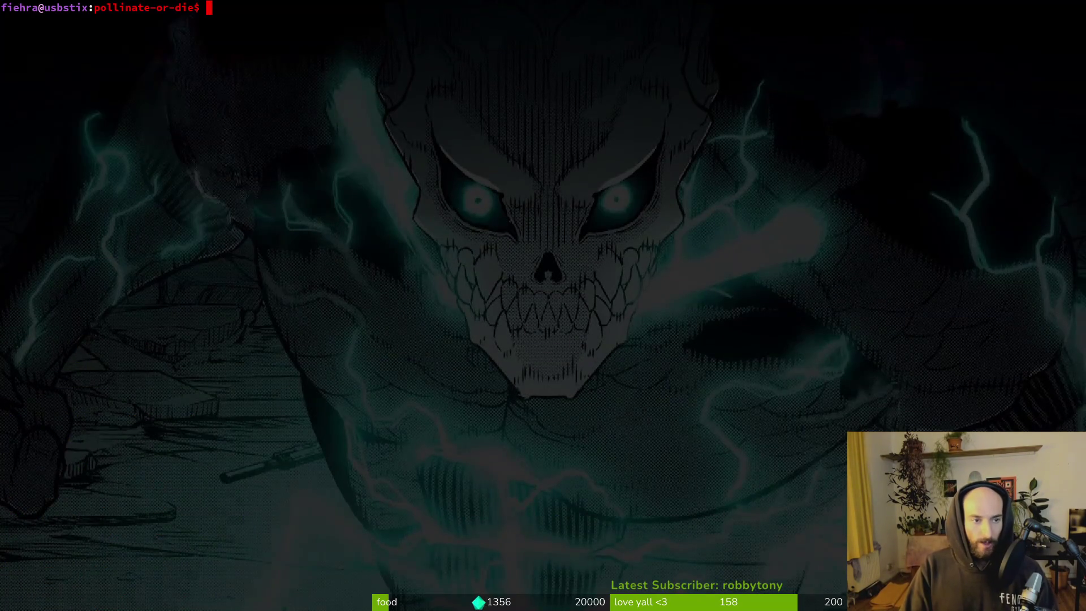
pyautogui.press('super+minus')
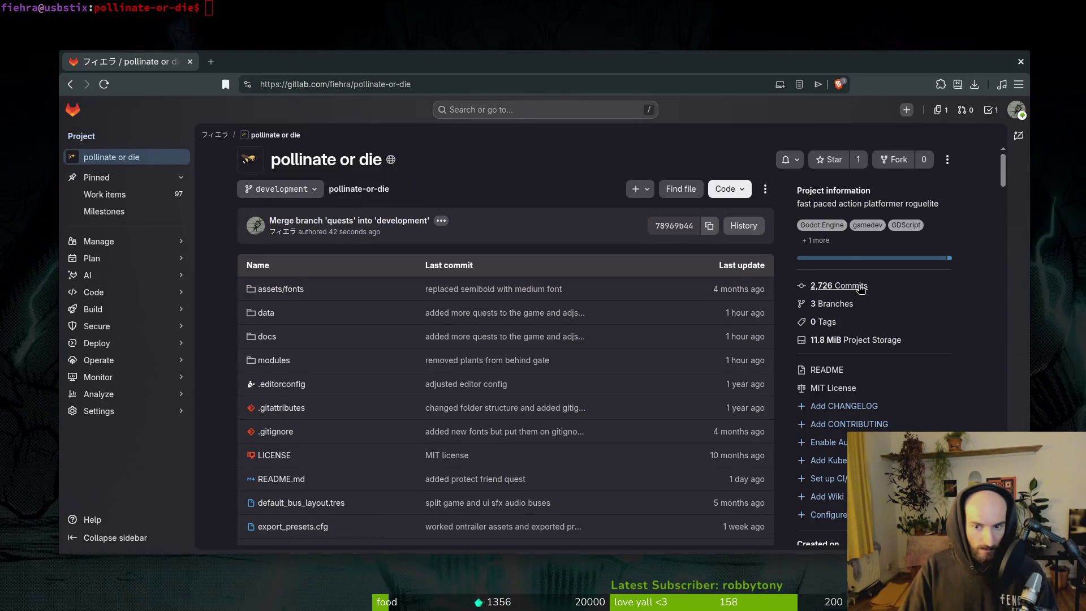
# - Open the development branch's commit history showing 100 commits per page
pyautogui.click(843, 286)
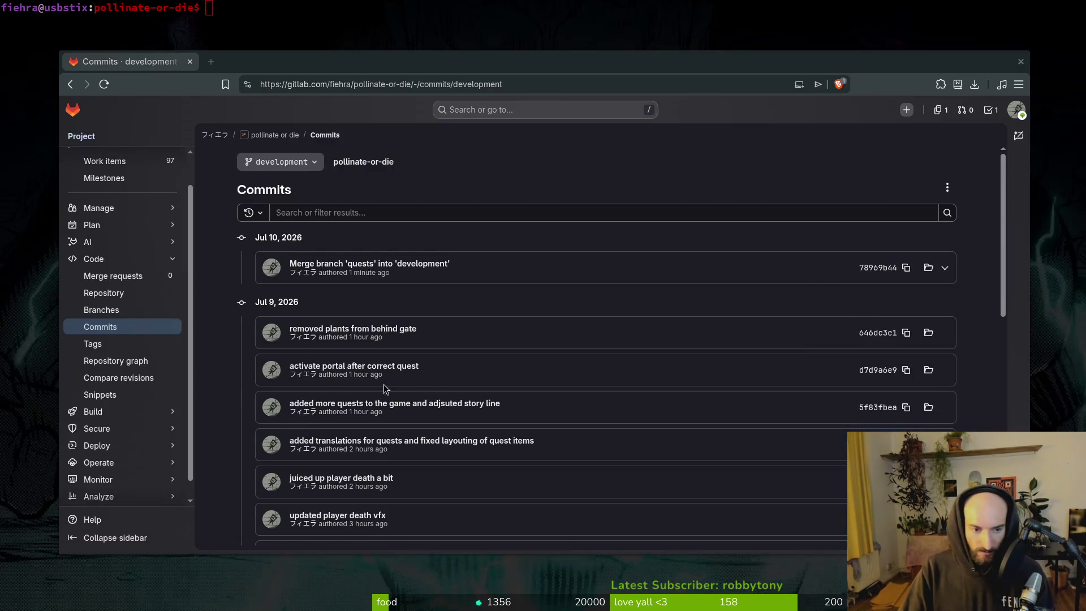
pyautogui.scroll(-5, 424, 340)
pyautogui.scroll(-3, 490, 368)
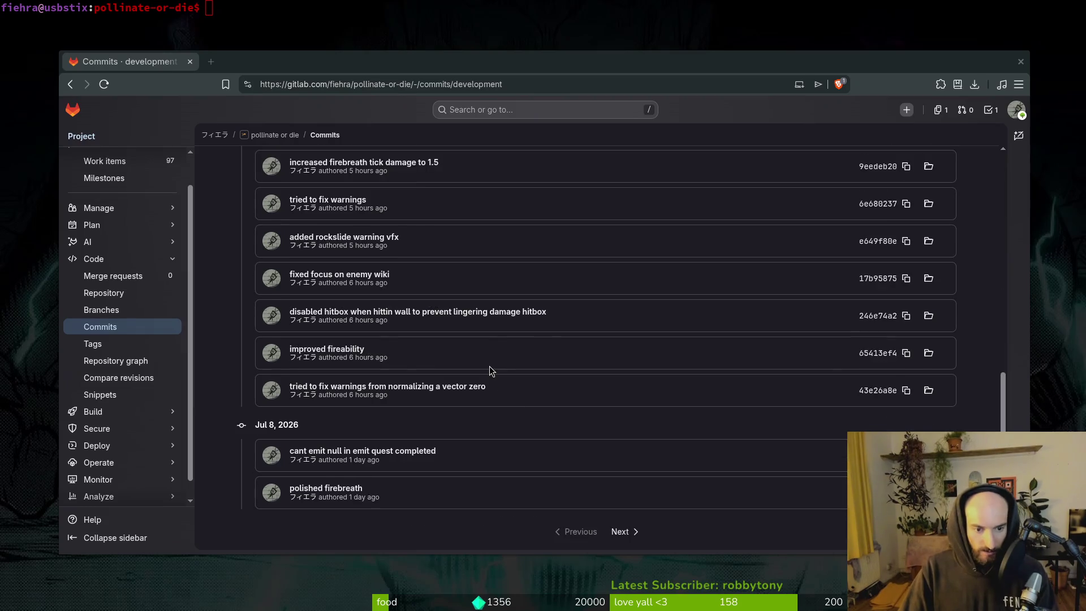
pyautogui.click(622, 532)
pyautogui.scroll(-10, 918, 401)
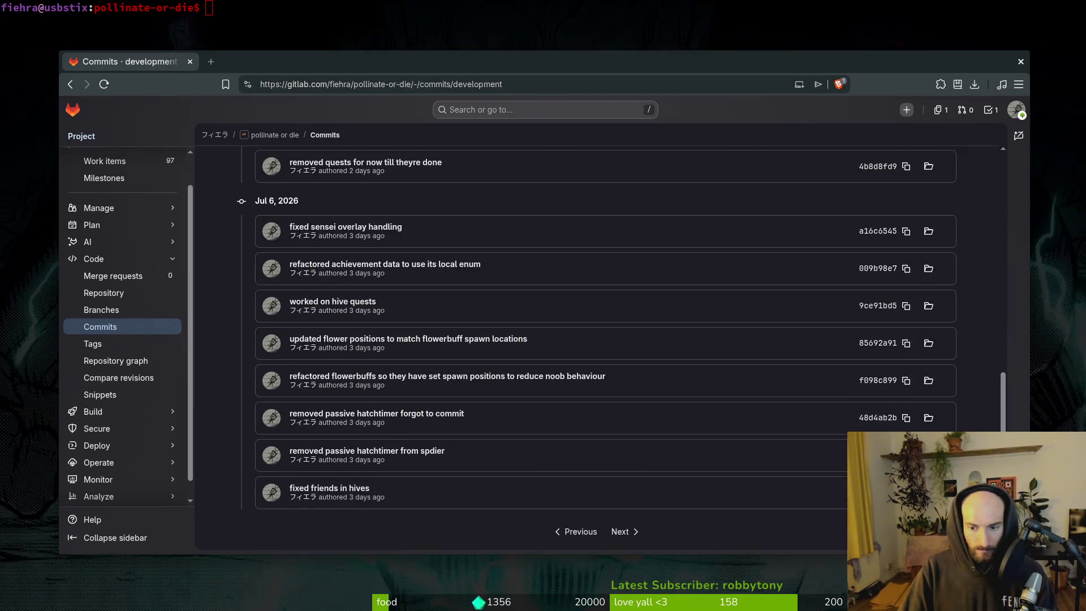
pyautogui.rightClick(819, 459)
pyautogui.click(834, 507)
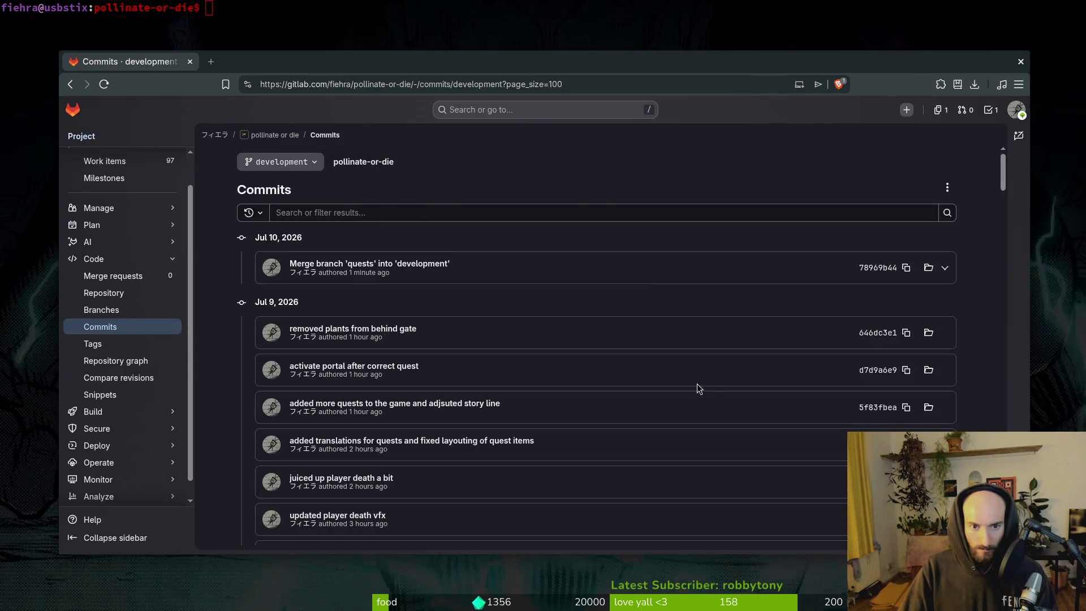
# - Search the commit list for '60' to locate the 0.60 version-bump changelog commit
pyautogui.scroll(-20, 606, 364)
pyautogui.scroll(-10, 581, 337)
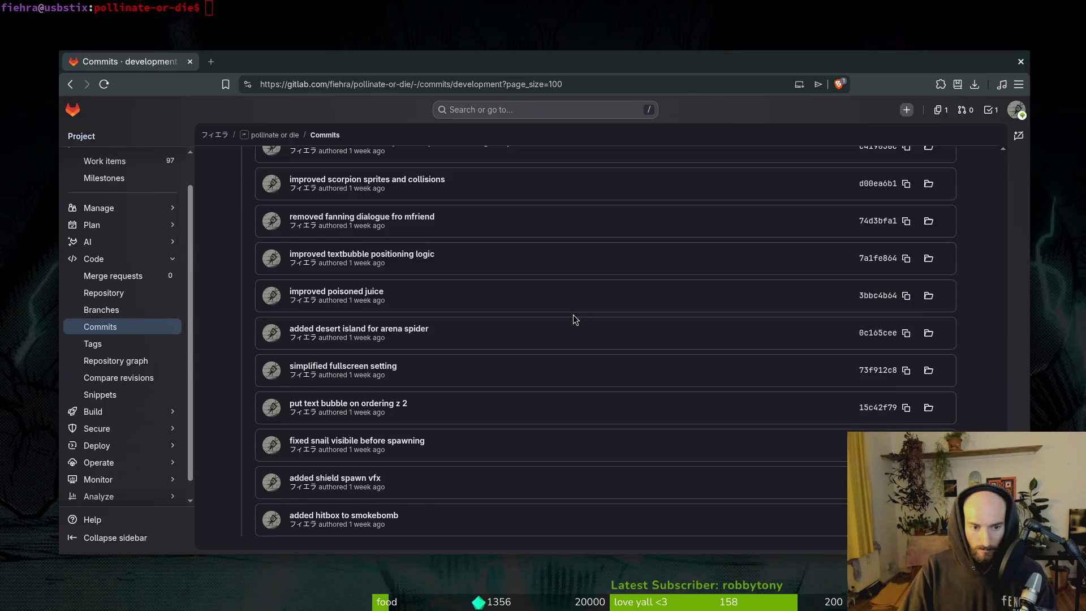
pyautogui.scroll(6, 529, 306)
pyautogui.scroll(-10, 562, 331)
pyautogui.scroll(-5, 575, 321)
pyautogui.scroll(8, 572, 322)
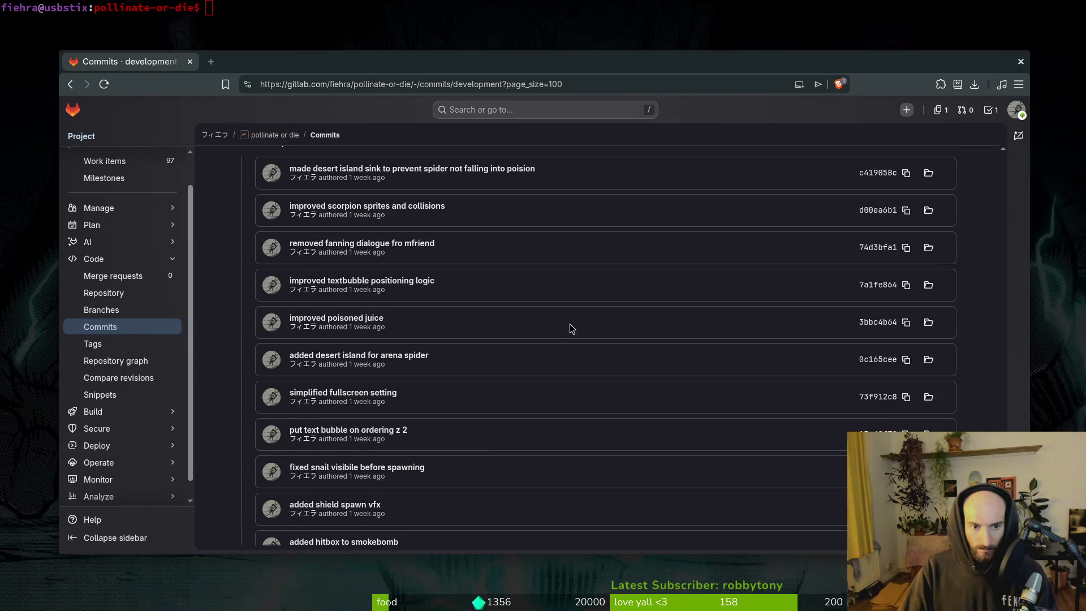
pyautogui.scroll(12, 444, 392)
pyautogui.scroll(-3, 452, 390)
pyautogui.hotkey('ctrl', 'f')
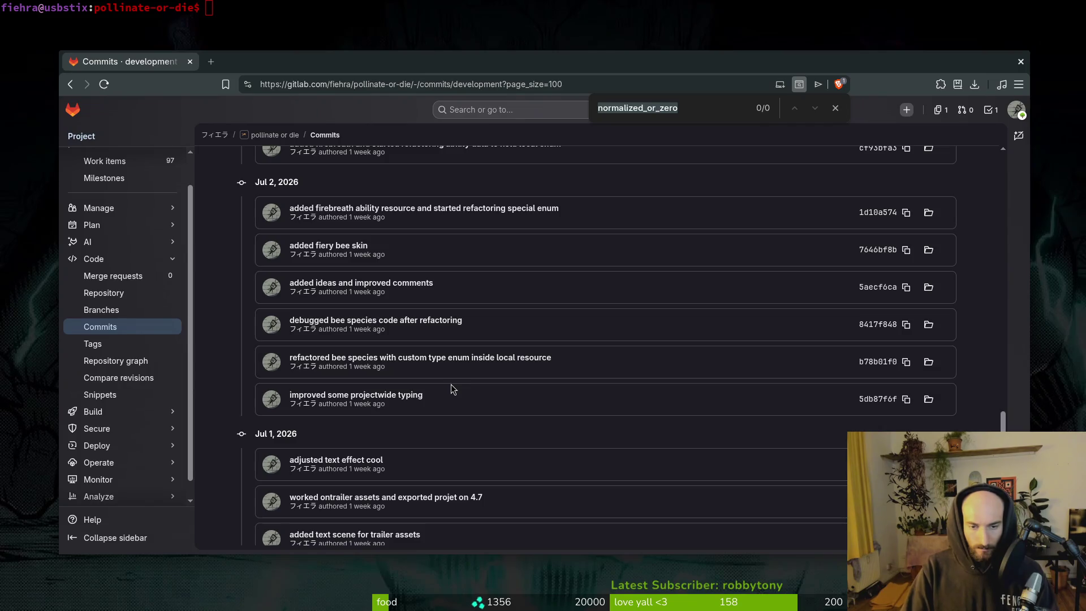
pyautogui.write('60')
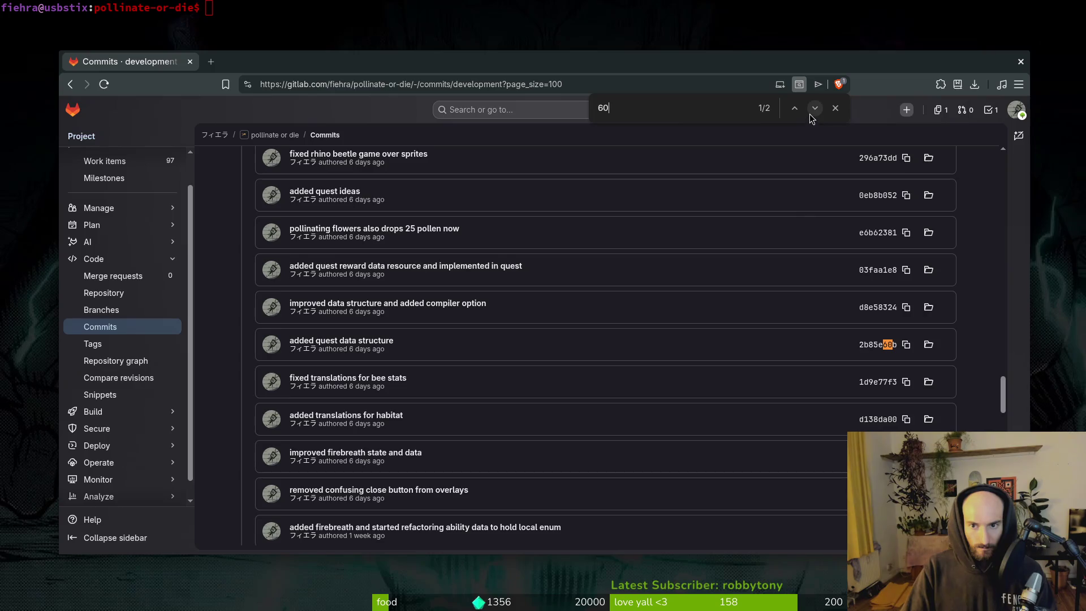
pyautogui.click(815, 108)
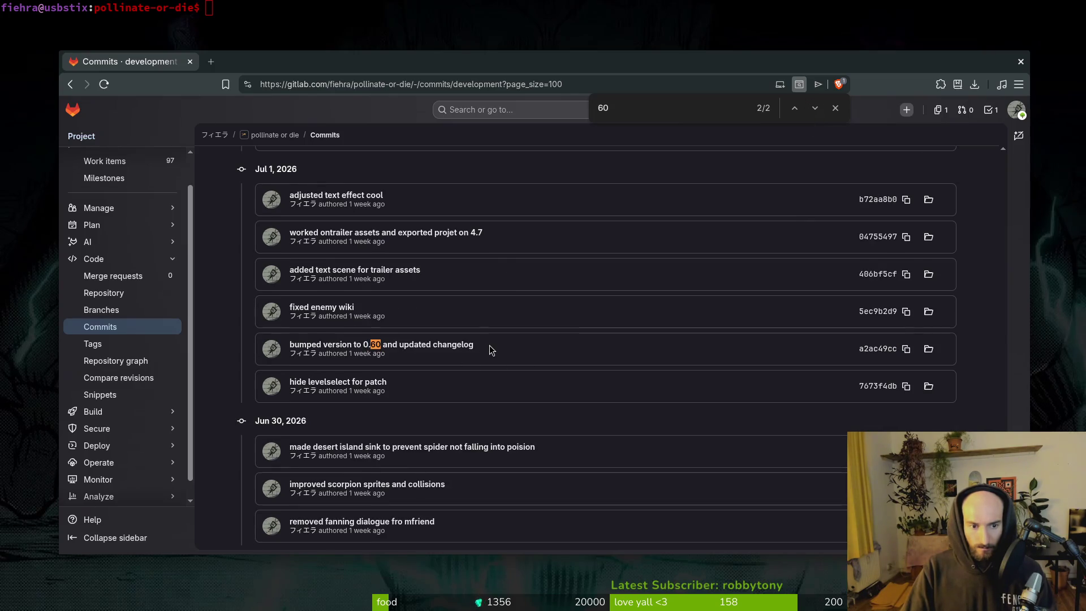
pyautogui.scroll(2, 490, 350)
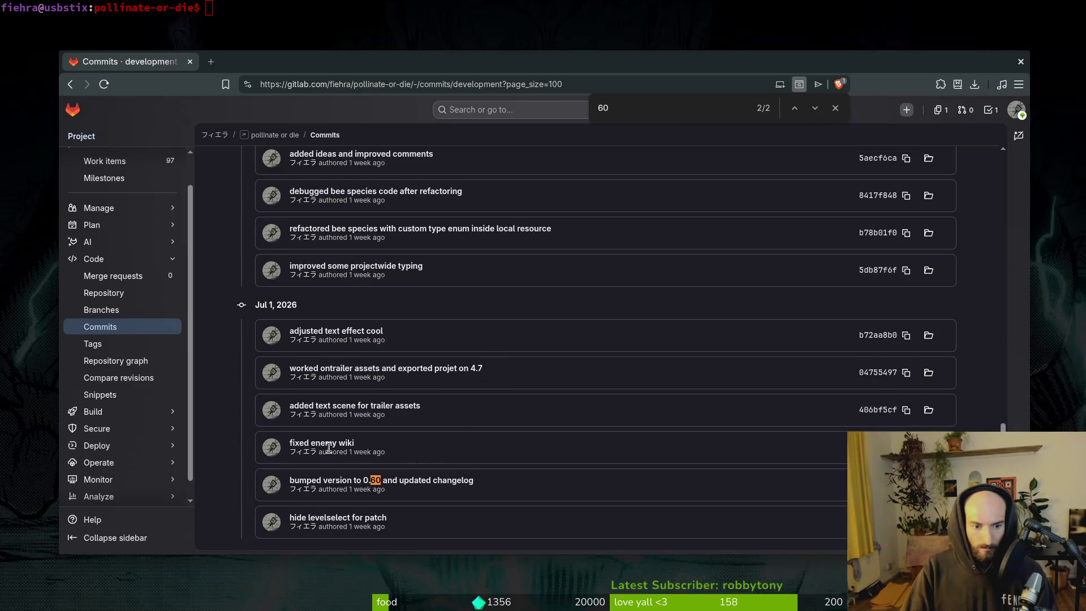
# - Launch nvim in the project folder from the terminal with its fuzzy file finder
pyautogui.click(32, 35)
pyautogui.write('nvim .')
pyautogui.press('Return')
pyautogui.press('space')
# - Open docs/changelog.md in Neovim and compare it with the GitLab commit list
pyautogui.press('f')
pyautogui.press('f')
pyautogui.write('change')
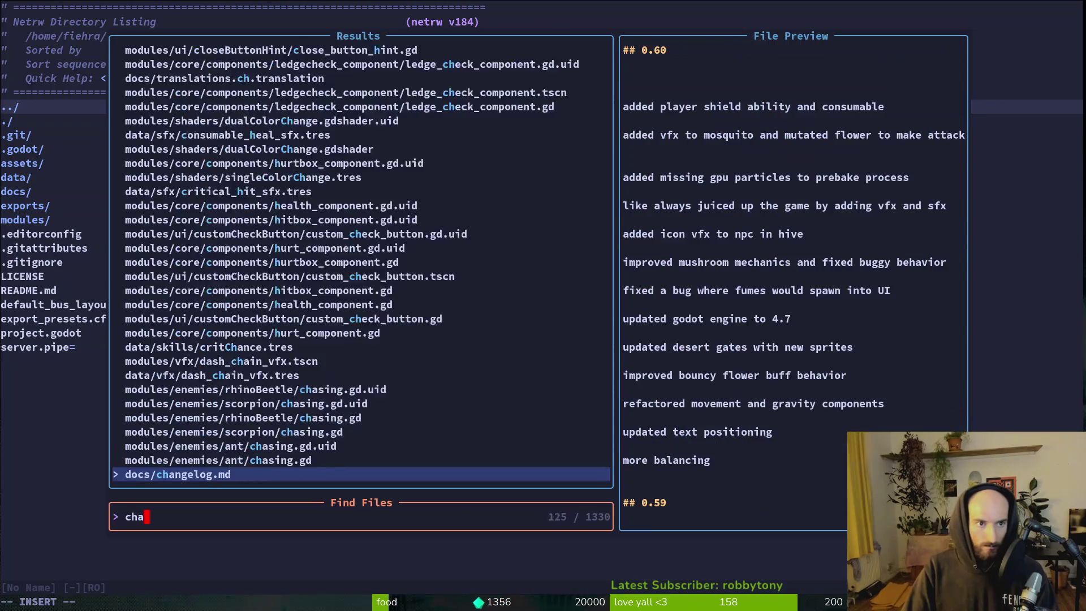
pyautogui.press('Return')
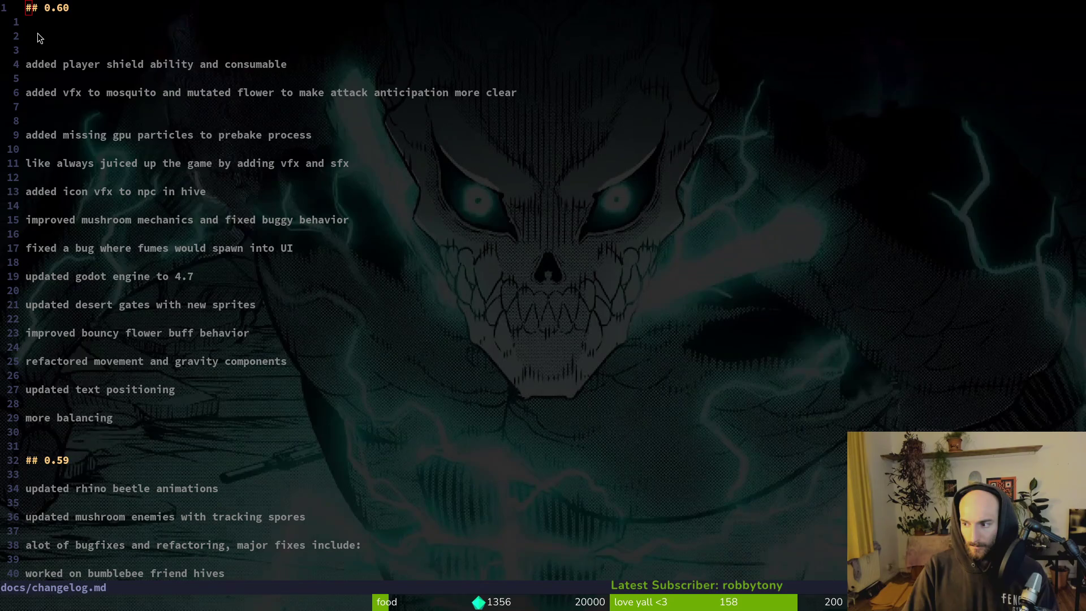
pyautogui.hotkey('alt', 'Tab')
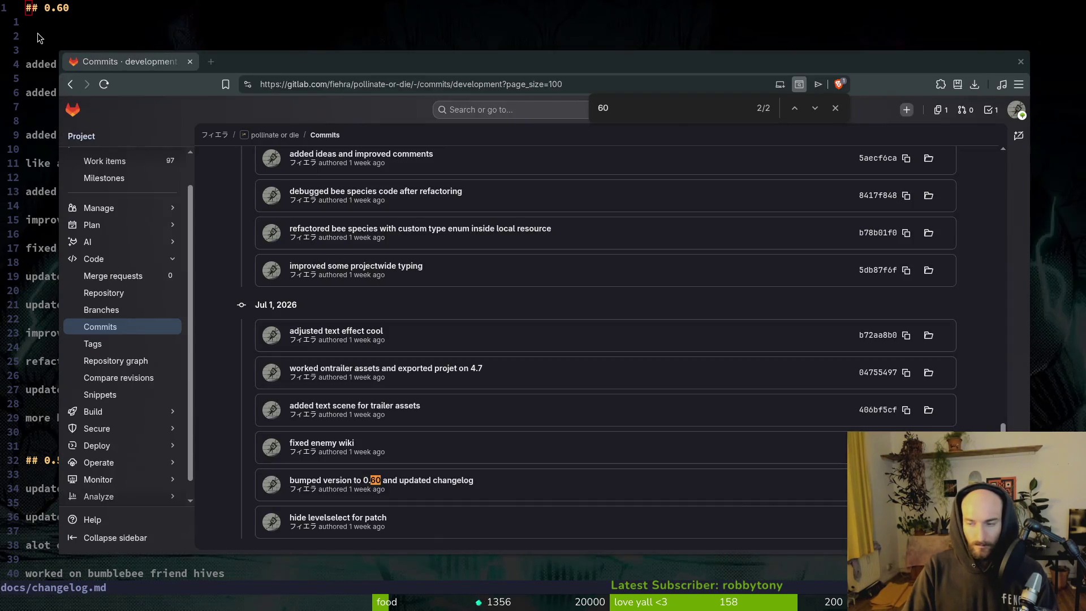
pyautogui.hotkey('alt', 'Tab')
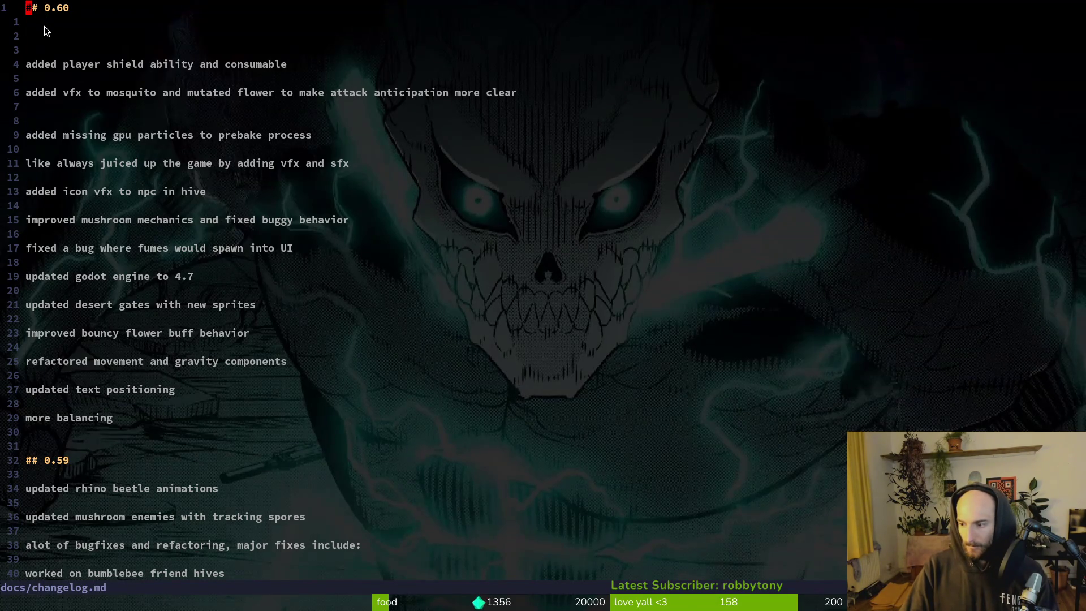
# - Delete the blank lines under the 0.60 heading and save the changelog
pyautogui.press('j')
pyautogui.press('j')
pyautogui.press('d')
pyautogui.press('d')
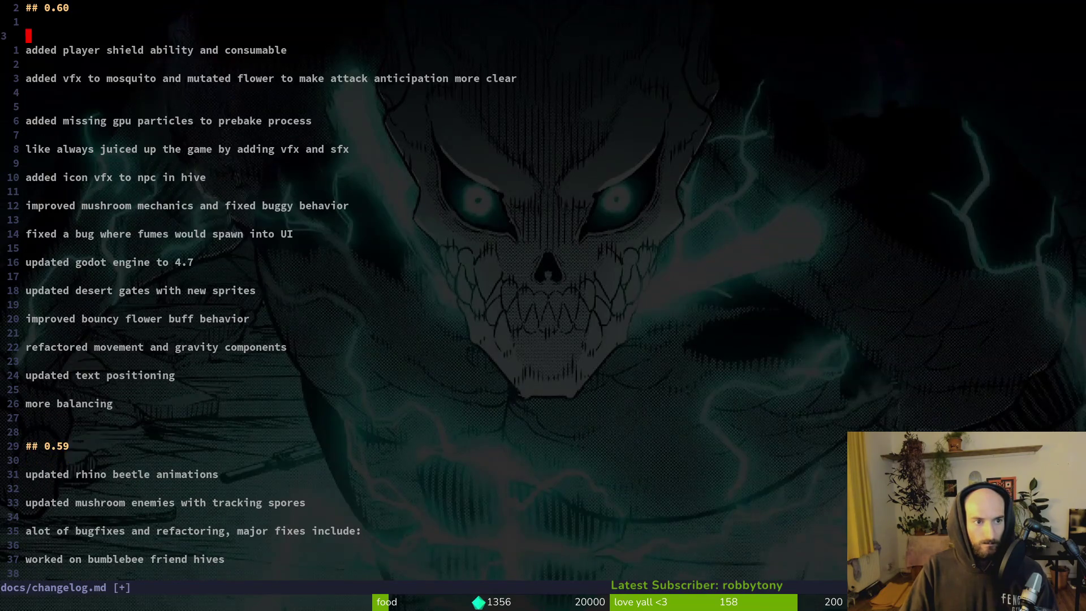
pyautogui.press('d')
pyautogui.press('d')
pyautogui.write(':w')
pyautogui.press('Return')
pyautogui.press('l')
pyautogui.press('l')
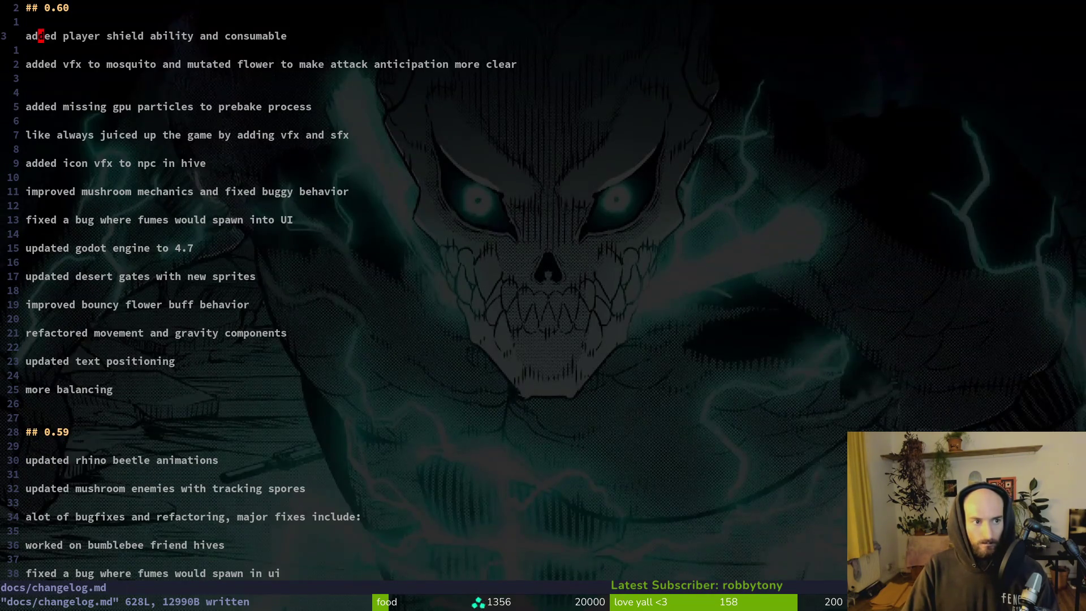
# - Duplicate the 0.60 heading and change the copy to ## 0.61 with blank lines below
pyautogui.press('k')
pyautogui.press('k')
pyautogui.press('y')
pyautogui.press('y')
pyautogui.press('P')
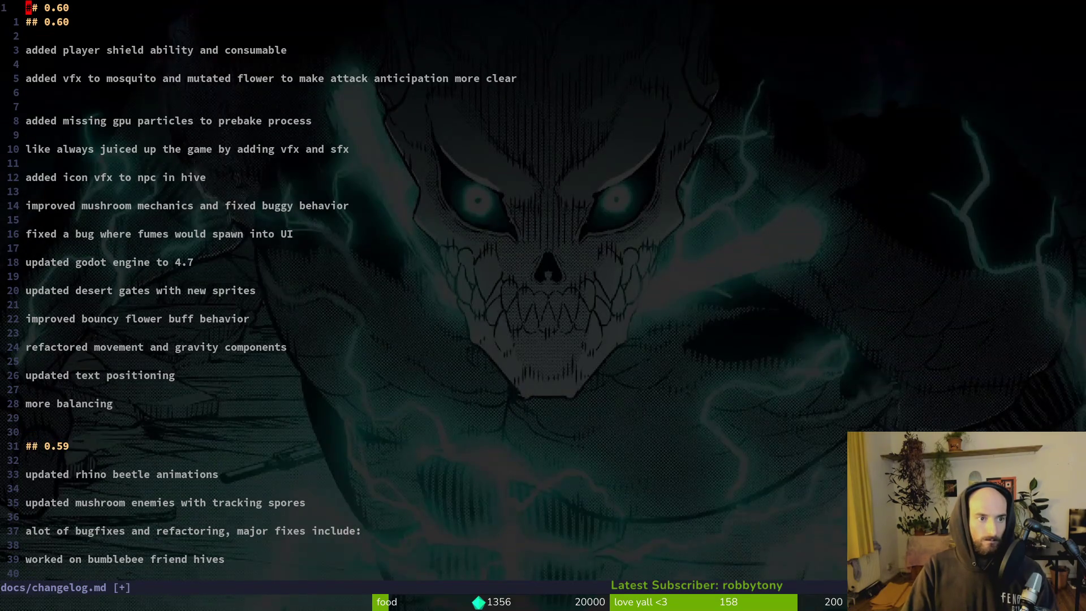
pyautogui.press('A')
pyautogui.press('BackSpace')
pyautogui.write('1')
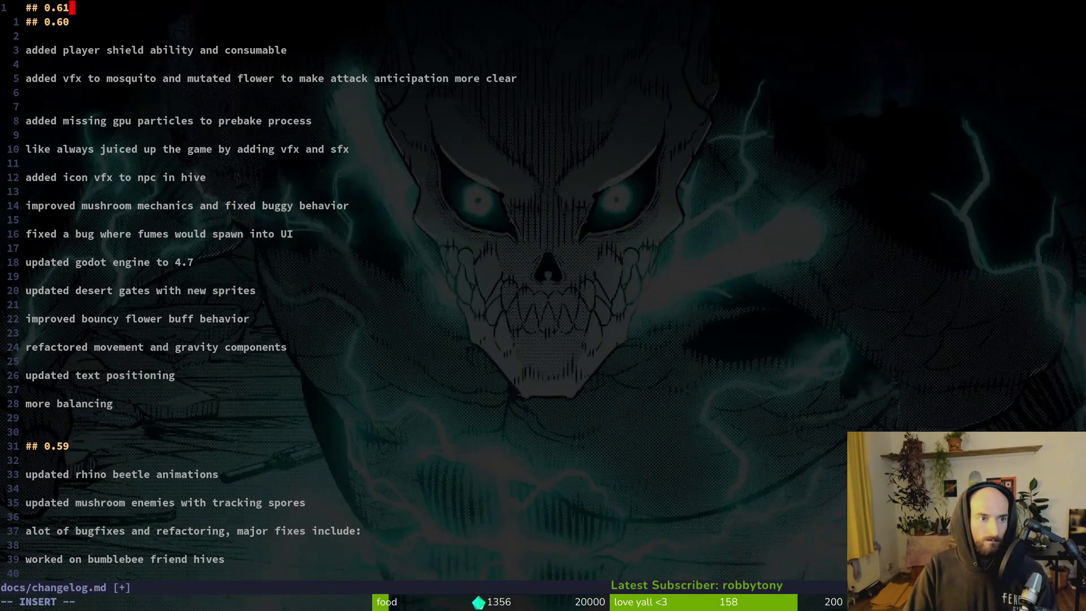
pyautogui.press('Escape')
pyautogui.press('o')
pyautogui.press('Return')
pyautogui.press('Return')
pyautogui.press('Escape')
# - Duplicate the 0.61 heading as ## 0.62 and place it above 0.61, separated by blank lines
pyautogui.press('g')
pyautogui.press('g')
pyautogui.press('y')
pyautogui.press('y')
pyautogui.press('p')
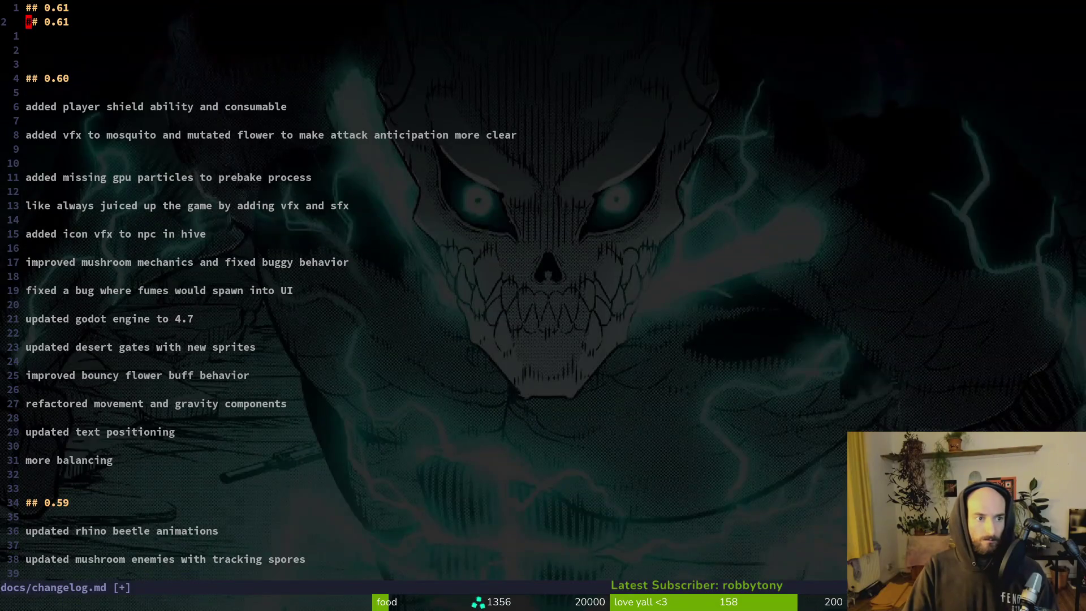
pyautogui.press('$')
pyautogui.press('V')
pyautogui.press('K')
pyautogui.press('Escape')
pyautogui.press('o')
pyautogui.press('Return')
pyautogui.press('Escape')
pyautogui.press('j')
pyautogui.press('j')
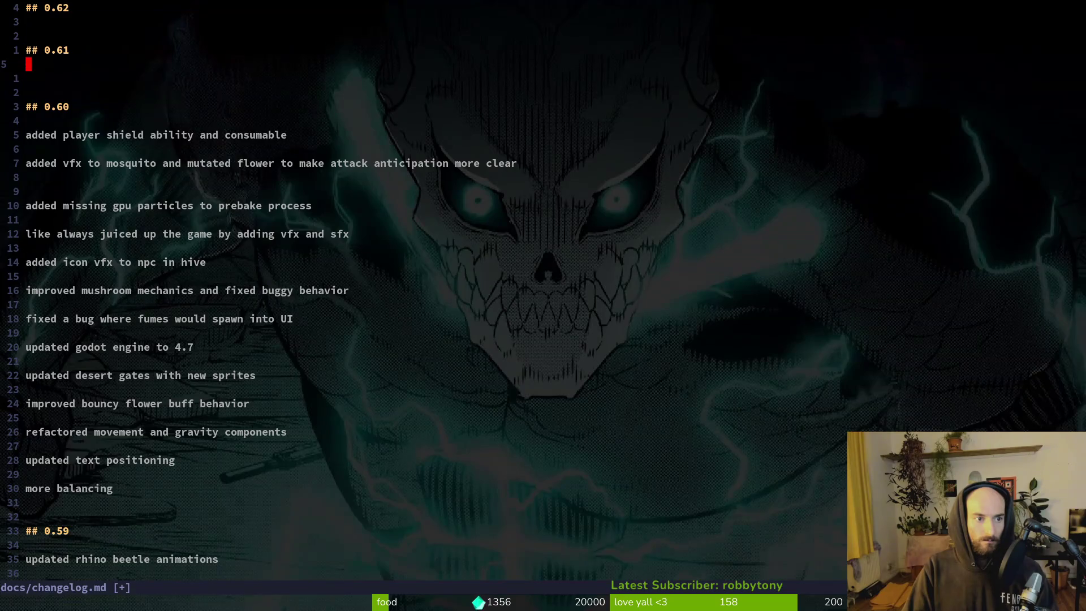
# - Open a fresh empty line under the 0.61 heading for new entries
pyautogui.press('o')
pyautogui.hotkey('ctrl', 'space')
pyautogui.press('Escape')
pyautogui.press('j')
pyautogui.press('k')
pyautogui.press('O')
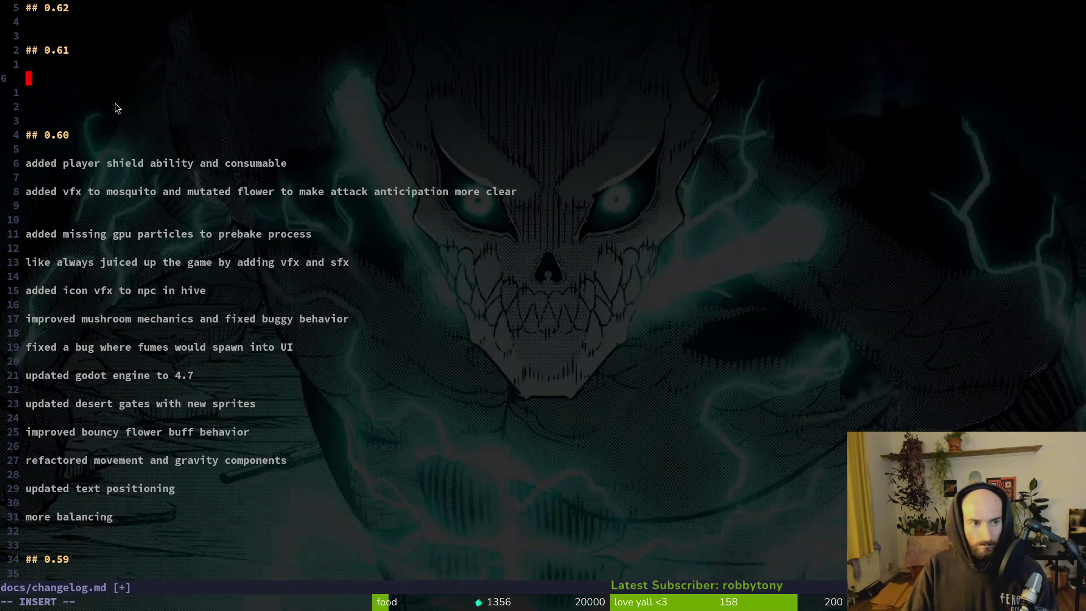
# - Add the entry 'added new bee skin fiery bumblebee with firebreath ability' under 0.61
pyautogui.write('added new ')
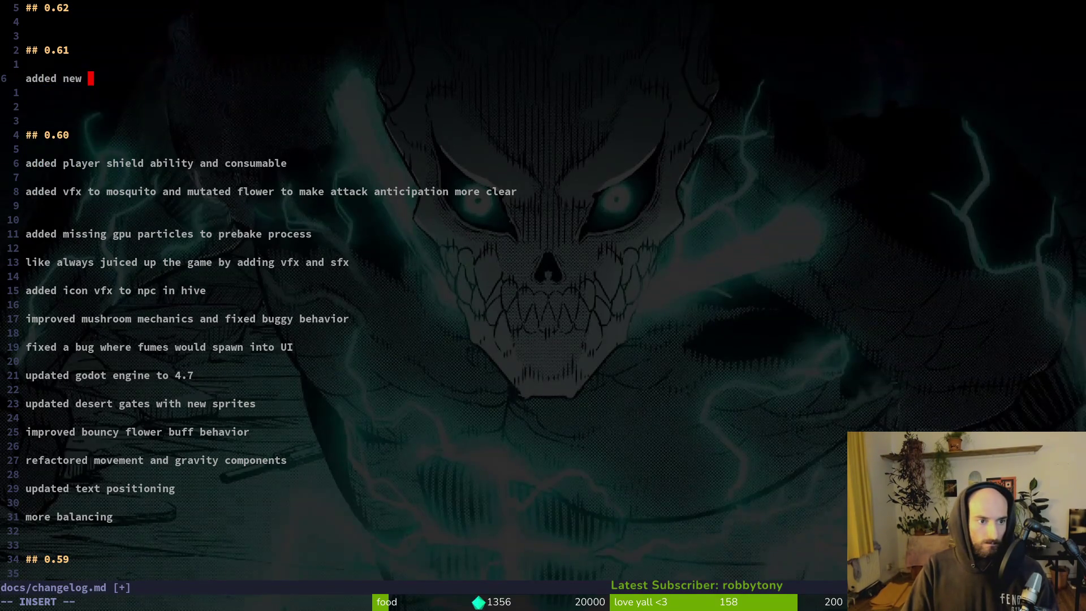
pyautogui.write('bee skin fie')
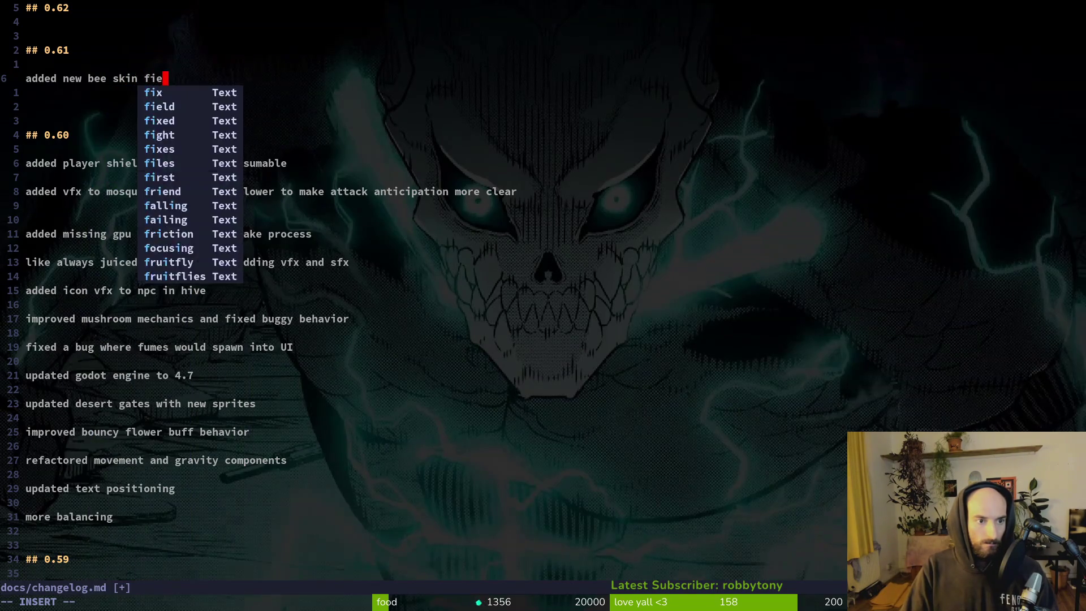
pyautogui.write('ry bumblebl')
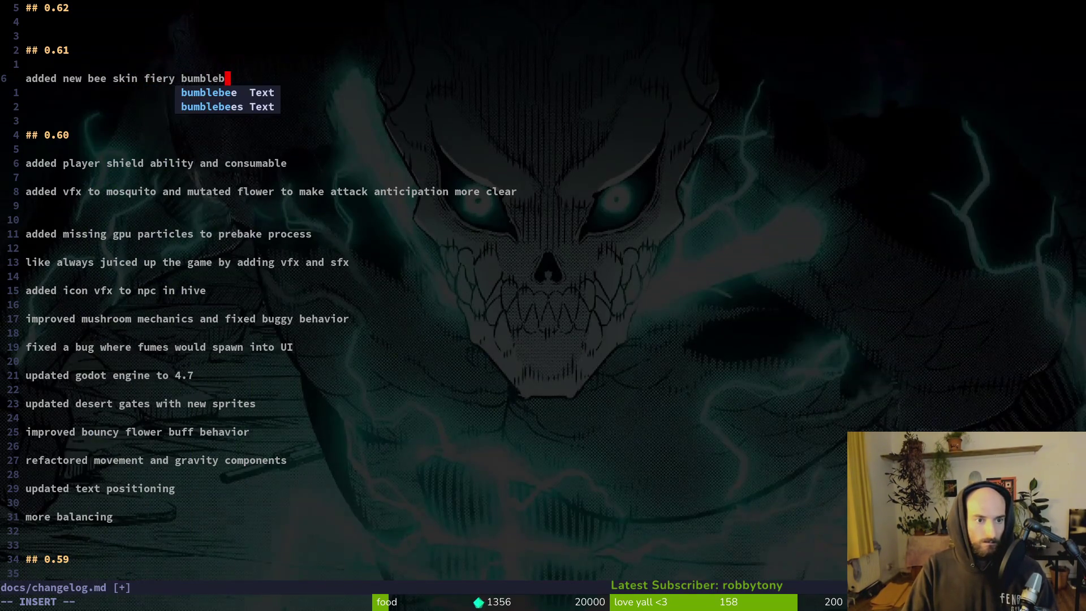
pyautogui.press('BackSpace')
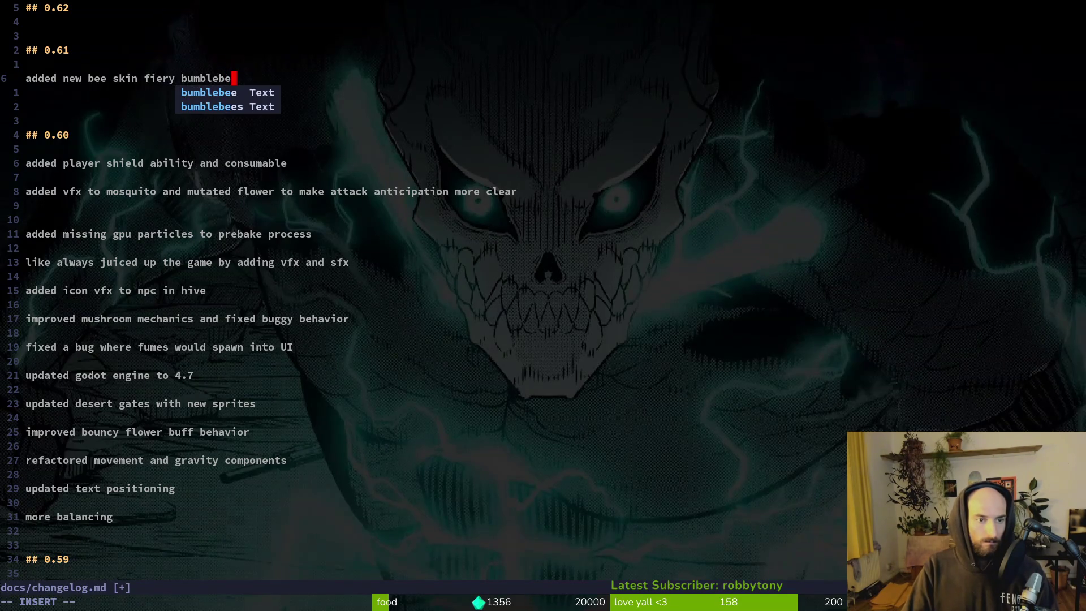
pyautogui.press('Return')
pyautogui.press('Return')
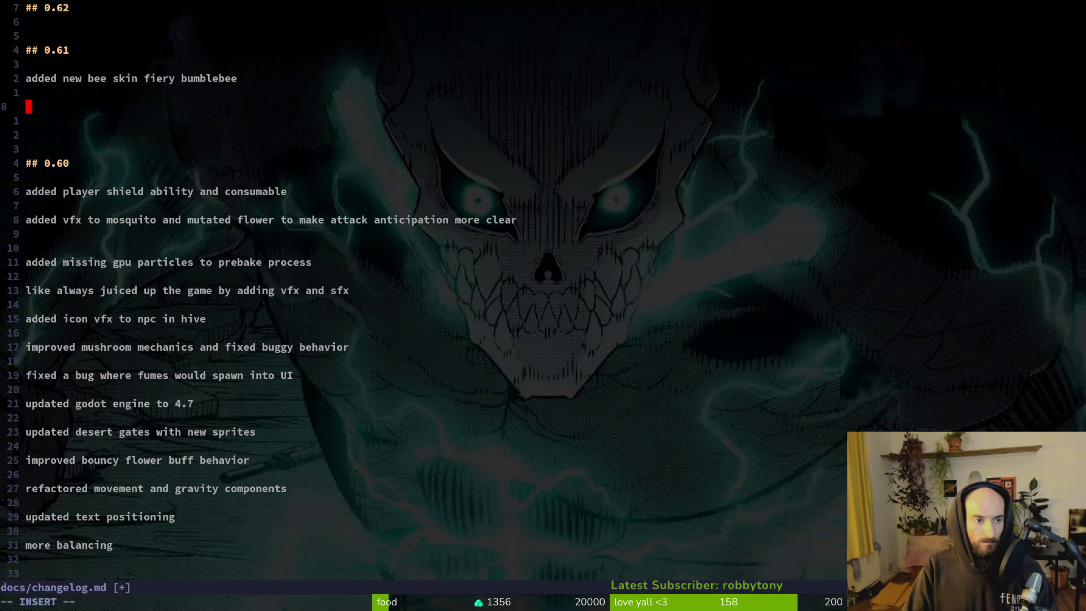
pyautogui.press('BackSpace')
pyautogui.press('BackSpace')
pyautogui.write('with firebreath abili')
pyautogui.press('Return')
pyautogui.press('Return')
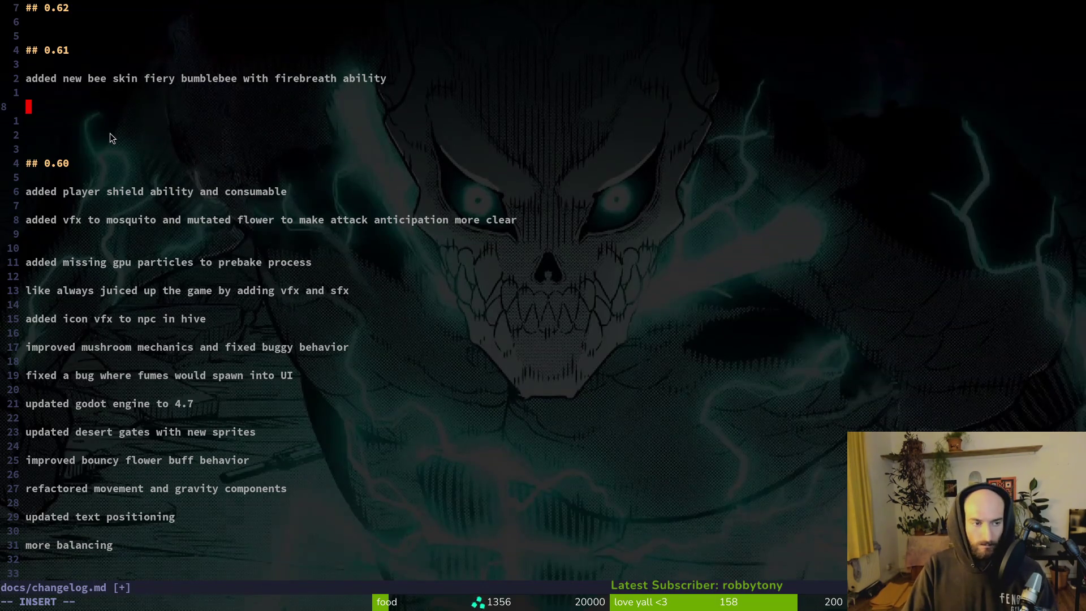
# - Add the entries 'improved UI/UX' and 'added quest system', fixing the UI/UC typo
pyautogui.write('improved UI/UC')
pyautogui.press('BackSpace')
pyautogui.write('X')
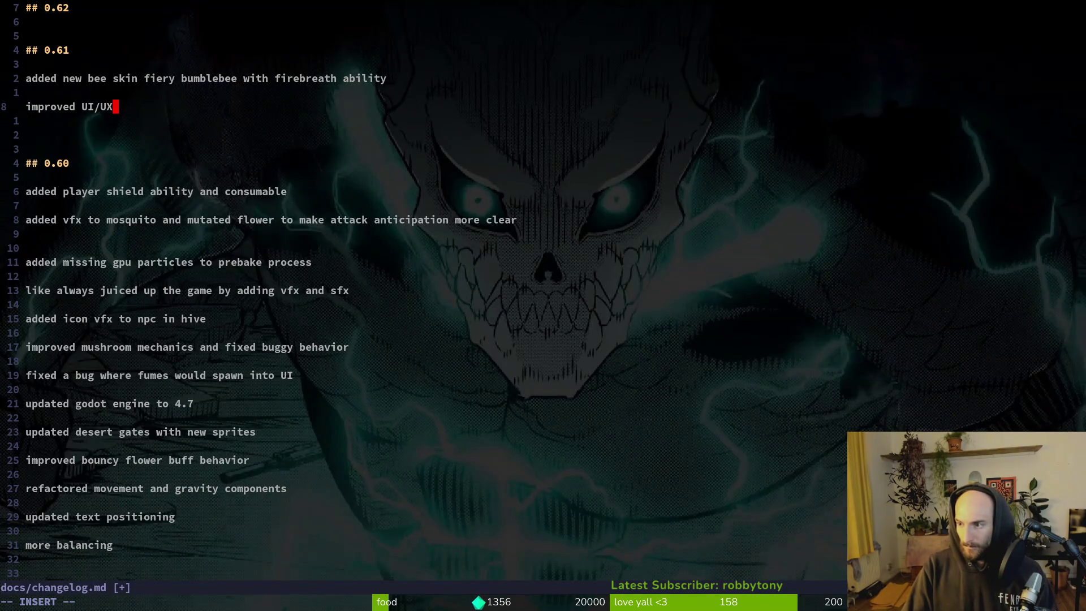
pyautogui.press('Return')
pyautogui.press('Return')
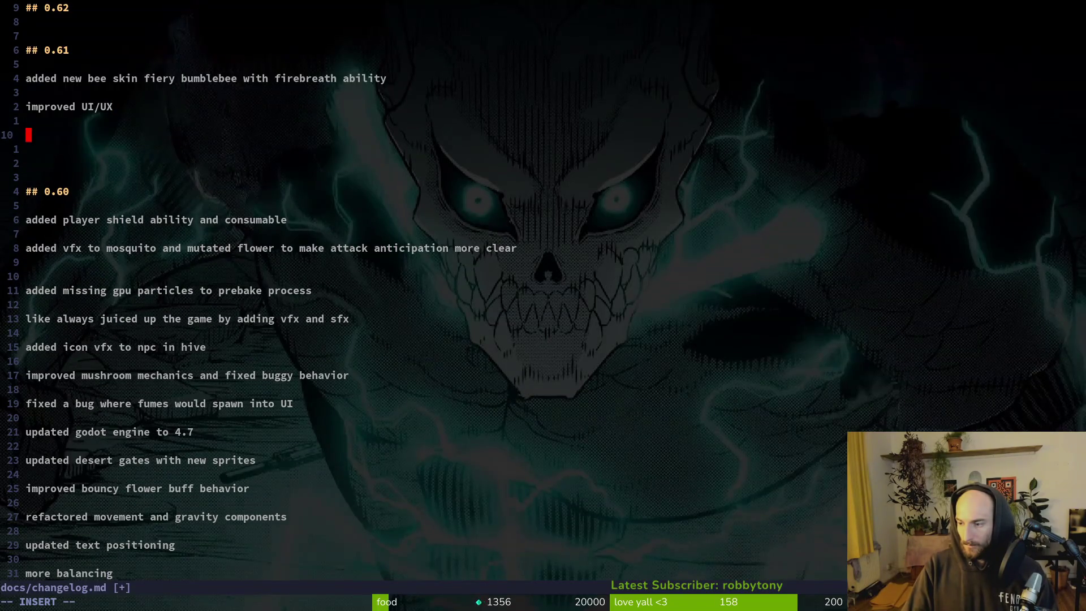
pyautogui.write('add')
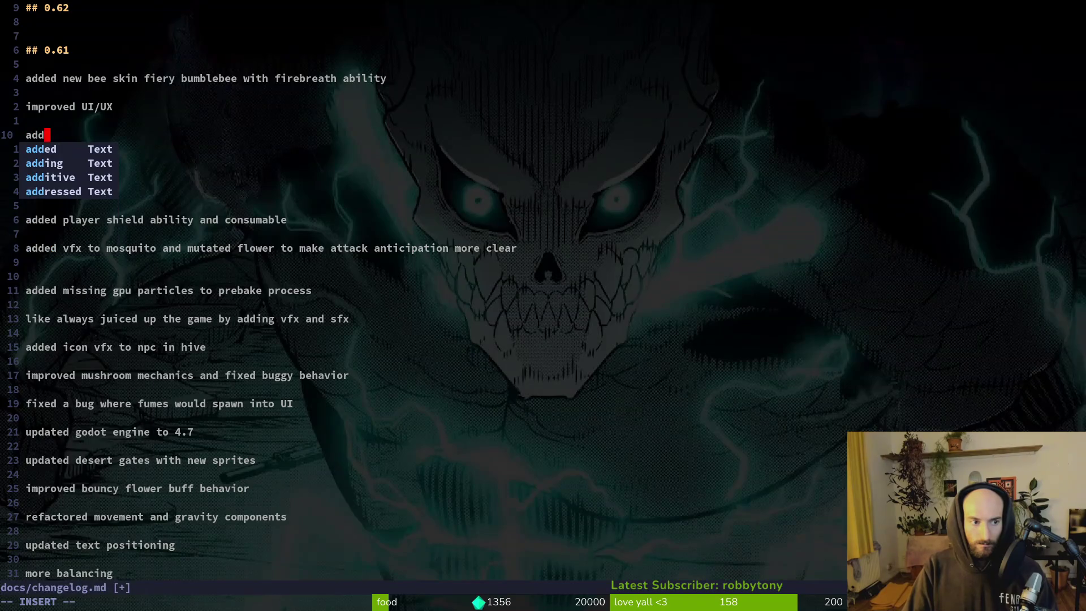
pyautogui.write('ed quest system')
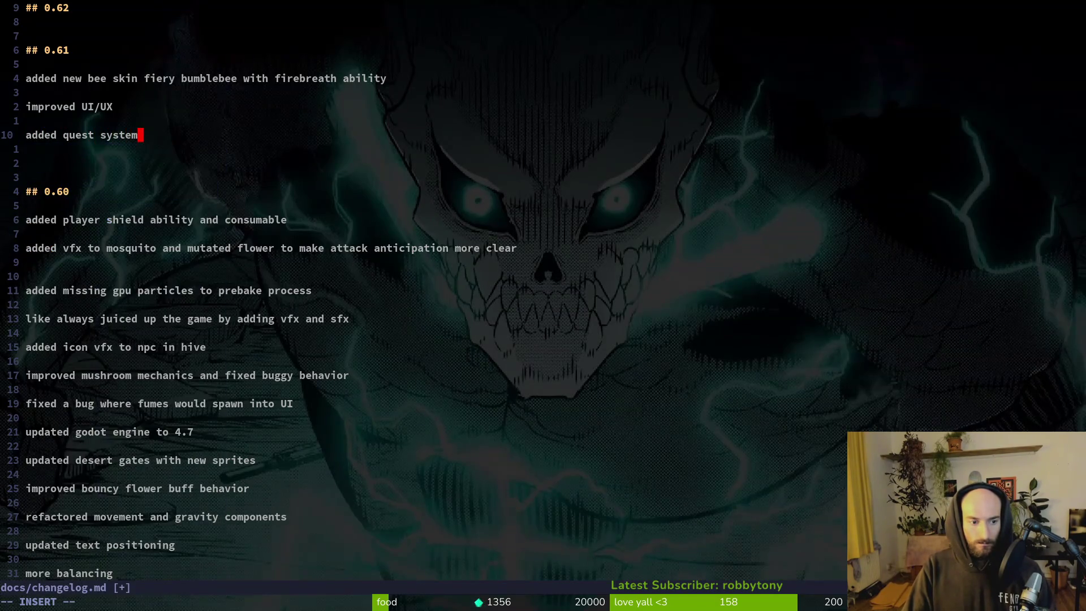
pyautogui.press('Escape')
# - Delete the stray blank line in the 0.60 section and return to the quest system line
pyautogui.press('Down')
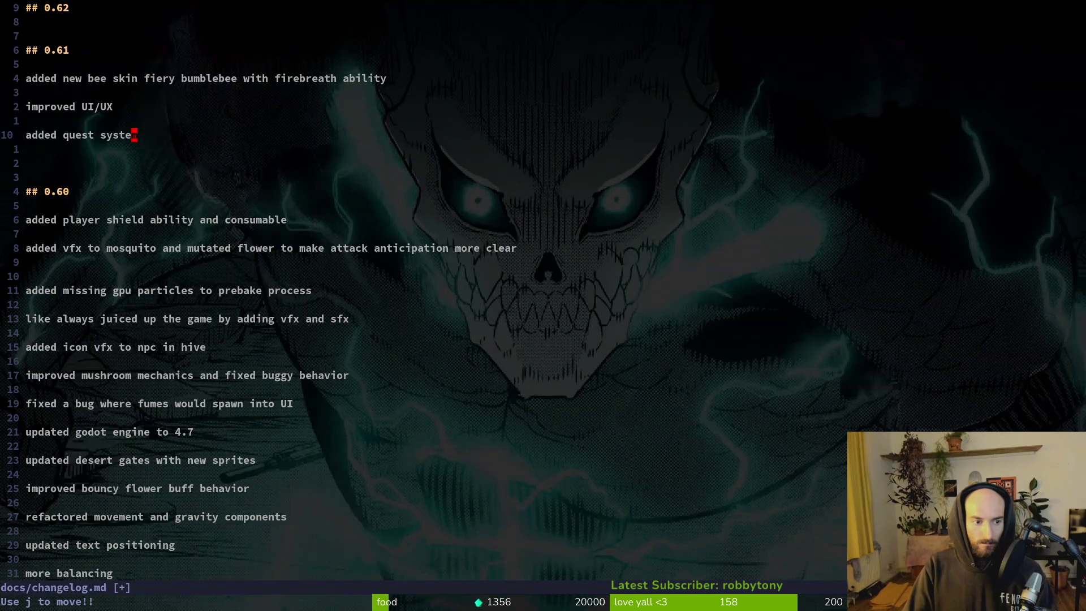
pyautogui.press('9')
pyautogui.press('j')
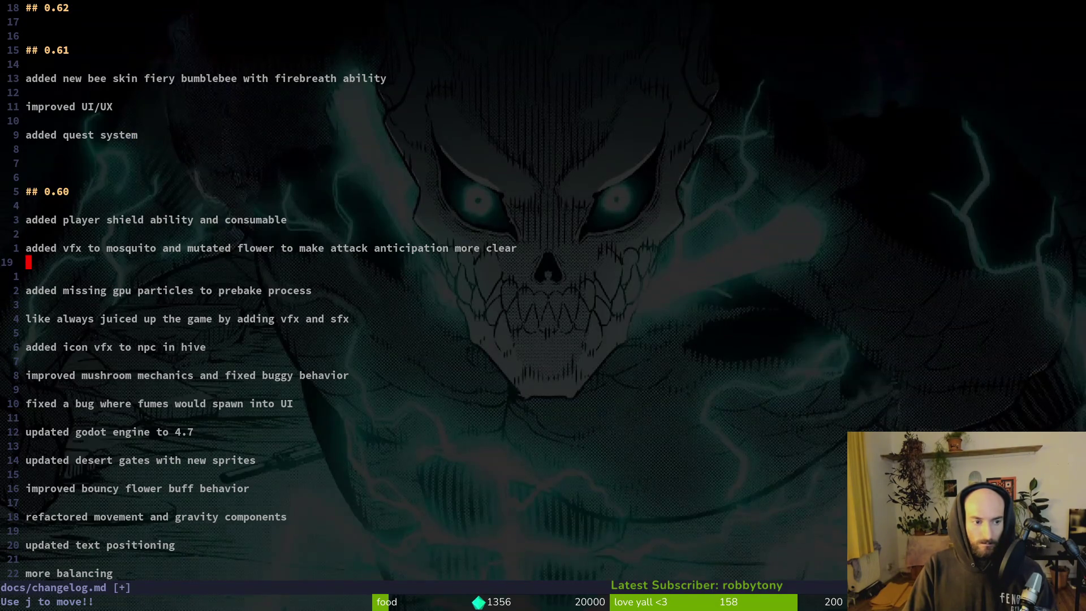
pyautogui.press('d')
pyautogui.press('d')
pyautogui.press('9')
pyautogui.press('k')
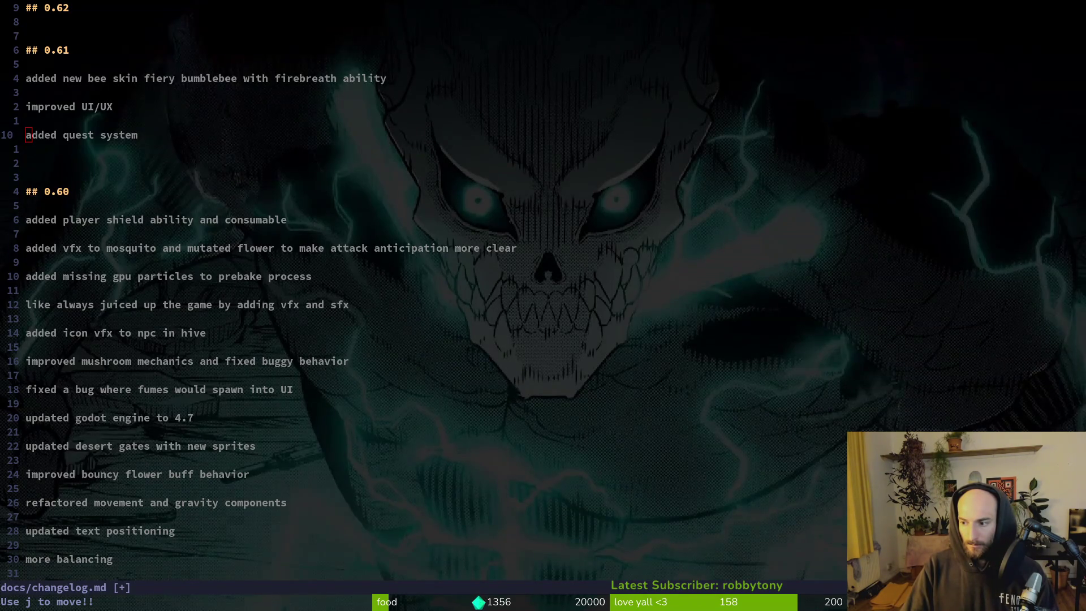
# - Add the entry 'pollinating flowers now also gives pollen' below the quest system line and save
pyautogui.press('2')
pyautogui.press('j')
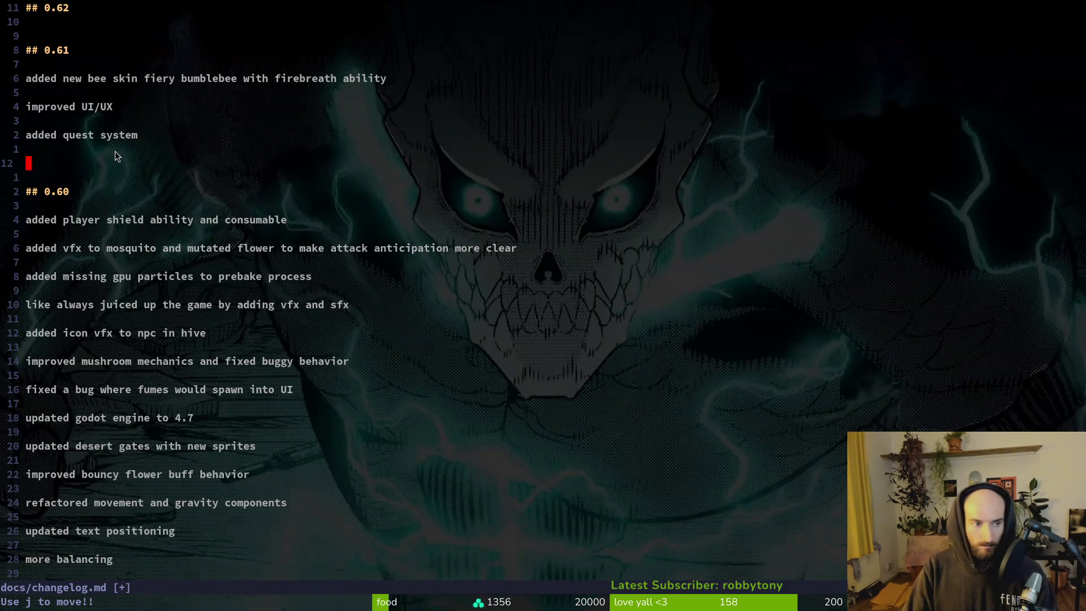
pyautogui.hotkey('shift', 'o')
pyautogui.press('Return')
pyautogui.press('BackSpace')
pyautogui.write('polli')
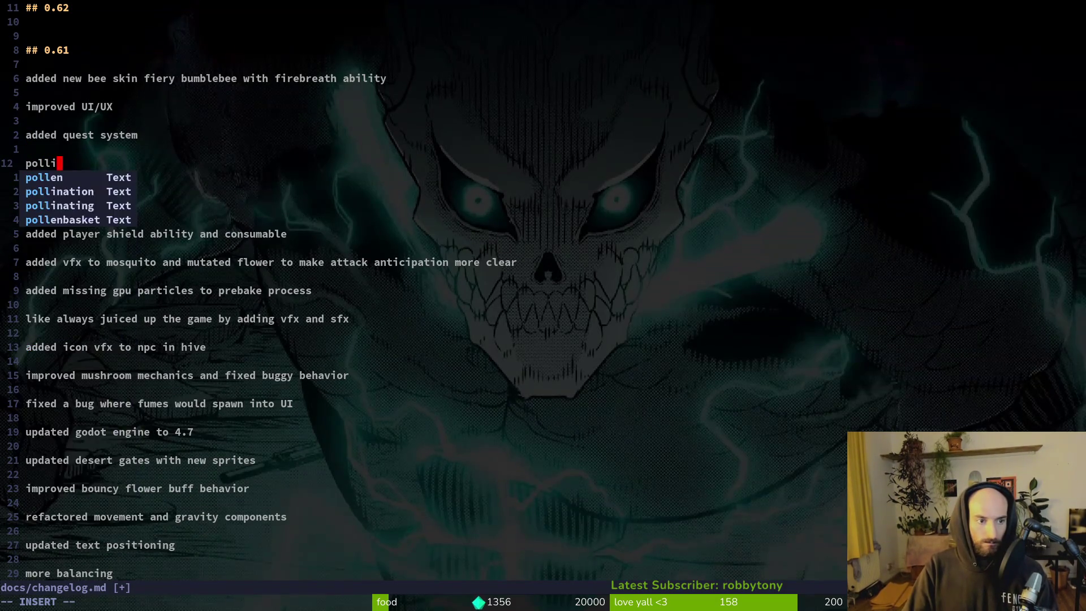
pyautogui.write('nating fl')
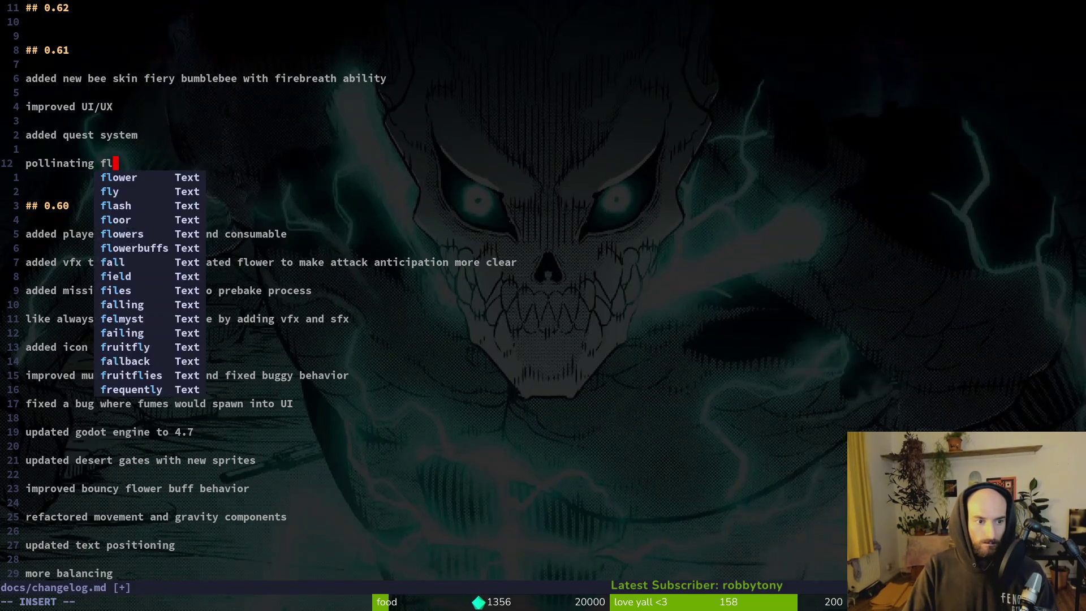
pyautogui.write('owers now also gives')
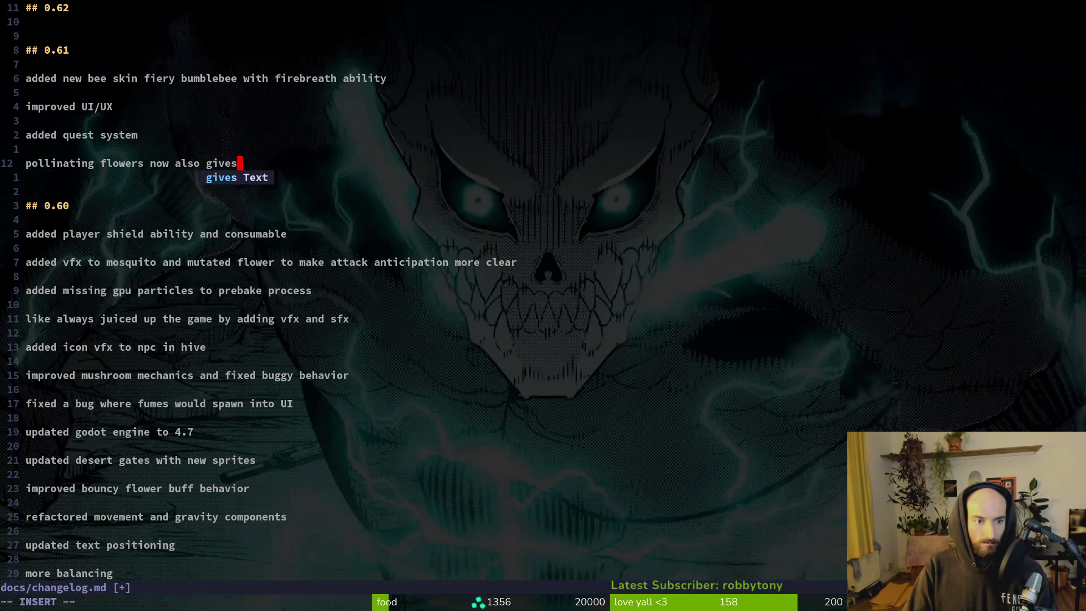
pyautogui.write(' pollen')
pyautogui.press('Escape')
pyautogui.write(':w')
pyautogui.press('Return')
pyautogui.press('k')
# - Move the blank lines from above the pollen entry to below it
pyautogui.press('o')
pyautogui.press('Return')
pyautogui.press('Return')
pyautogui.press('Escape')
pyautogui.hotkey('shift', 'v')
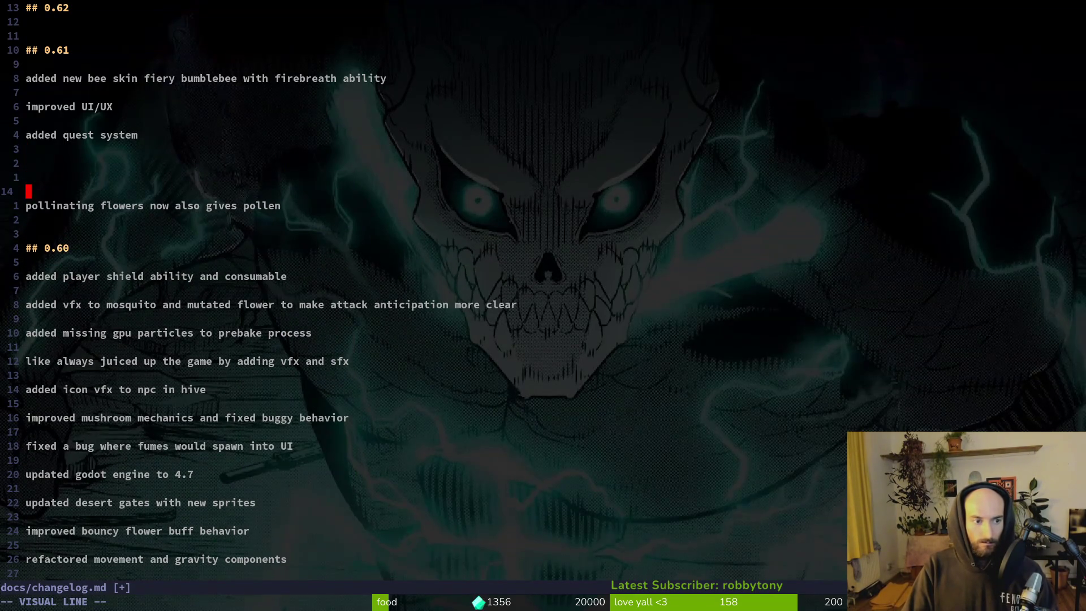
pyautogui.press('k')
pyautogui.press('k')
pyautogui.hotkey('shift', 'j')
pyautogui.press('Escape')
# - Add the entry 'fixed some bugs in enemy wiki'
pyautogui.hotkey('shift', 'o')
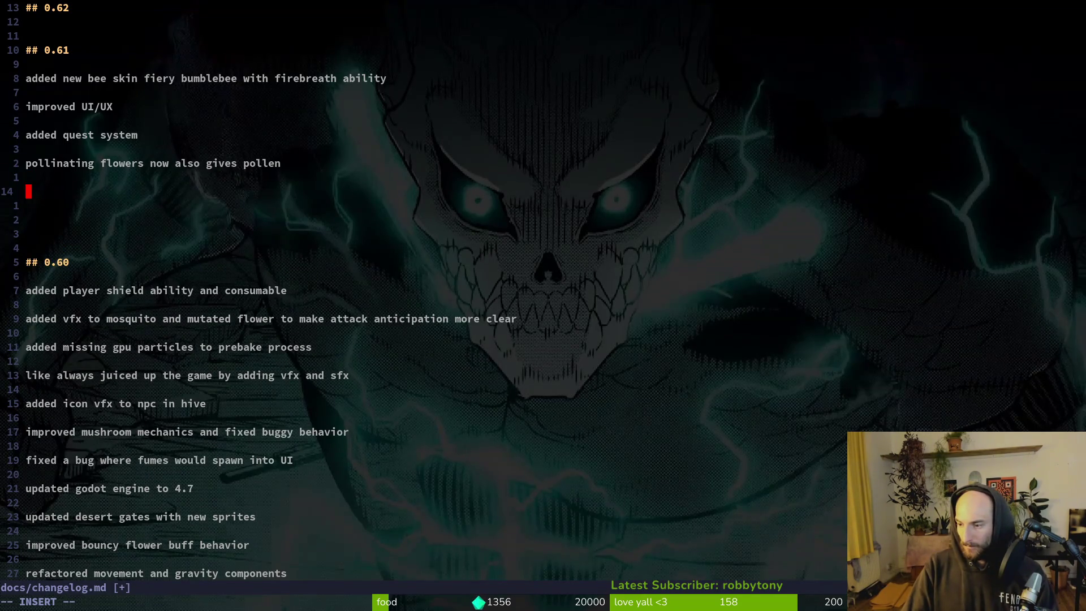
pyautogui.write('fixed ')
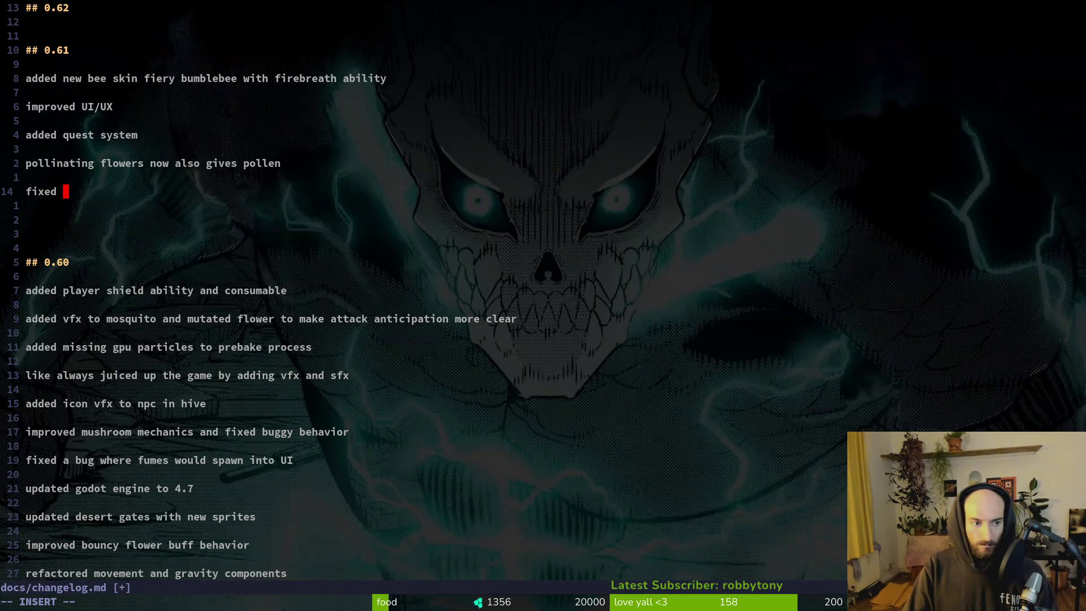
pyautogui.write('some bug')
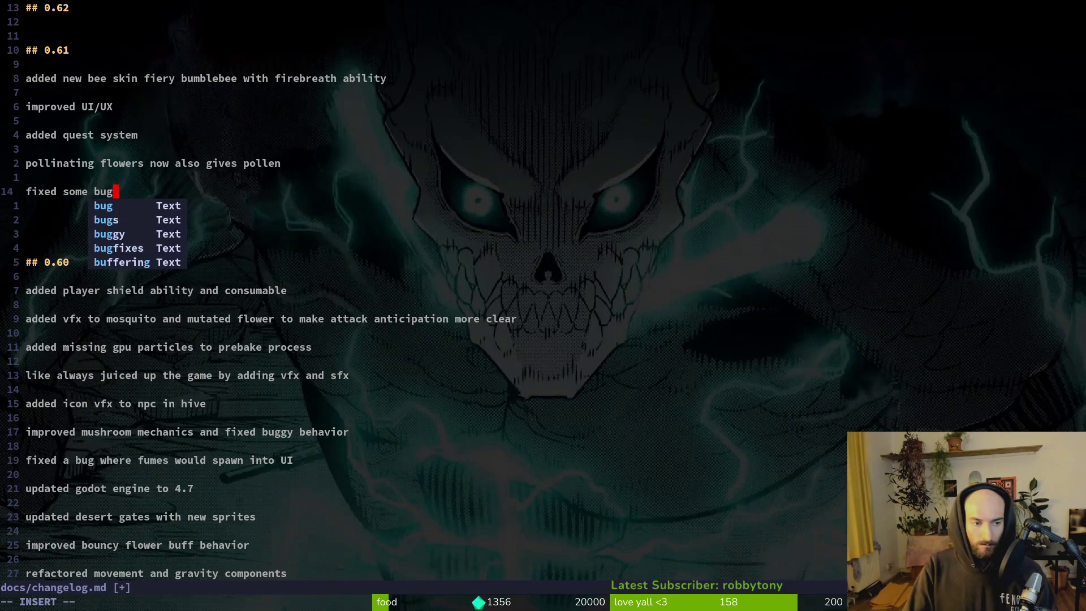
pyautogui.write('gy sprites')
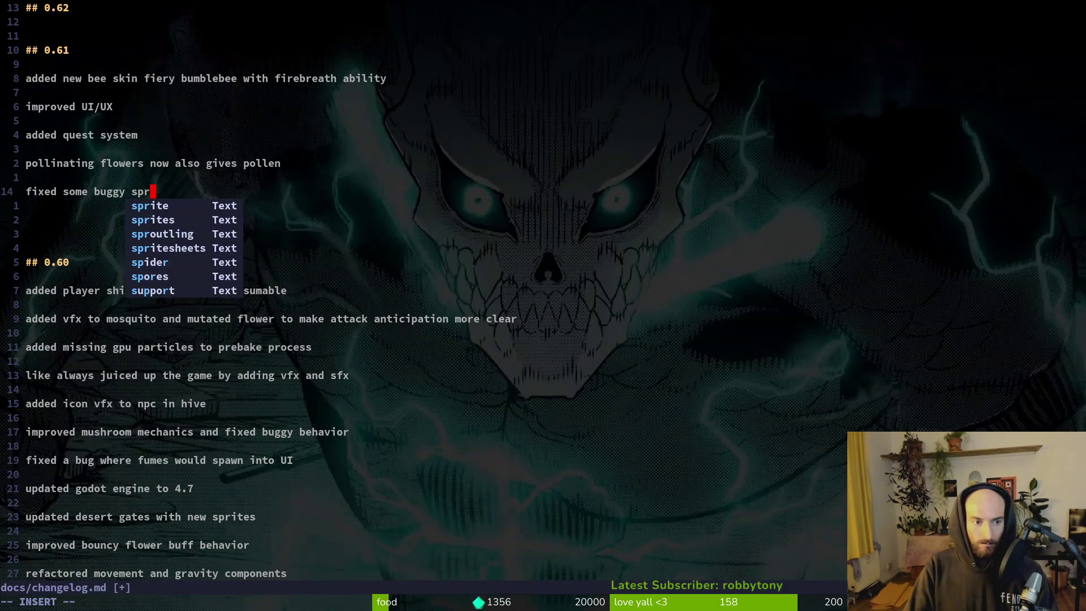
pyautogui.press('BackSpace')
pyautogui.press('BackSpace')
pyautogui.press('BackSpace')
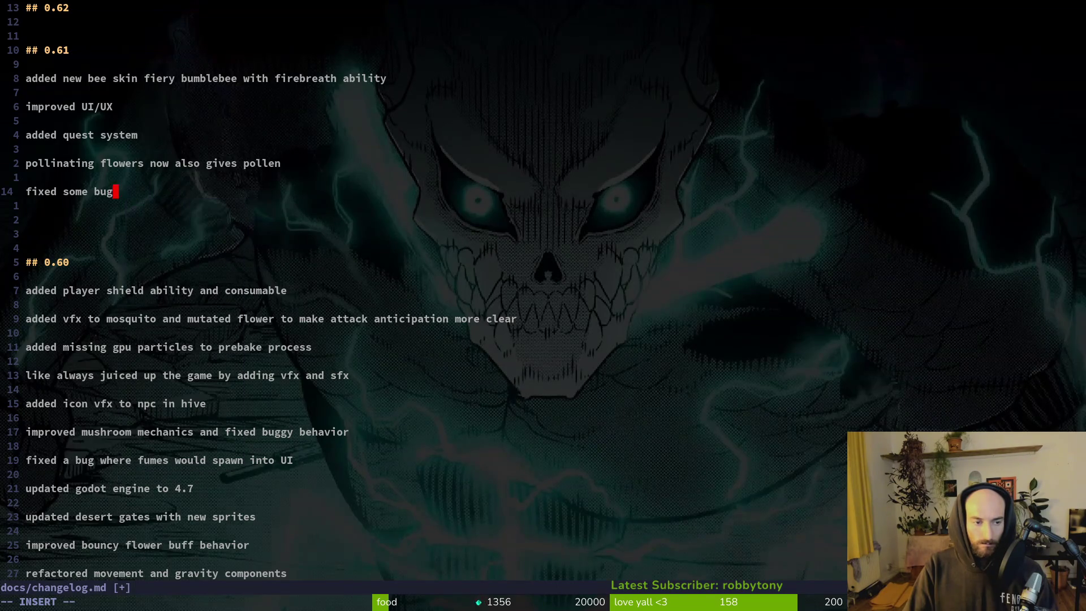
pyautogui.write('bugs in ')
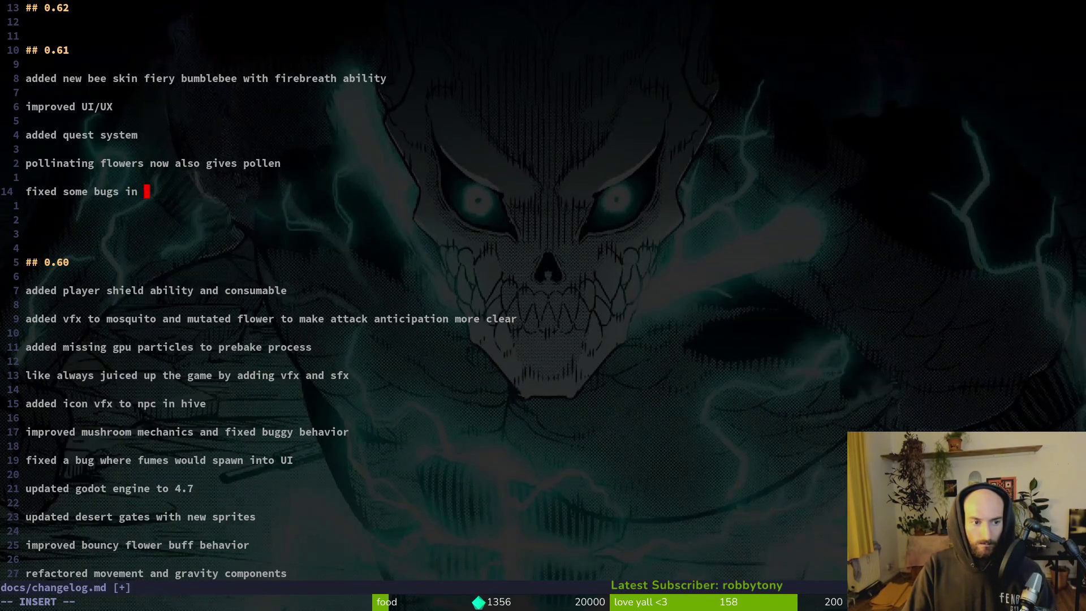
pyautogui.write('enemy wiki')
pyautogui.press('Return')
pyautogui.press('Return')
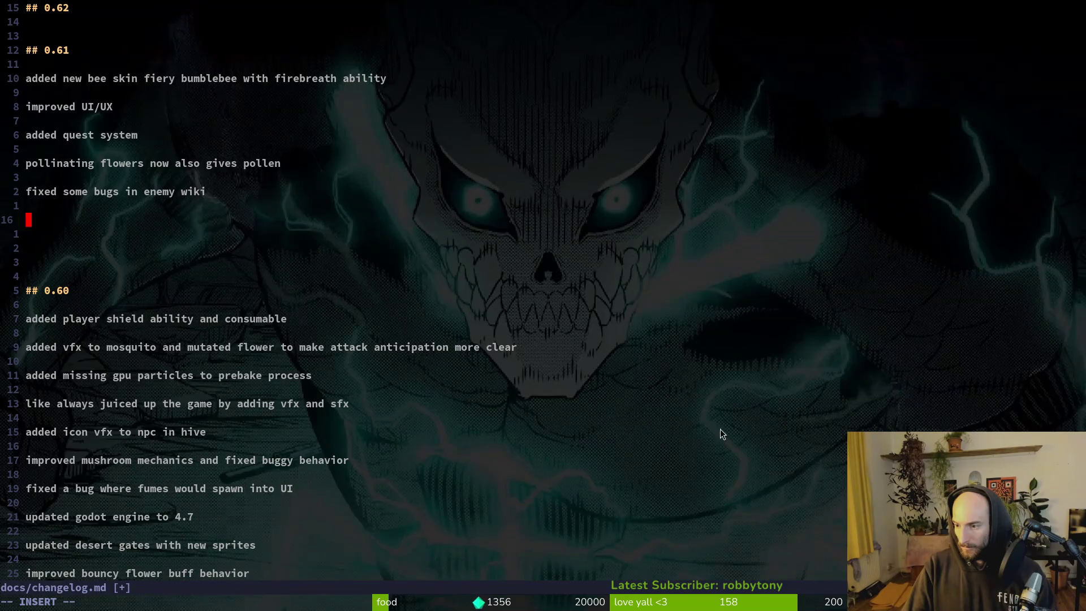
# - Add the entry 'added flower altar to be the new skill overlay trigger'
pyautogui.write('added flowe')
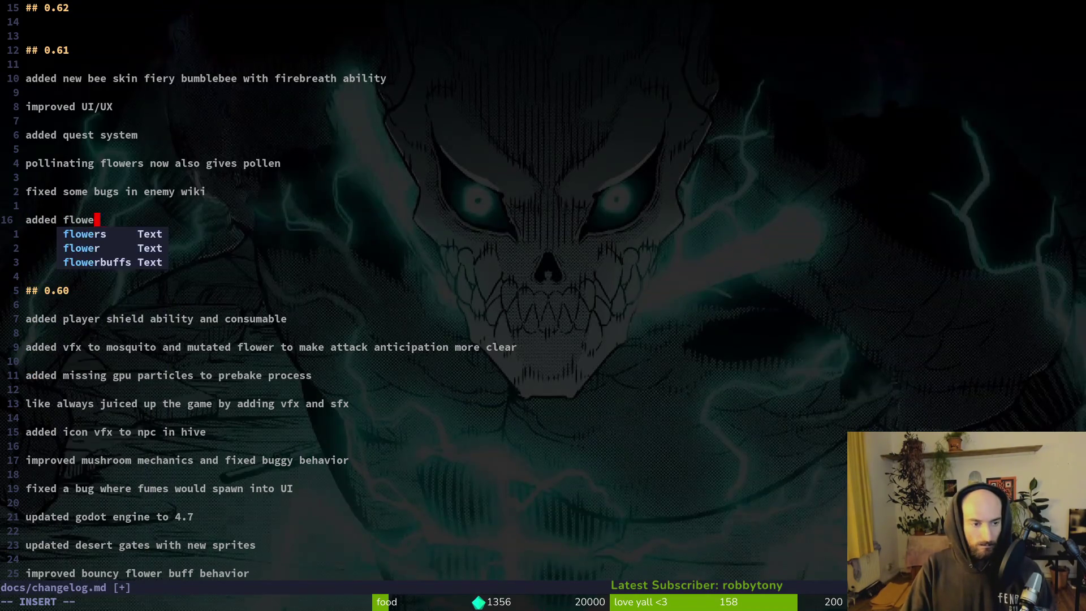
pyautogui.write('r altar')
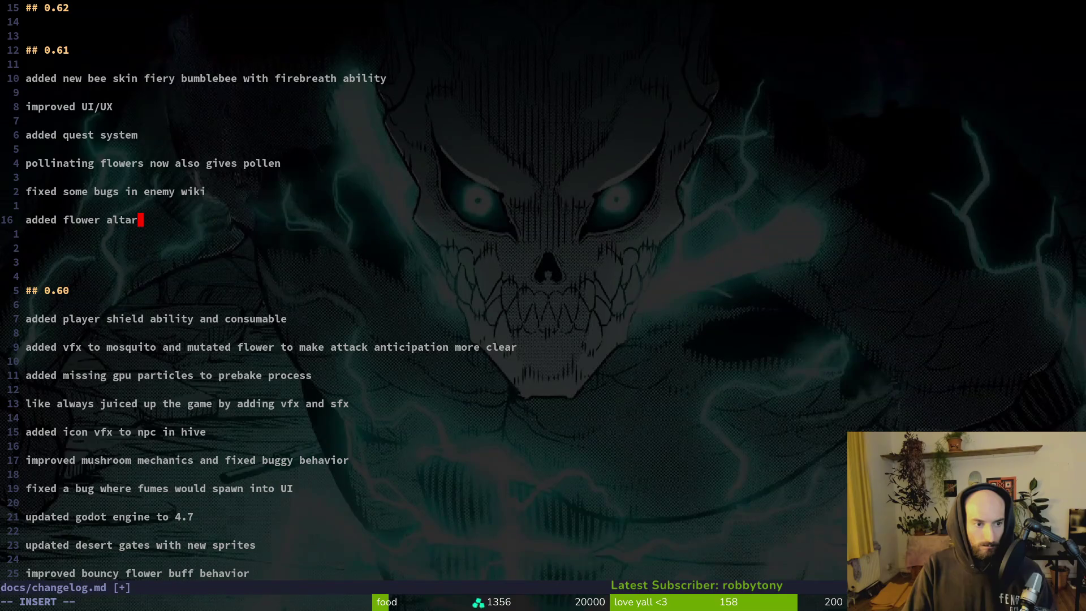
pyautogui.write(' to repla')
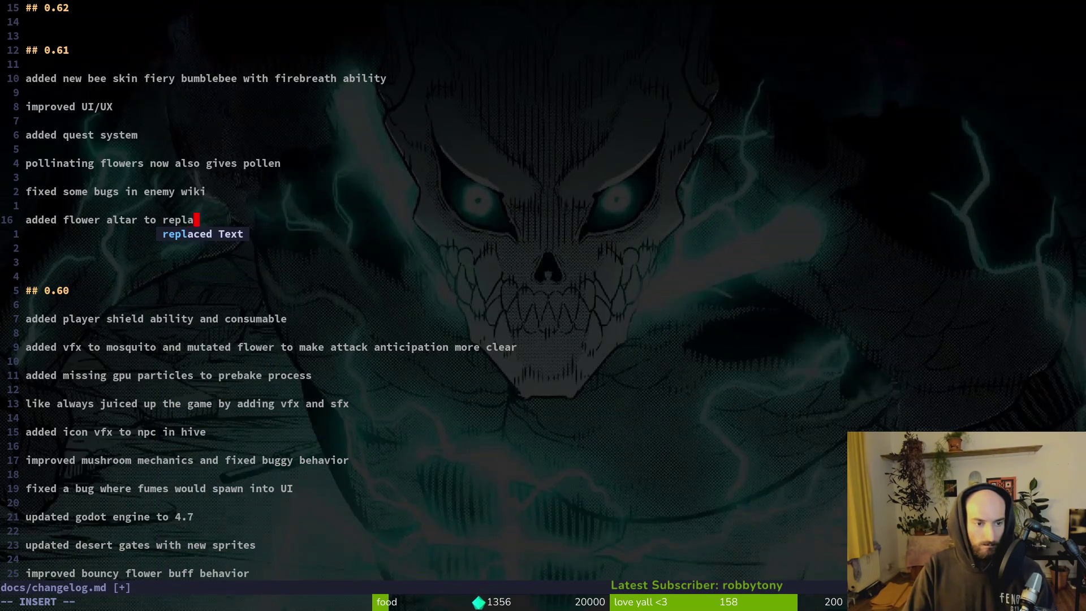
pyautogui.write('ce the')
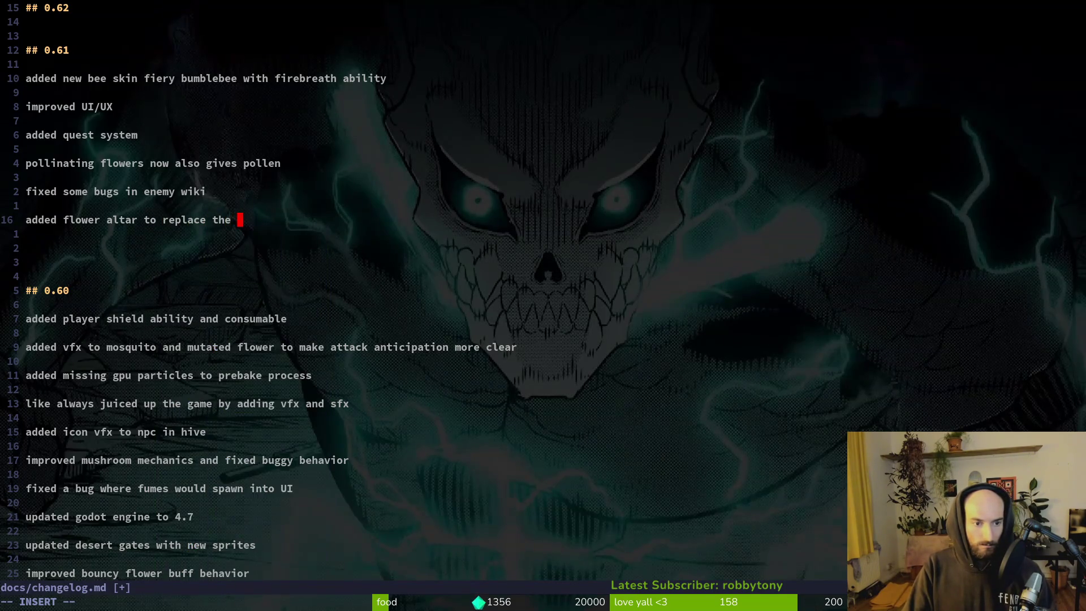
pyautogui.press('BackSpace')
pyautogui.press('BackSpace')
pyautogui.press('BackSpace')
pyautogui.write('be th')
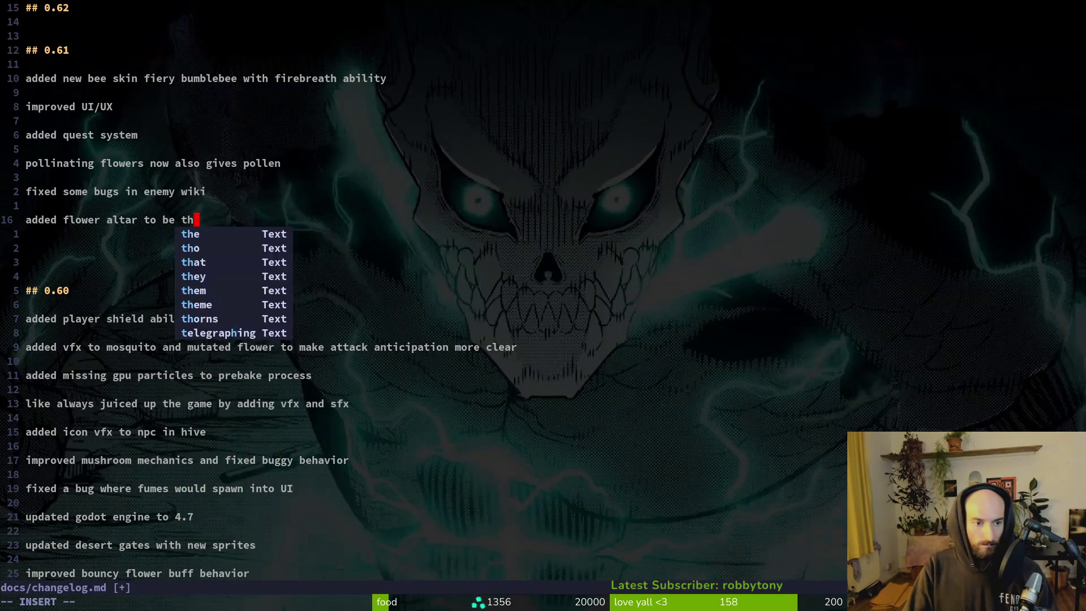
pyautogui.write('e new skill overlay trigger')
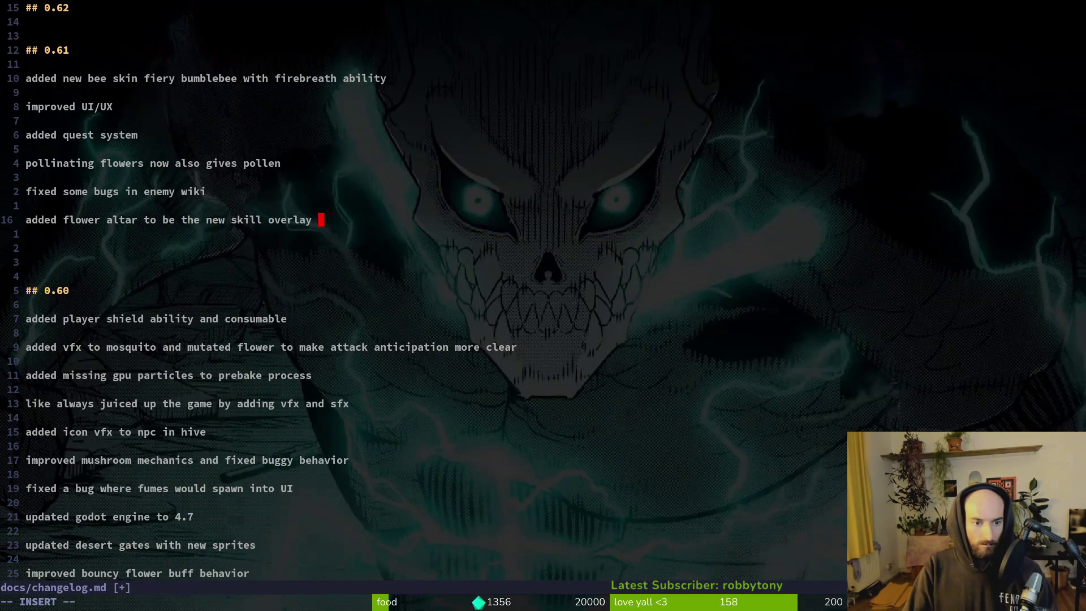
pyautogui.press('Return')
pyautogui.press('Return')
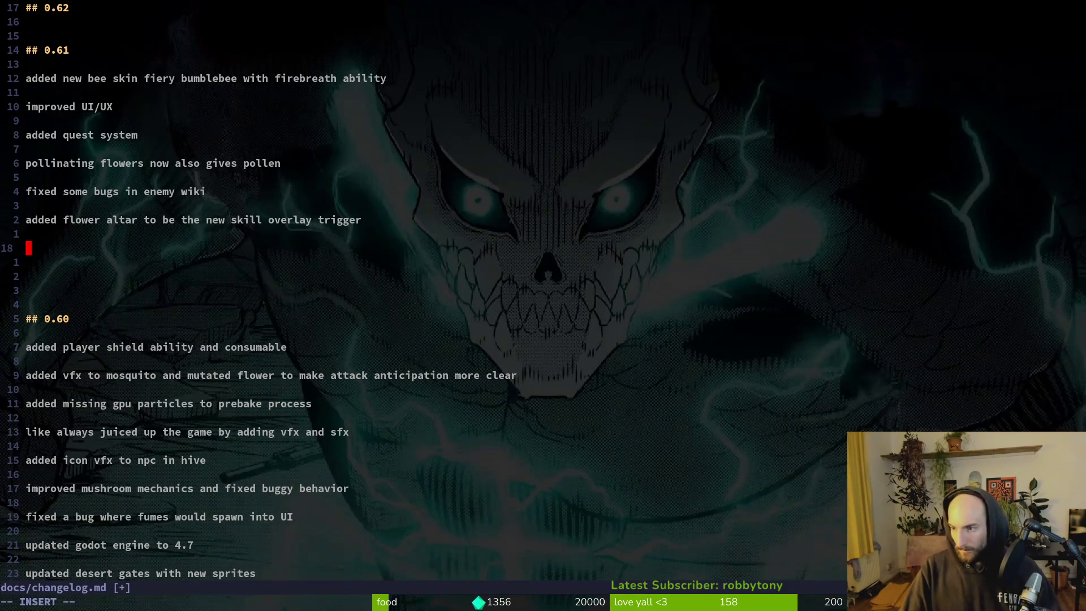
# - Add the entries 'updated level backgrounds in forest' and 'balancing attempts spider'
pyautogui.write('added')
pyautogui.press('BackSpace')
pyautogui.press('BackSpace')
pyautogui.press('BackSpace')
pyautogui.write('updated ')
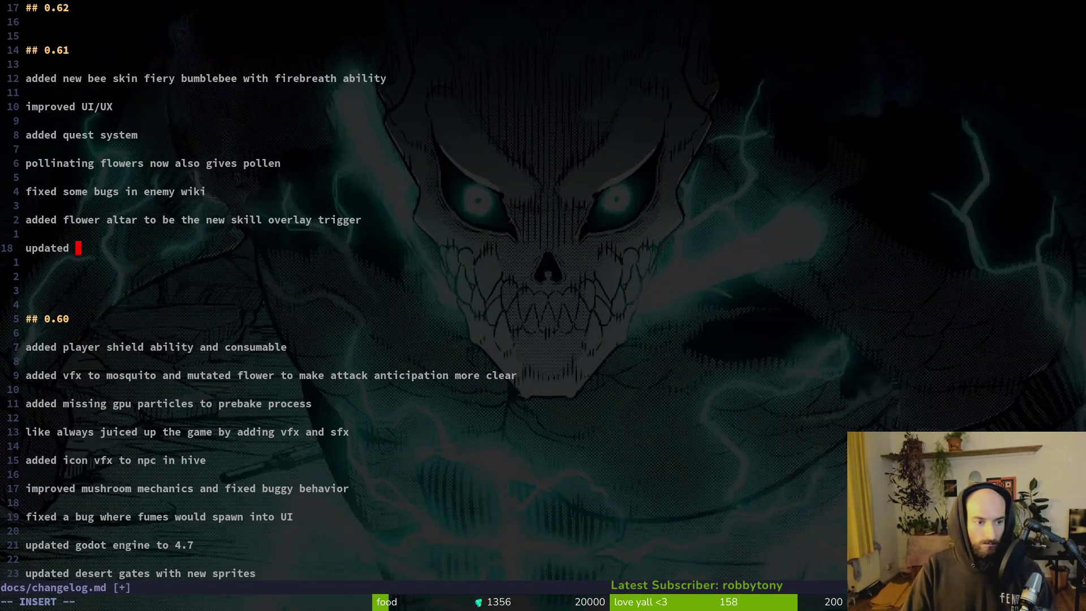
pyautogui.write('level backgrounds in forest')
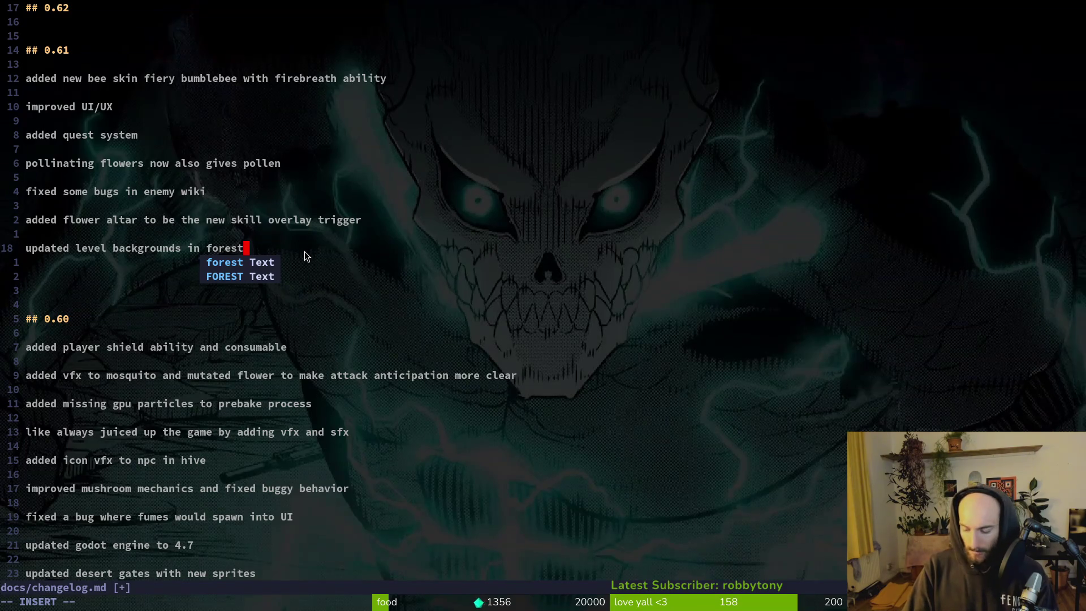
pyautogui.press('Return')
pyautogui.press('Return')
pyautogui.write('bala')
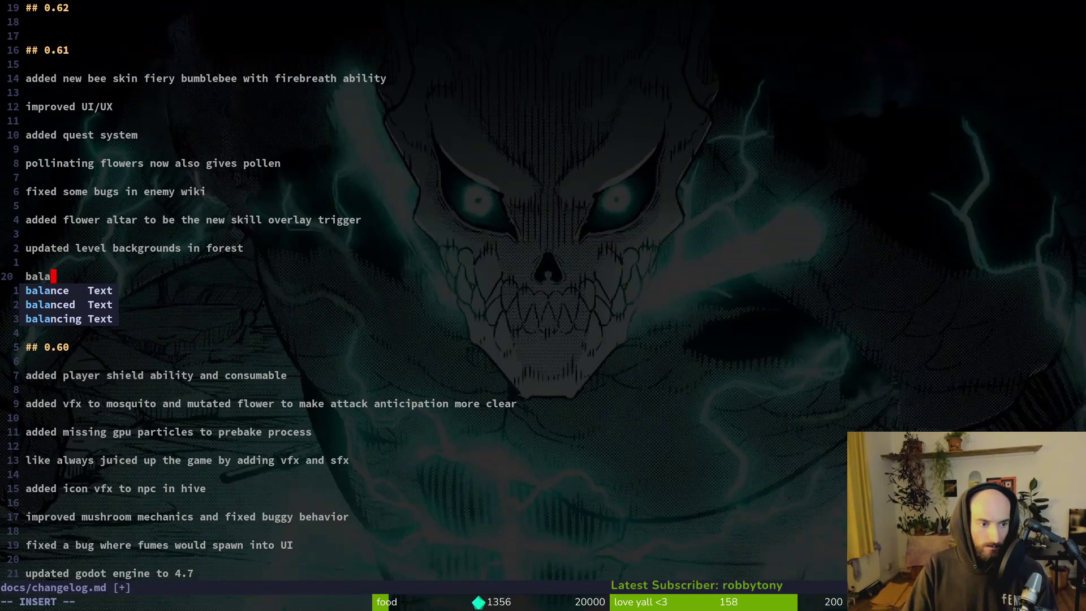
pyautogui.write('ncing attempts spider')
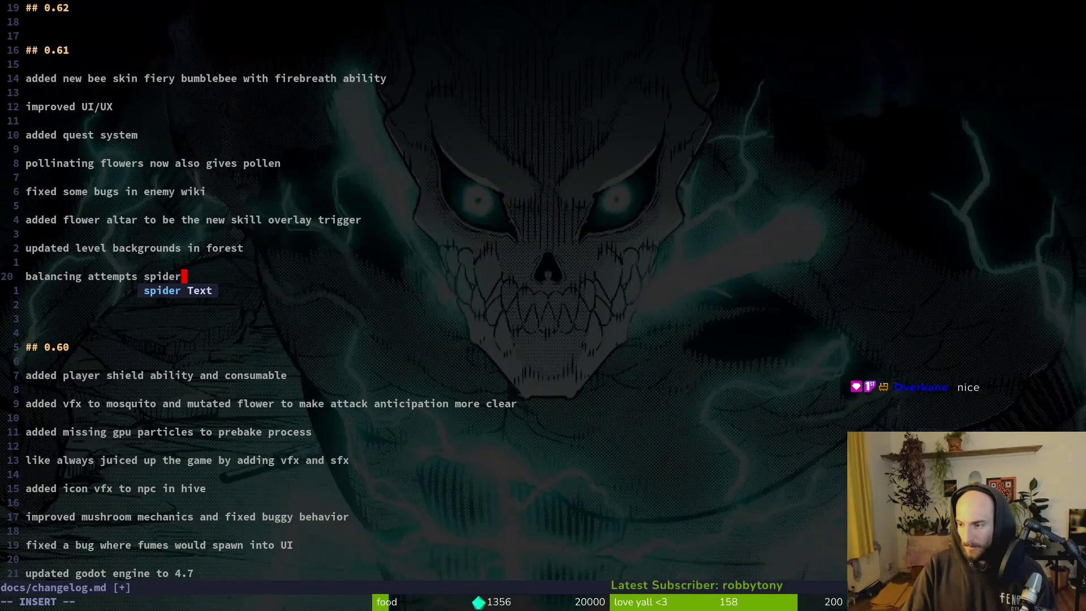
pyautogui.press('Escape')
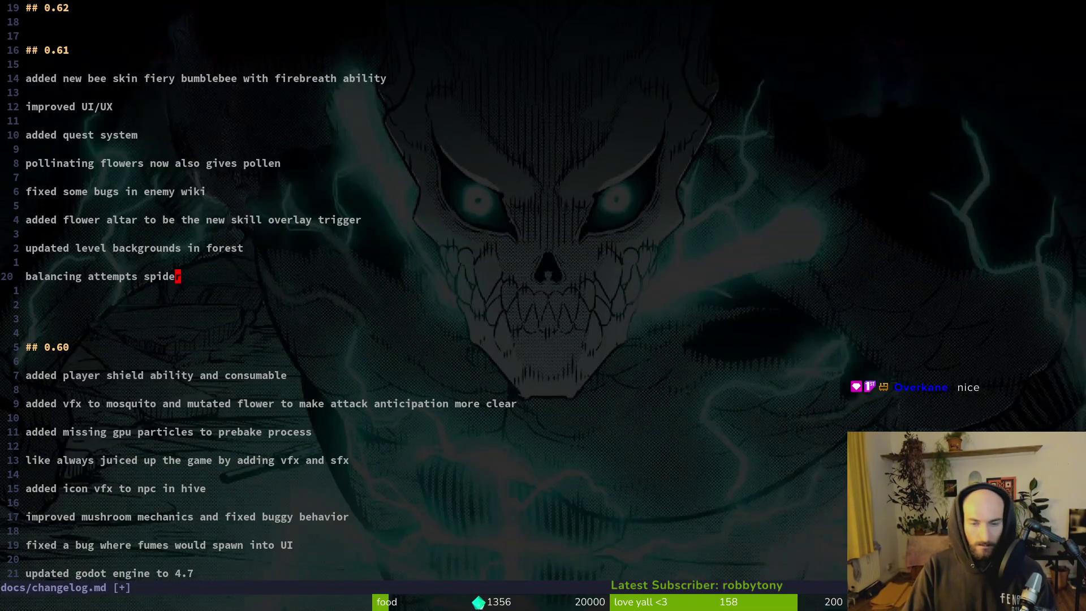
pyautogui.press('o')
pyautogui.press('Return')
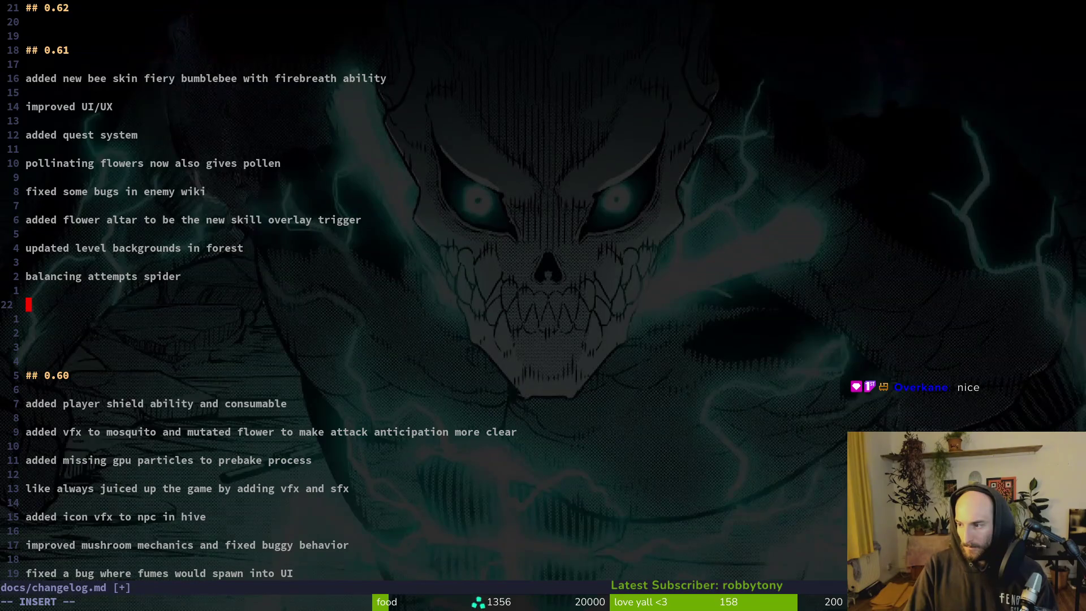
# - Add the entry 'refactored flowerbuffs to spawn at set positions and have a vertical hitbox for showing tooltips'
pyautogui.write('refc')
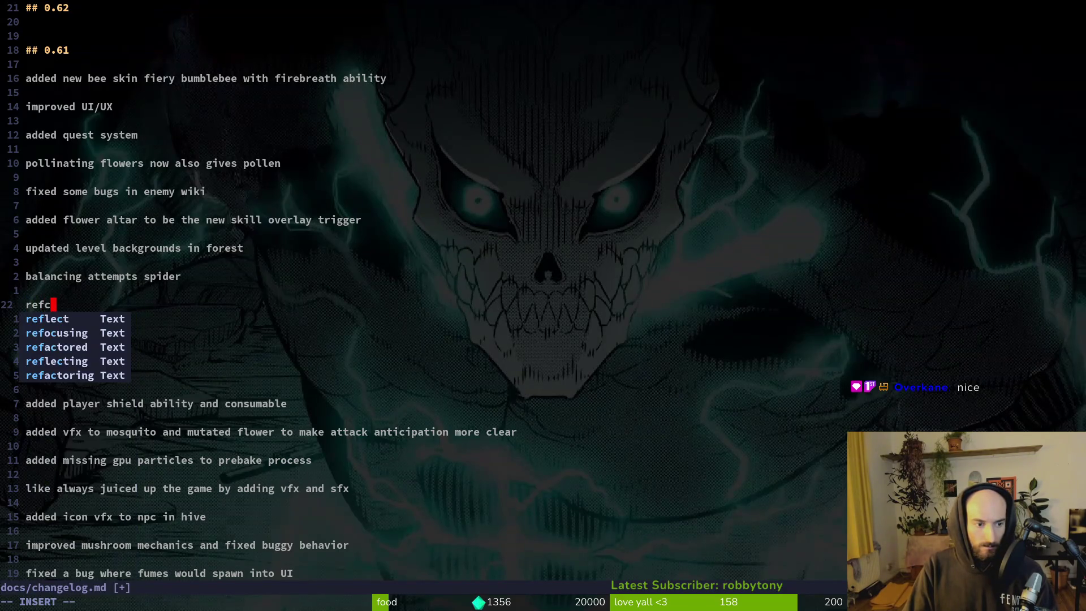
pyautogui.press('BackSpace')
pyautogui.write('actored flwoerbu')
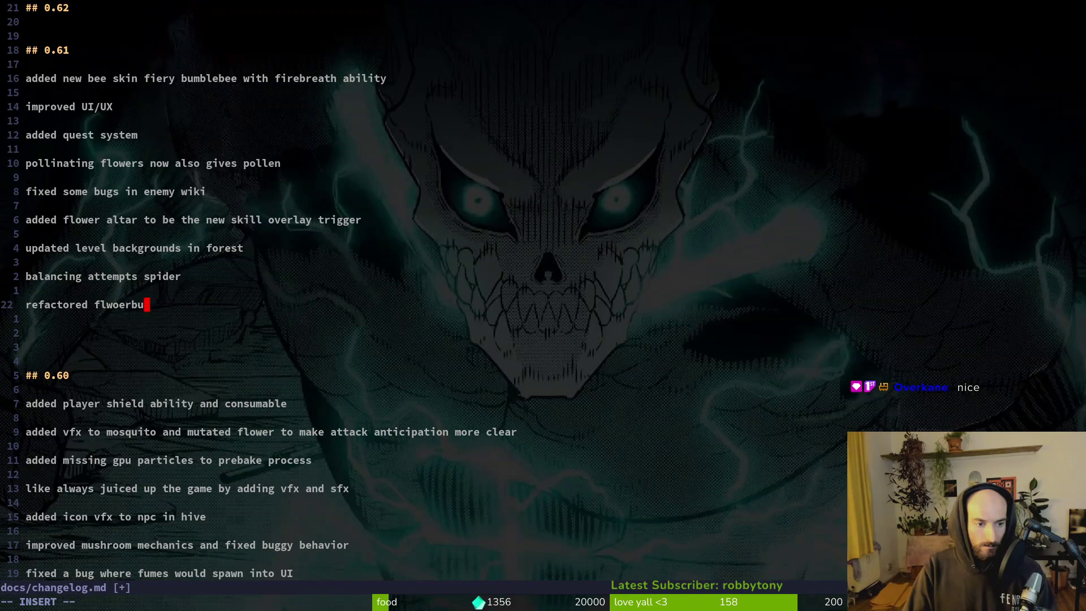
pyautogui.press('BackSpace')
pyautogui.press('BackSpace')
pyautogui.press('BackSpace')
pyautogui.press('BackSpace')
pyautogui.press('BackSpace')
pyautogui.press('BackSpace')
pyautogui.write('owerbu')
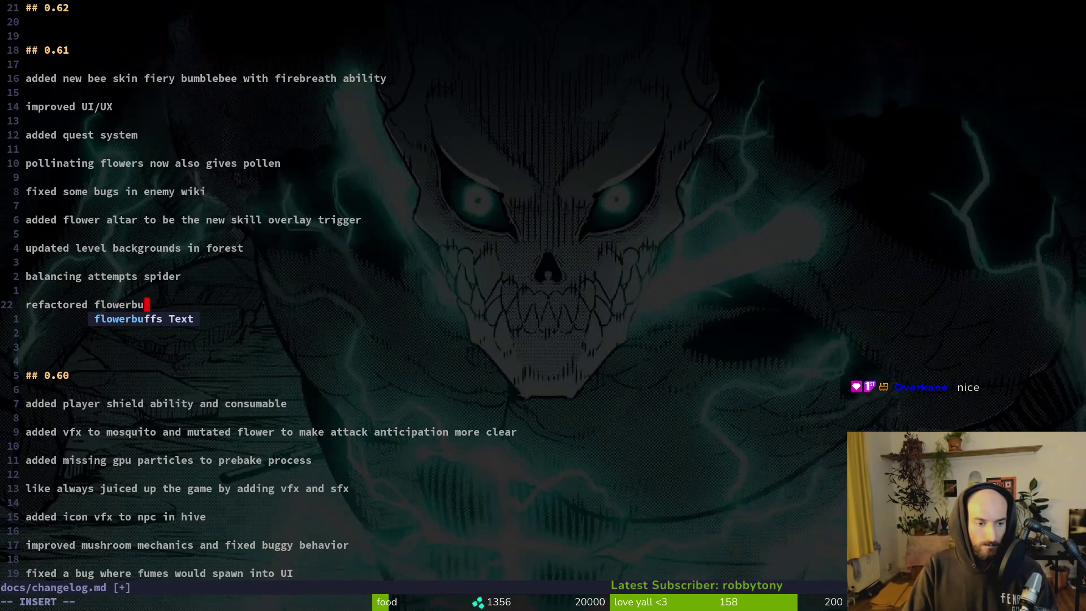
pyautogui.write('ffs to spawn at se')
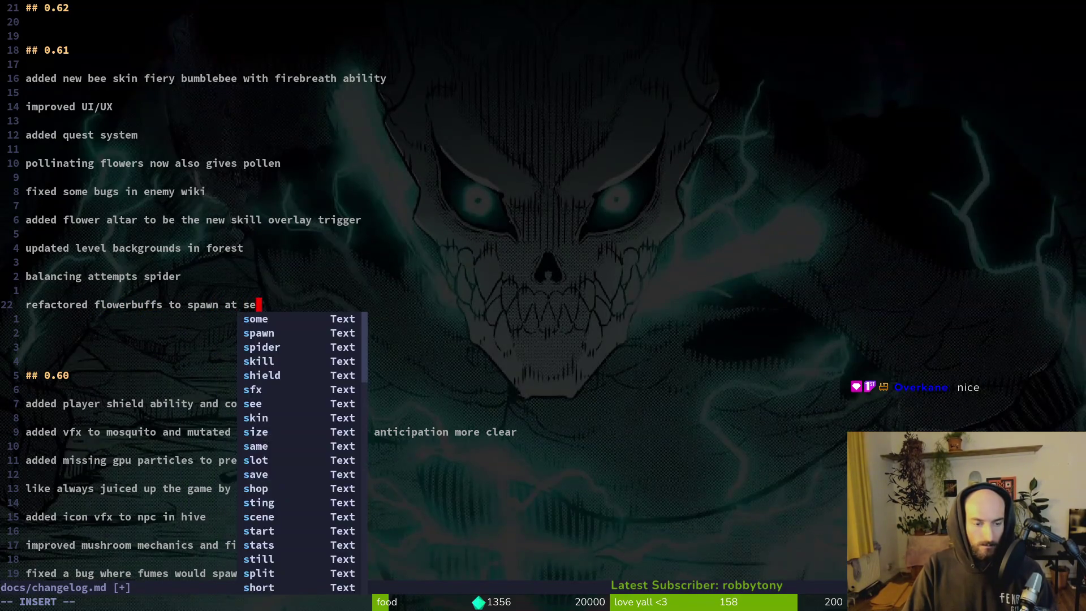
pyautogui.write('t positions ')
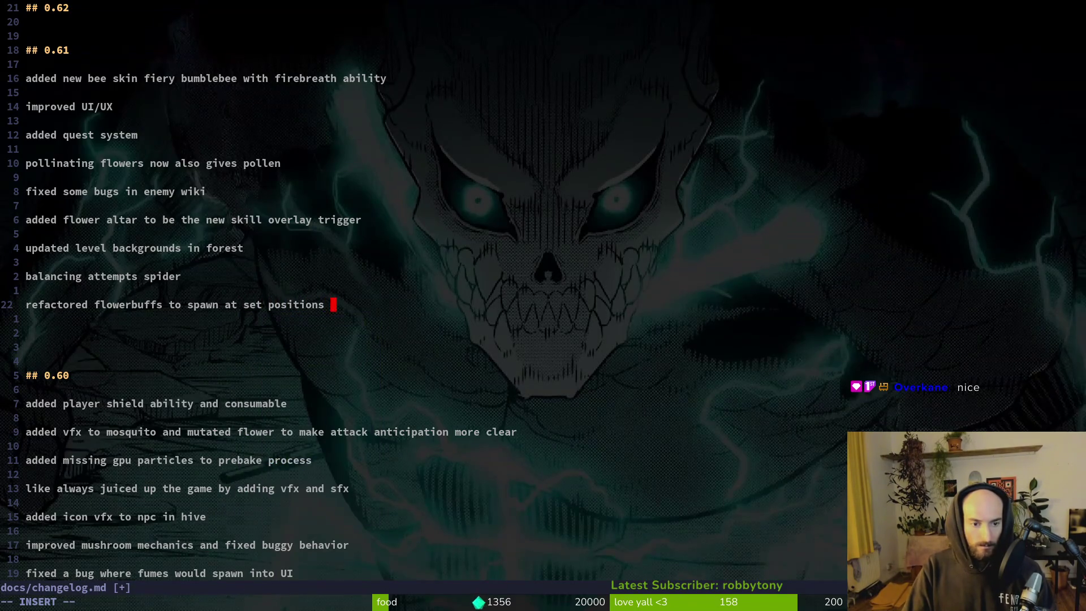
pyautogui.write('and have a verti')
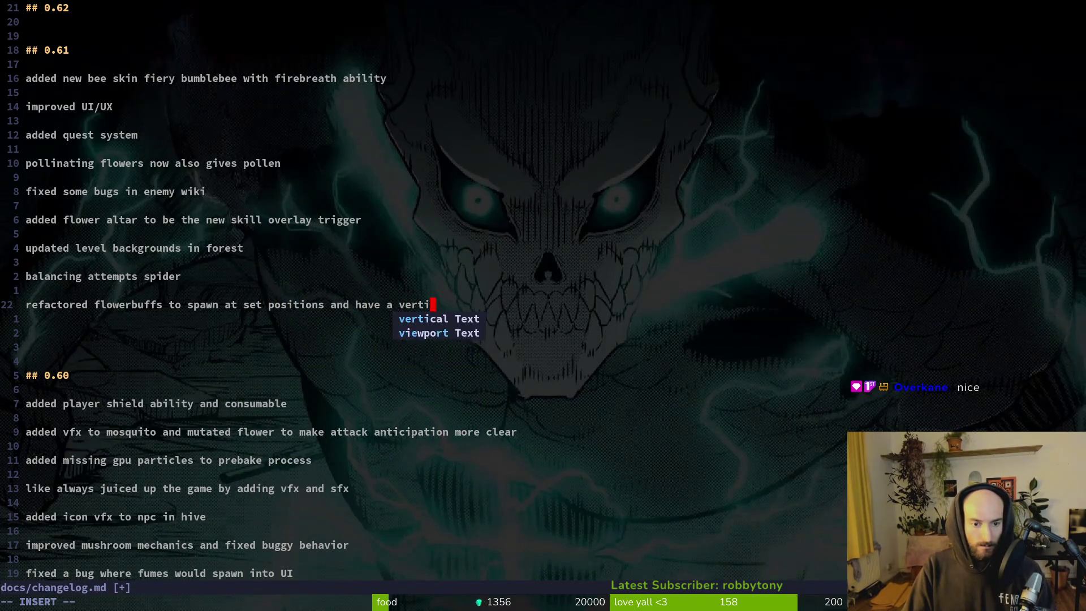
pyautogui.write('cal hit')
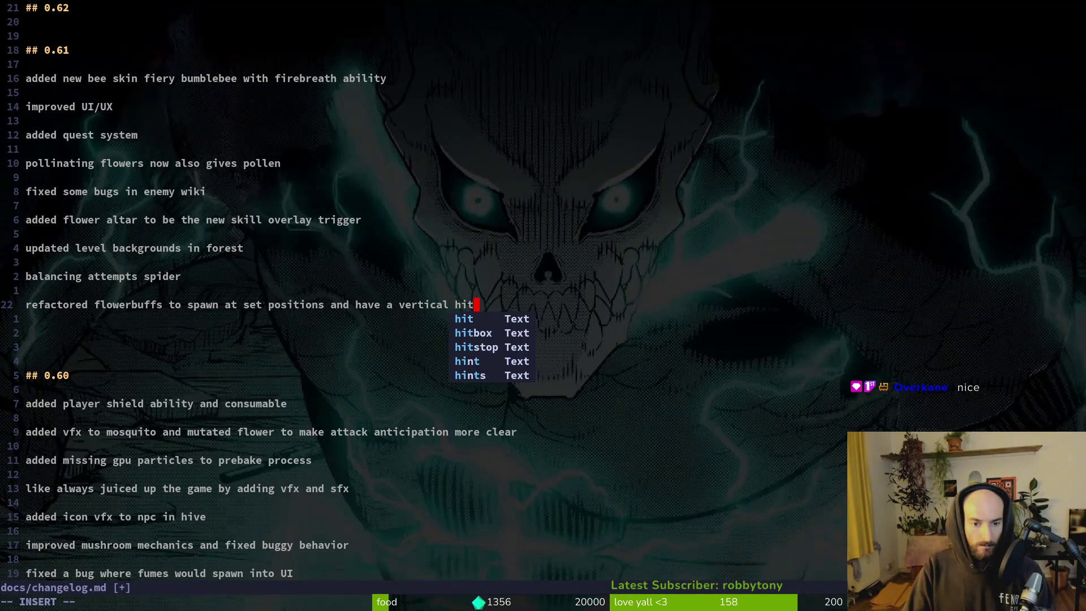
pyautogui.write('box for showing tooltips')
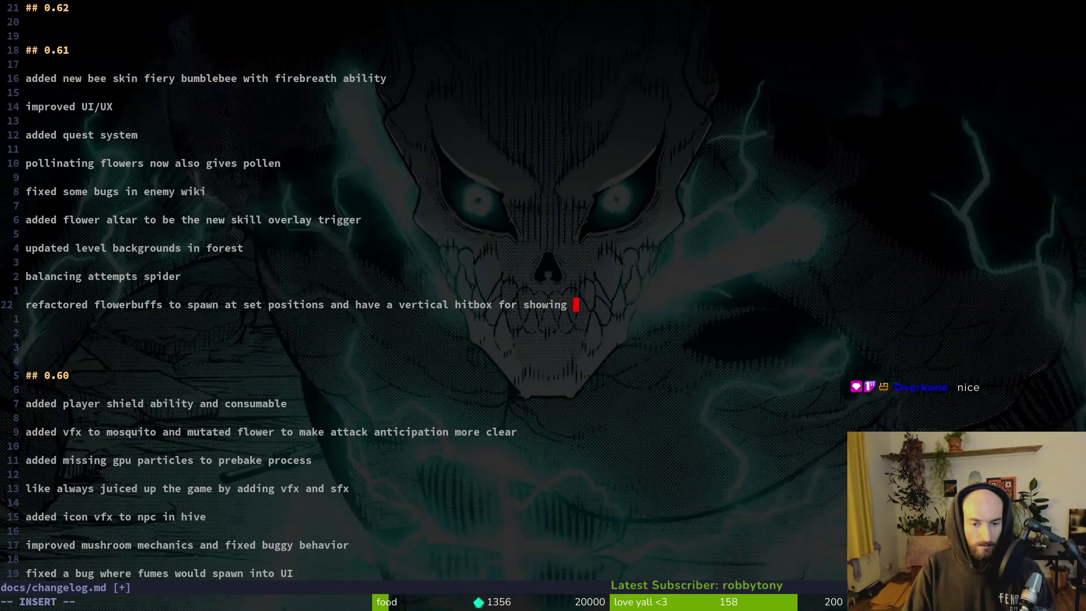
pyautogui.press('Return')
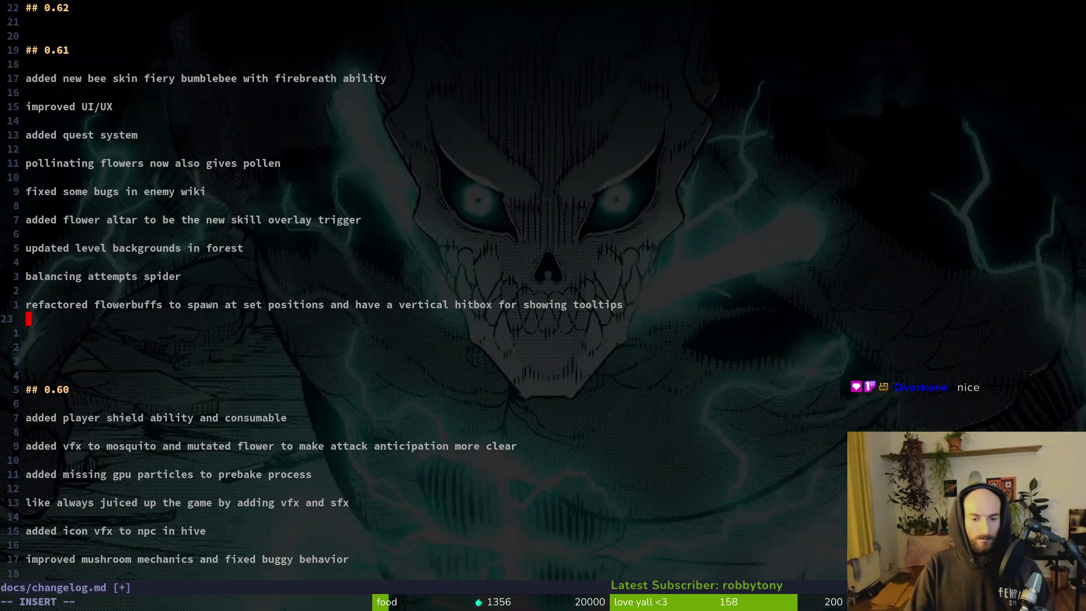
pyautogui.press('Return')
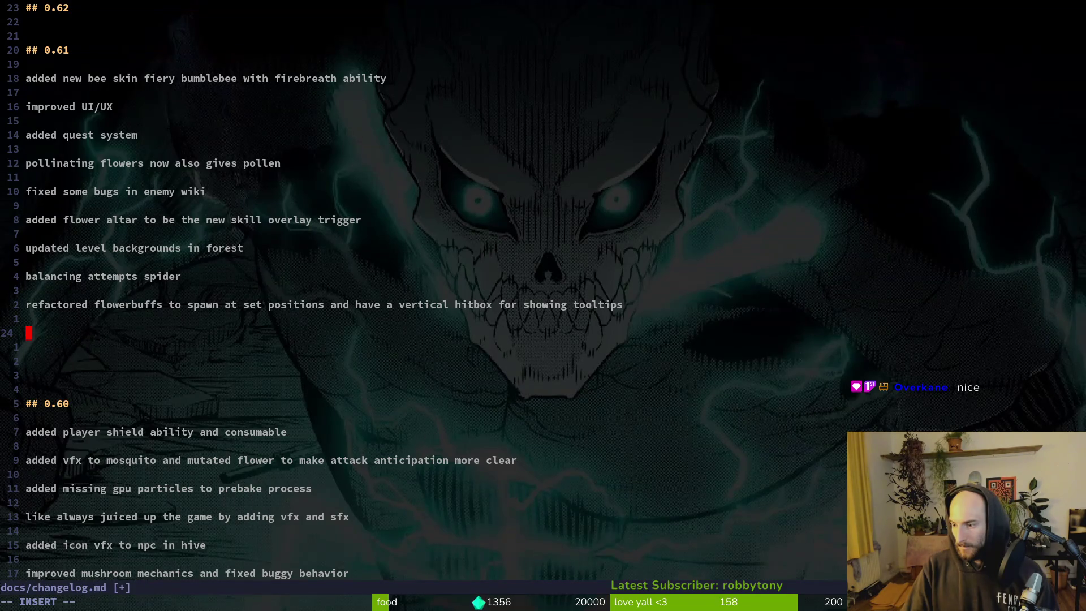
# - Discard the abandoned achievements line and extra blank lines, then save with :w
pyautogui.write('refacto')
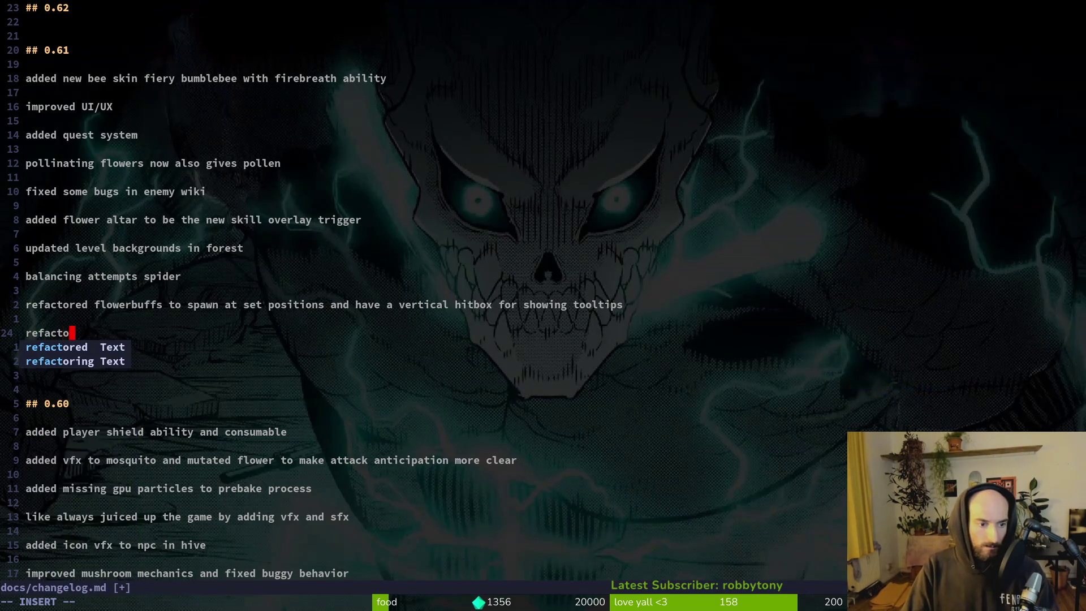
pyautogui.write('red some achieve')
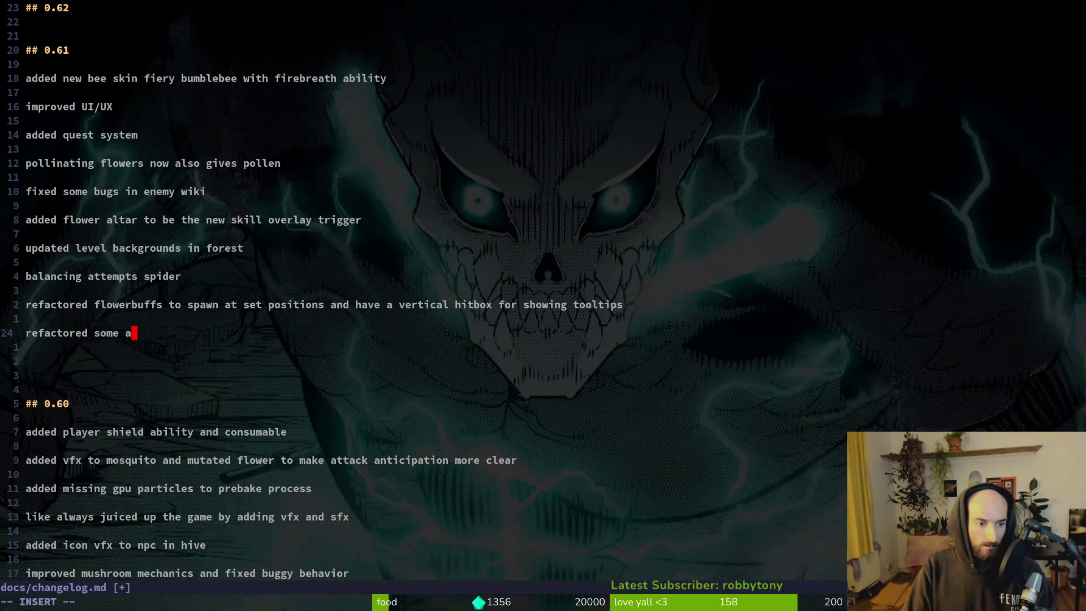
pyautogui.press('BackSpace')
pyautogui.press('BackSpace')
pyautogui.press('BackSpace')
pyautogui.press('Delete')
pyautogui.press('Delete')
pyautogui.press('Delete')
pyautogui.press('Delete')
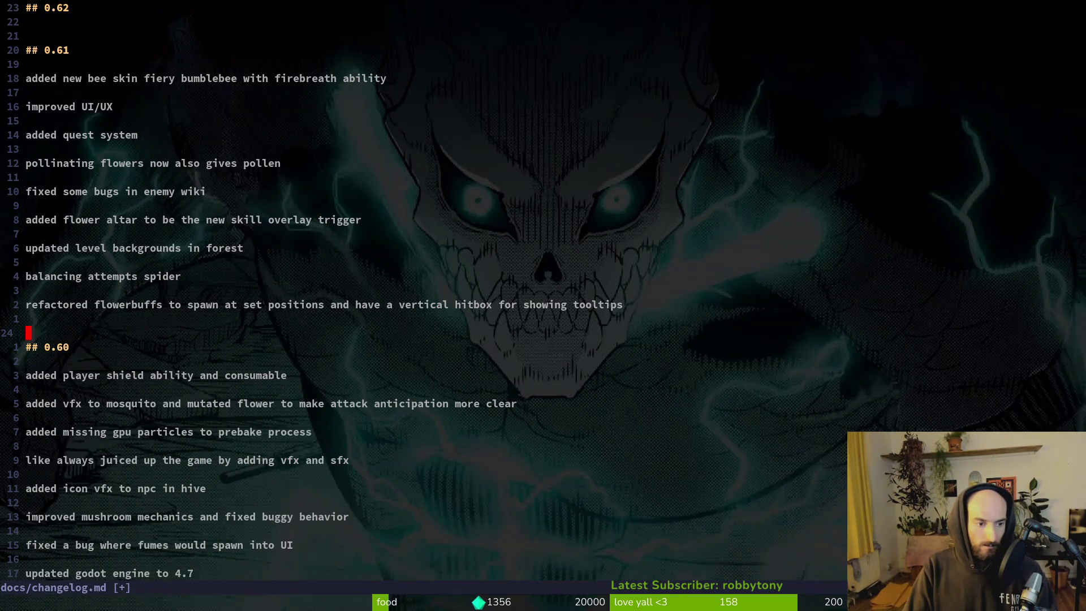
pyautogui.press('Escape')
pyautogui.write(':w')
pyautogui.press('Return')
# - Add the 0.62 entry 'refactored spider egg into an enemy class'
pyautogui.press('2')
pyautogui.press('2')
pyautogui.press('k')
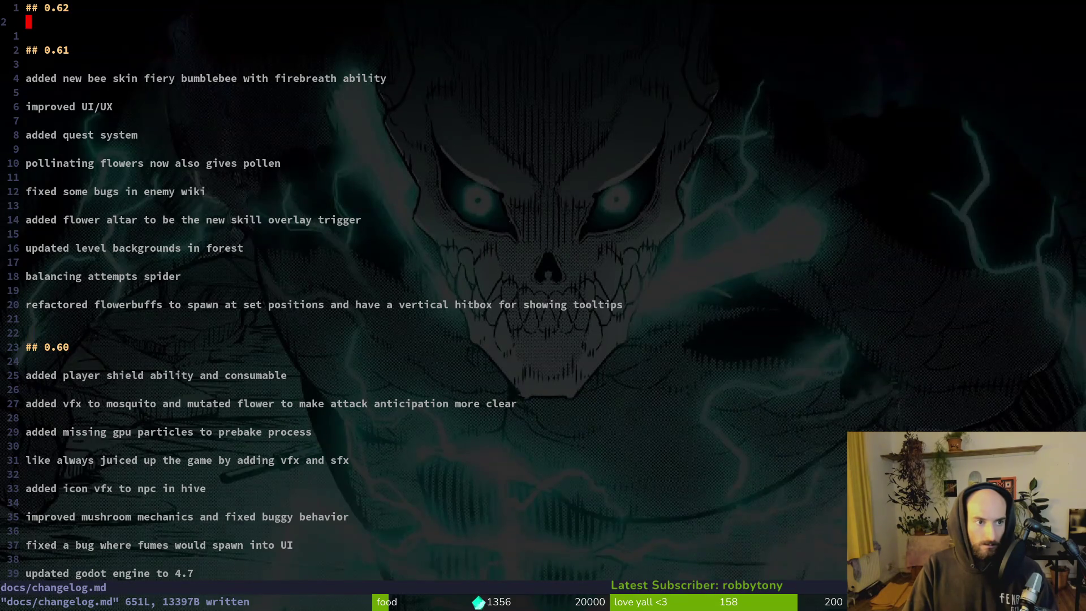
pyautogui.press('o')
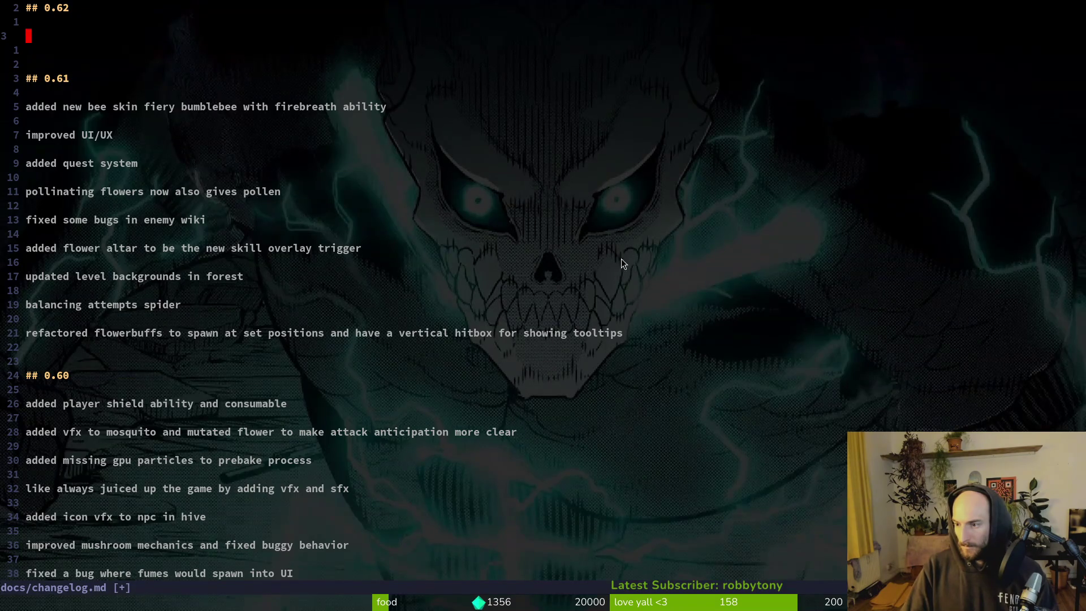
pyautogui.press('k')
pyautogui.press('k')
pyautogui.press('o')
pyautogui.press('Return')
pyautogui.write('refactored spider egg into an')
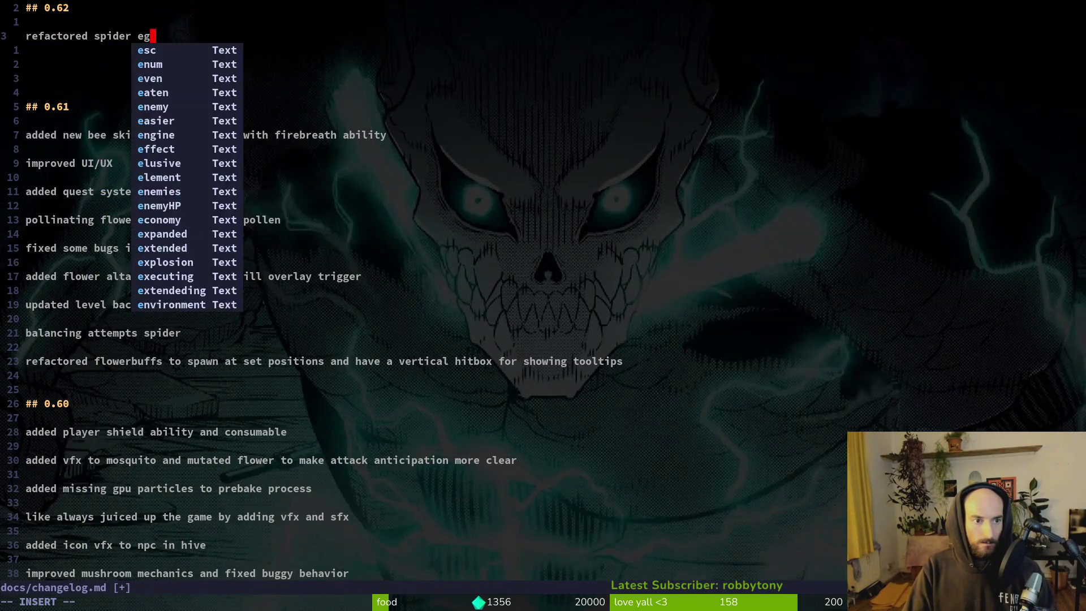
pyautogui.write(' enemy class')
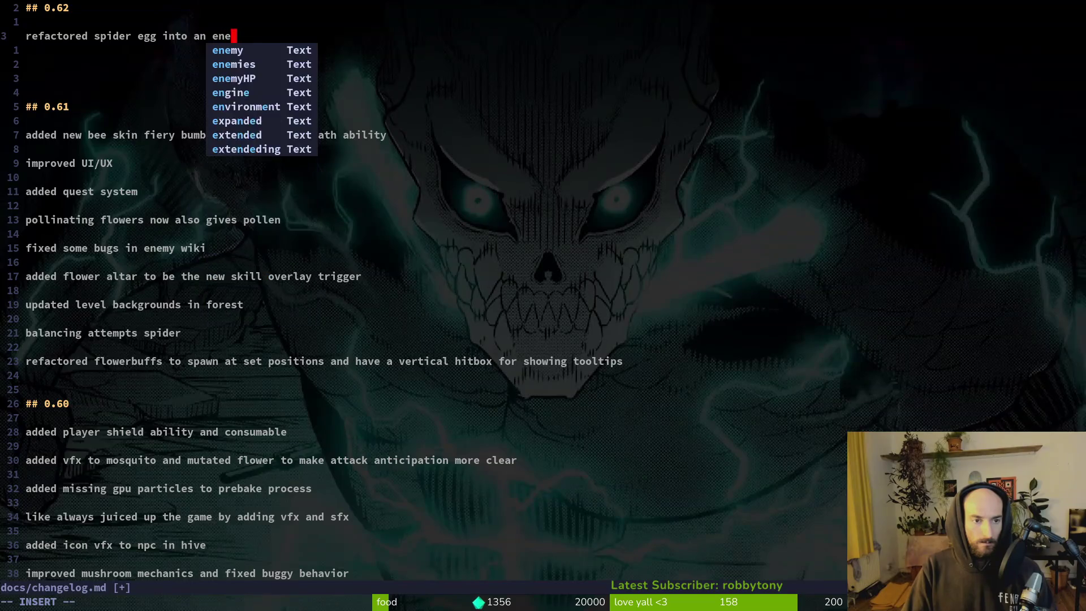
pyautogui.press('Return')
pyautogui.press('Return')
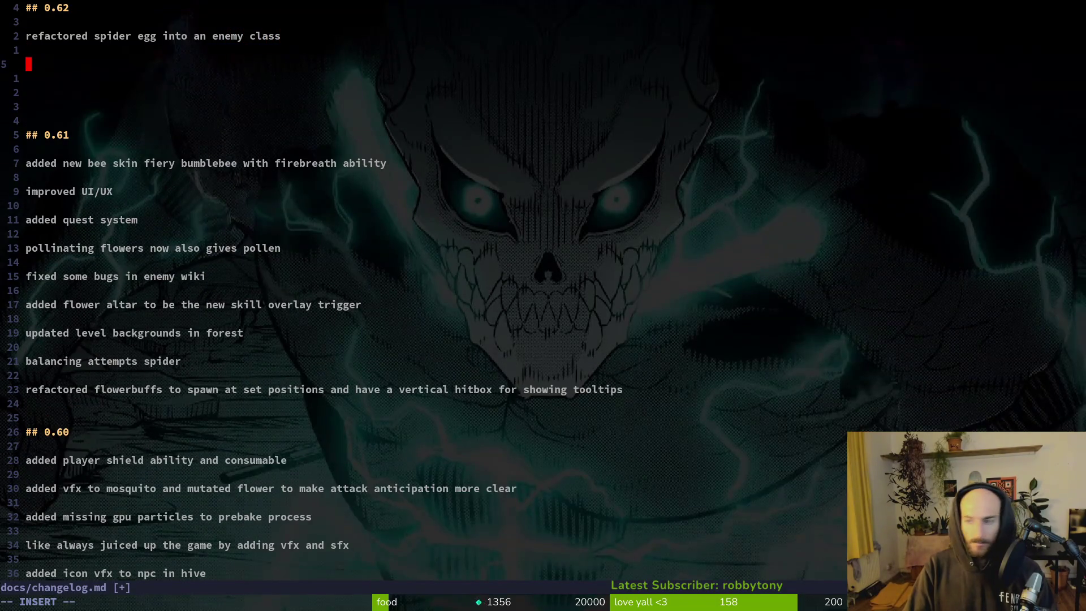
# - Add the 0.62 entry 'added hive and tutorial quests' and open a new line below
pyautogui.write('added quests')
pyautogui.press('BackSpace')
pyautogui.press('BackSpace')
pyautogui.press('BackSpace')
pyautogui.write('hive quests')
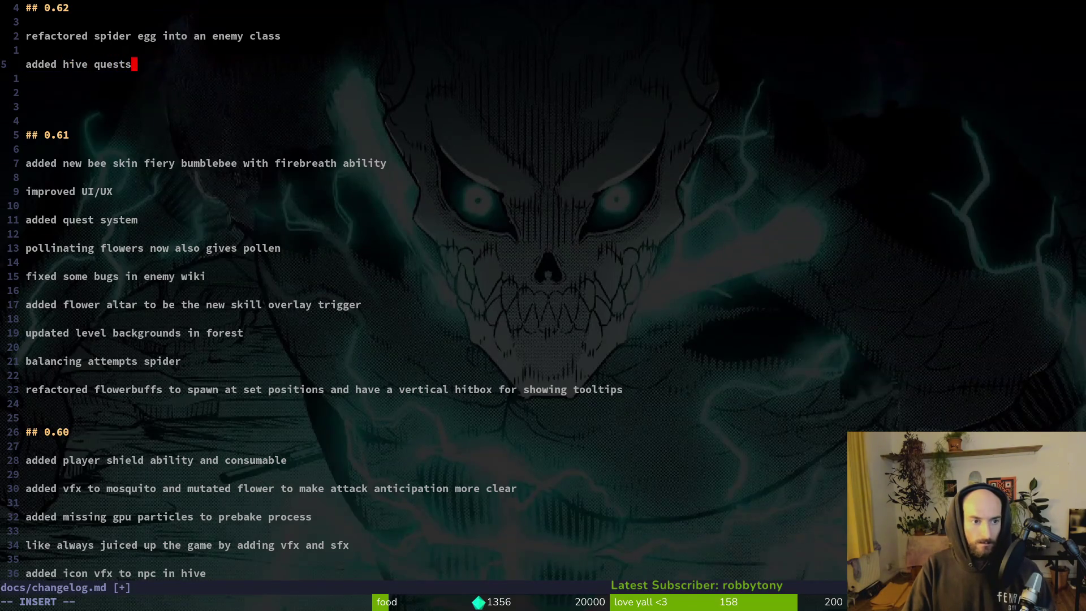
pyautogui.write(' an')
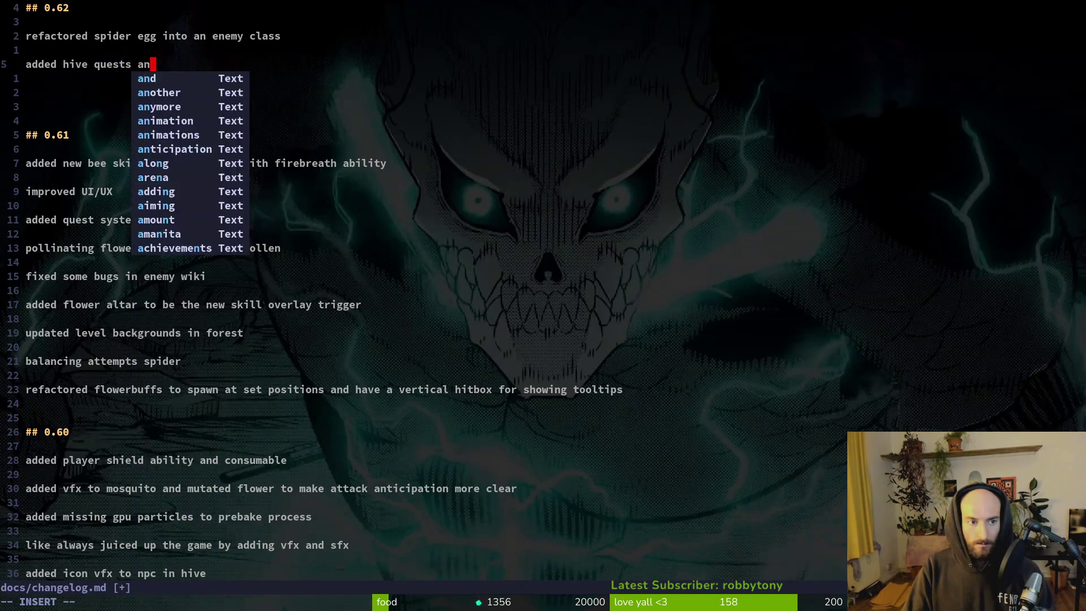
pyautogui.write('d unlock')
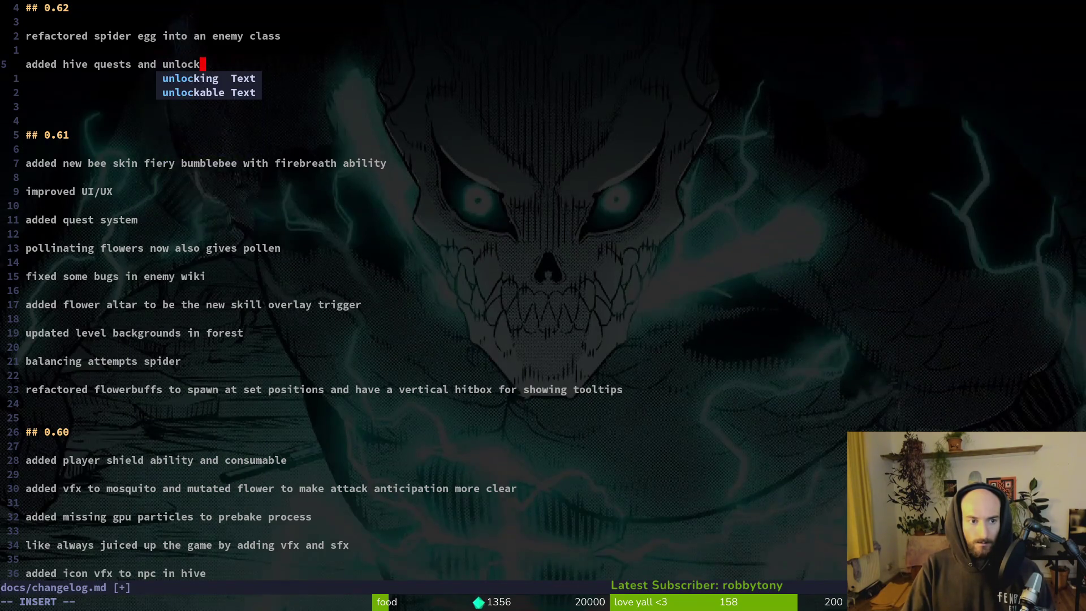
pyautogui.press('BackSpace')
pyautogui.press('BackSpace')
pyautogui.press('BackSpace')
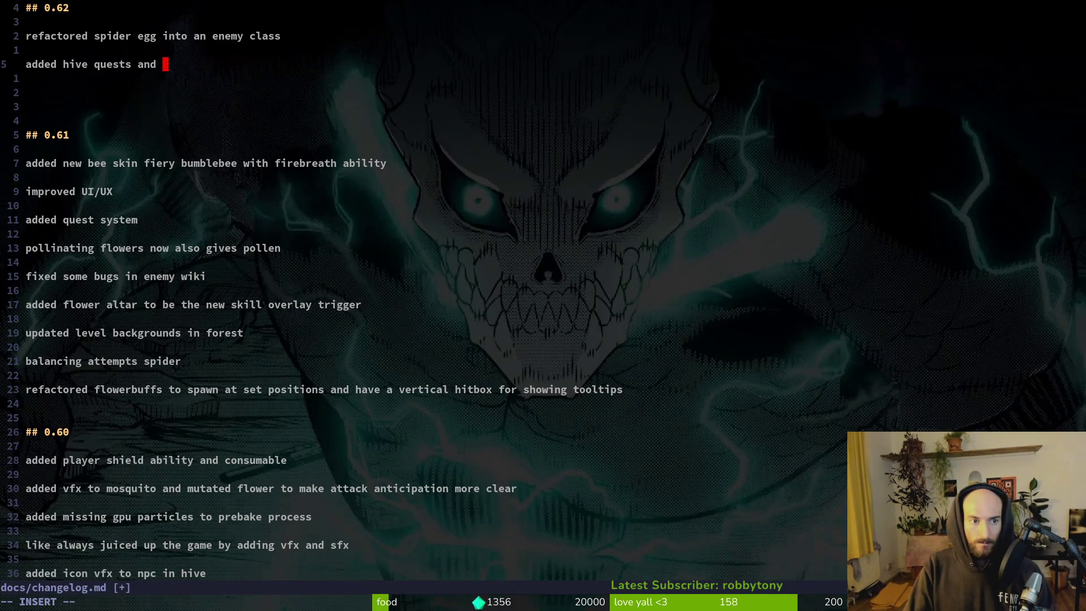
pyautogui.press('BackSpace')
pyautogui.press('BackSpace')
pyautogui.press('BackSpace')
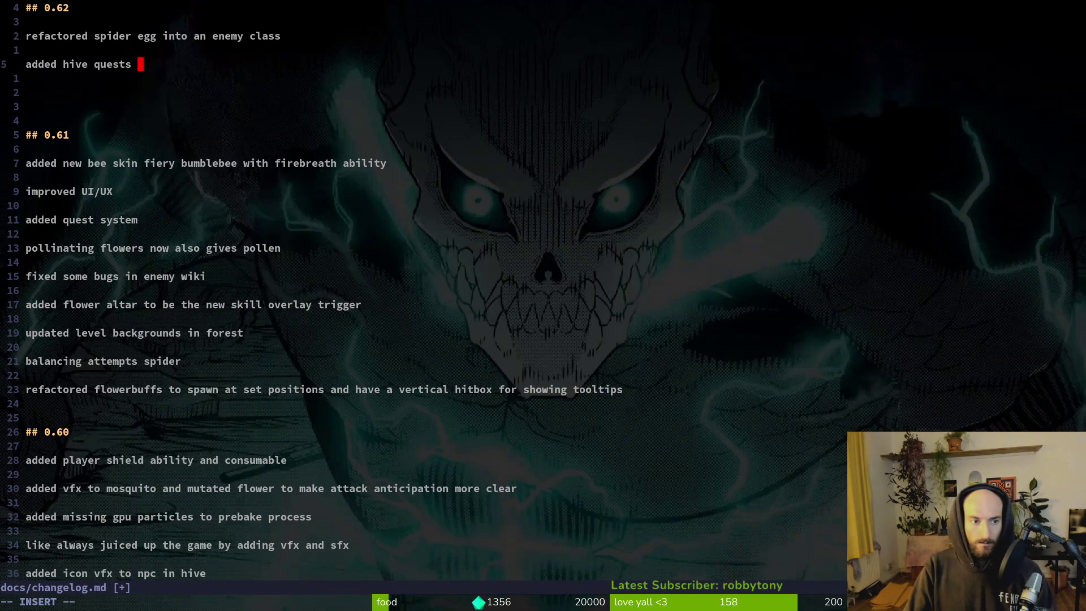
pyautogui.press('Return')
pyautogui.press('Return')
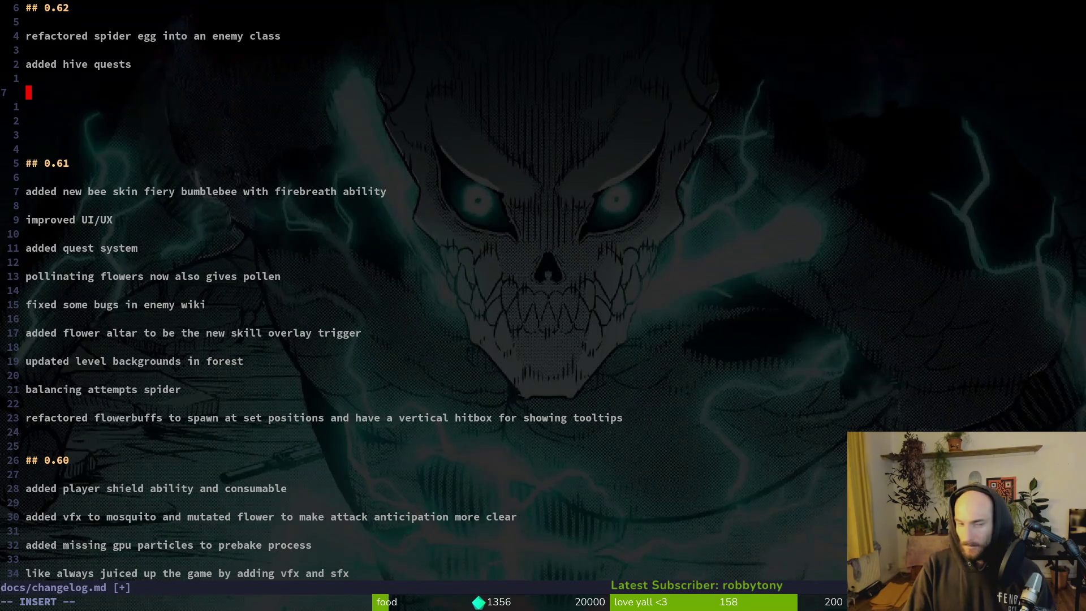
pyautogui.press('BackSpace')
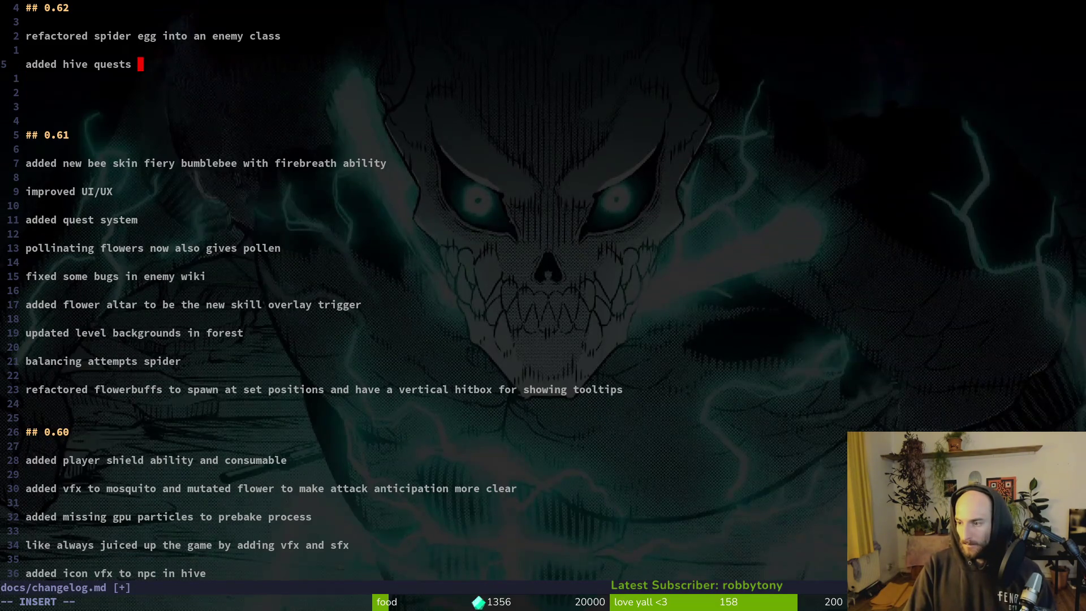
pyautogui.press('BackSpace')
pyautogui.press('BackSpace')
pyautogui.press('BackSpace')
pyautogui.press('BackSpace')
pyautogui.press('BackSpace')
pyautogui.write('and t')
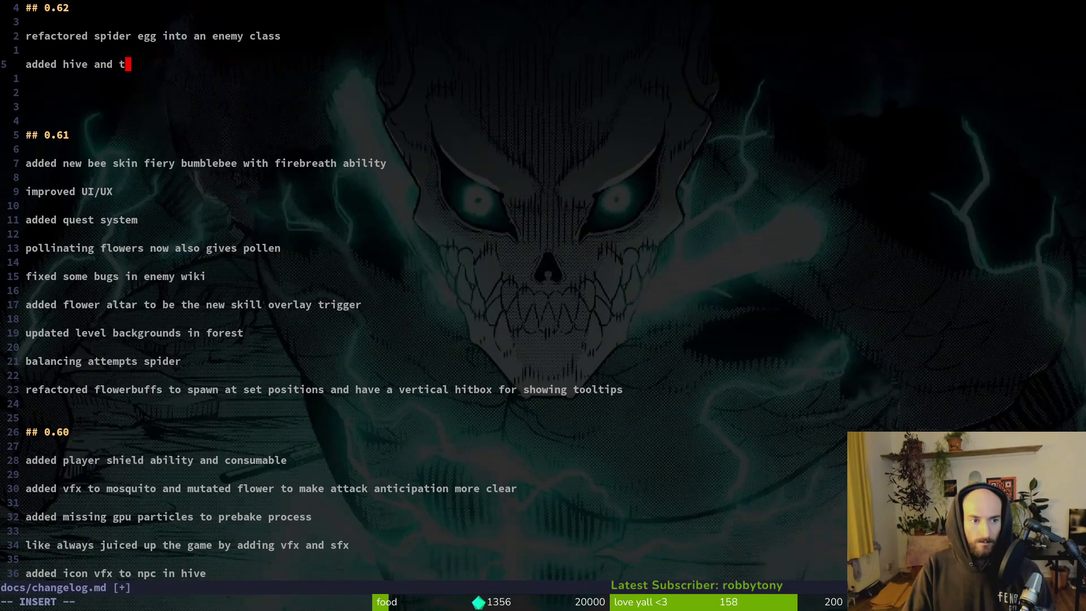
pyautogui.write('utorial quests')
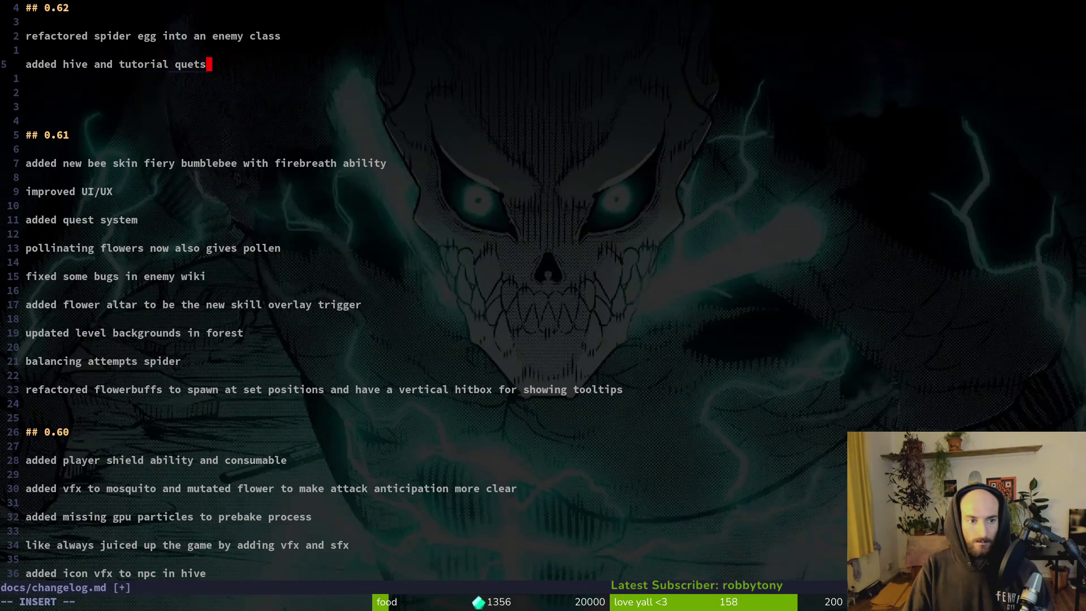
pyautogui.press('Return')
pyautogui.press('Return')
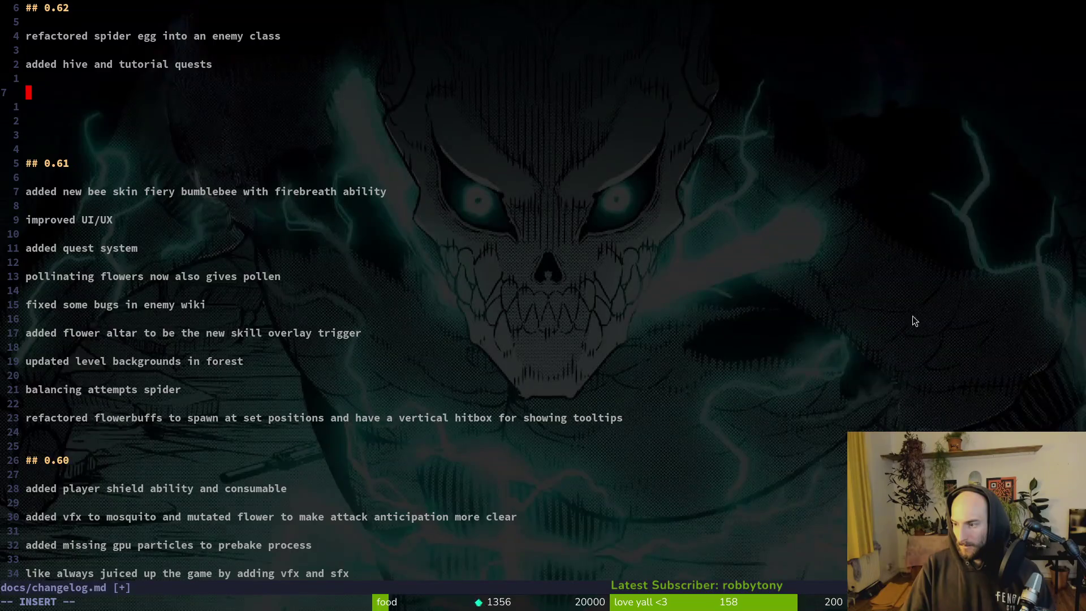
# - Write the entry 'fixed a bug where hitboxes would linger even tho the owner was dead'
pyautogui.write('fixed a')
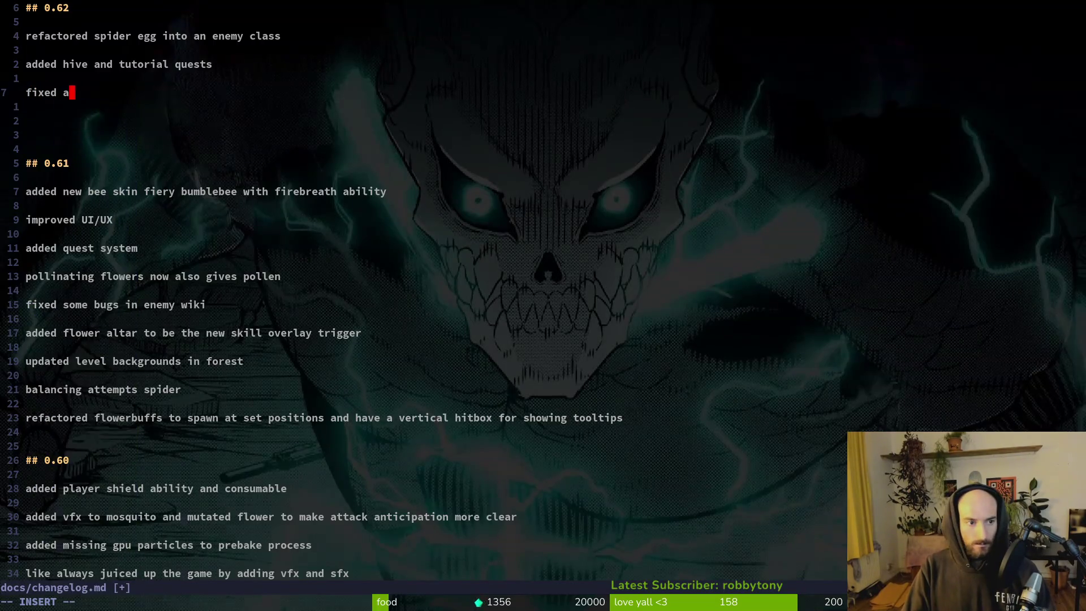
pyautogui.write(' bunch ')
pyautogui.write('of bugs like lingering')
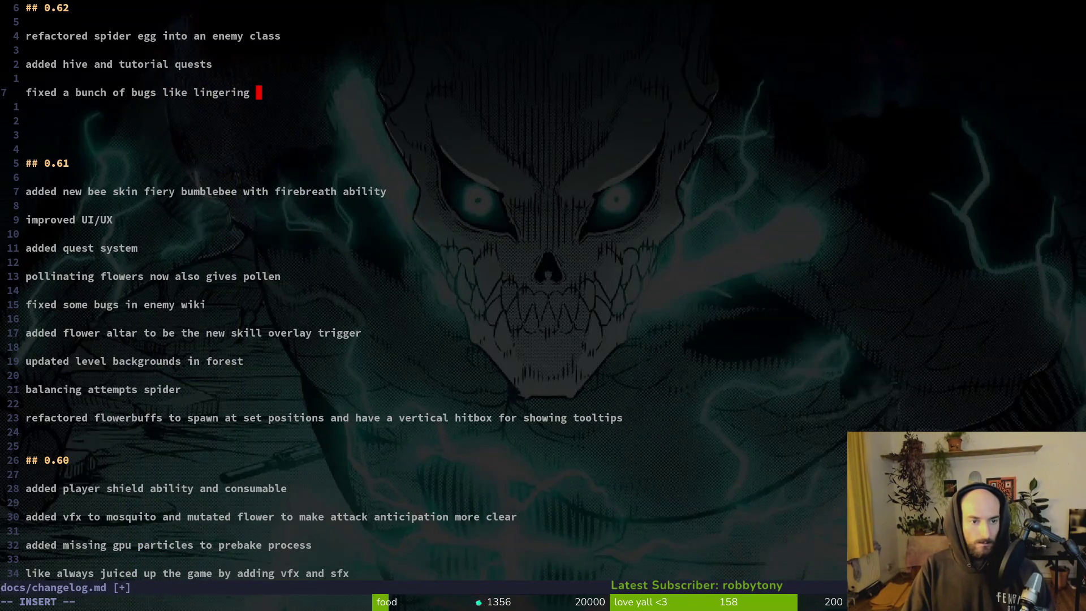
pyautogui.write('hitboxes,')
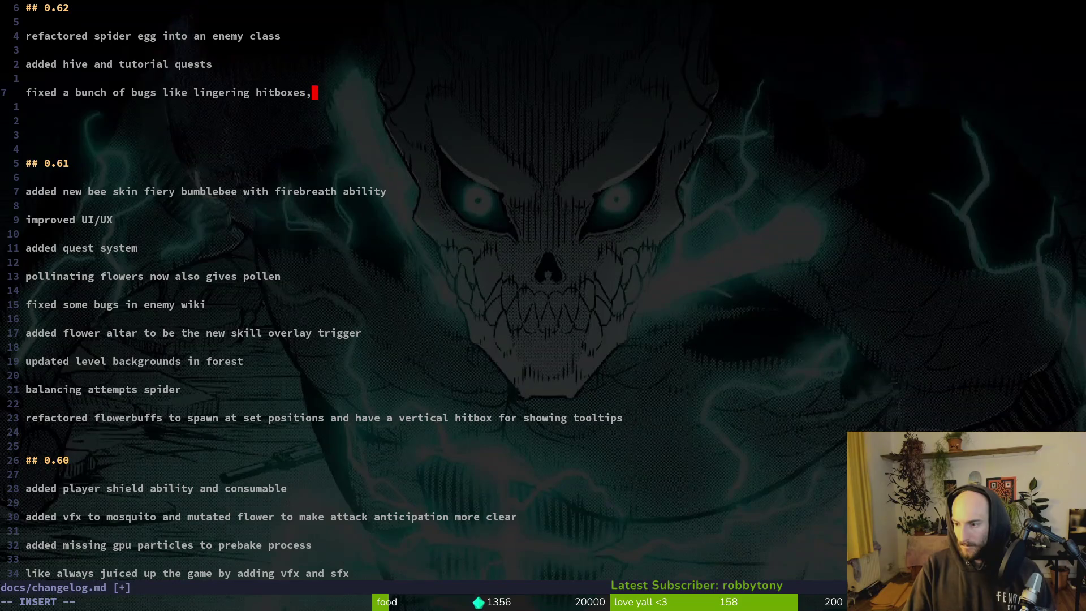
pyautogui.write('wiki foc')
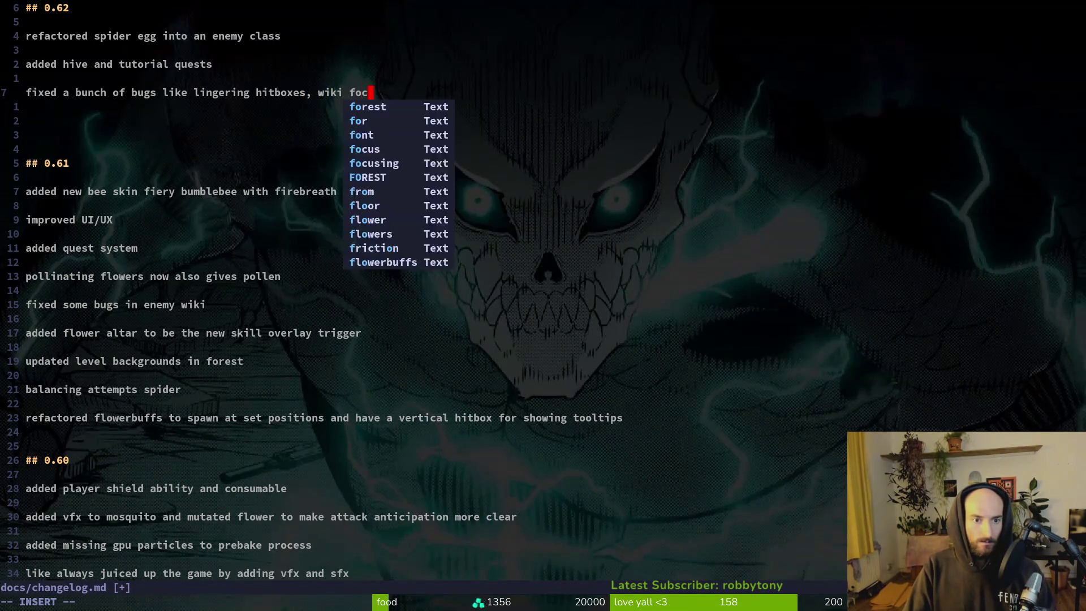
pyautogui.write('us,')
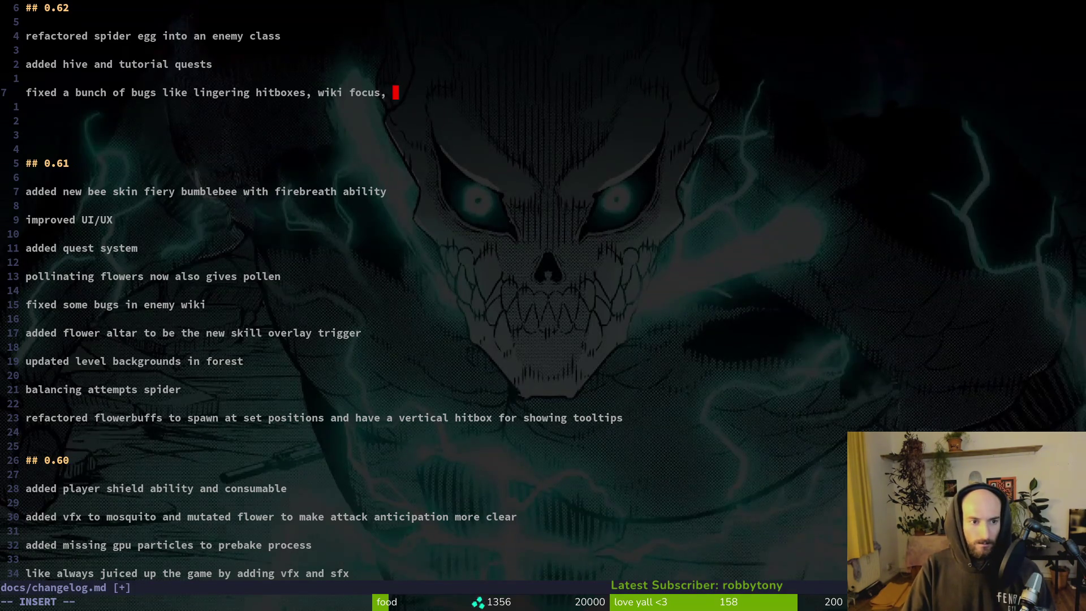
pyautogui.write('wrong ')
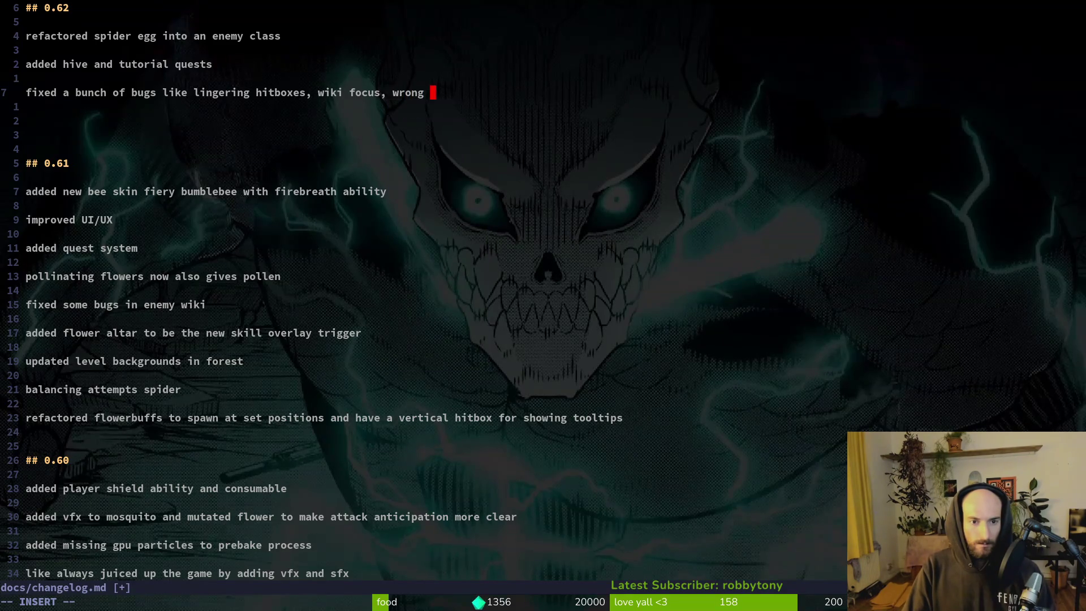
pyautogui.write('gate sprites in hives')
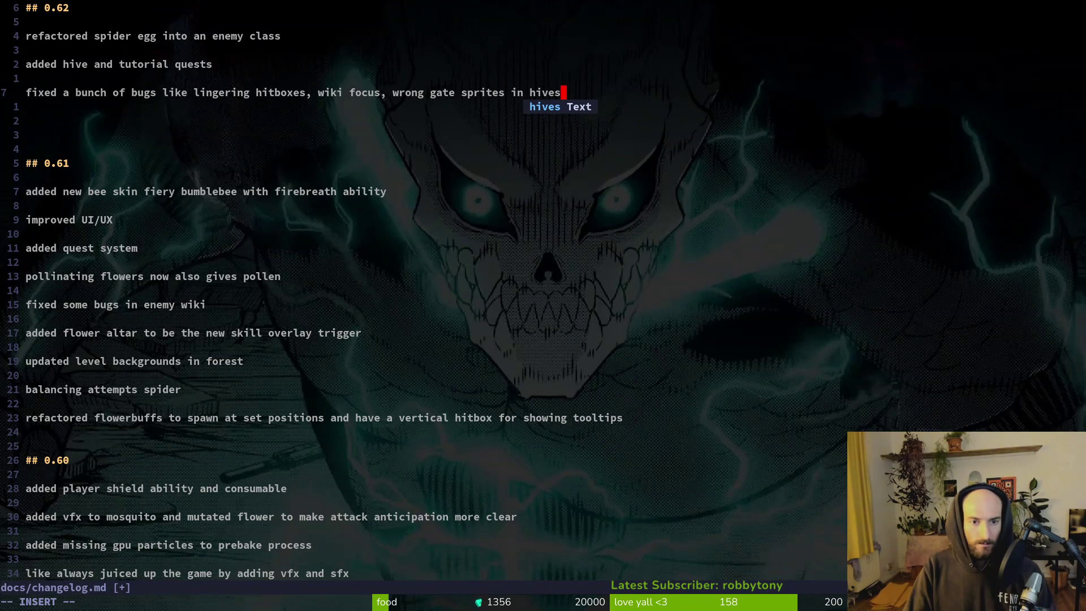
pyautogui.press('BackSpace')
pyautogui.press('BackSpace')
pyautogui.press('BackSpace')
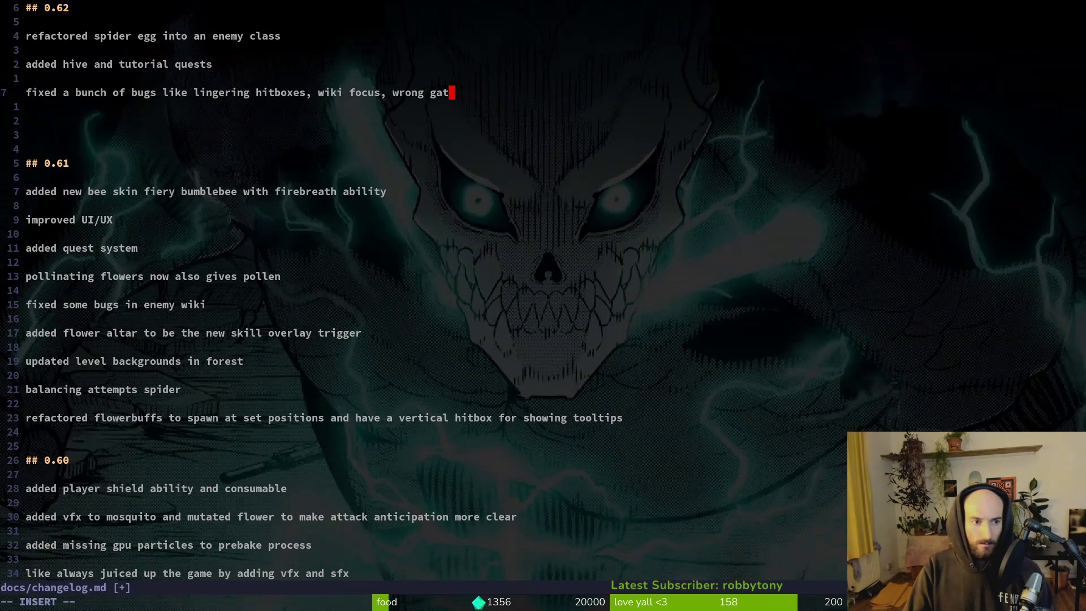
pyautogui.press('BackSpace')
pyautogui.press('BackSpace')
pyautogui.press('BackSpace')
pyautogui.write('g where hitboxes ')
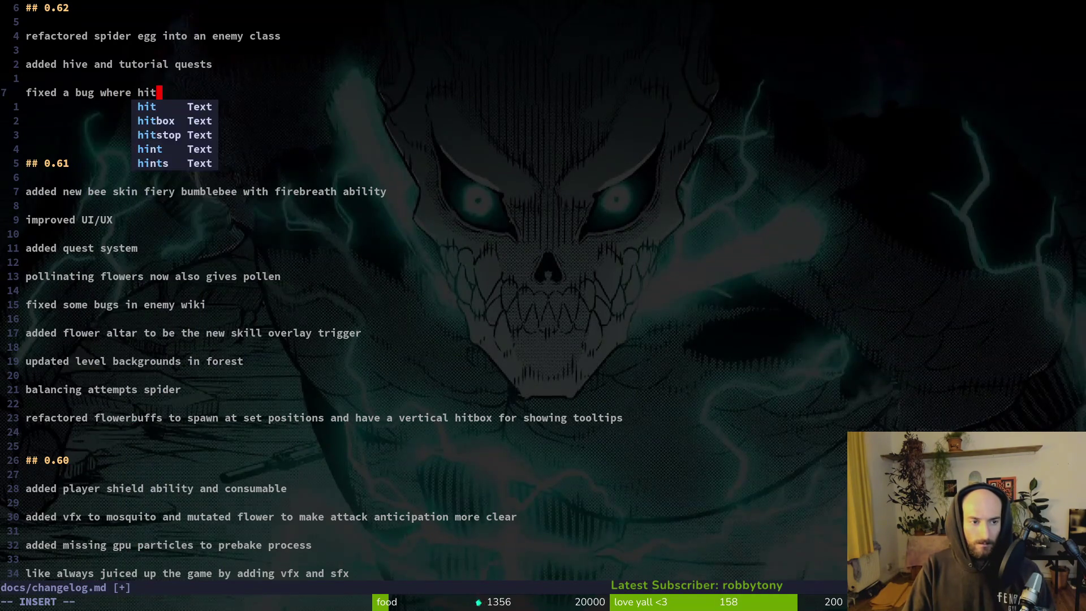
pyautogui.write('would linger a')
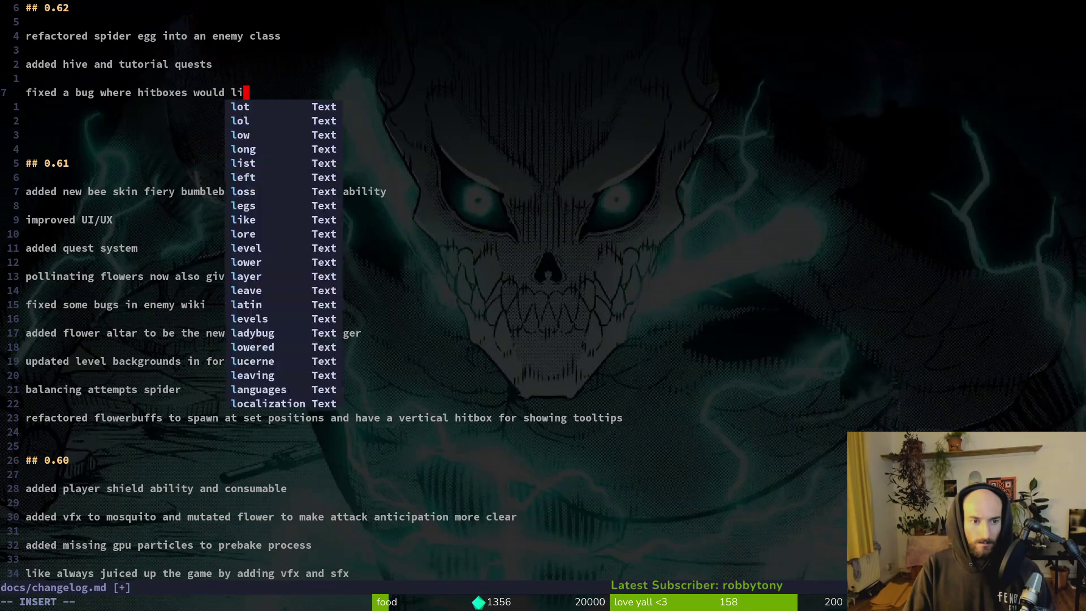
pyautogui.press('BackSpace')
pyautogui.write('even tho the p')
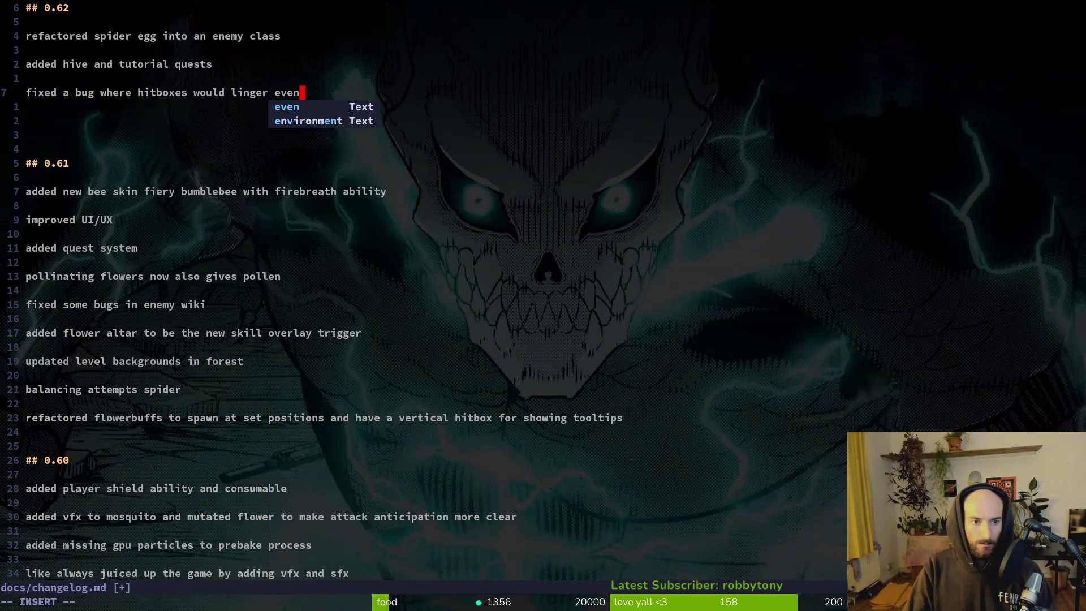
pyautogui.press('BackSpace')
pyautogui.write('own')
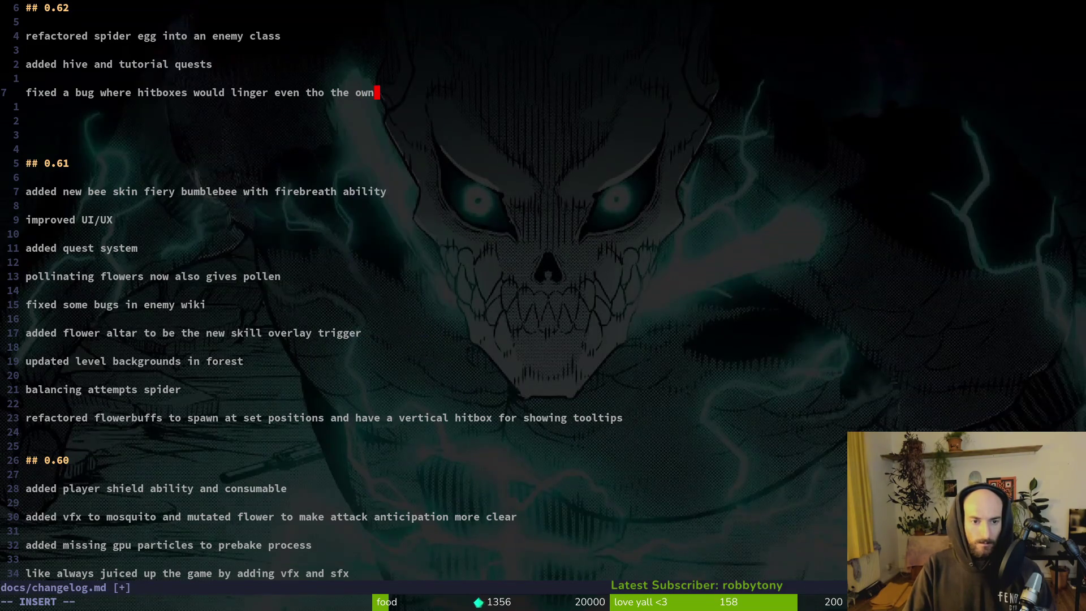
pyautogui.write('er was dead')
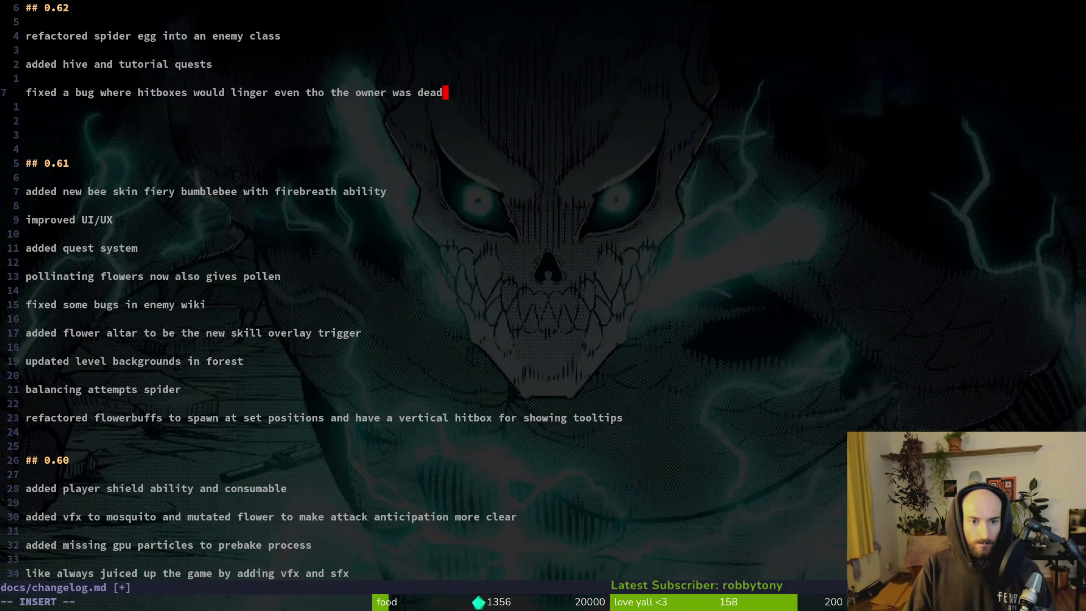
pyautogui.press('Return')
pyautogui.press('Return')
# - Add 'fixed a bug where gates would display wrong sprites' and discard an unfinished third entry
pyautogui.write('fixed a bug where')
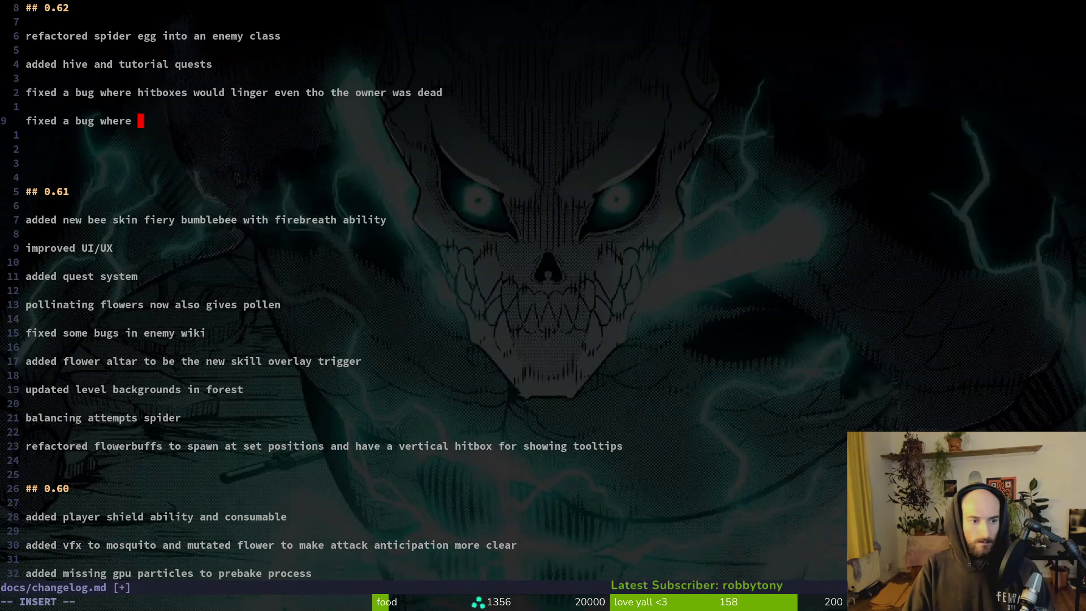
pyautogui.write('gates would display wrong s')
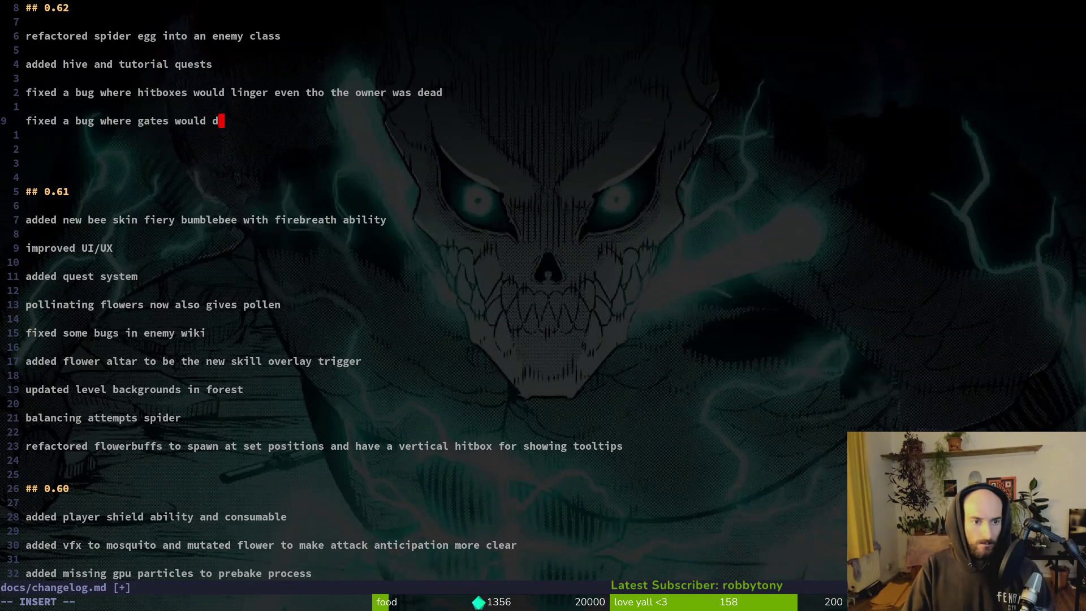
pyautogui.write('prites')
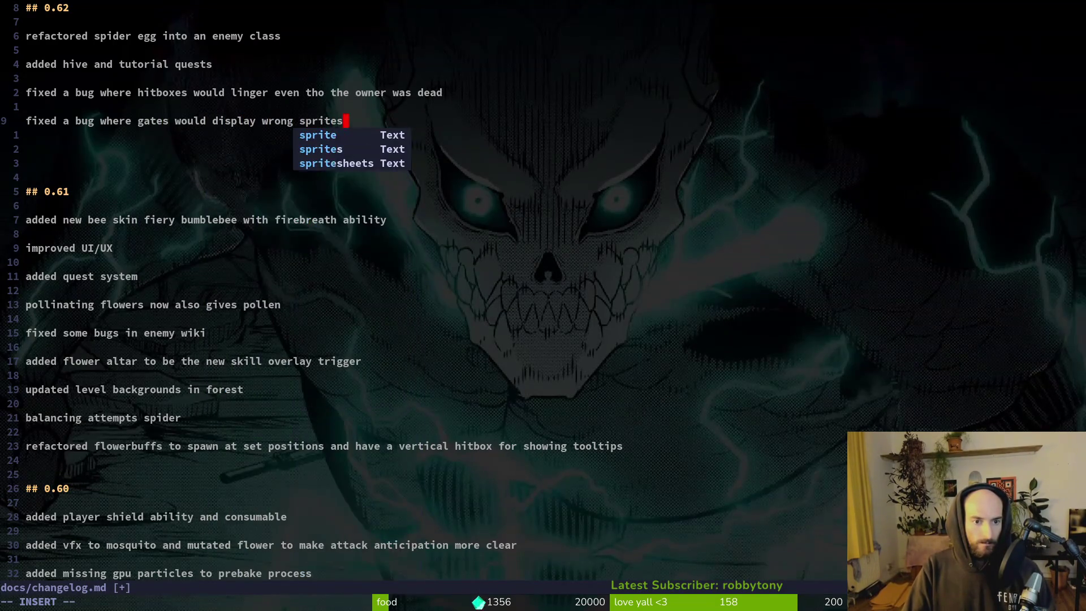
pyautogui.press('Return')
pyautogui.press('Return')
pyautogui.write('fixed ')
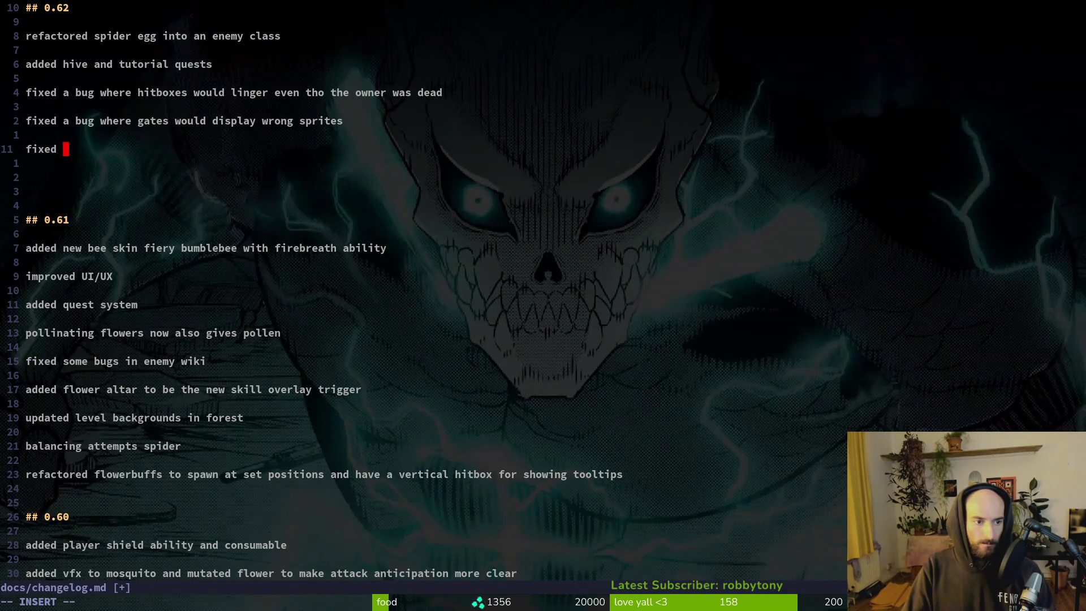
pyautogui.write('a bug where')
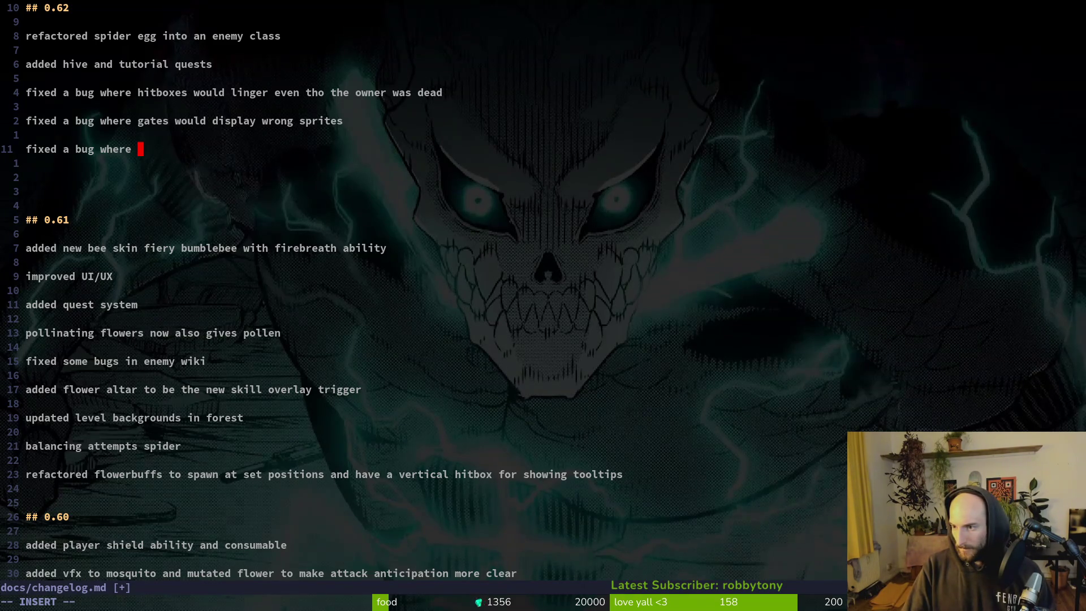
pyautogui.press('BackSpace')
pyautogui.press('BackSpace')
pyautogui.press('BackSpace')
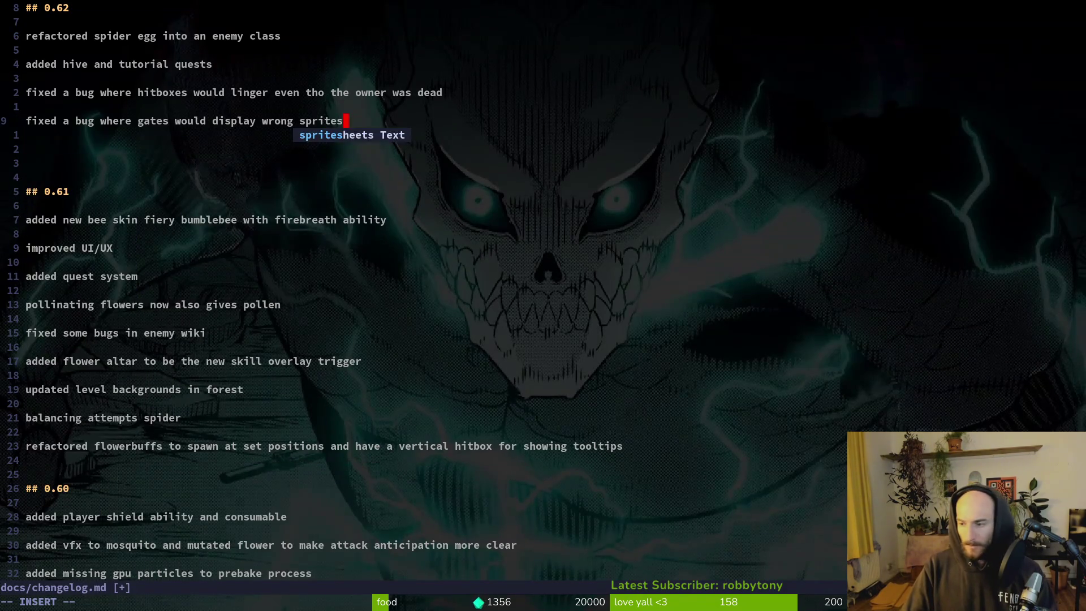
# - Begin a new entry below the gates line: 'improved spider boss telegrap with new vfx'
pyautogui.press('Tab')
pyautogui.press('Return')
pyautogui.press('BackSpace')
pyautogui.press('BackSpace')
pyautogui.press('BackSpace')
pyautogui.press('Escape')
pyautogui.write('jo')
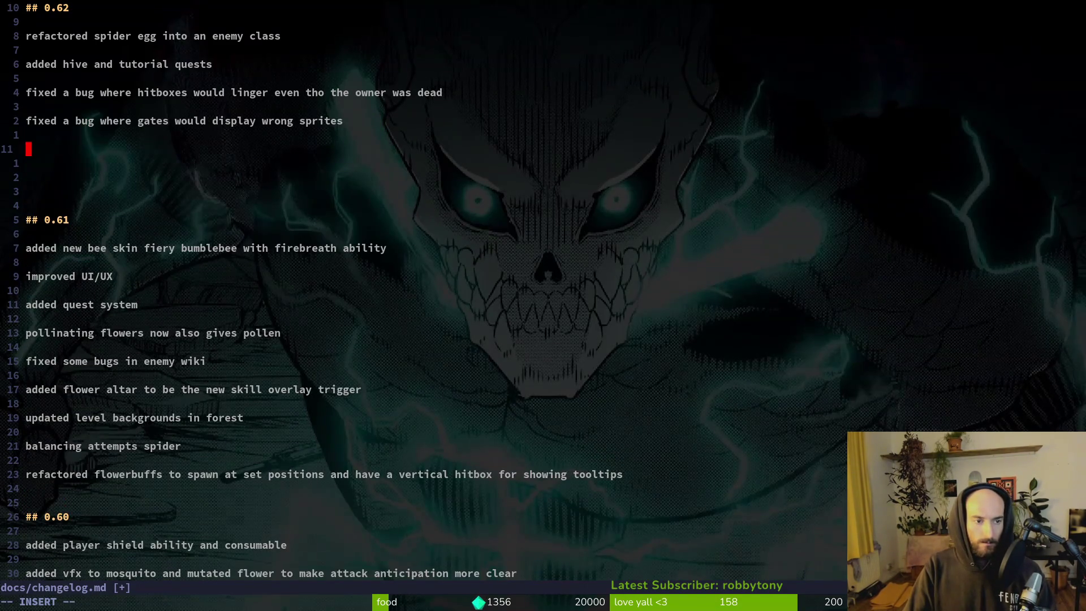
pyautogui.write('improved')
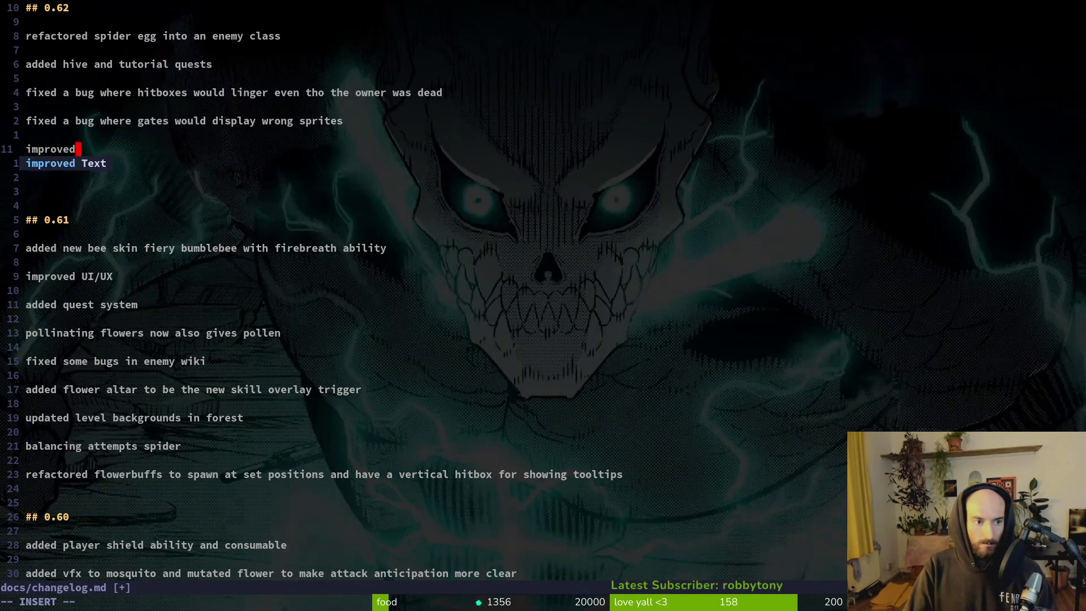
pyautogui.write(' spider boss tele')
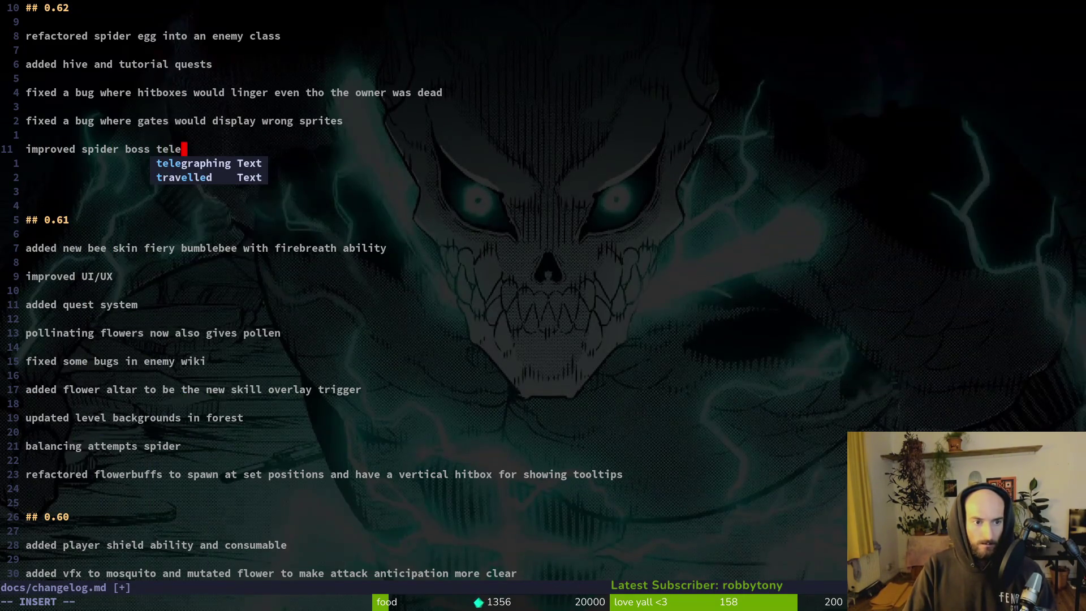
pyautogui.write('grap with new vfx')
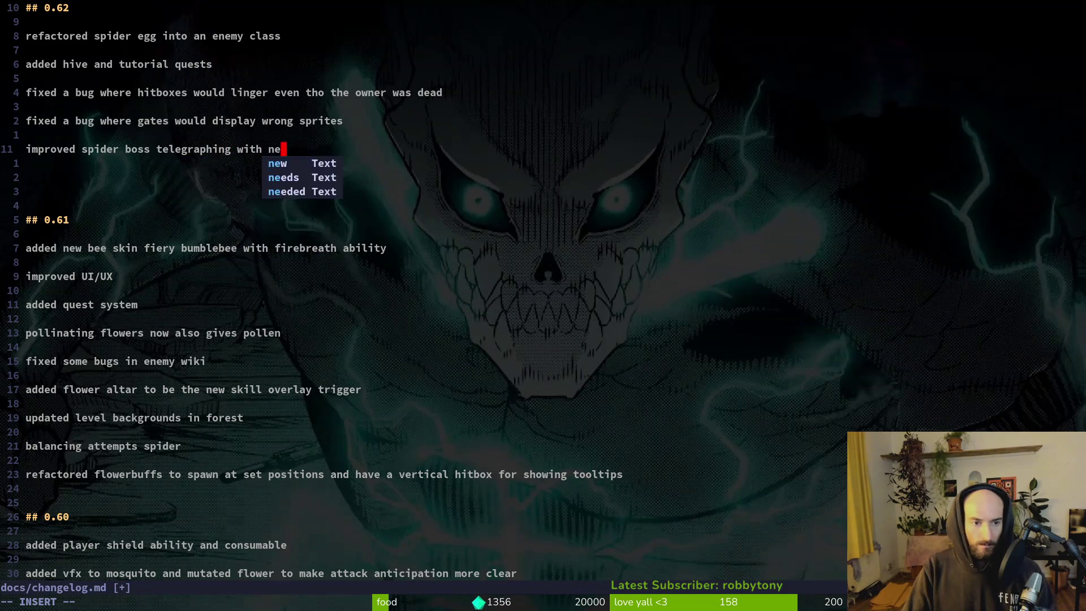
# - Add 'updated player death animations', delete surplus blank lines, and save the changelog
pyautogui.press('Return')
pyautogui.press('Return')
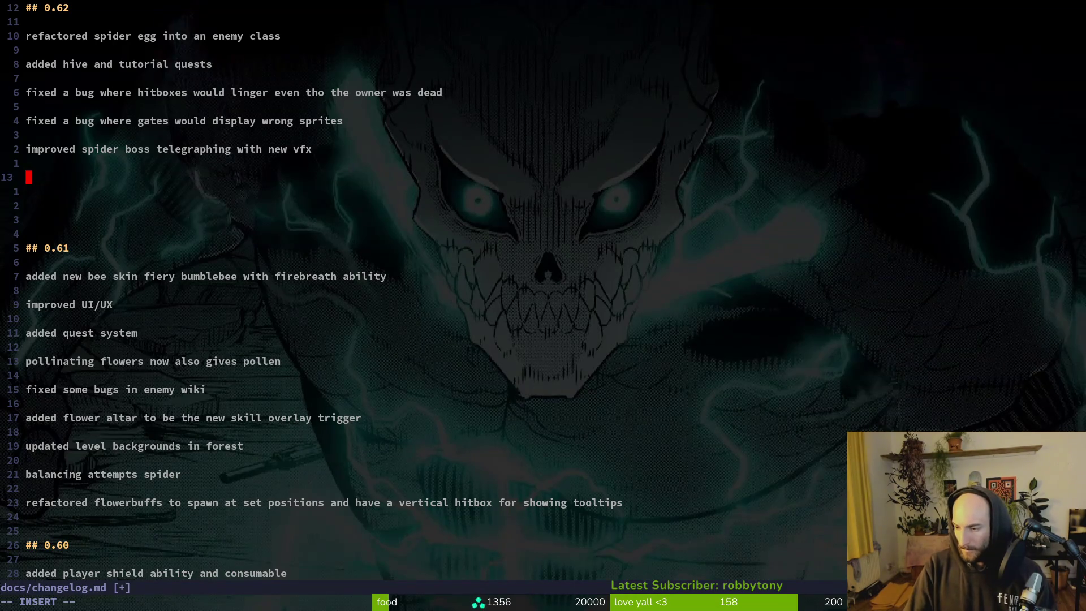
pyautogui.write('updated ')
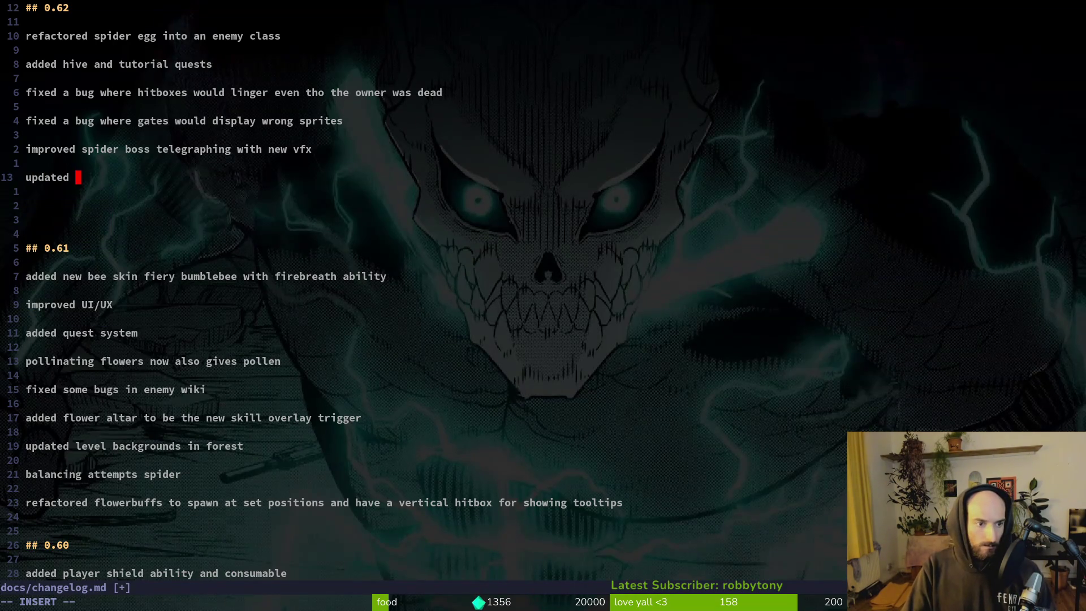
pyautogui.write('player death animations')
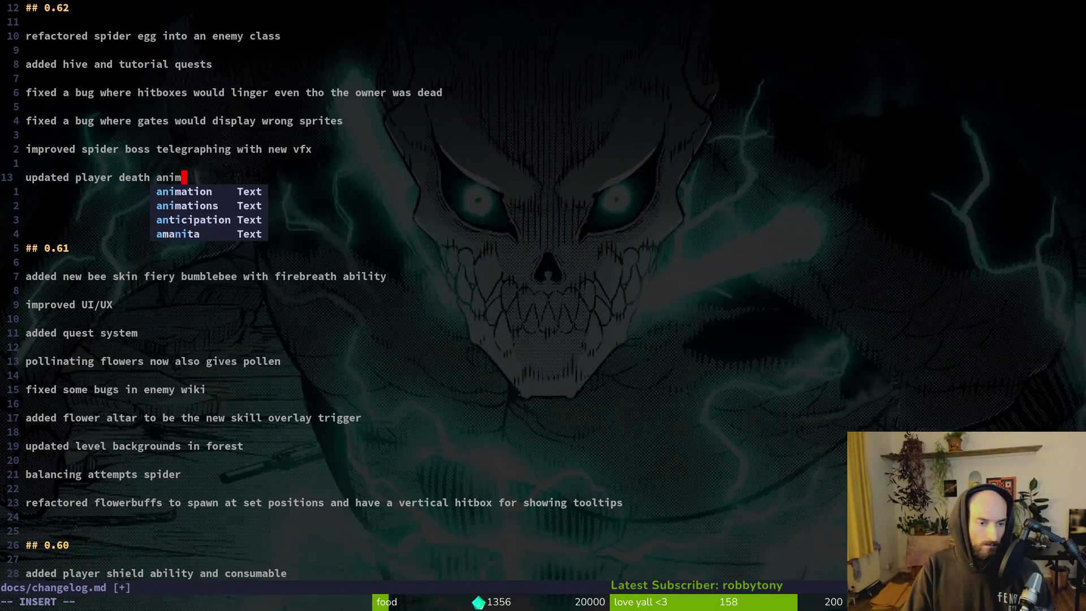
pyautogui.press('Escape')
pyautogui.press('j')
pyautogui.press('j')
pyautogui.press('d')
pyautogui.press('d')
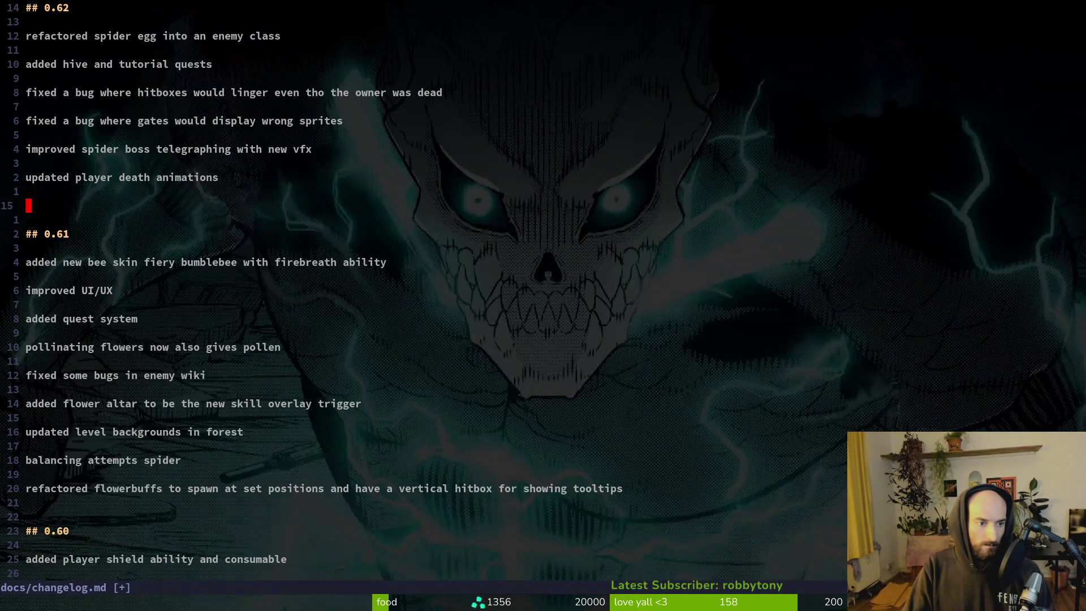
pyautogui.press('d')
pyautogui.press('d')
pyautogui.write(':w')
pyautogui.press('Return')
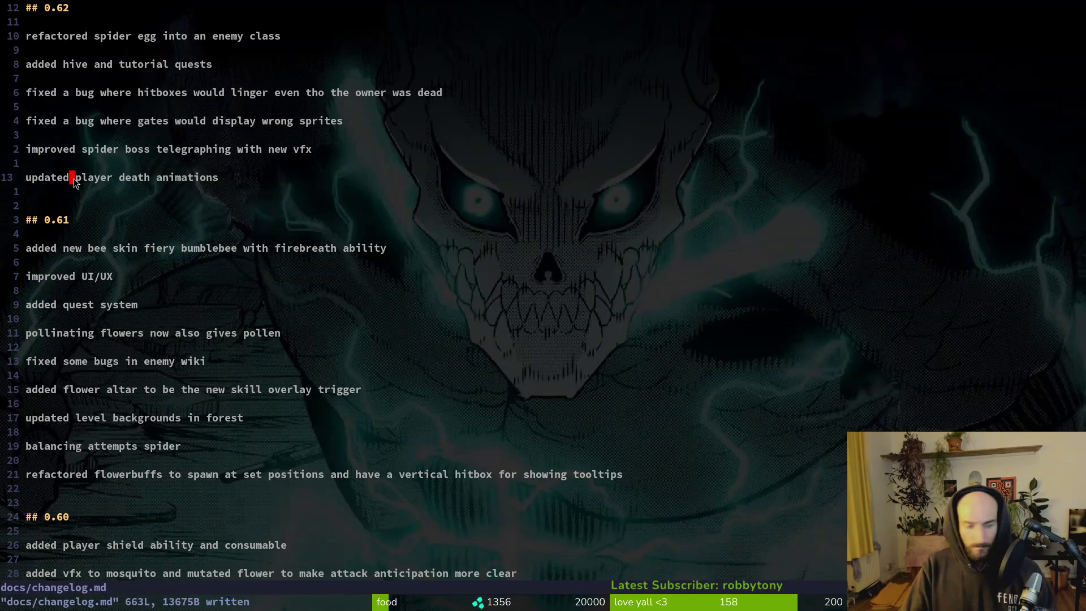
# - Add 'improved poison sting hitbox' under 0.62, then save and quit Neovim with :wq
pyautogui.press('O')
pyautogui.press('Escape')
pyautogui.write('Oup')
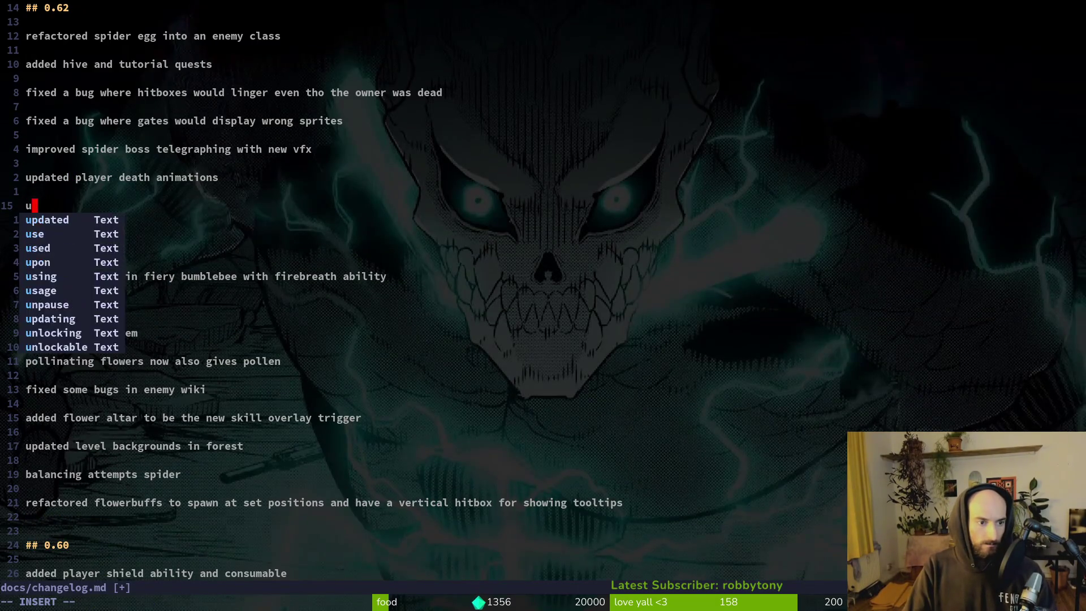
pyautogui.press('BackSpace')
pyautogui.press('BackSpace')
pyautogui.write('adjus')
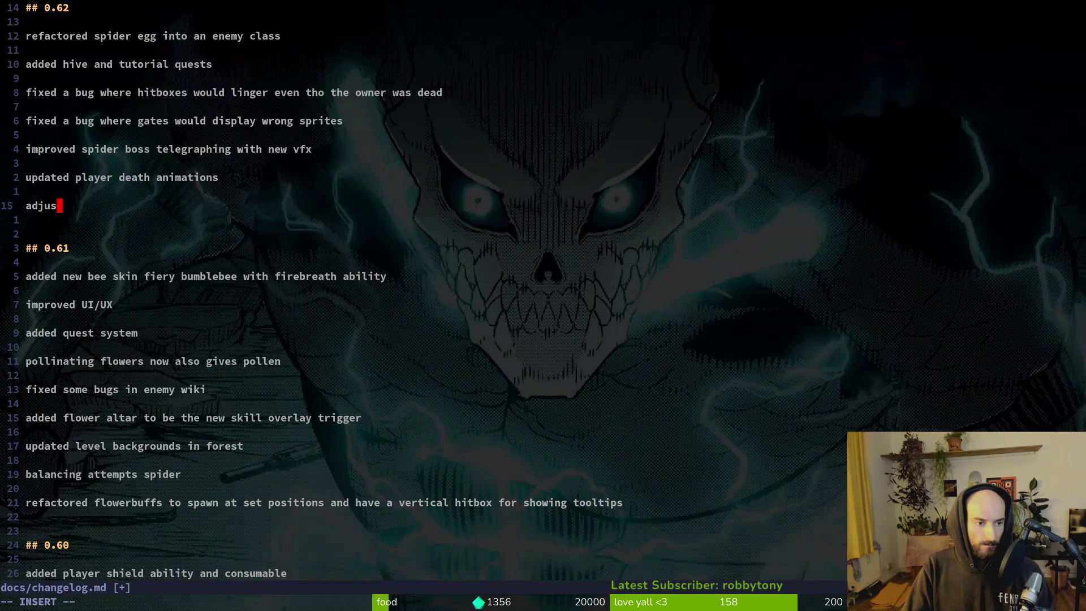
pyautogui.press('BackSpace')
pyautogui.press('BackSpace')
pyautogui.press('BackSpace')
pyautogui.write('imp')
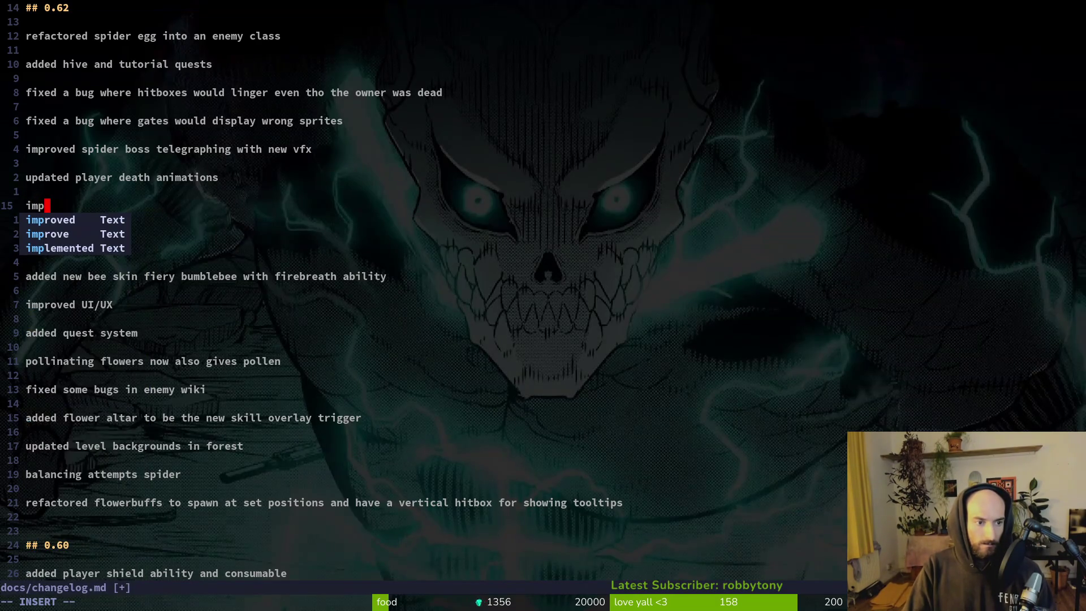
pyautogui.press('BackSpace')
pyautogui.press('BackSpace')
pyautogui.press('BackSpace')
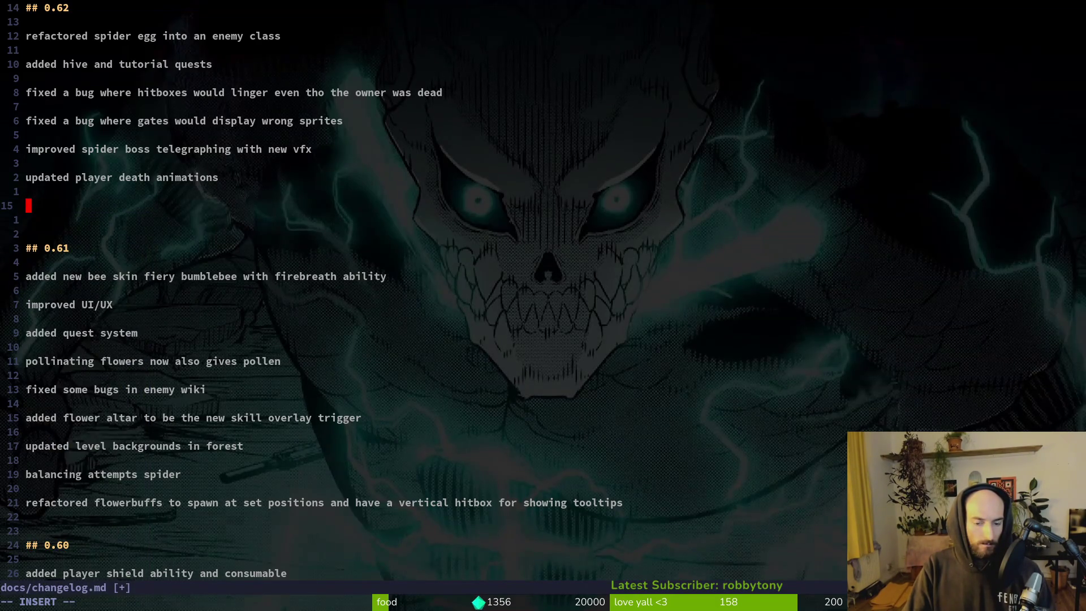
pyautogui.write('improved ')
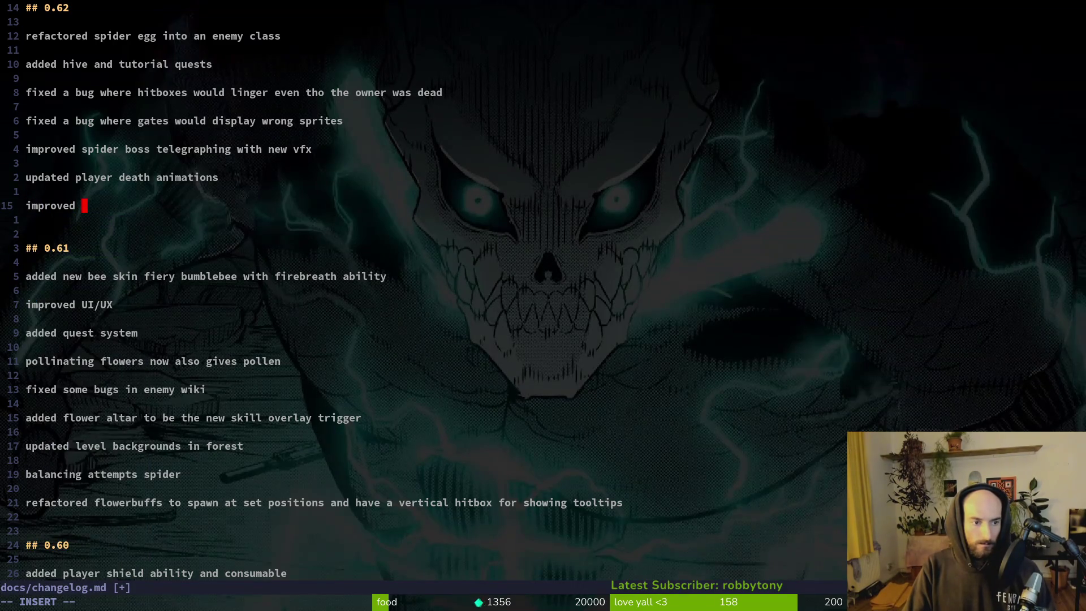
pyautogui.write('poison sting h')
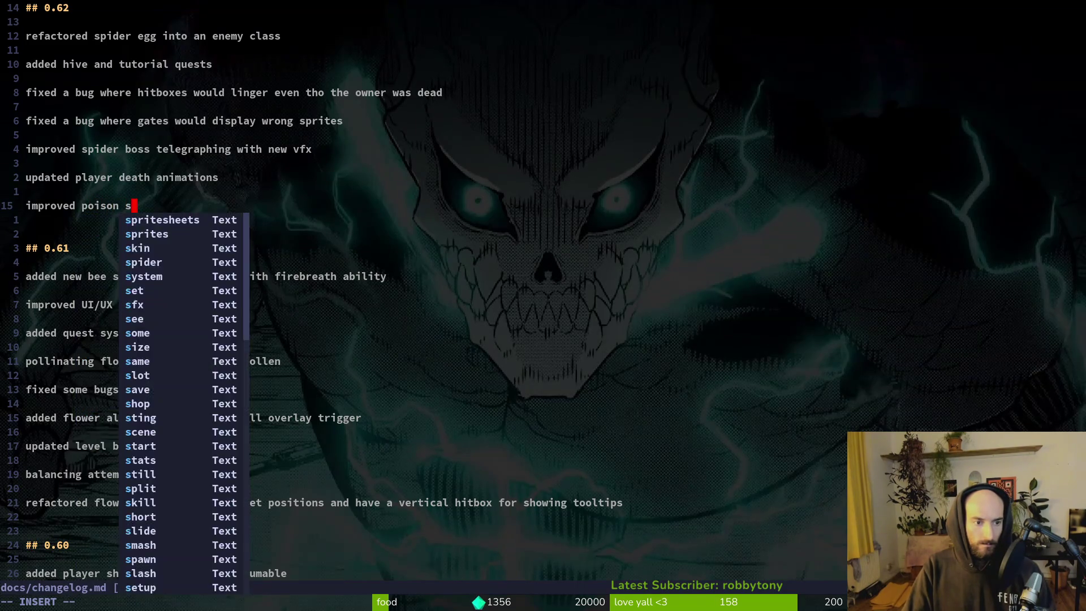
pyautogui.write('itbox')
pyautogui.press('Escape')
pyautogui.write(':w')
pyautogui.press('Return')
pyautogui.write(':wq')
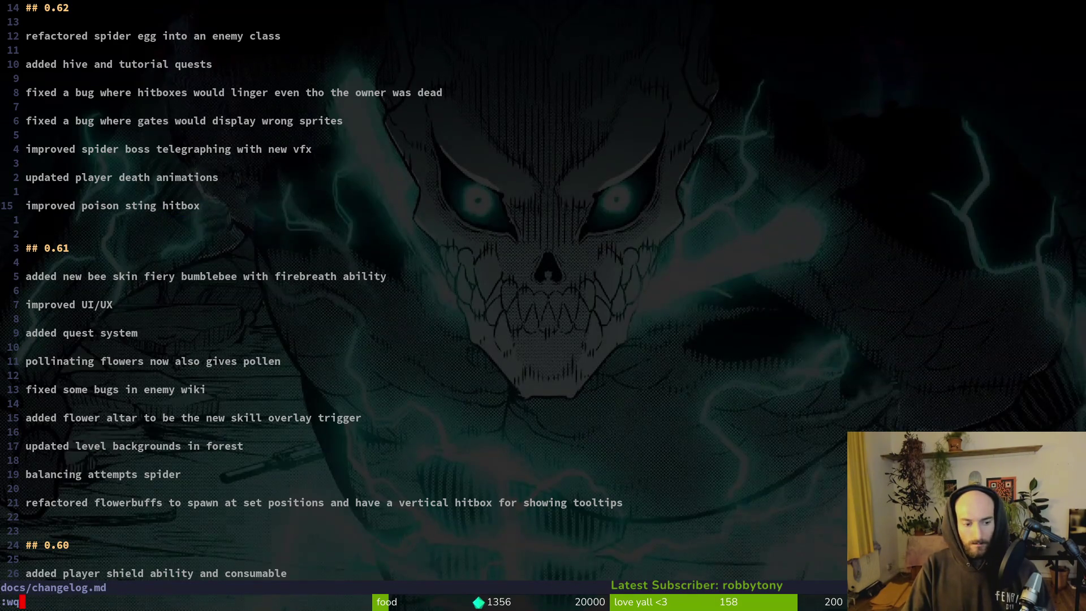
pyautogui.press('Return')
# - Run tig in the terminal to check the repository status, then quit it
pyautogui.click(715, 374)
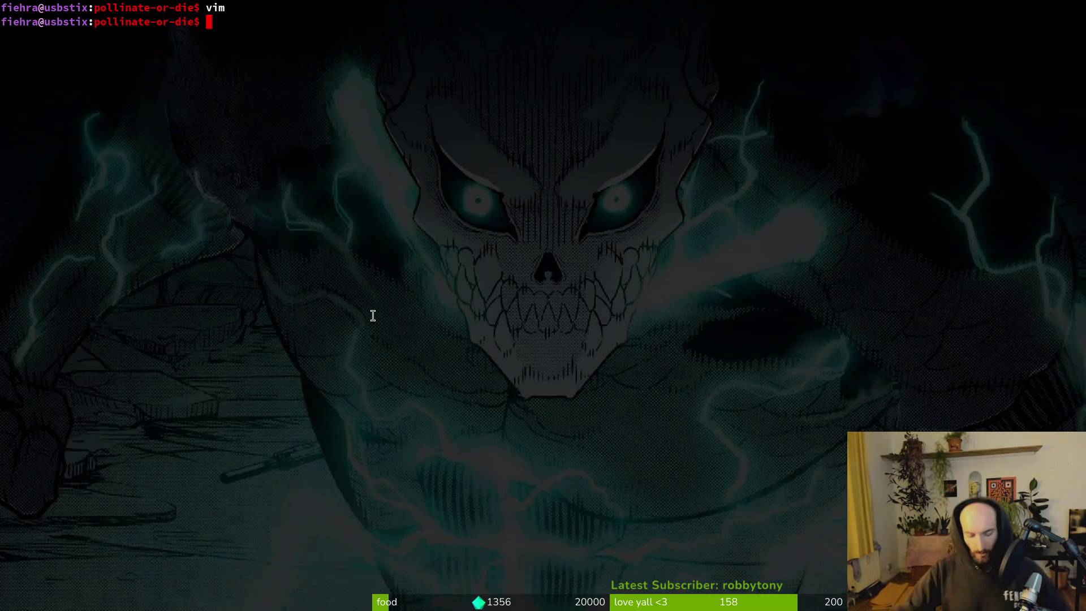
pyautogui.write('tig')
pyautogui.press('Return')
pyautogui.press('q')
# - Set the project Version in Project Settings to 0.62 and reopen the settings to verify it
pyautogui.hotkey('alt', 'Tab')
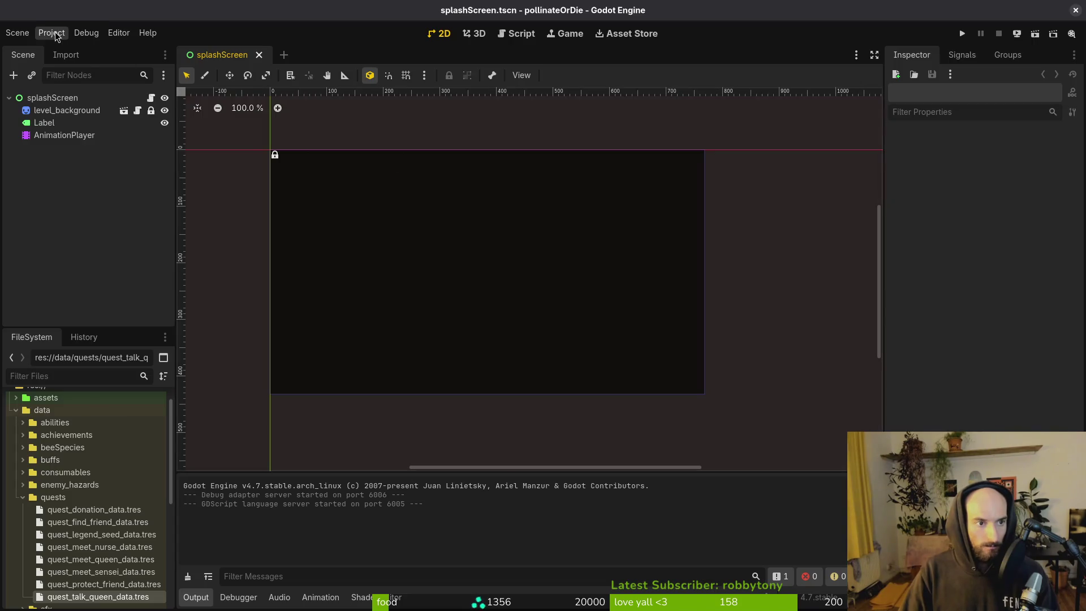
pyautogui.click(51, 33)
pyautogui.click(71, 47)
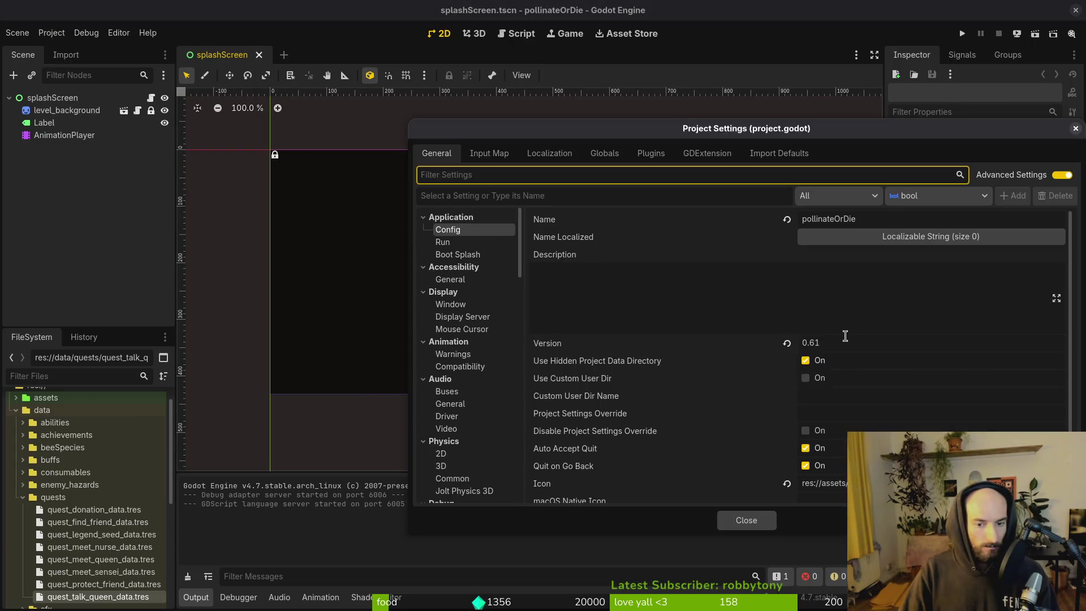
pyautogui.scroll(-2, 874, 362)
pyautogui.click(877, 305)
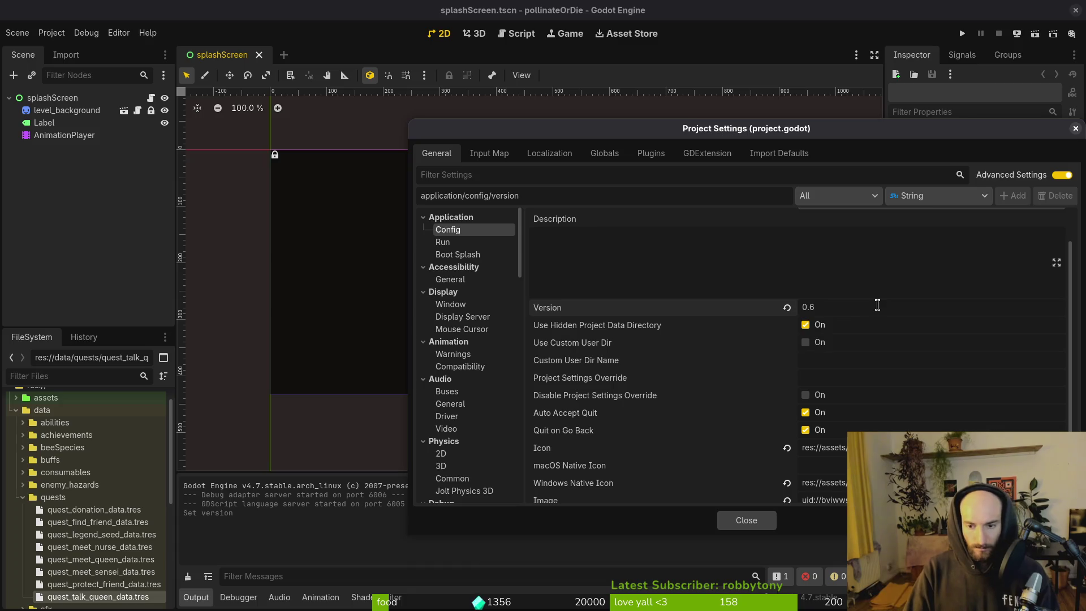
pyautogui.write('2')
pyautogui.click(763, 523)
pyautogui.click(51, 33)
pyautogui.click(64, 51)
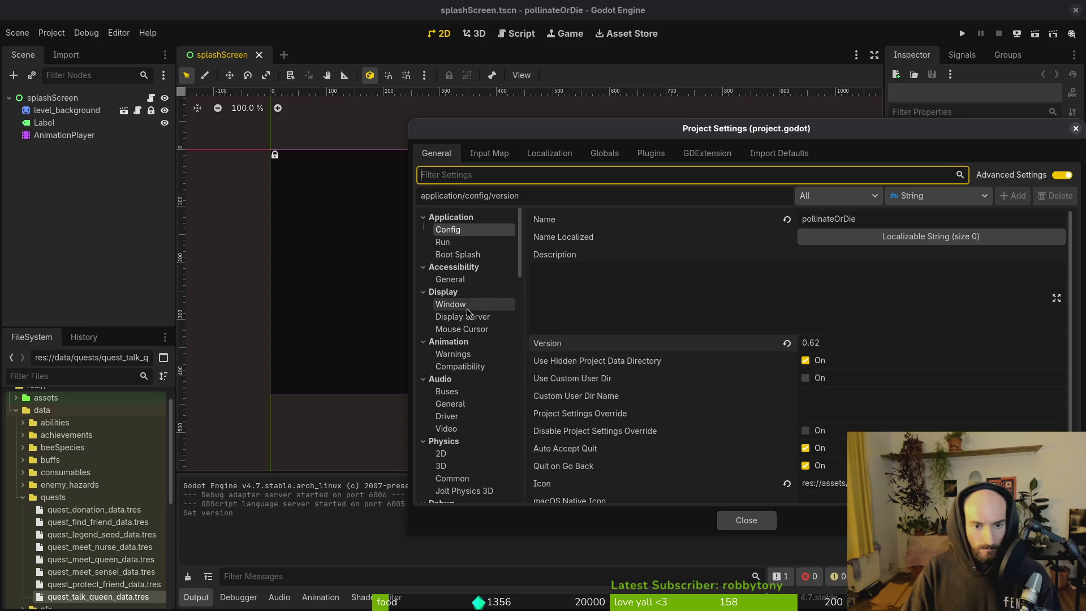
pyautogui.click(451, 303)
pyautogui.click(744, 520)
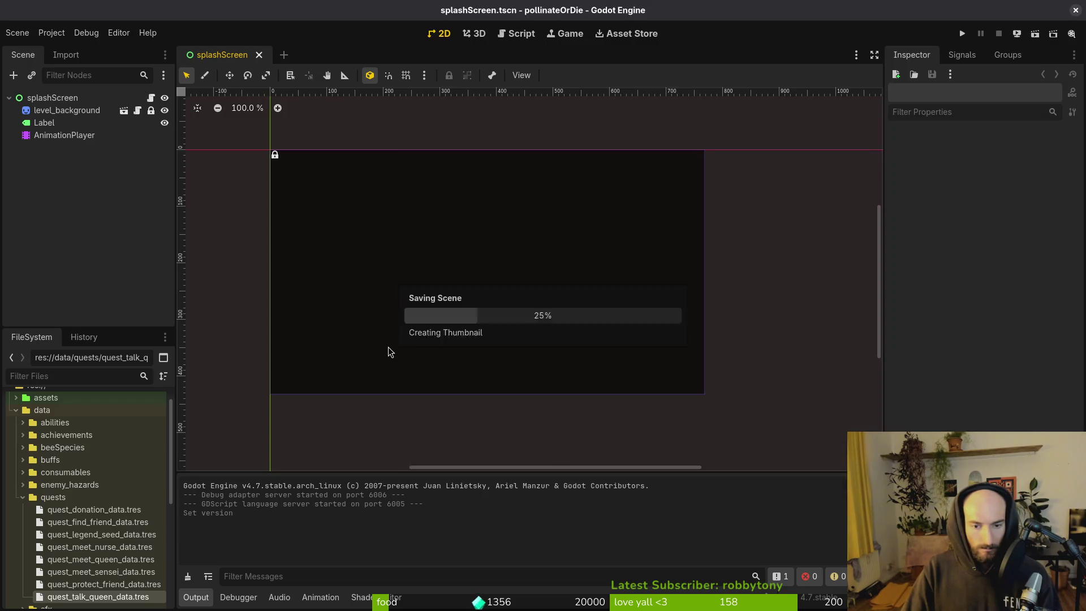
# - Open the game's user data folder, then launch the project
pyautogui.click(51, 33)
pyautogui.click(138, 141)
pyautogui.click(139, 141)
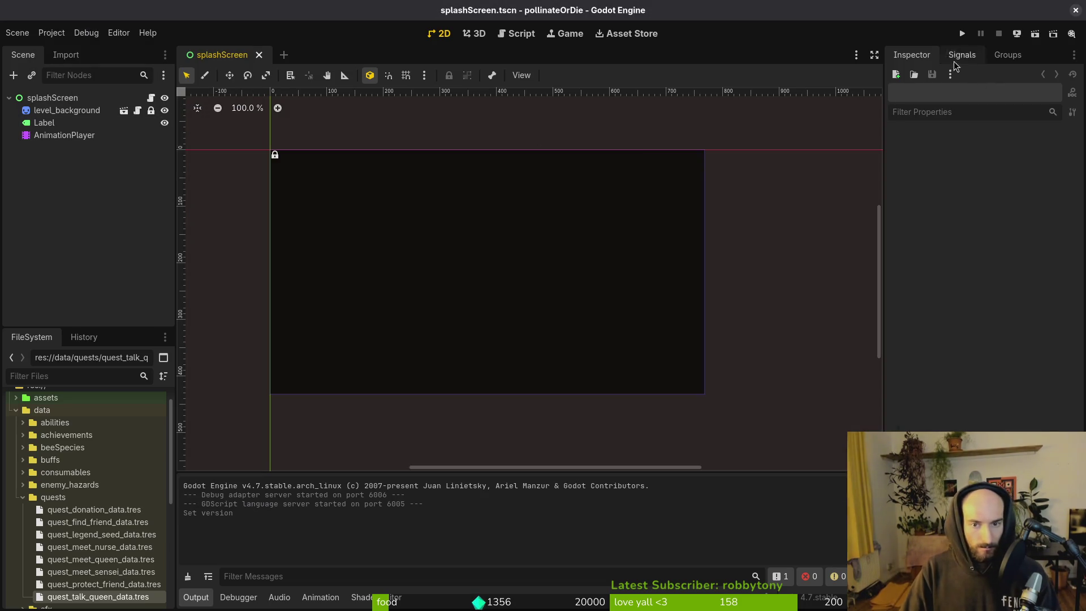
pyautogui.click(963, 33)
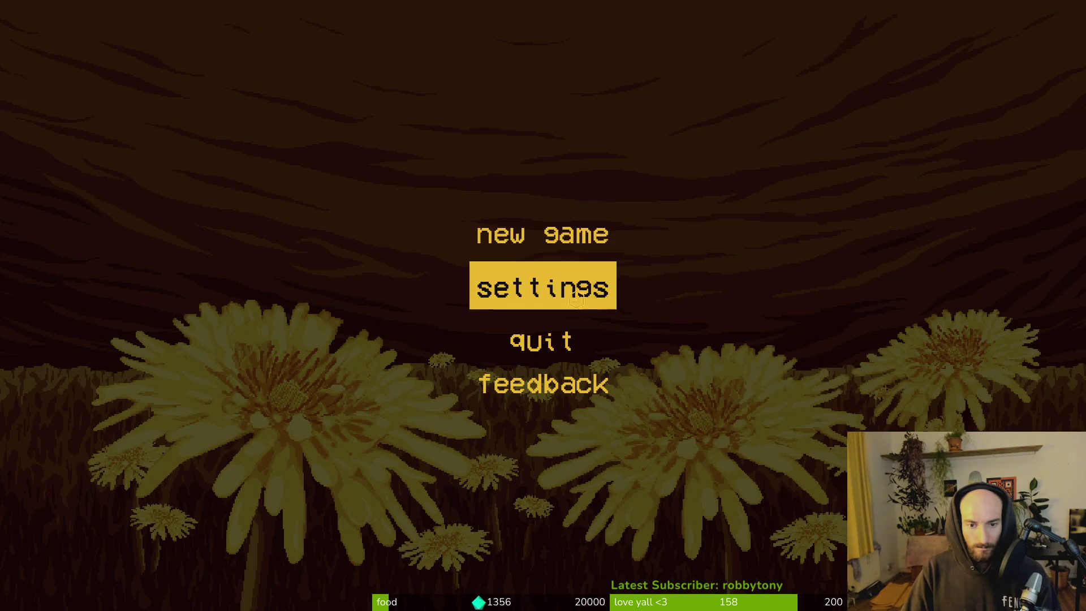
# - Skip the splash screen and check the fullscreen toggle and settings panel in the main menu
pyautogui.click(575, 300)
pyautogui.click(823, 310)
pyautogui.click(826, 311)
pyautogui.press('Escape')
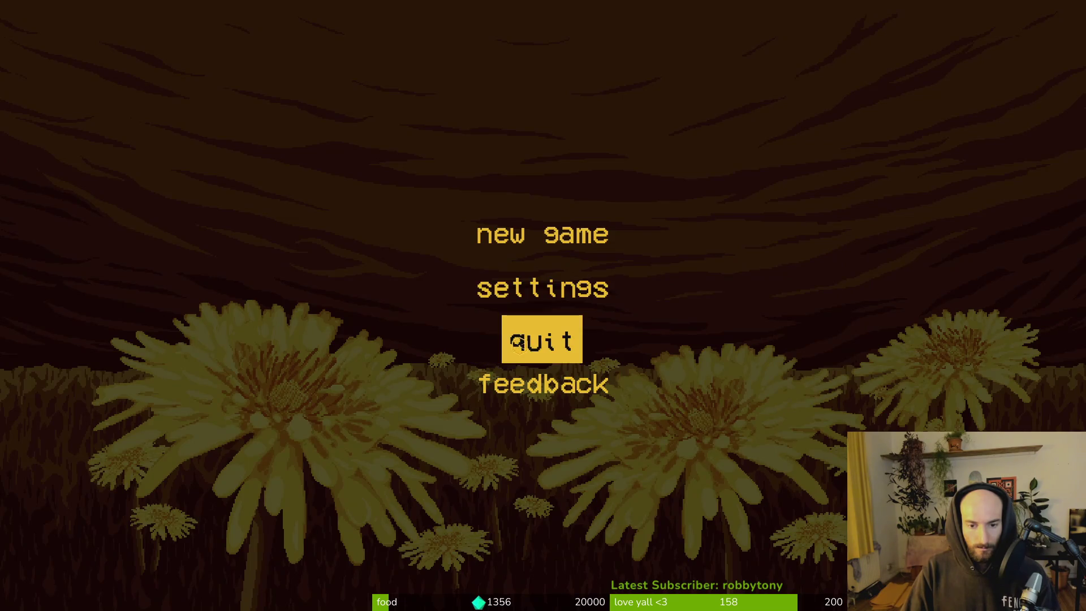
pyautogui.click(533, 289)
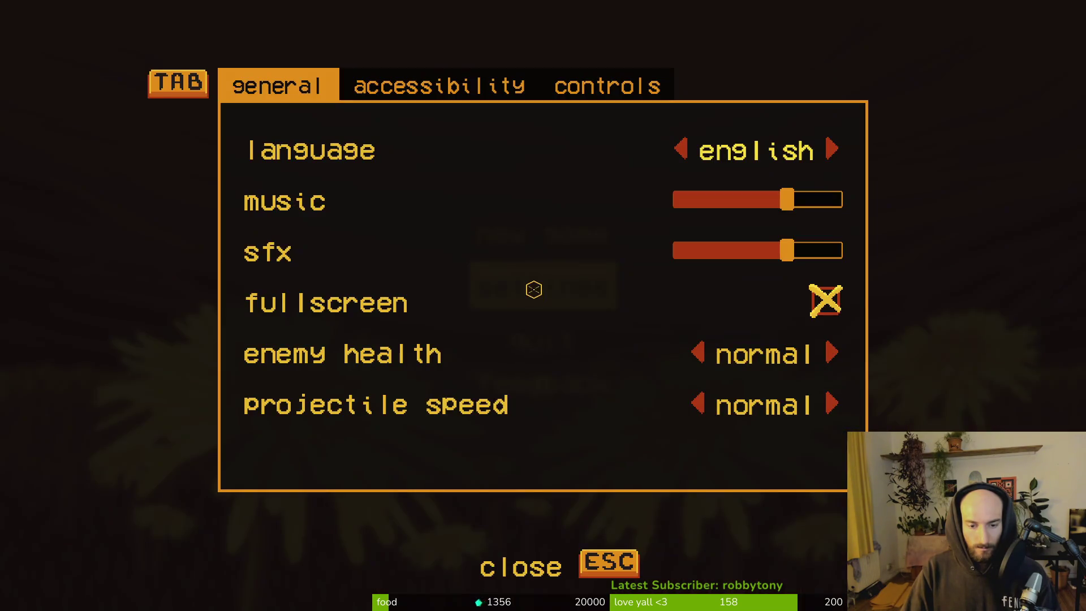
pyautogui.click(605, 573)
pyautogui.click(532, 304)
pyautogui.click(606, 568)
# - Start a new game, skip the intro dialogs, and unlock everything from the debug menu
pyautogui.click(535, 238)
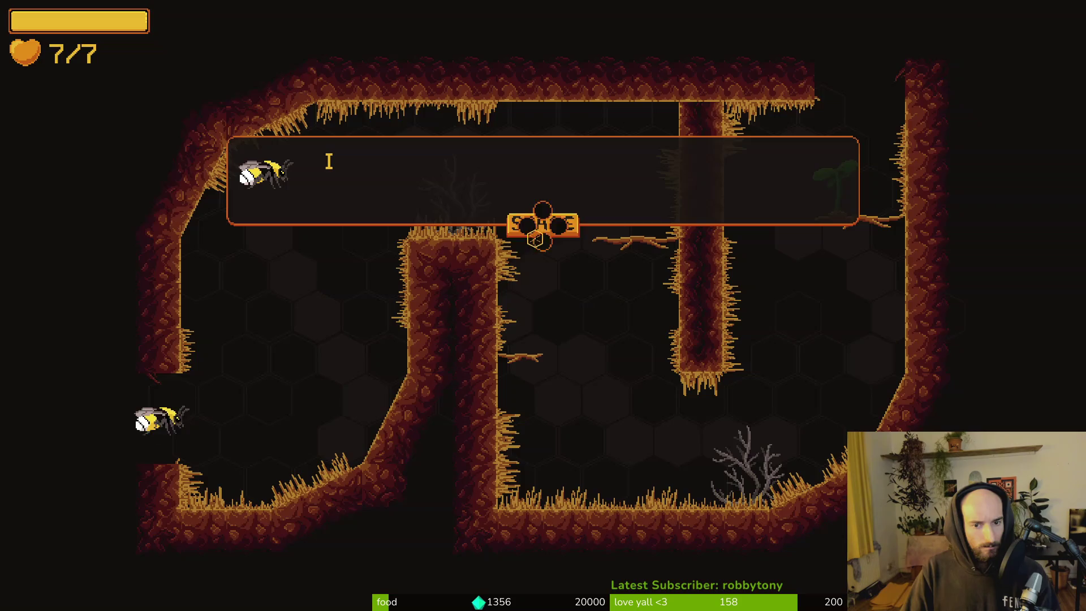
pyautogui.press('space')
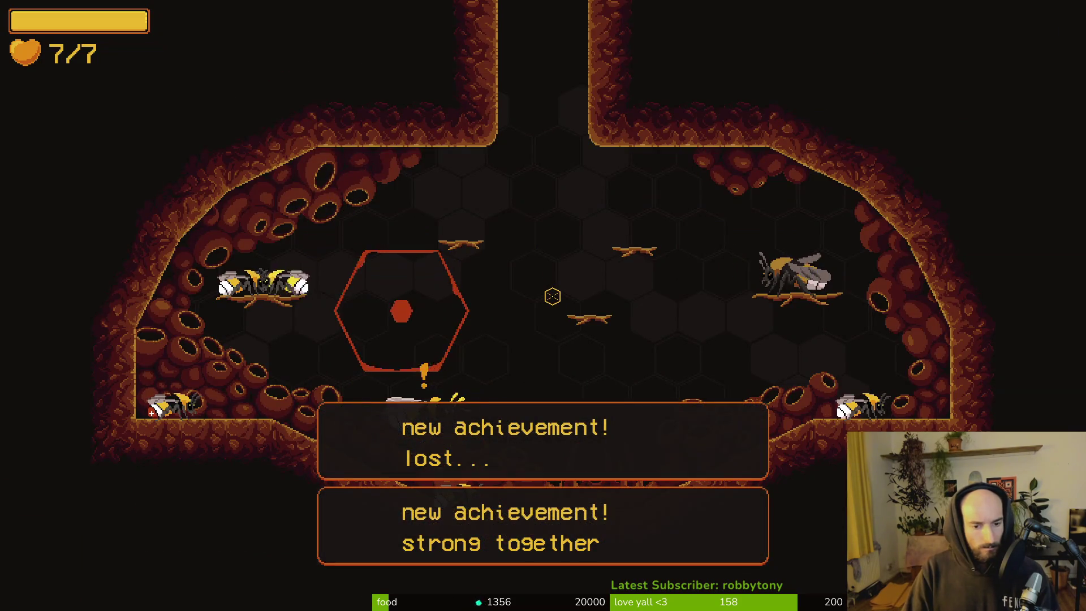
pyautogui.press('space')
pyautogui.press('space')
pyautogui.press('space')
pyautogui.press('space')
pyautogui.press('space')
pyautogui.press('space')
pyautogui.press('space')
pyautogui.press('space')
pyautogui.press('Escape')
pyautogui.press('Up')
pyautogui.press('Up')
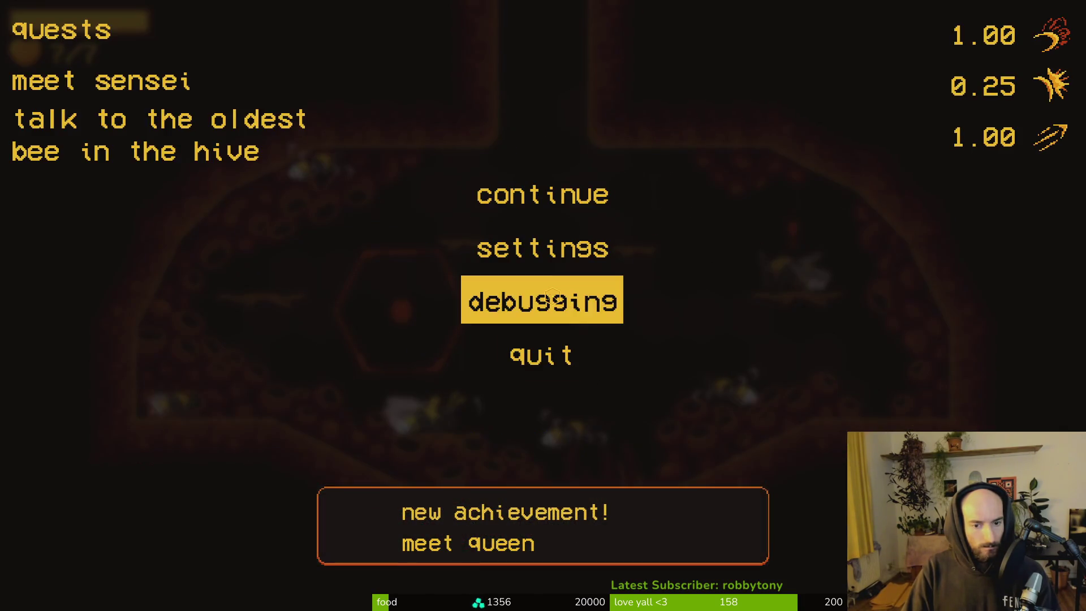
pyautogui.press('Up')
pyautogui.press('Down')
pyautogui.press('space')
pyautogui.press('Left')
pyautogui.press('space')
pyautogui.press('Escape')
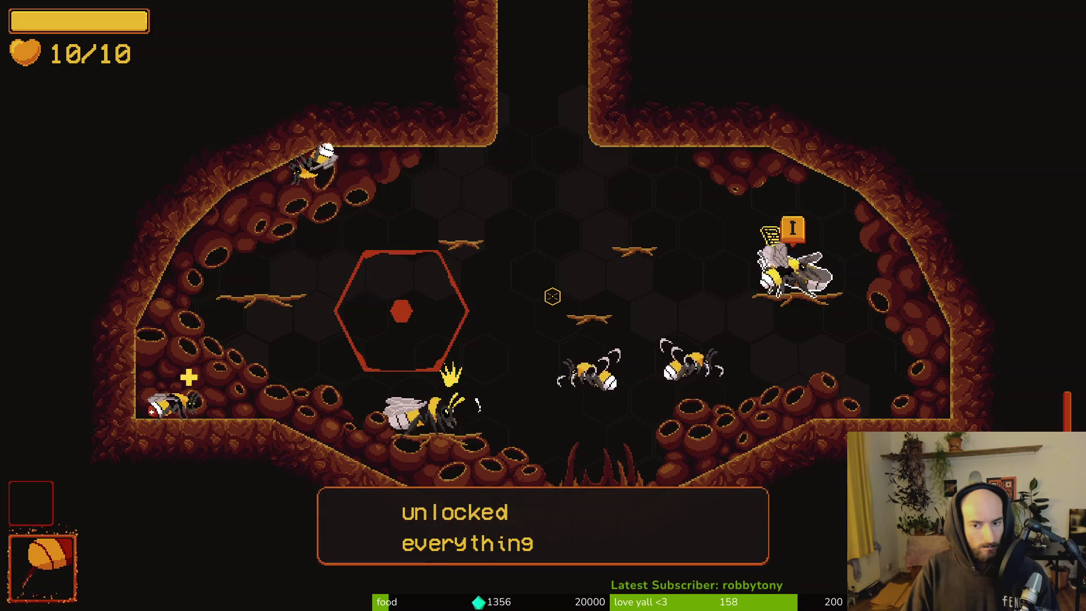
# - Browse the quest journal, collection, achievements and upgrade panels, then quit the game with F8
pyautogui.press('Tab')
pyautogui.press('Tab')
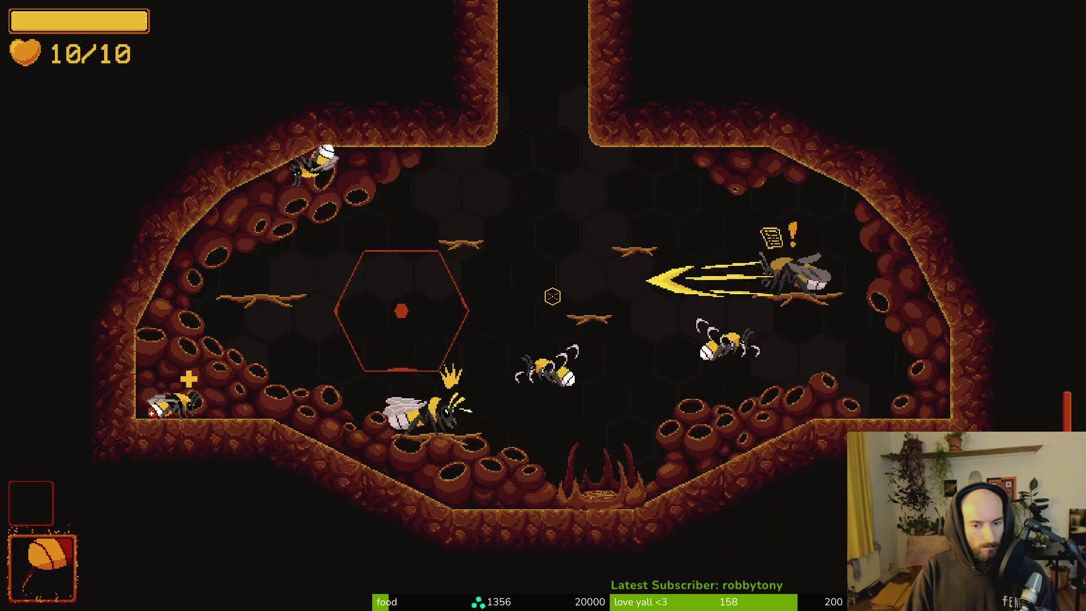
pyautogui.press('Tab')
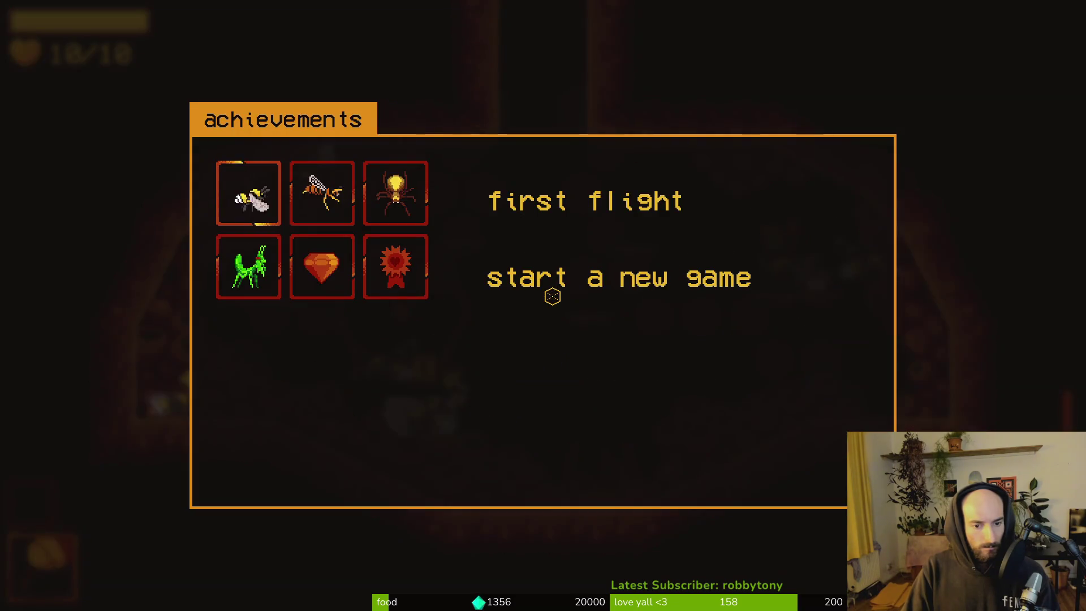
pyautogui.press('Escape')
pyautogui.press('i')
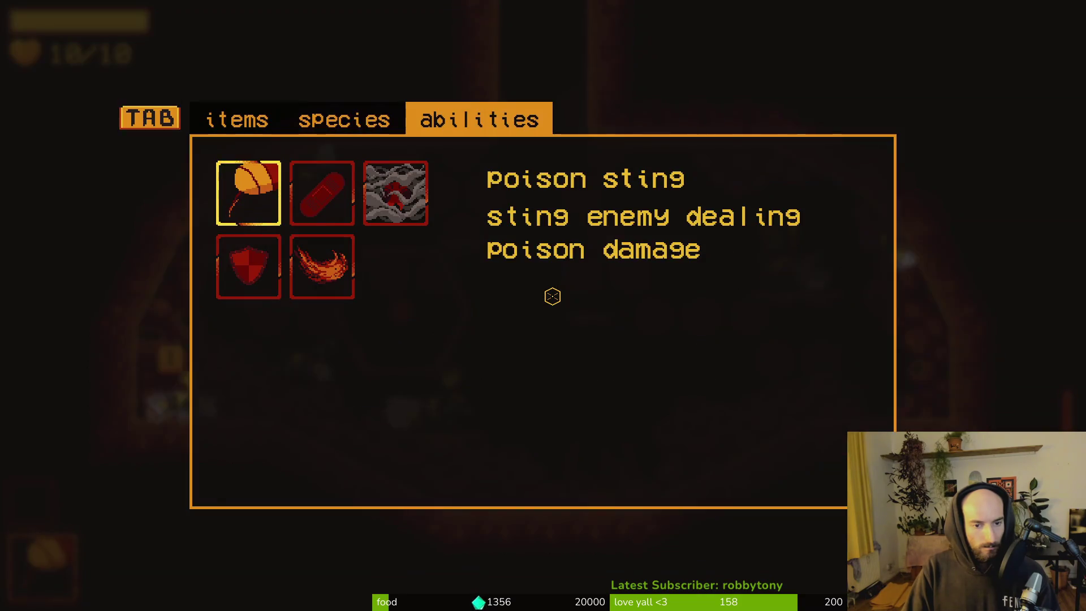
pyautogui.press('Tab')
pyautogui.press('Tab')
pyautogui.press('Tab')
pyautogui.press('Tab')
pyautogui.press('Tab')
pyautogui.press('Tab')
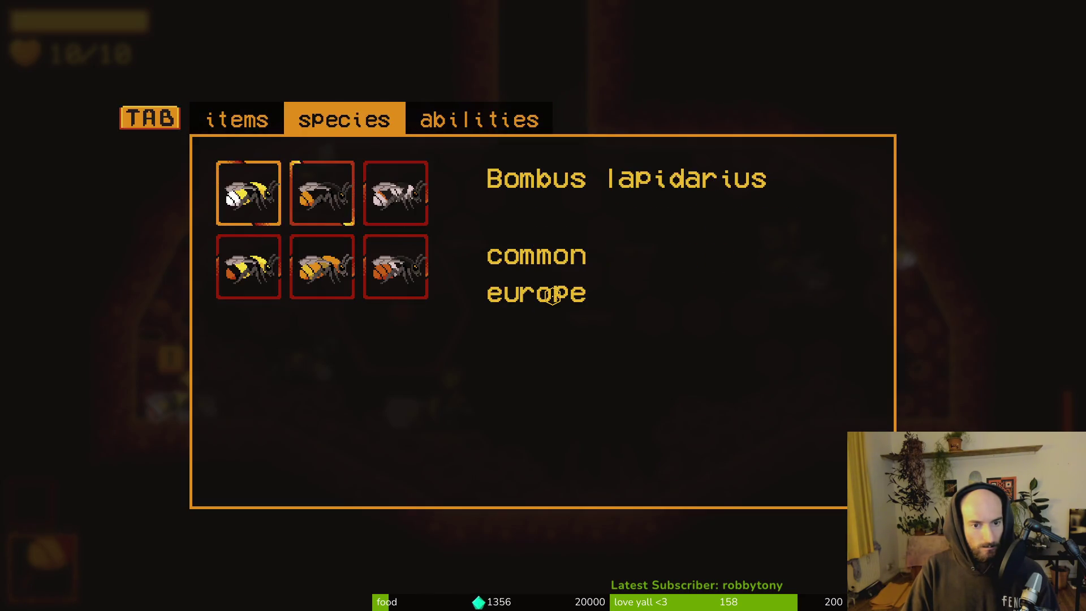
pyautogui.press('Tab')
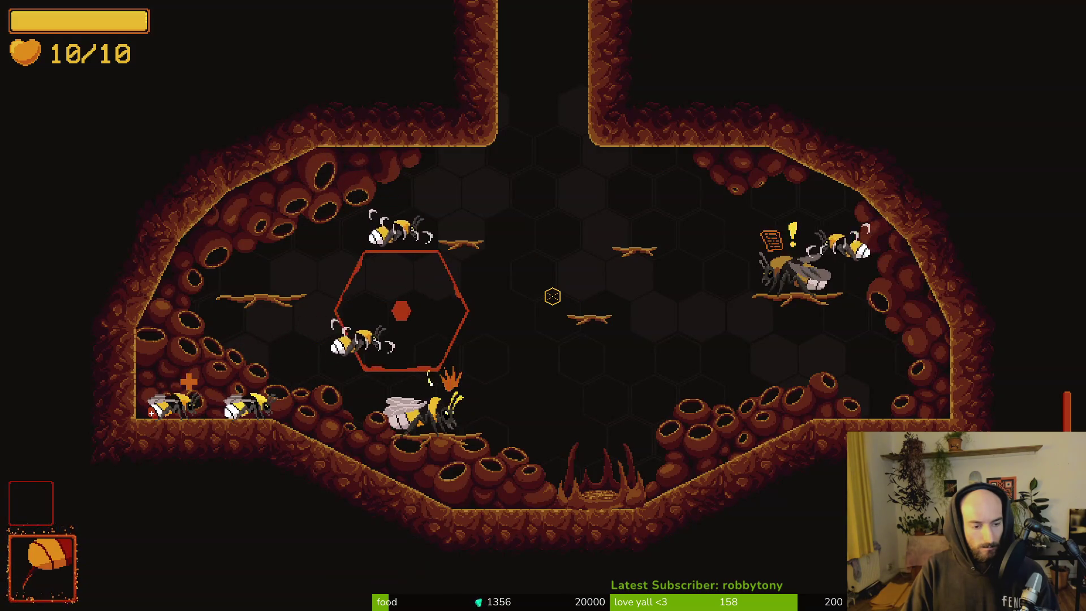
pyautogui.press('Tab')
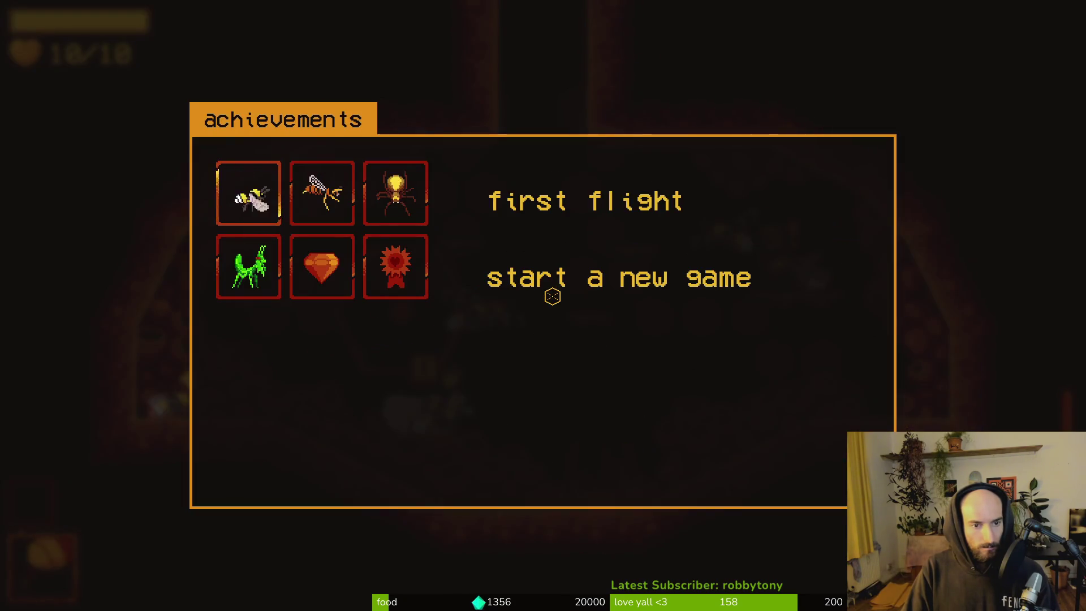
pyautogui.press('Tab')
pyautogui.press('Tab')
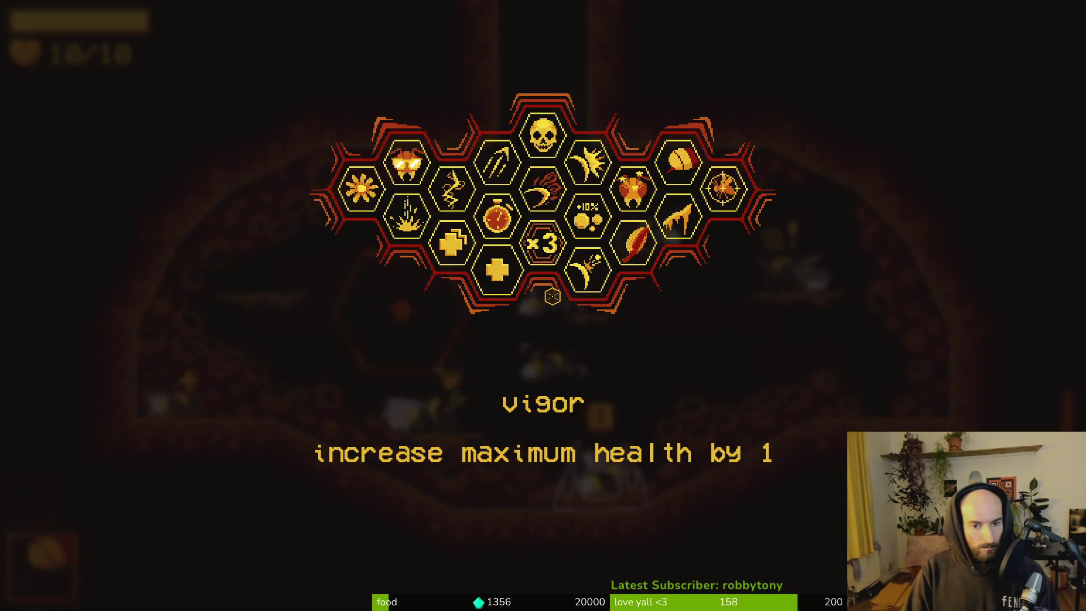
pyautogui.press('Tab')
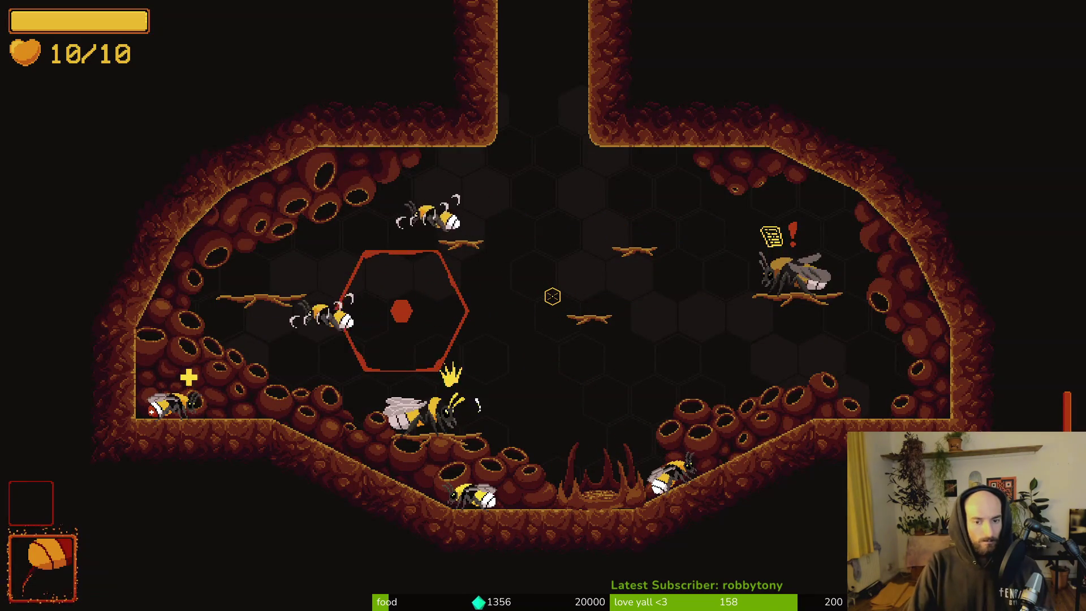
pyautogui.press('Tab')
pyautogui.press('Tab')
pyautogui.press('Tab')
pyautogui.press('Tab')
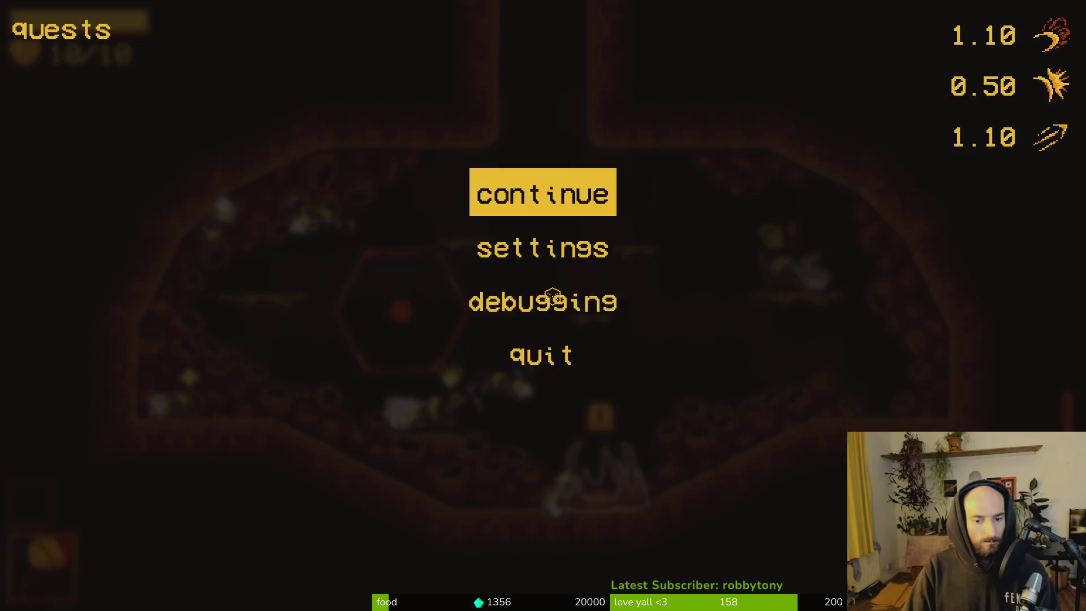
pyautogui.press('F8')
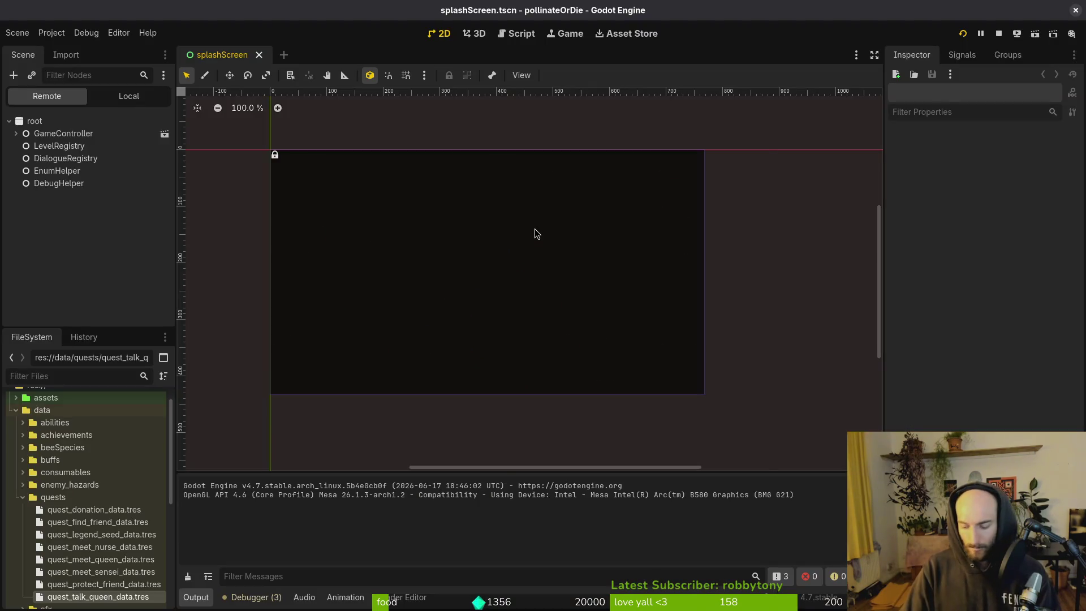
# - Open settingsOverlay.tscn and toggle the hints node's visibility to preview the overlay without it
pyautogui.hotkey('shift', 'alt', 'o')
pyautogui.write('settover')
pyautogui.press('Down')
pyautogui.press('Return')
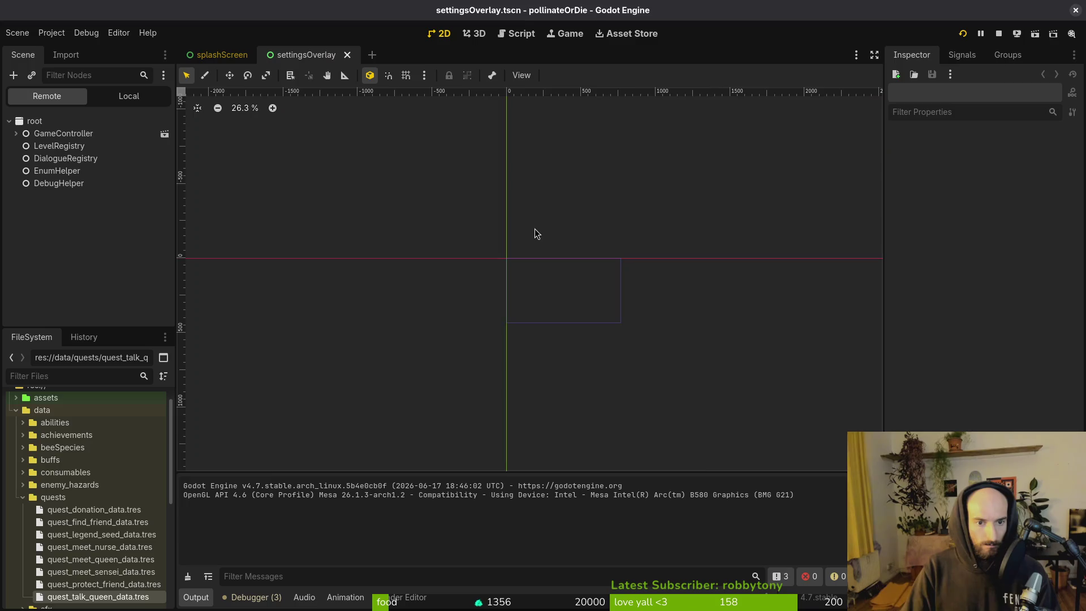
pyautogui.click(113, 97)
pyautogui.click(16, 171)
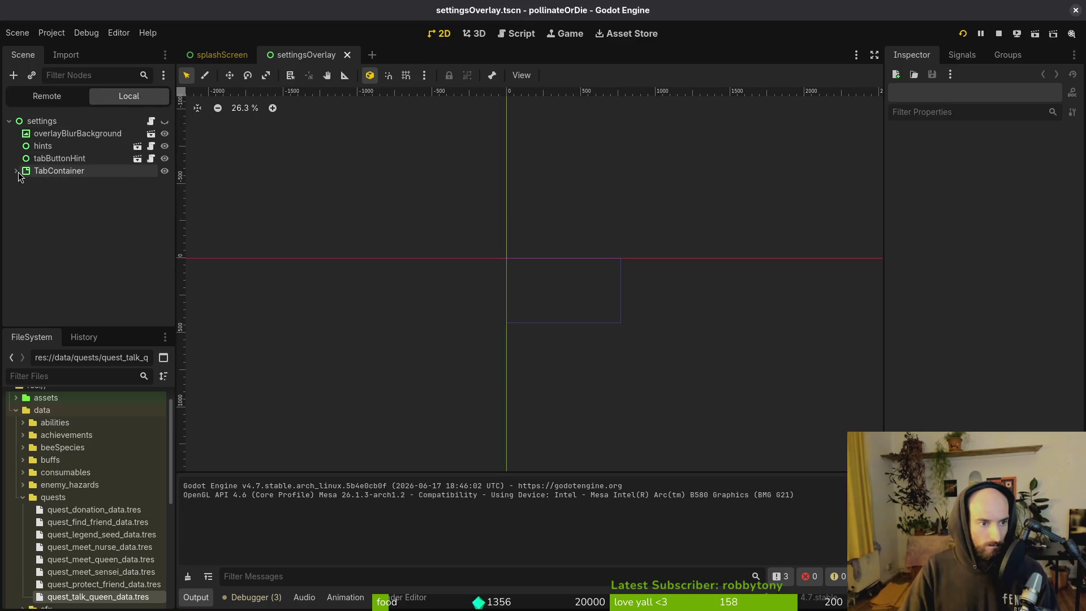
pyautogui.click(42, 146)
pyautogui.click(164, 146)
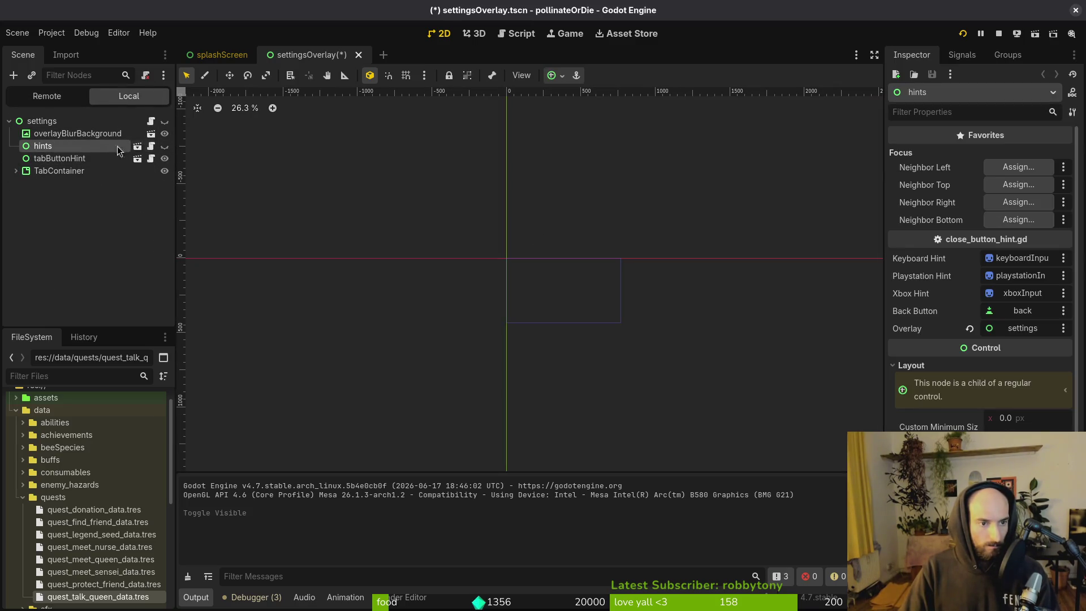
pyautogui.click(164, 147)
pyautogui.click(164, 121)
pyautogui.click(164, 147)
pyautogui.click(165, 147)
pyautogui.click(164, 147)
pyautogui.click(165, 147)
# - Quick-open the archives_overlay scene for comparison
pyautogui.hotkey('shift', 'alt', 'o')
pyautogui.write('arover')
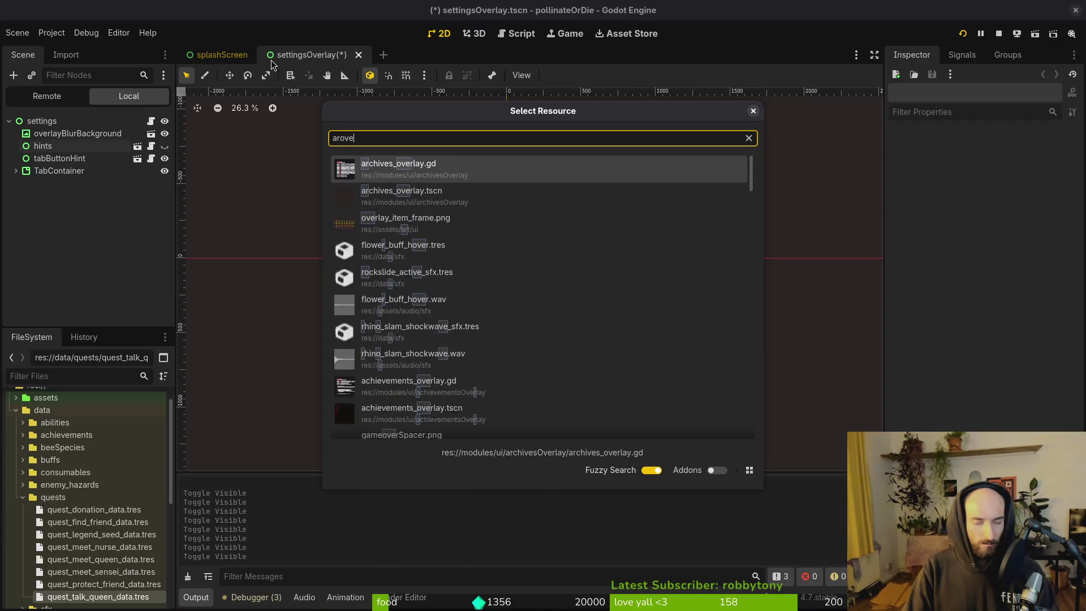
pyautogui.press('Down')
pyautogui.press('Return')
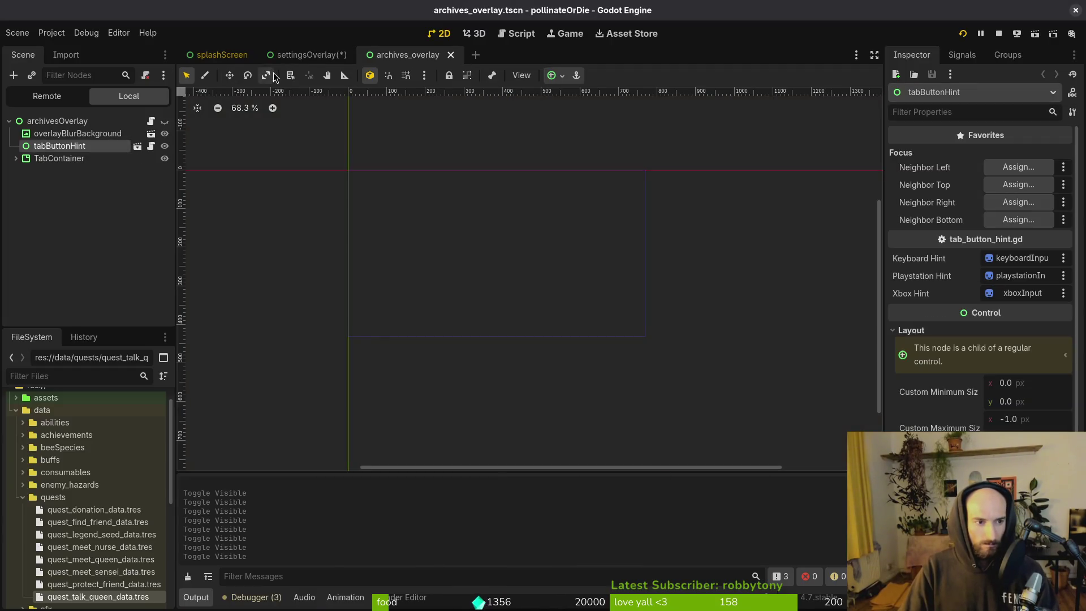
# - Delete the hints node from settingsOverlay and save the scene
pyautogui.click(305, 56)
pyautogui.click(75, 146)
pyautogui.press('Delete')
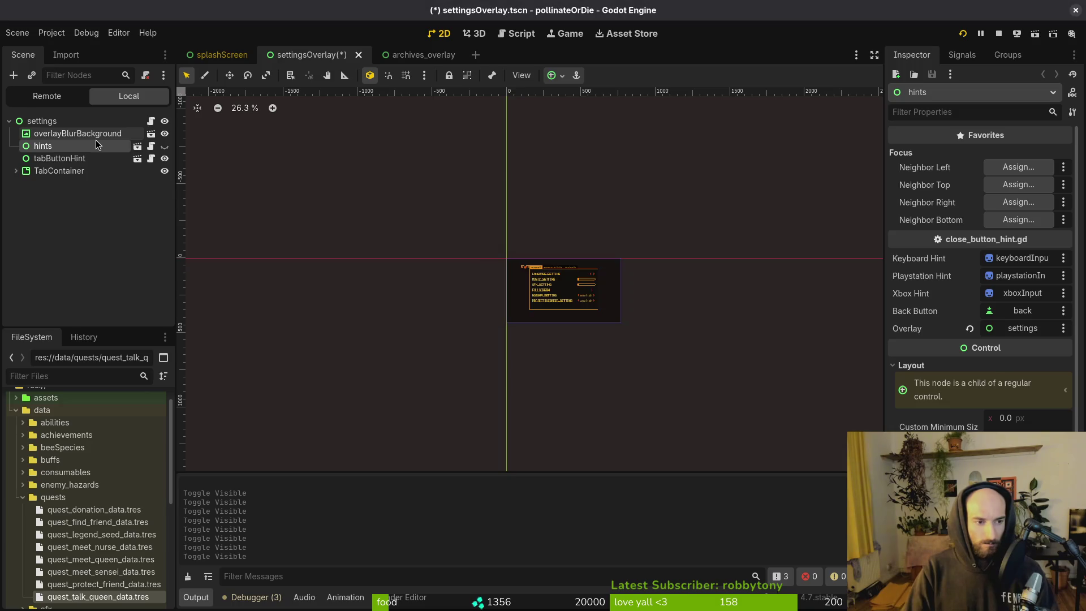
pyautogui.press('Return')
pyautogui.hotkey('ctrl', 's')
pyautogui.hotkey('alt', 'Tab')
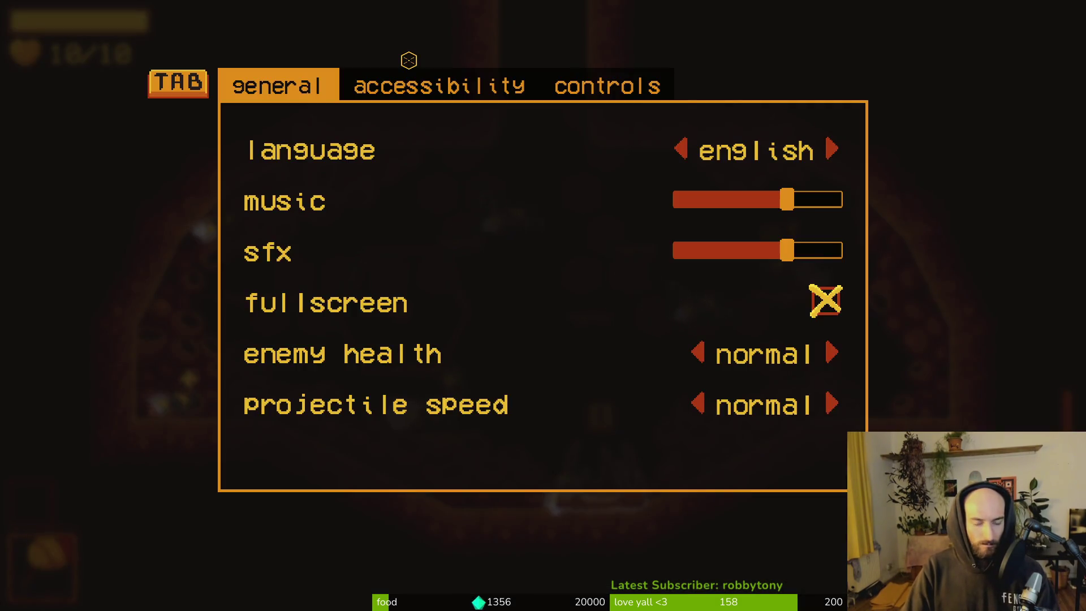
# - Launch Neovim in the project folder and search for the settingsOverlay script
pyautogui.hotkey('alt', 'Tab')
pyautogui.press('Return')
pyautogui.write('se')
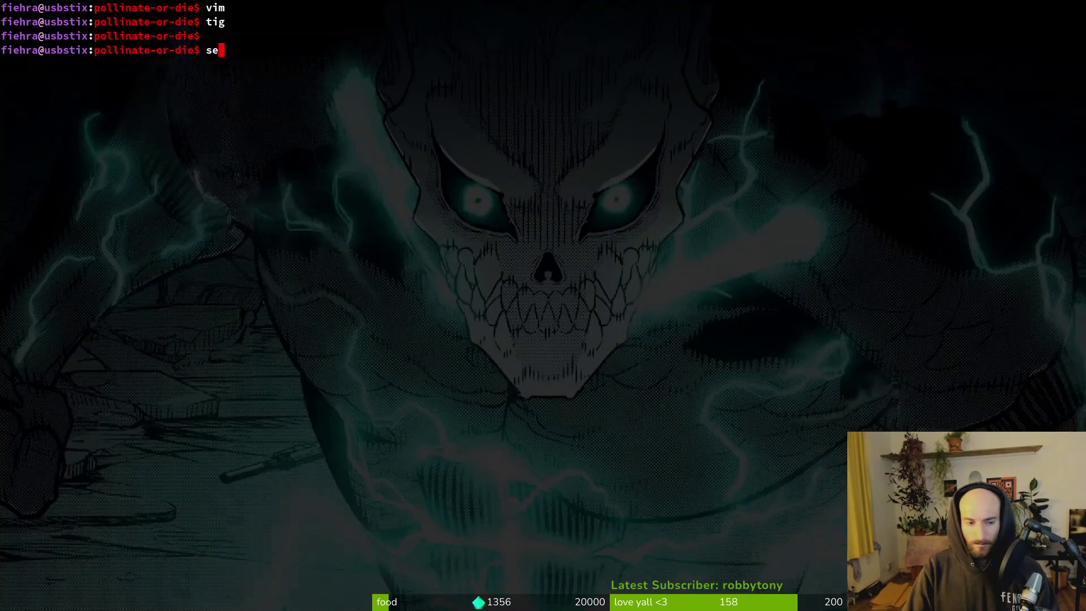
pyautogui.press('Return')
pyautogui.press('space')
pyautogui.press('f')
pyautogui.press('f')
pyautogui.write('settover')
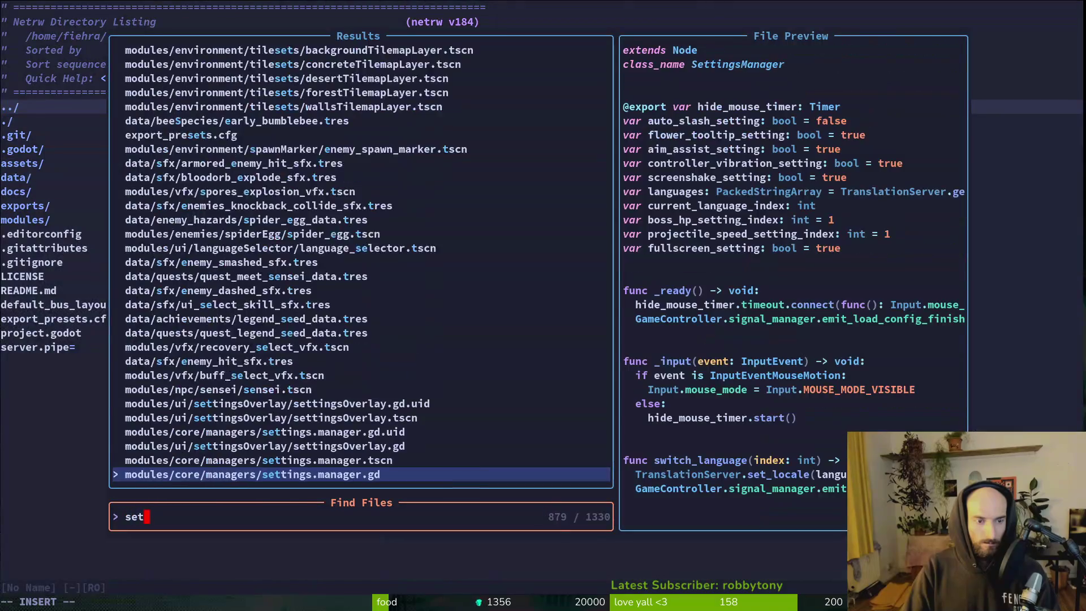
# - Hide the settings overlay content on the canvas and switch to the archives_overlay scene
pyautogui.hotkey('alt', 'Tab')
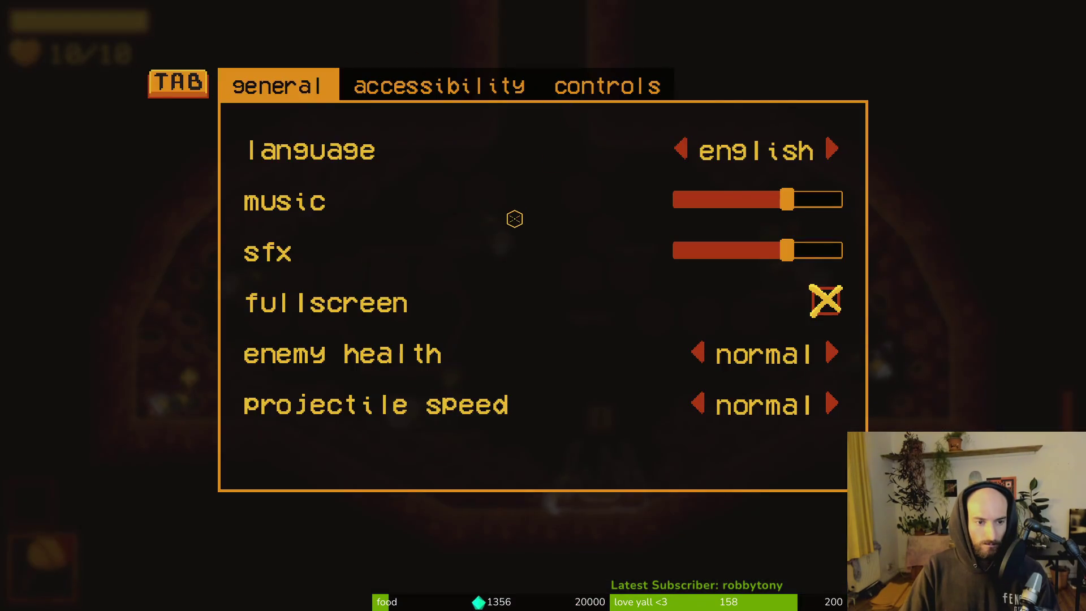
pyautogui.hotkey('alt', 'Tab')
pyautogui.hotkey('alt', 'Tab')
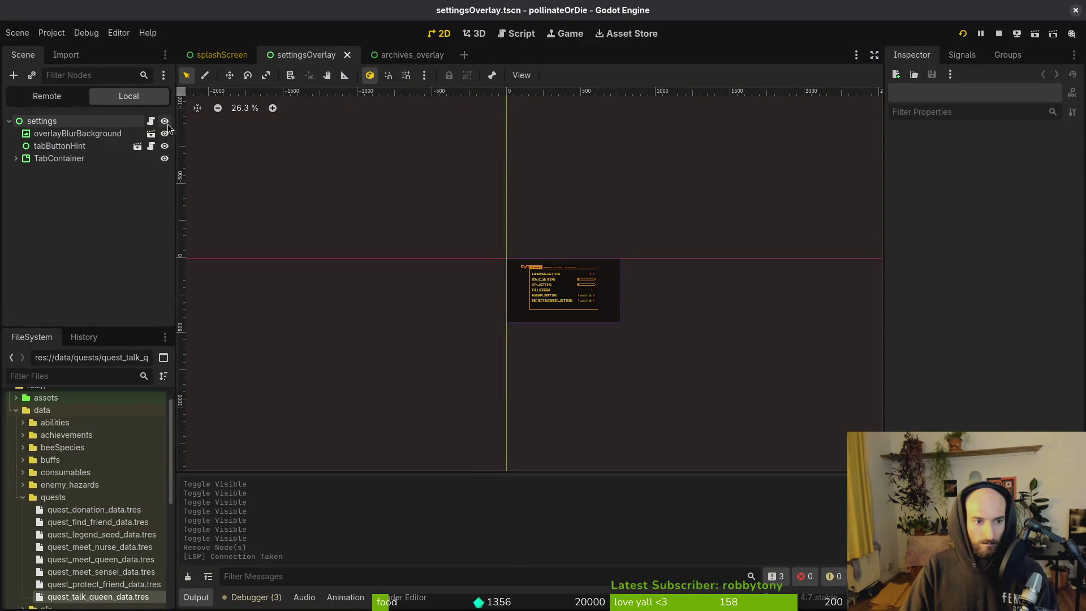
pyautogui.click(164, 121)
pyautogui.click(406, 55)
pyautogui.hotkey('alt', 'Tab')
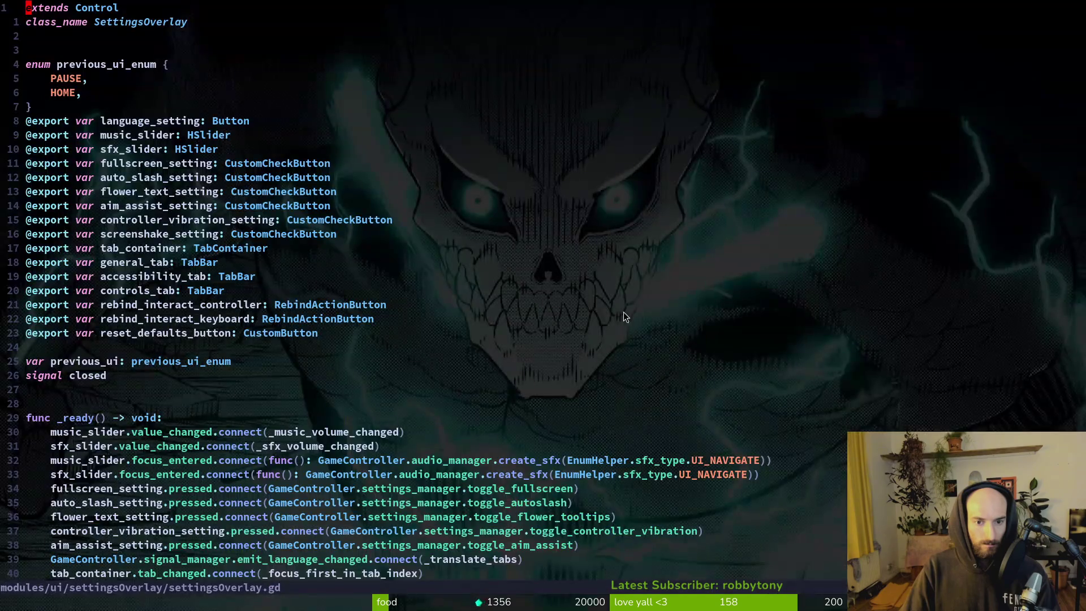
pyautogui.press('space')
pyautogui.press('f')
pyautogui.press('f')
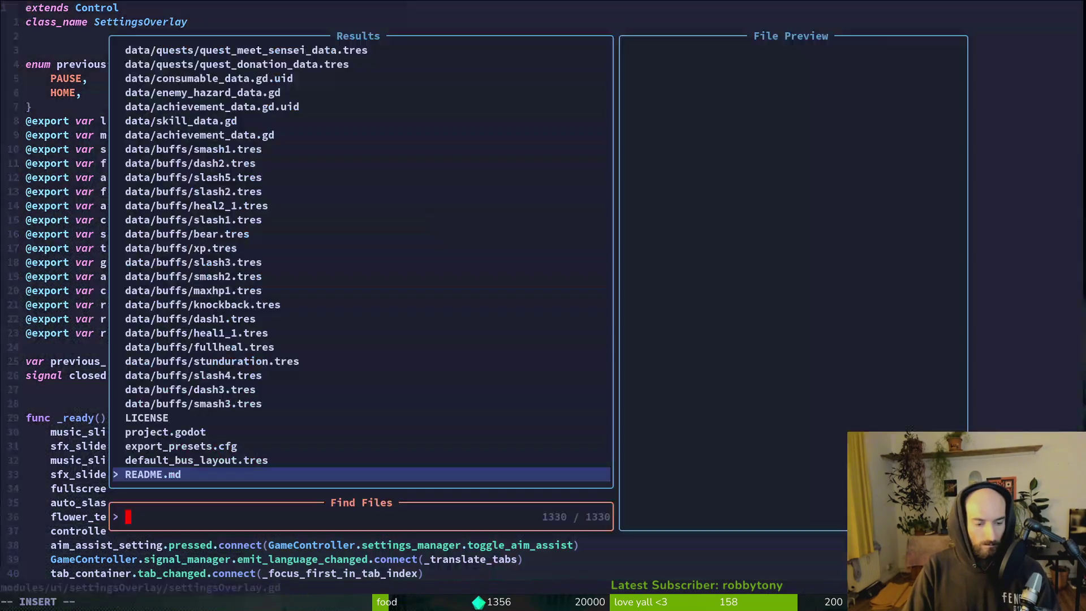
pyautogui.press('Escape')
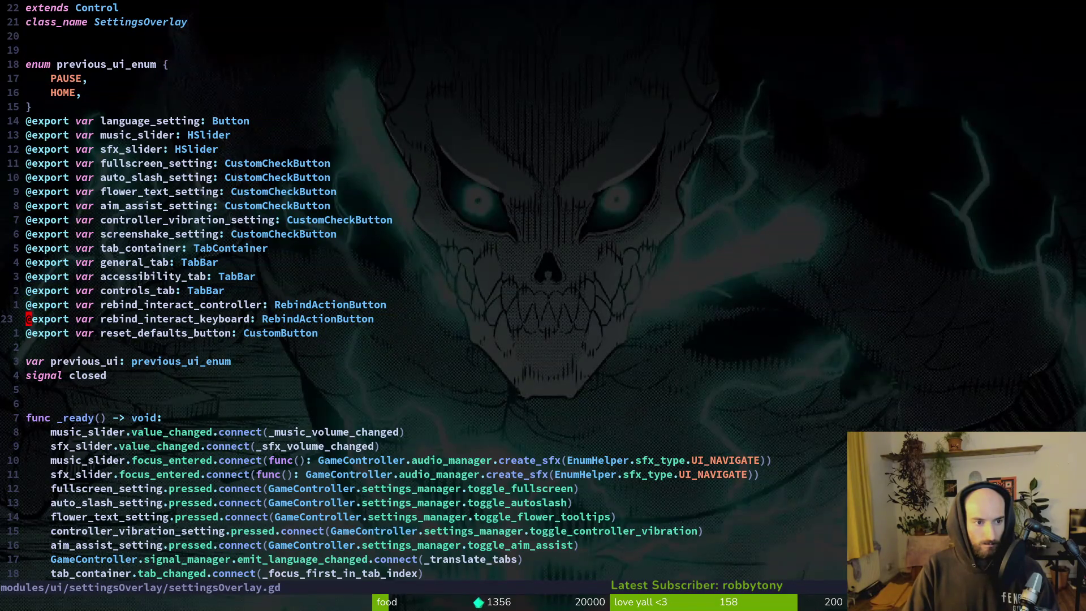
pyautogui.hotkey('alt', 'Tab')
# - Run the game, check the Settings overlay from the main menu, then continue into the level
pyautogui.press('F5')
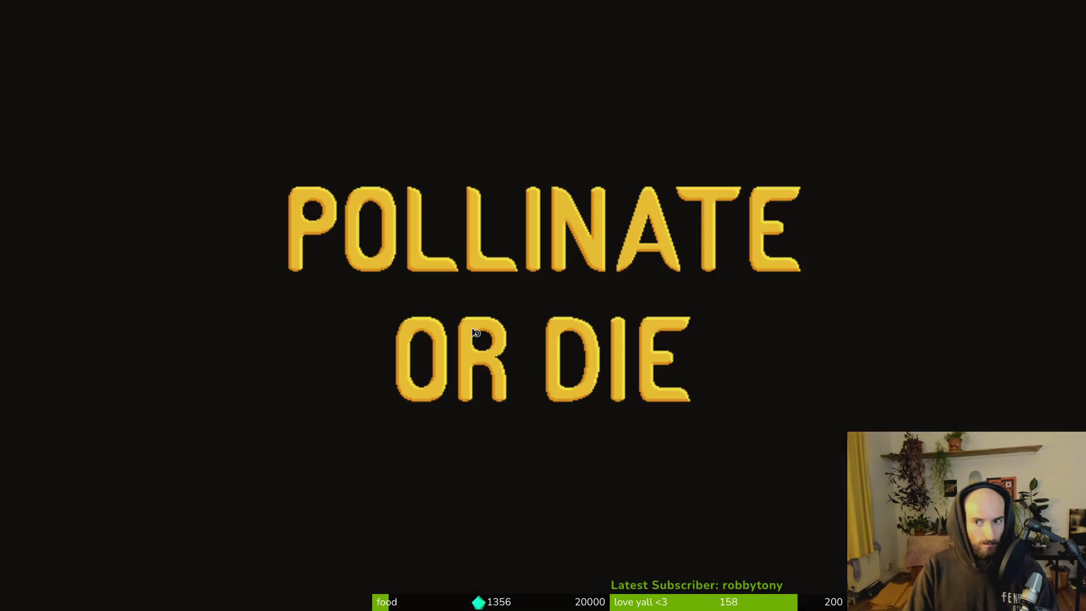
pyautogui.press('Down')
pyautogui.press('Down')
pyautogui.press('Return')
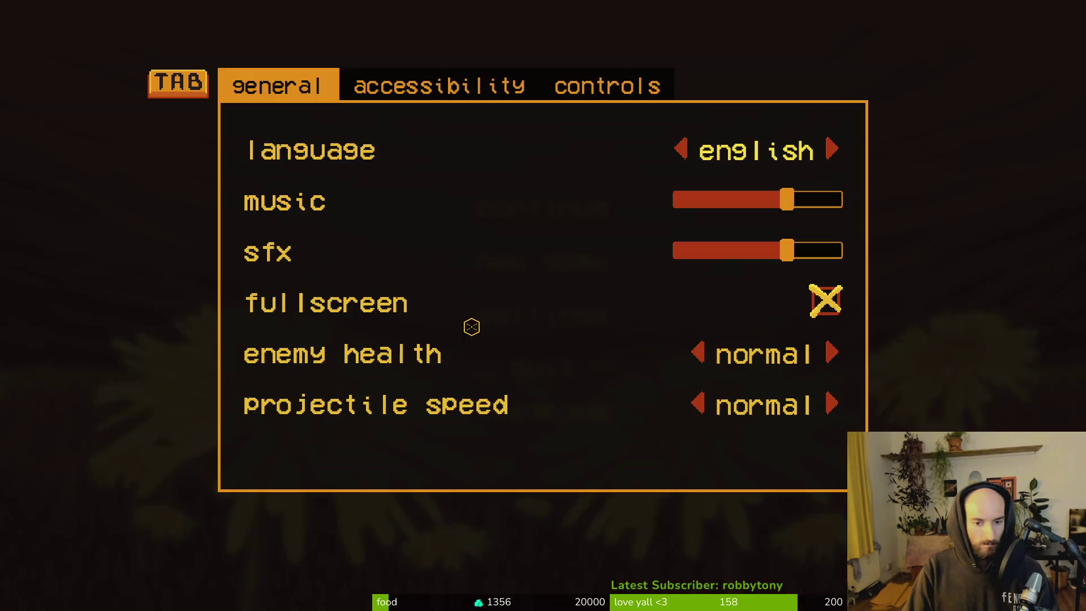
pyautogui.press('Escape')
pyautogui.press('Up')
pyautogui.press('Up')
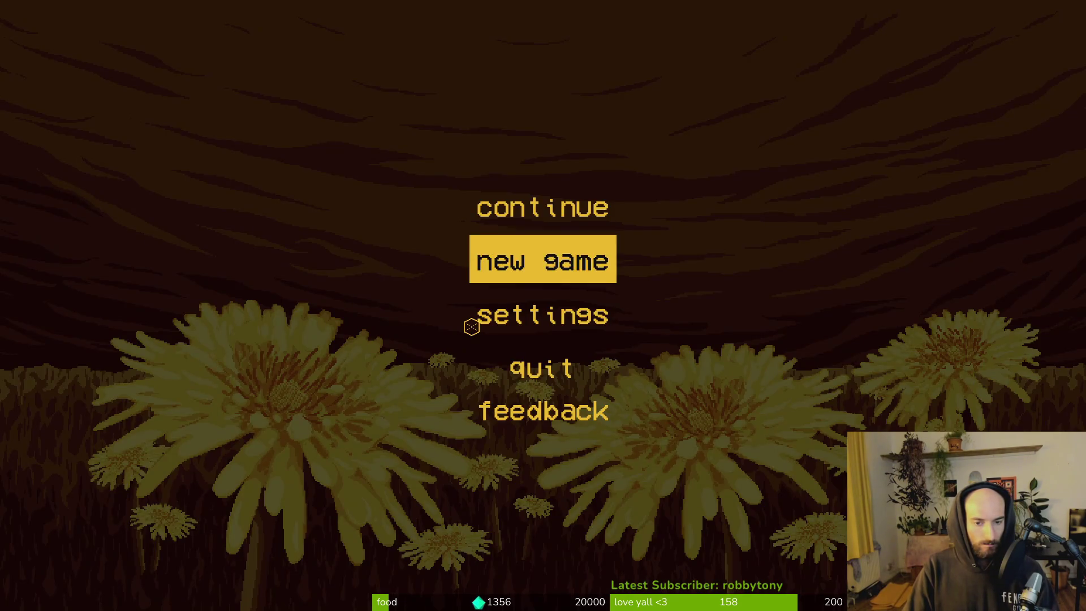
pyautogui.press('Return')
# - Pause in-game and open the Settings and Debugging overlays to compare their close hints
pyautogui.press('Escape')
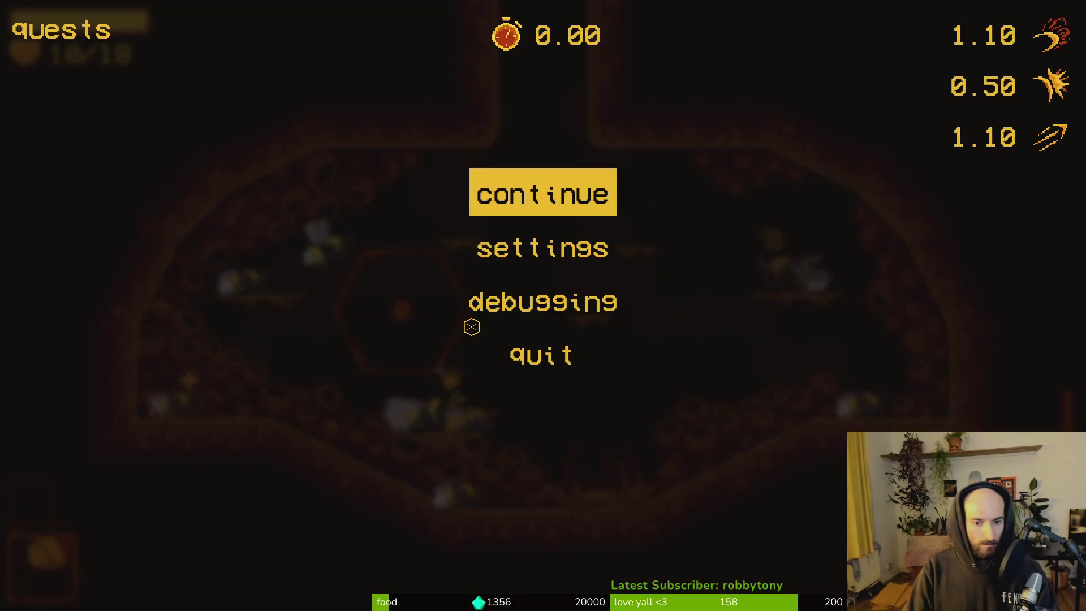
pyautogui.press('Down')
pyautogui.press('Return')
pyautogui.press('Escape')
pyautogui.press('Escape')
pyautogui.press('Down')
pyautogui.press('Return')
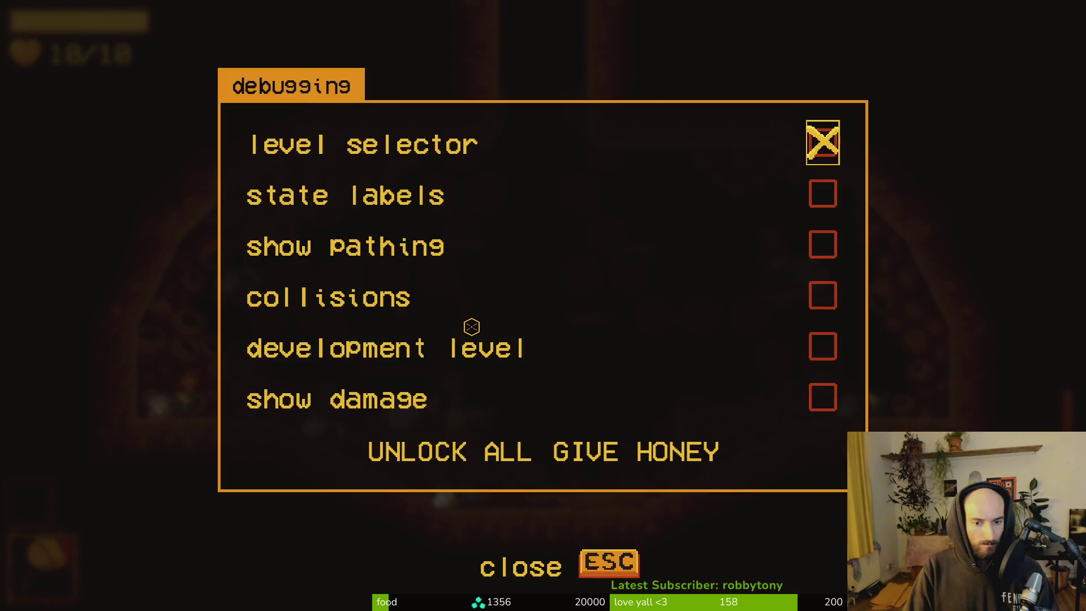
pyautogui.press('Escape')
pyautogui.press('Escape')
pyautogui.hotkey('alt', 'Tab')
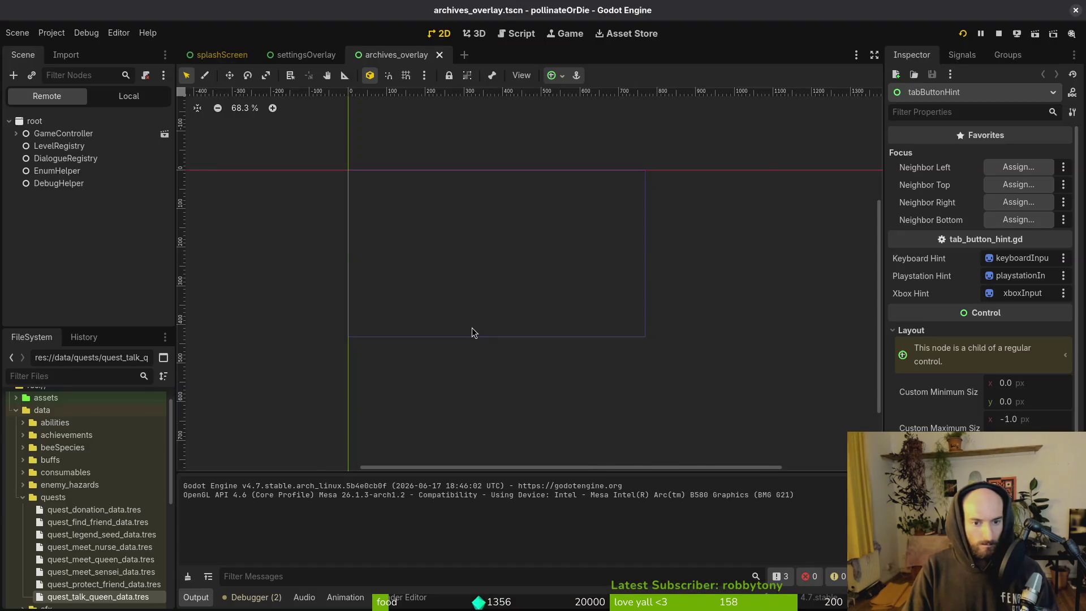
# - Open debug_overlay.tscn and delete its hints node
pyautogui.hotkey('shift', 'alt', 'o')
pyautogui.write('debug_overlay')
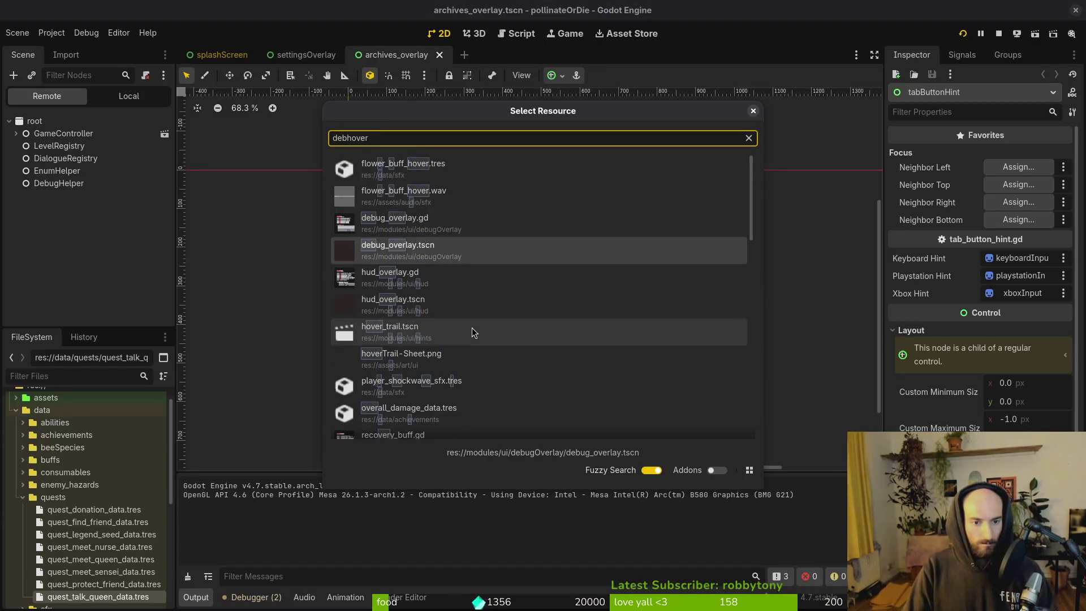
pyautogui.press('Return')
pyautogui.click(165, 99)
pyautogui.click(56, 147)
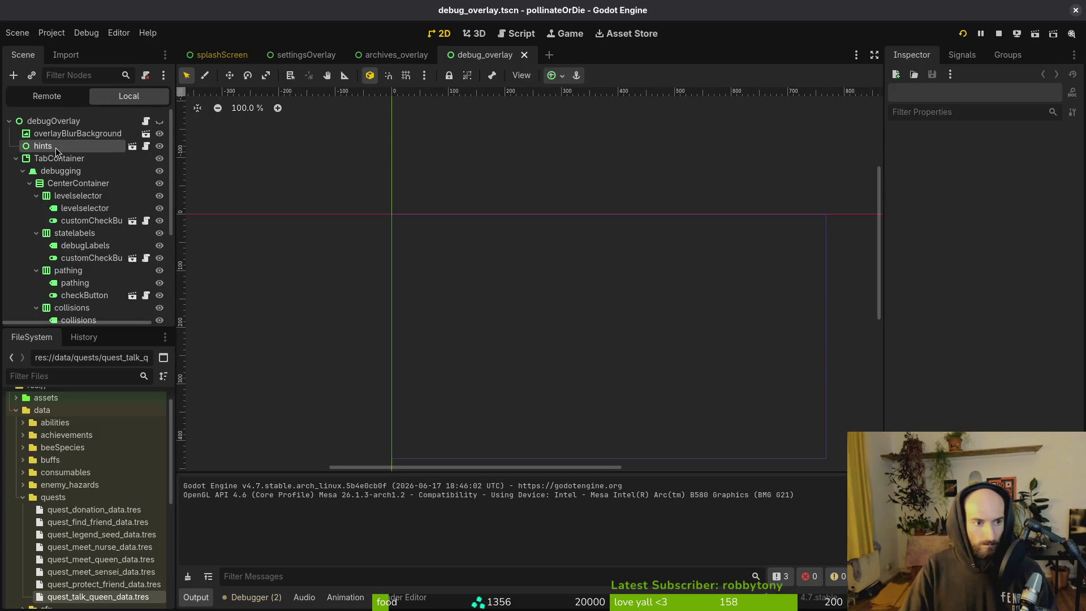
pyautogui.press('Delete')
pyautogui.press('Return')
# - Save the debug overlay scene, stop the running game, and save and quit the vim script
pyautogui.click(16, 146)
pyautogui.hotkey('ctrl', 's')
pyautogui.click(999, 34)
pyautogui.hotkey('alt', 'Tab')
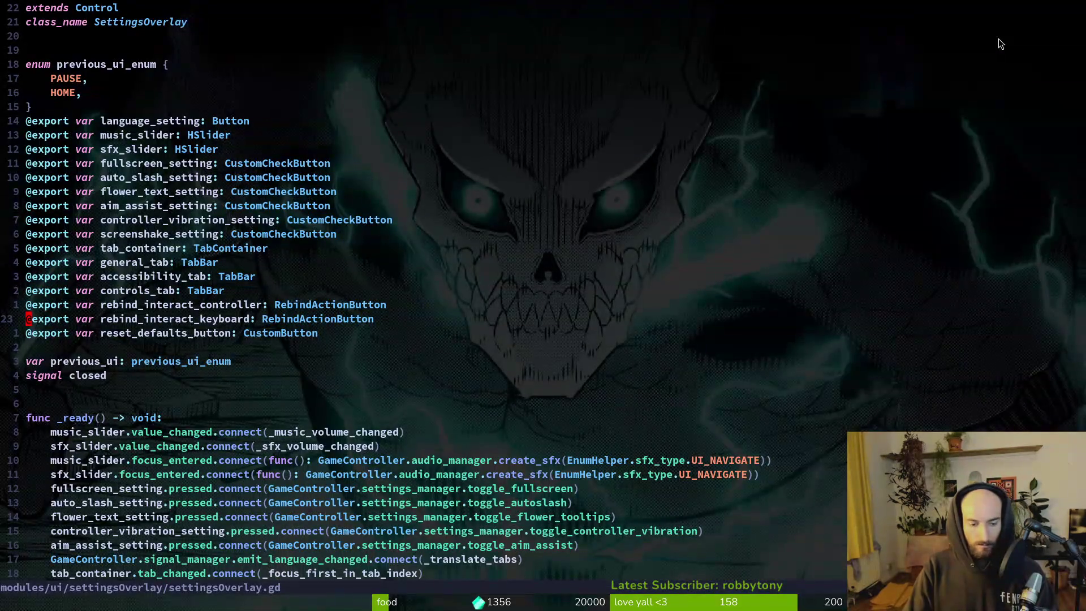
pyautogui.press('Return')
# - In tig, stage the eight translation files and two overlay scenes, then review the changelog diff
pyautogui.write('tig')
pyautogui.press('Return')
pyautogui.press('j')
pyautogui.press('j')
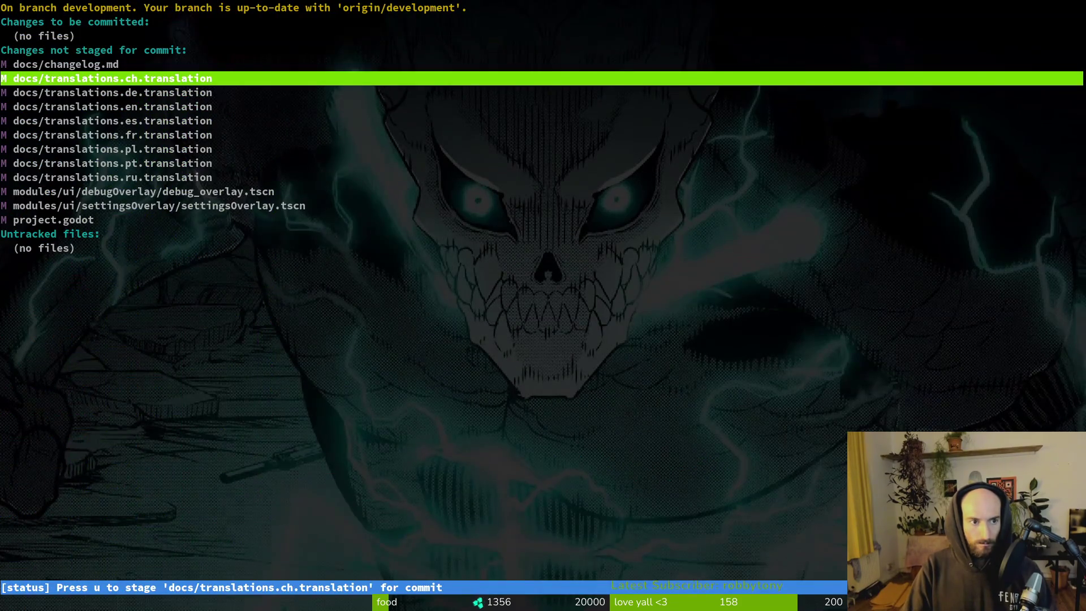
pyautogui.press('u')
pyautogui.press('u')
pyautogui.press('u')
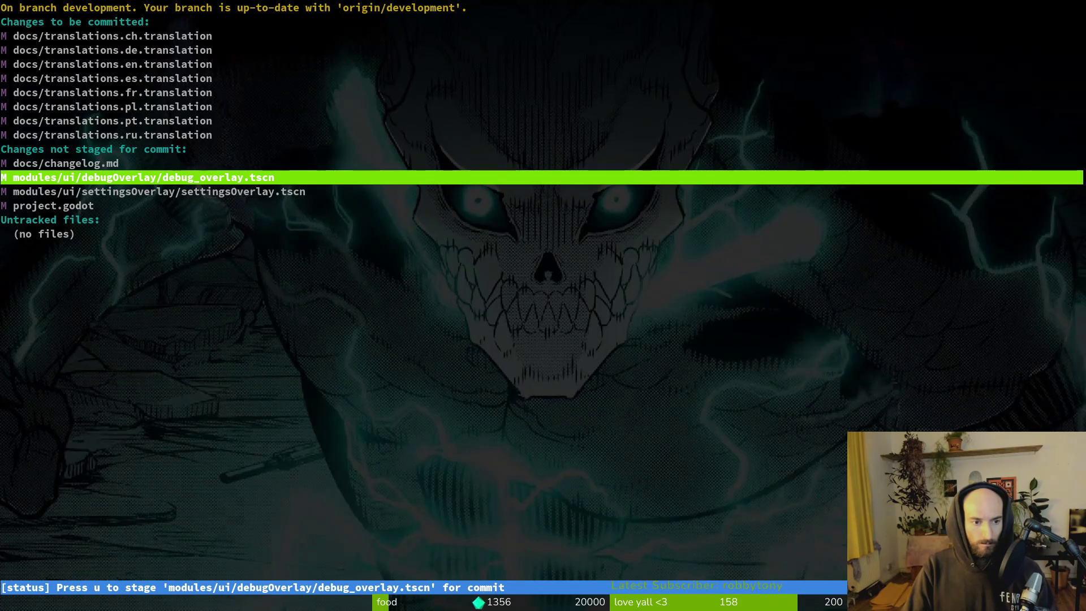
pyautogui.press('u')
pyautogui.press('u')
pyautogui.press('k')
pyautogui.press('Return')
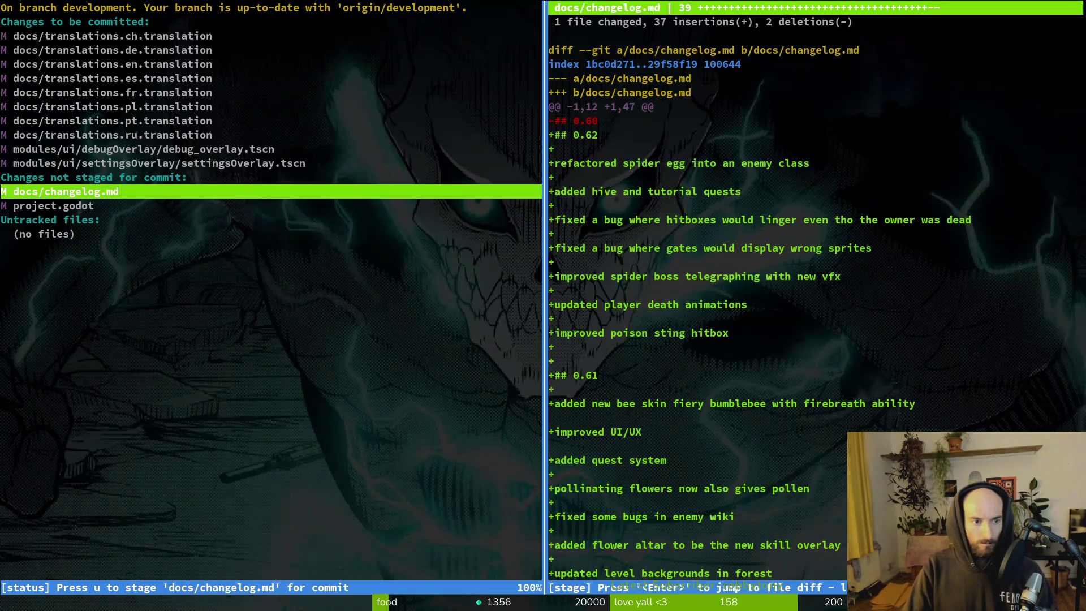
pyautogui.press('q')
pyautogui.press('q')
pyautogui.write('git commit -m "')
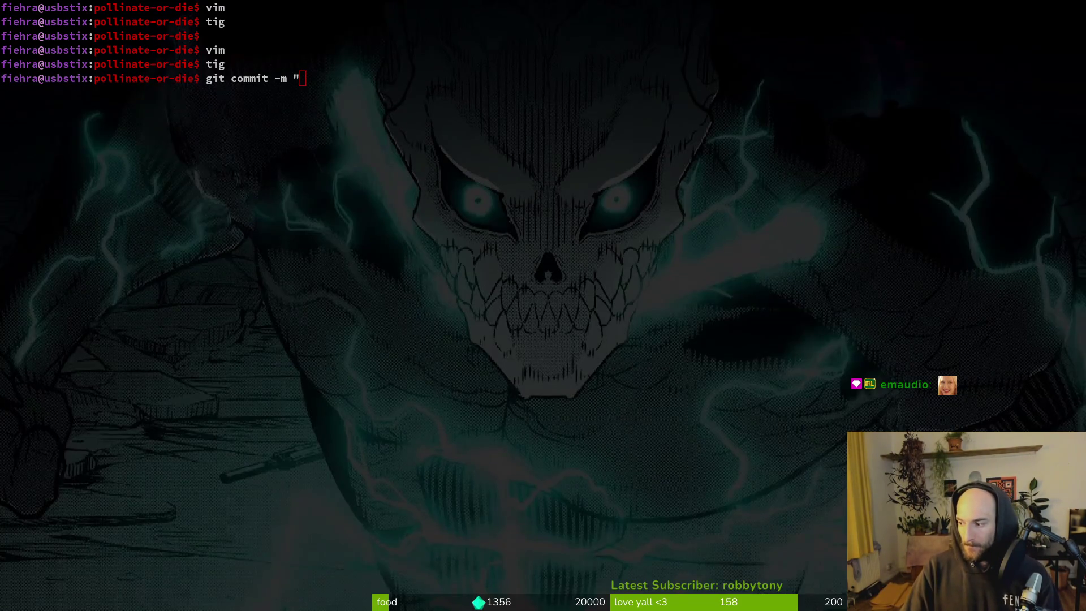
# - Check the tig change list in a second terminal, then close that terminal
pyautogui.click(399, 135)
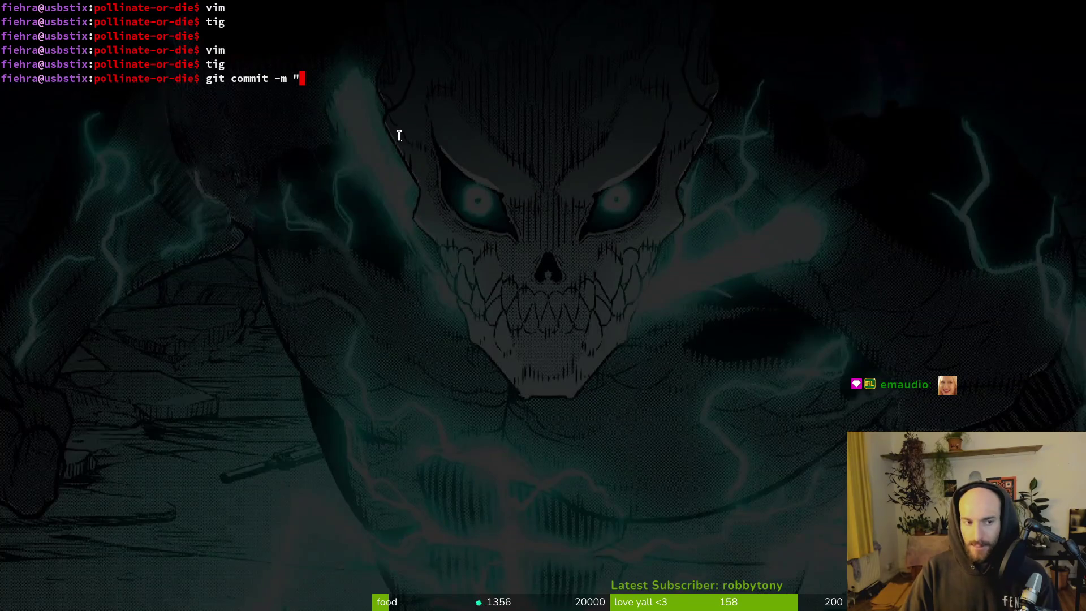
pyautogui.press('super+Return')
pyautogui.press('Return')
pyautogui.press('Down')
pyautogui.press('Down')
pyautogui.press('Down')
pyautogui.press('q')
pyautogui.hotkey('ctrl', 'd')
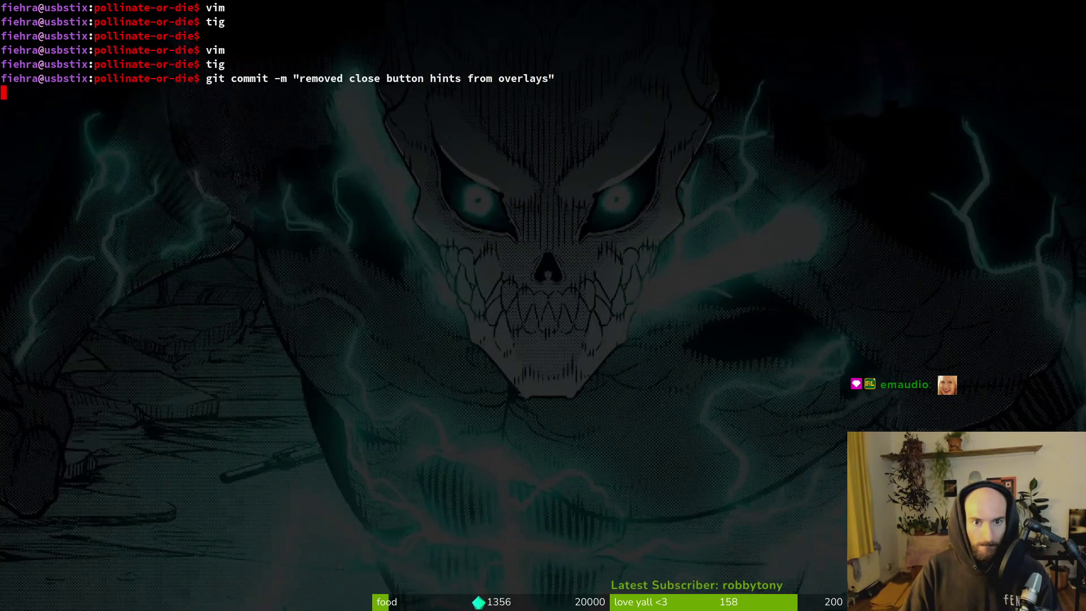
# - Commit 'removed close button hints from overlays', push to development, and stage all remaining changes in tig
pyautogui.press('Return')
pyautogui.write('git push')
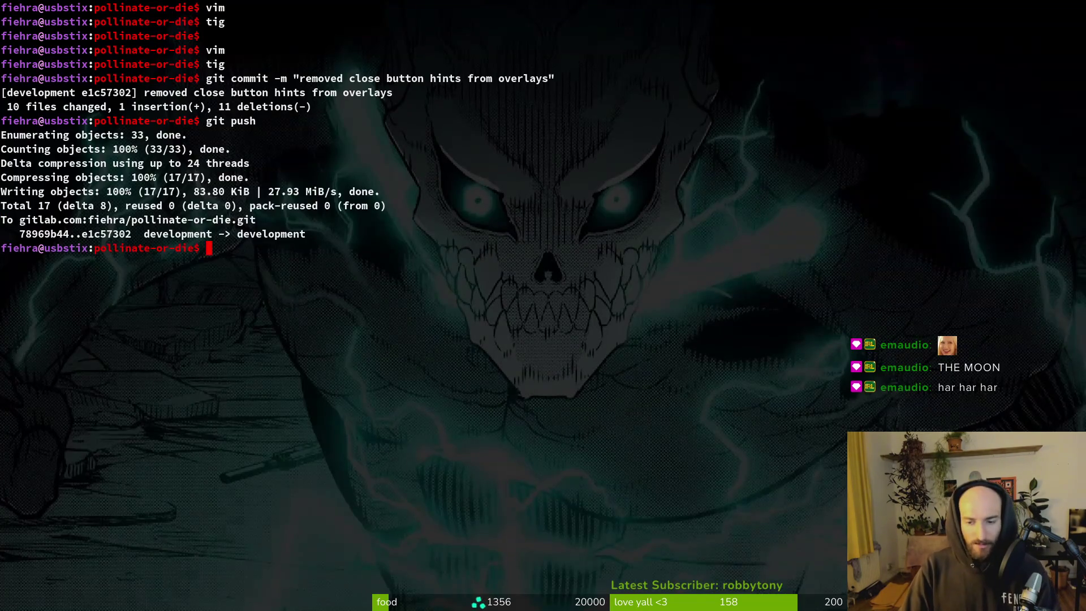
pyautogui.write('tig')
pyautogui.press('Return')
pyautogui.press('s')
pyautogui.press('u')
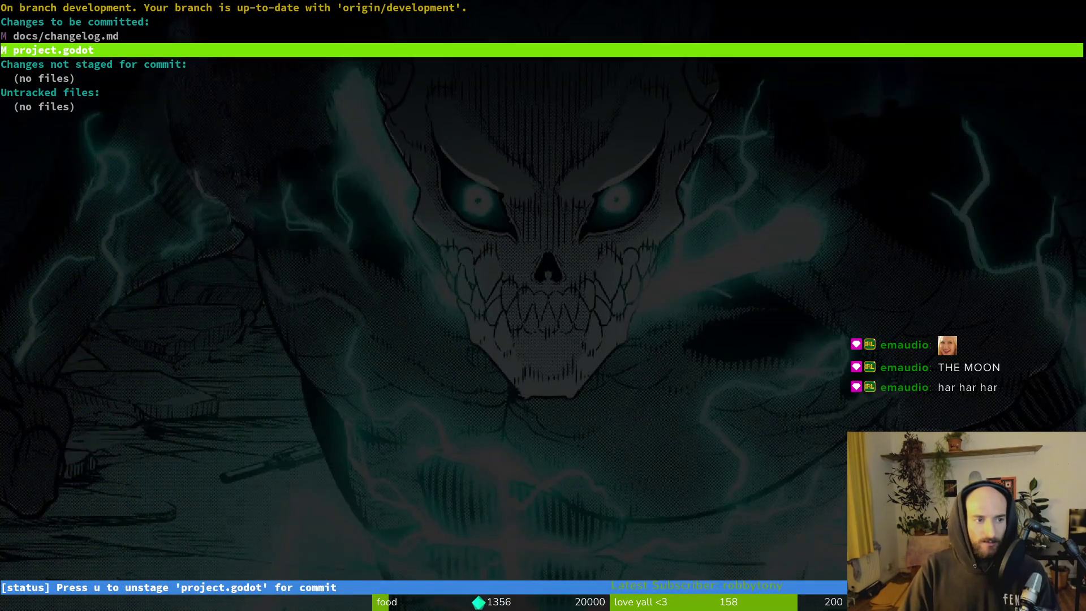
pyautogui.press('q')
pyautogui.press('q')
pyautogui.press('super+2')
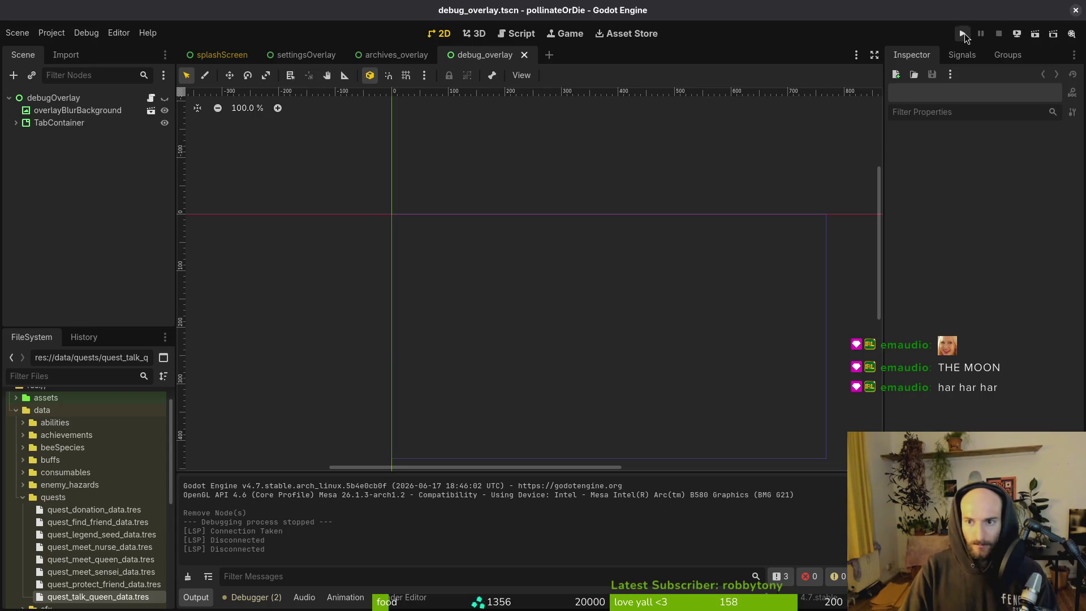
# - Run and quit the game, then trash every saved file in the game's user data folder
pyautogui.click(964, 34)
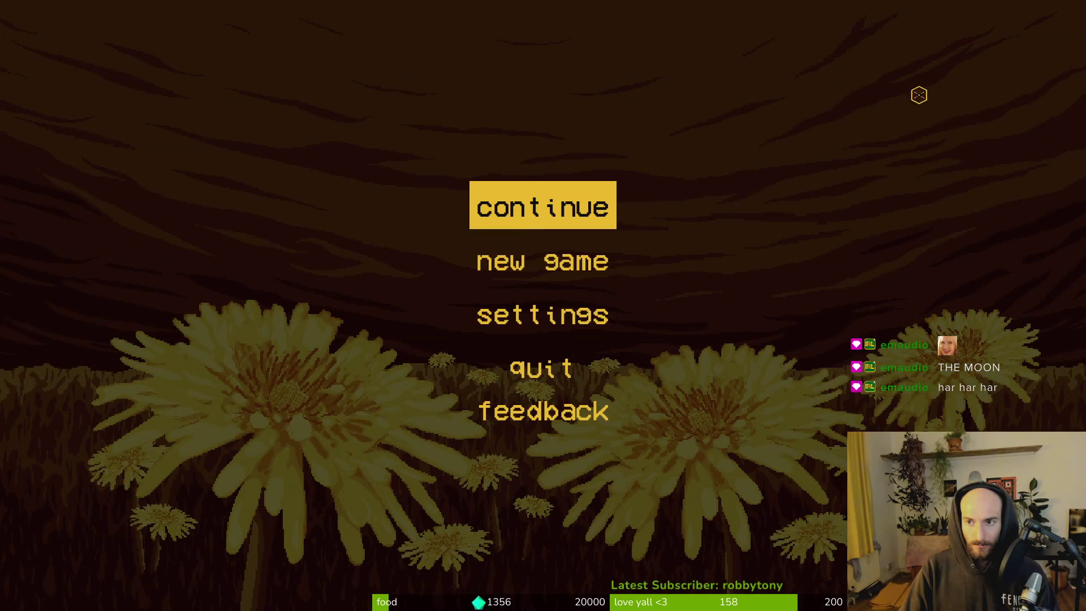
pyautogui.click(542, 366)
pyautogui.click(57, 35)
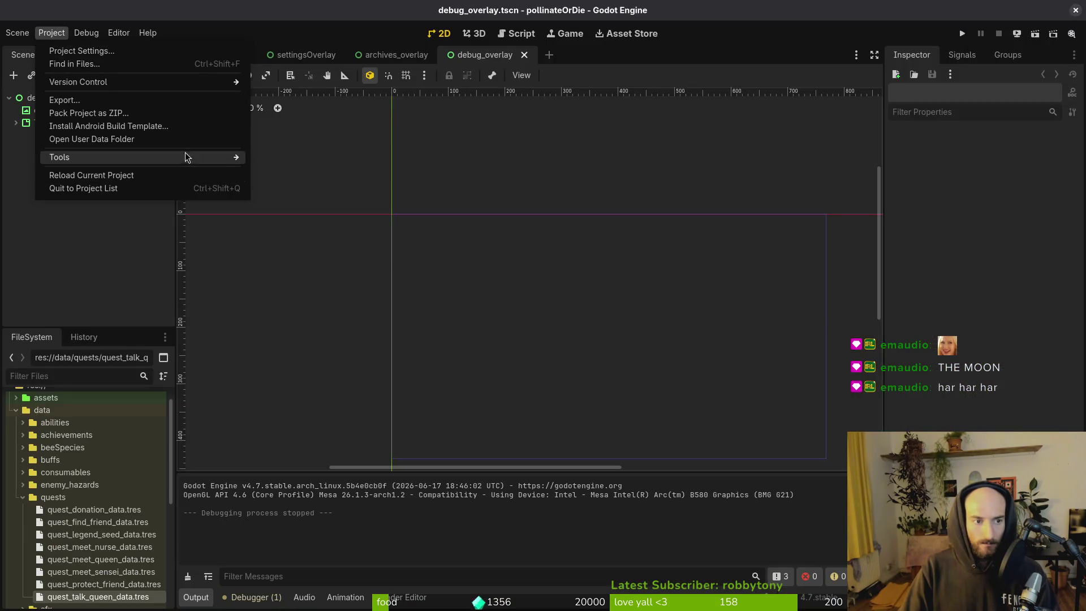
pyautogui.click(113, 139)
pyautogui.hotkey('ctrl', 'a')
pyautogui.press('Delete')
# - Trash the linux, mac and windows build files in Downloads/pollinateBuilds
pyautogui.click(233, 260)
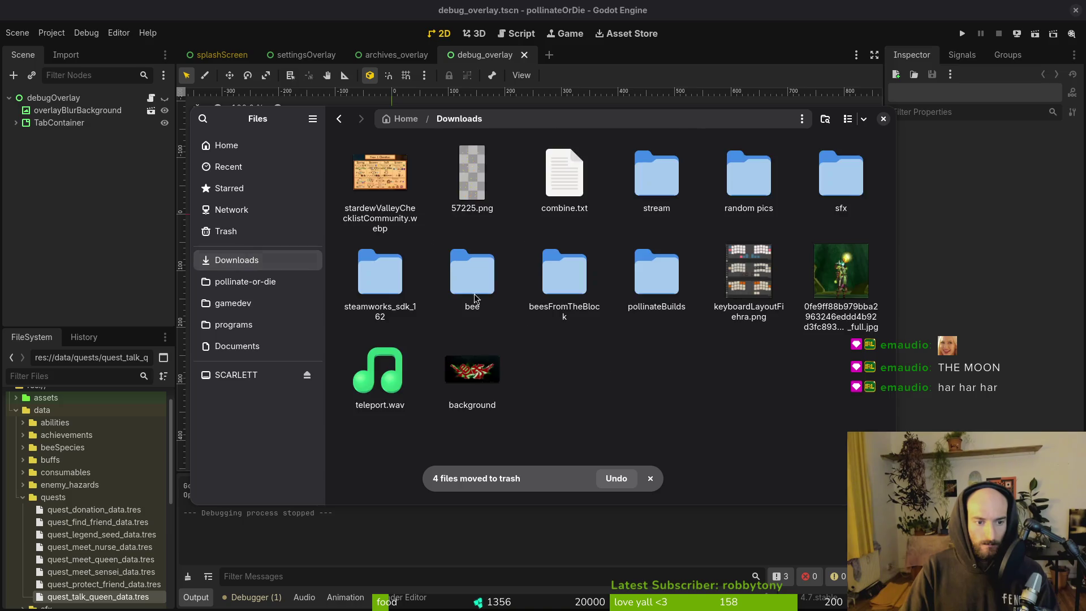
pyautogui.doubleClick(656, 274)
pyautogui.doubleClick(410, 193)
pyautogui.hotkey('ctrl', 'a')
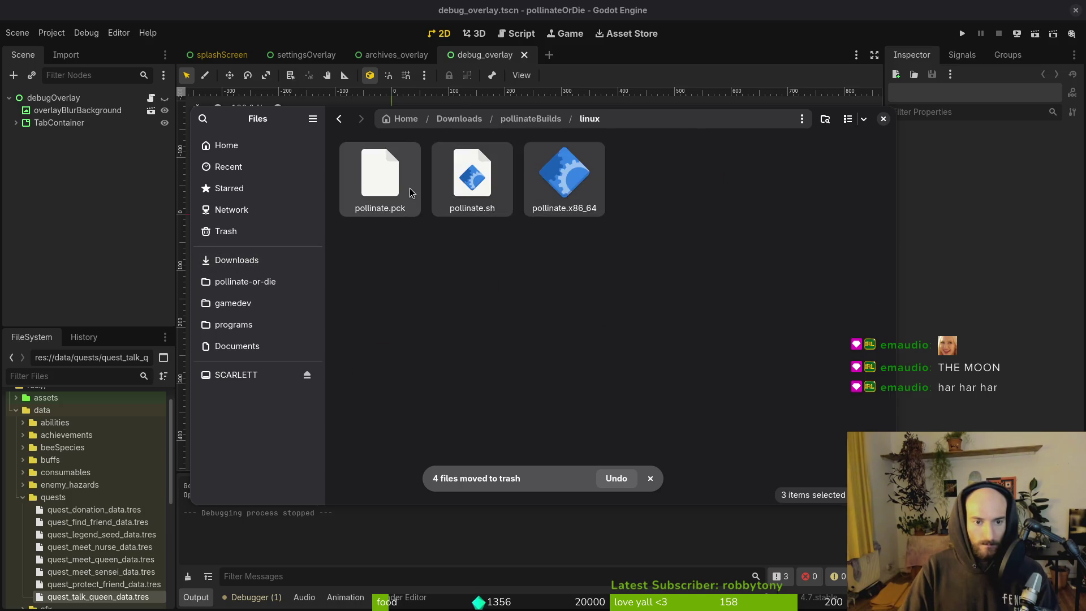
pyautogui.hotkey('alt', 'Left')
pyautogui.doubleClick(447, 180)
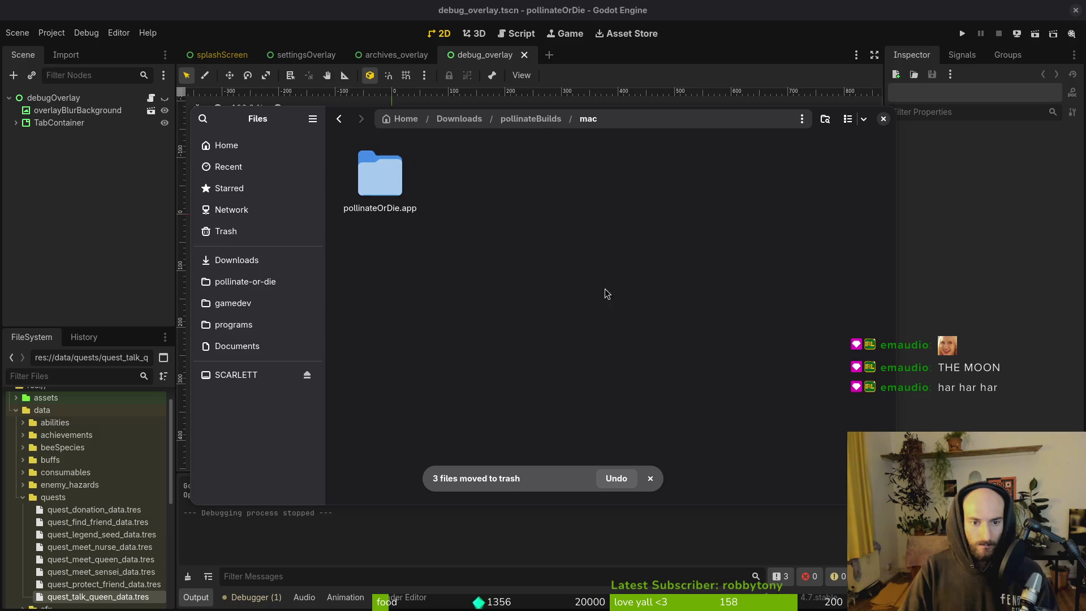
pyautogui.press('Delete')
pyautogui.hotkey('alt', 'Left')
pyautogui.doubleClick(679, 169)
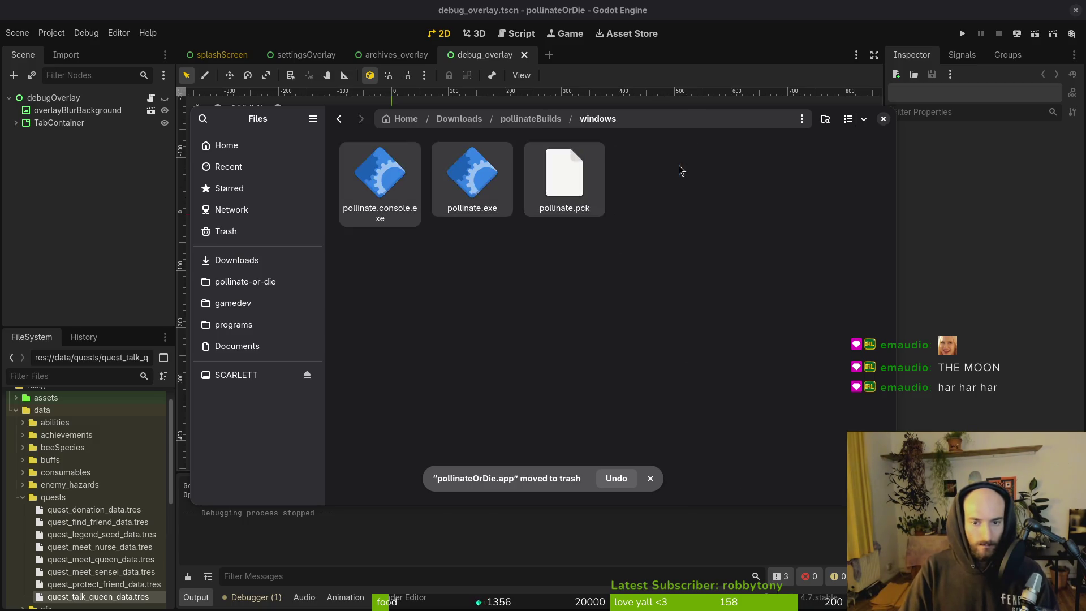
pyautogui.hotkey('ctrl', 'a')
pyautogui.press('Delete')
pyautogui.hotkey('alt', 'Left')
pyautogui.doubleClick(586, 175)
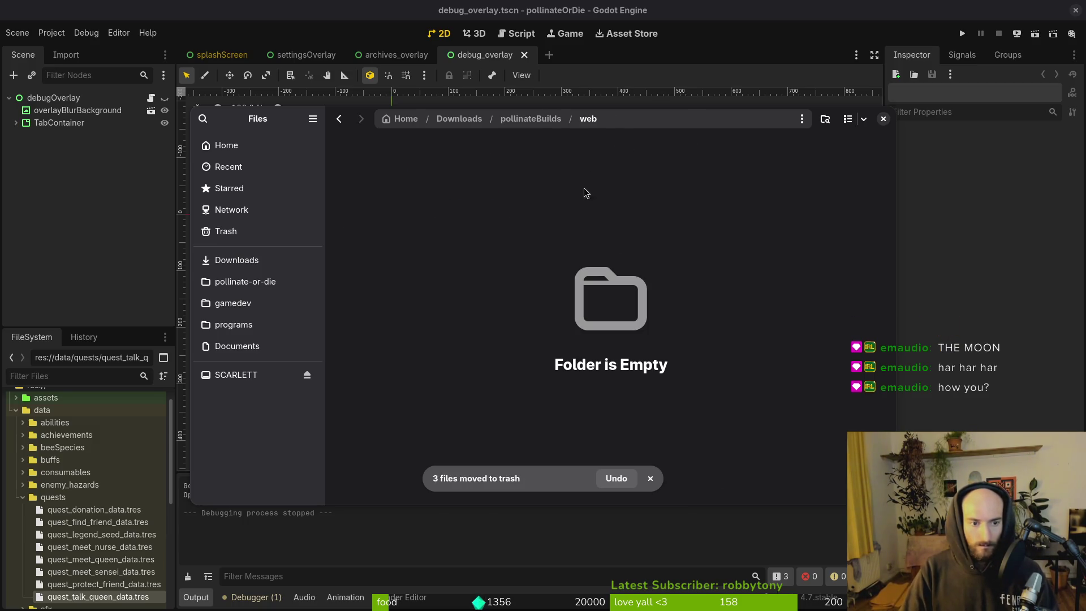
# - Browse the pollinate-or-die project's exports folder, then open Godot's Project Settings
pyautogui.click(245, 282)
pyautogui.click(473, 266)
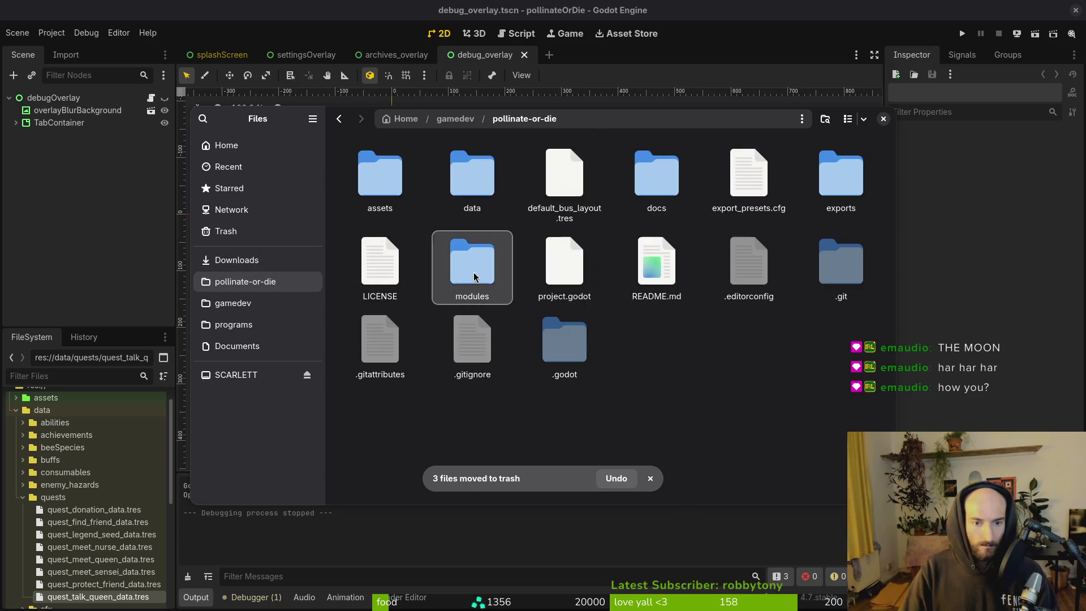
pyautogui.doubleClick(824, 197)
pyautogui.click(56, 239)
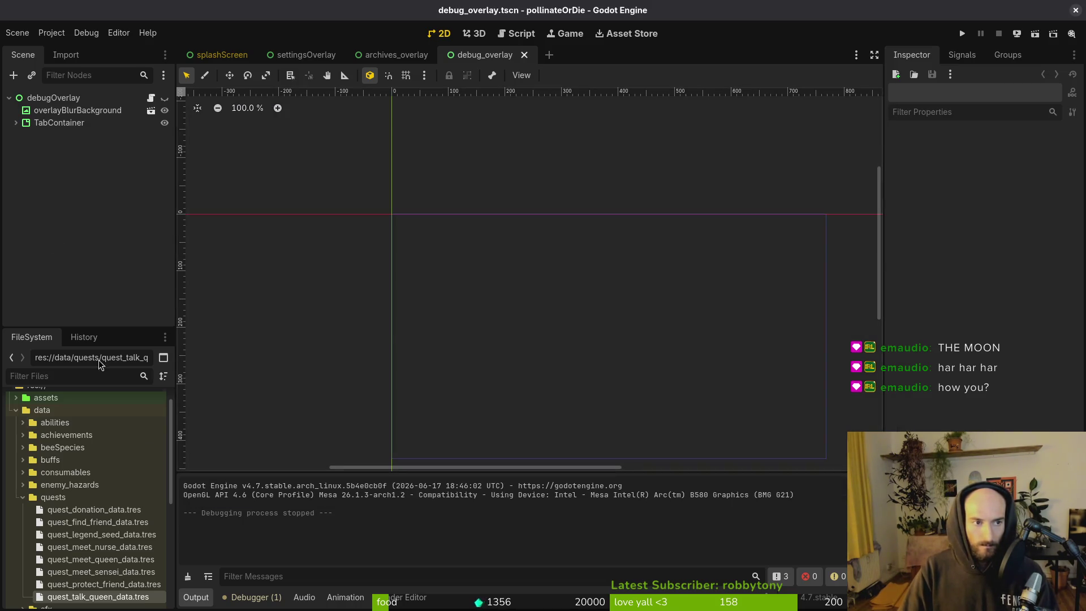
pyautogui.click(57, 34)
pyautogui.click(62, 47)
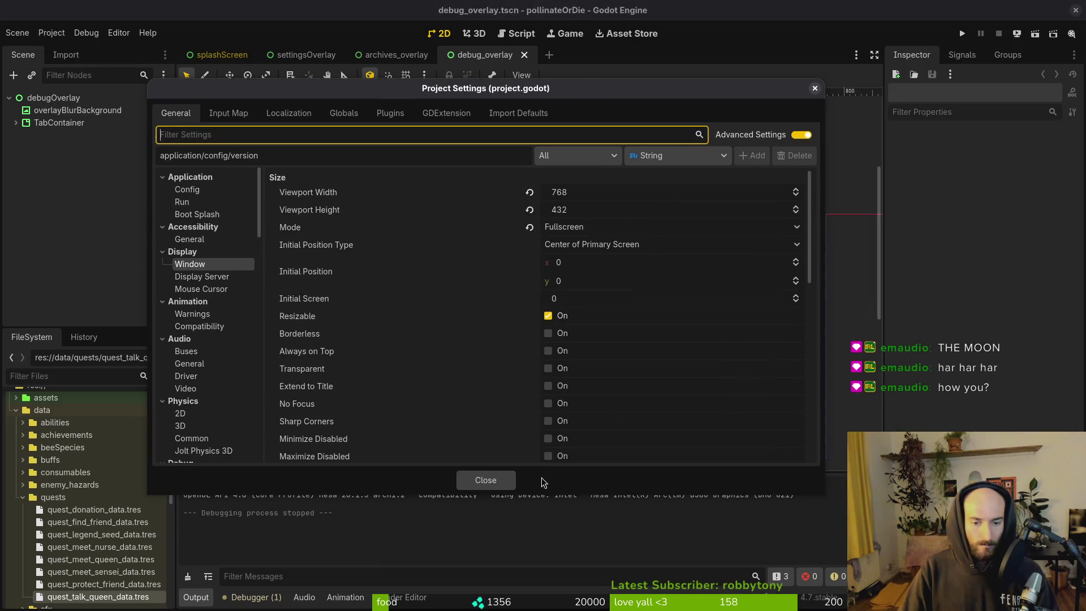
# - Close Project Settings and the splashScreen, settingsOverlay and archives_overlay scene tabs
pyautogui.click(483, 482)
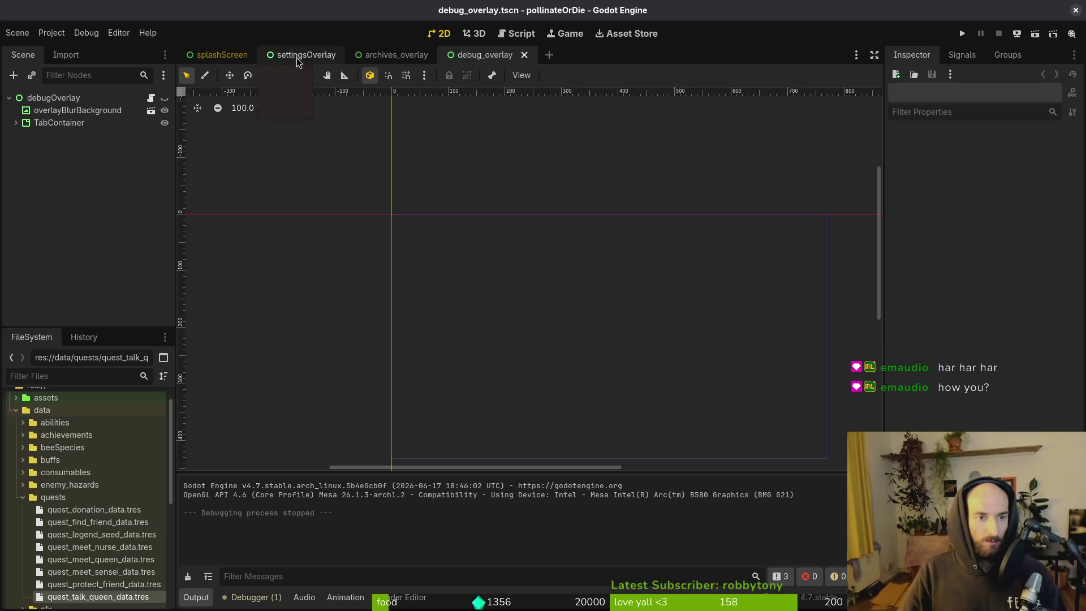
pyautogui.middleClick(218, 56)
pyautogui.middleClick(218, 56)
pyautogui.middleClick(218, 57)
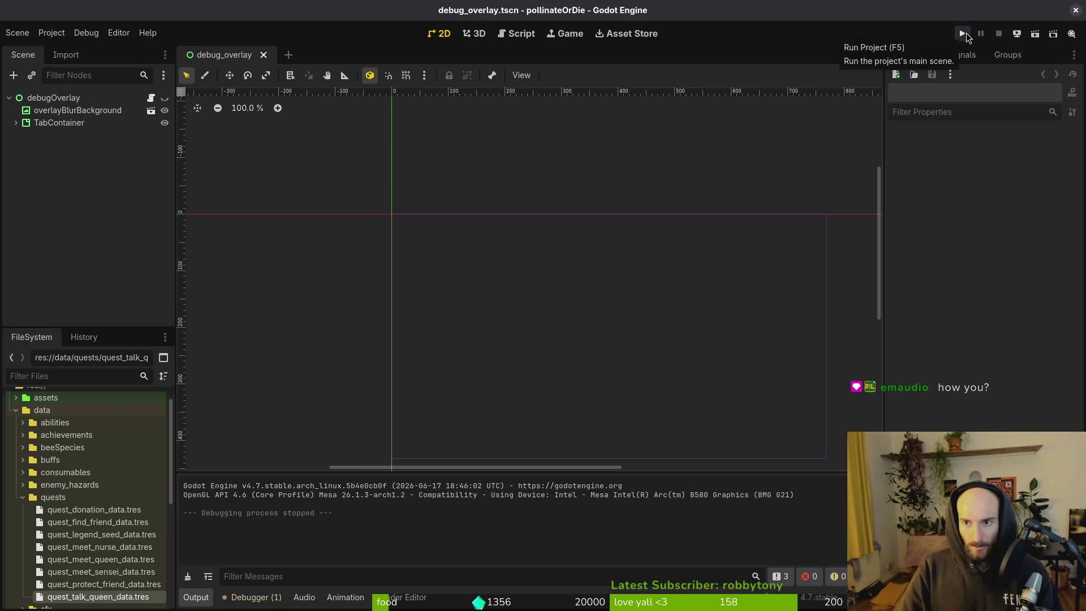
# - Start a new game and play through the cave, hive welcome, queen, worker and nurse bee dialogues
pyautogui.click(966, 32)
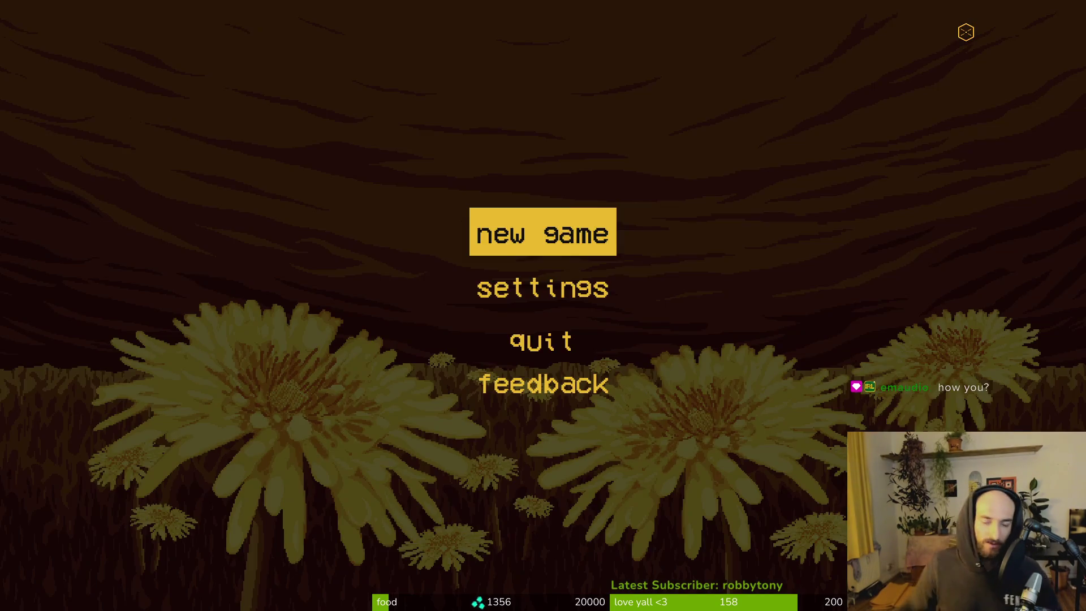
pyautogui.press('Return')
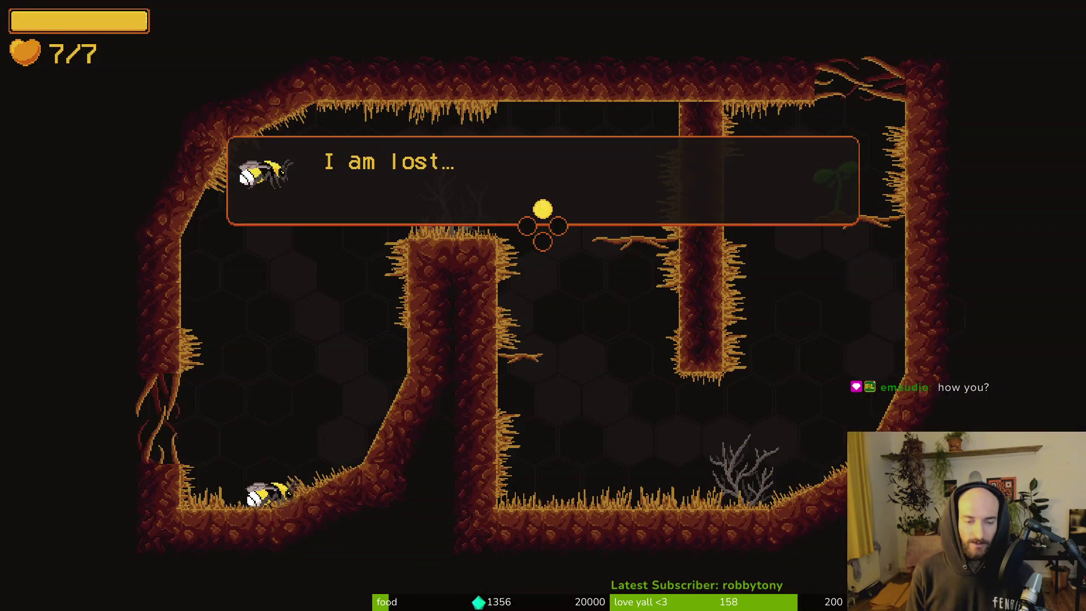
pyautogui.press('Return')
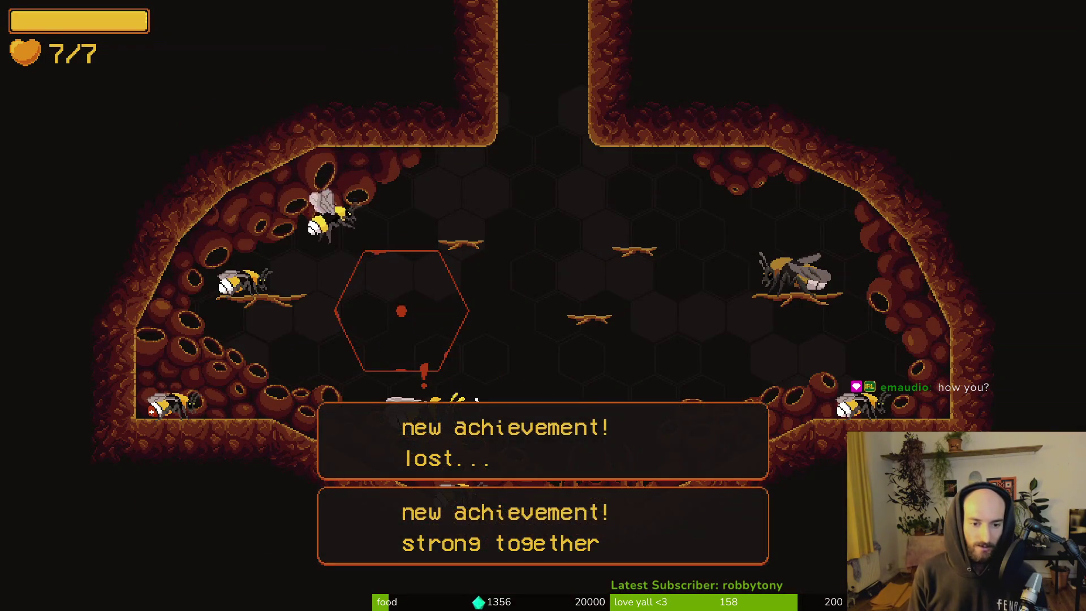
pyautogui.press('Return')
pyautogui.press('Return')
pyautogui.press('Return')
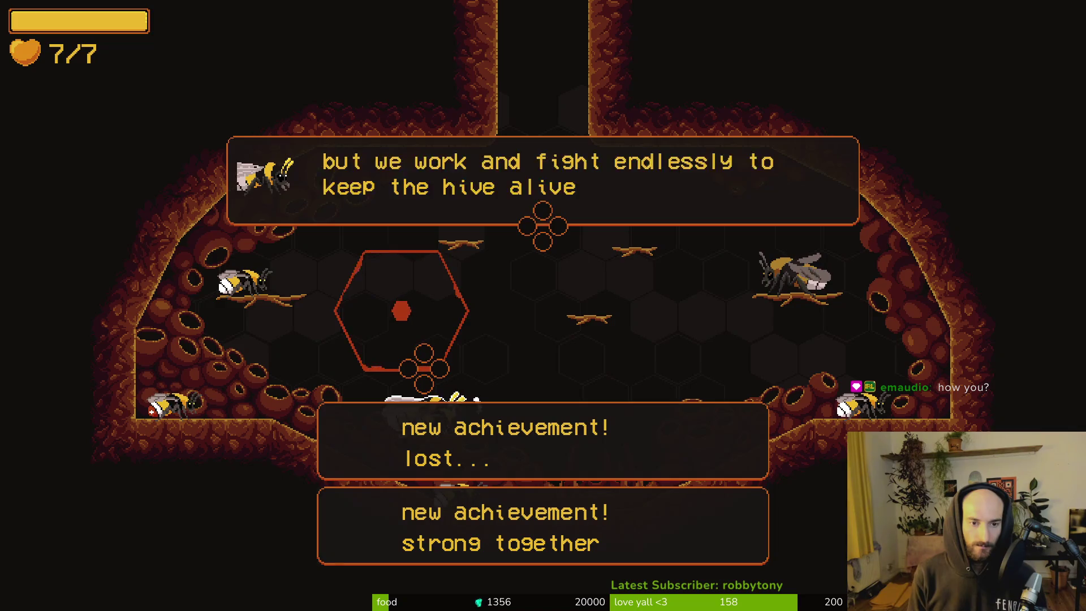
pyautogui.press('Return')
pyautogui.press('Return')
pyautogui.press('Return')
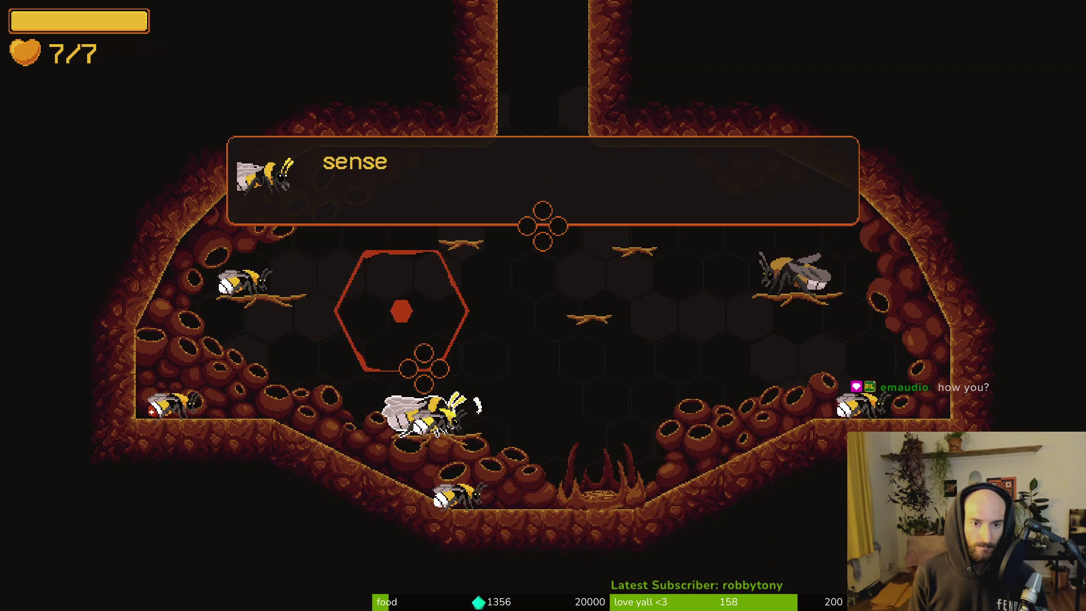
pyautogui.press('Return')
pyautogui.press('Return')
pyautogui.press('Return')
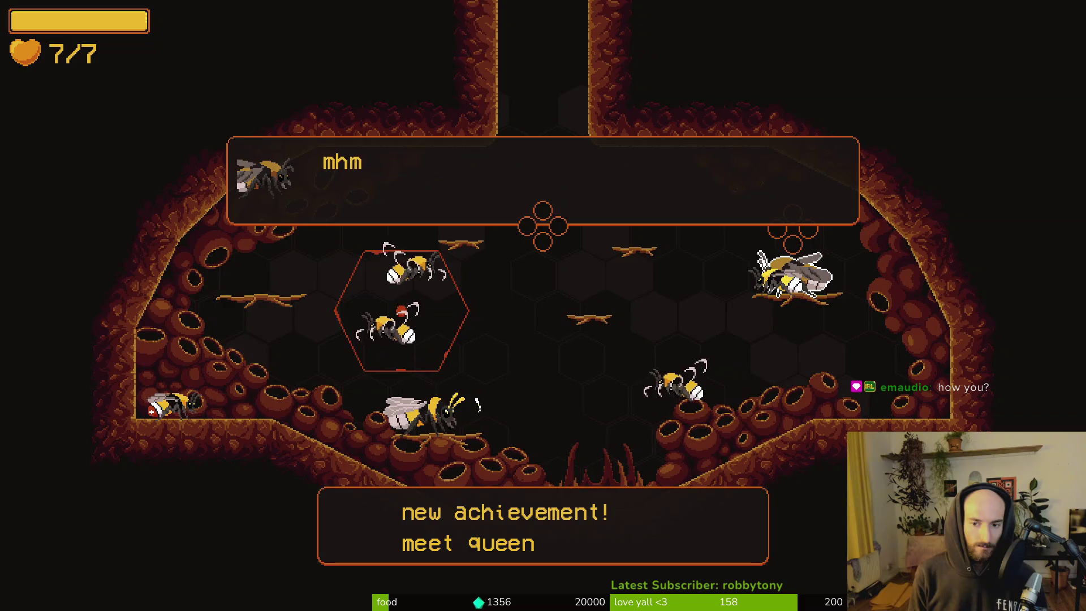
pyautogui.press('Return')
pyautogui.press('Return')
pyautogui.press('Return')
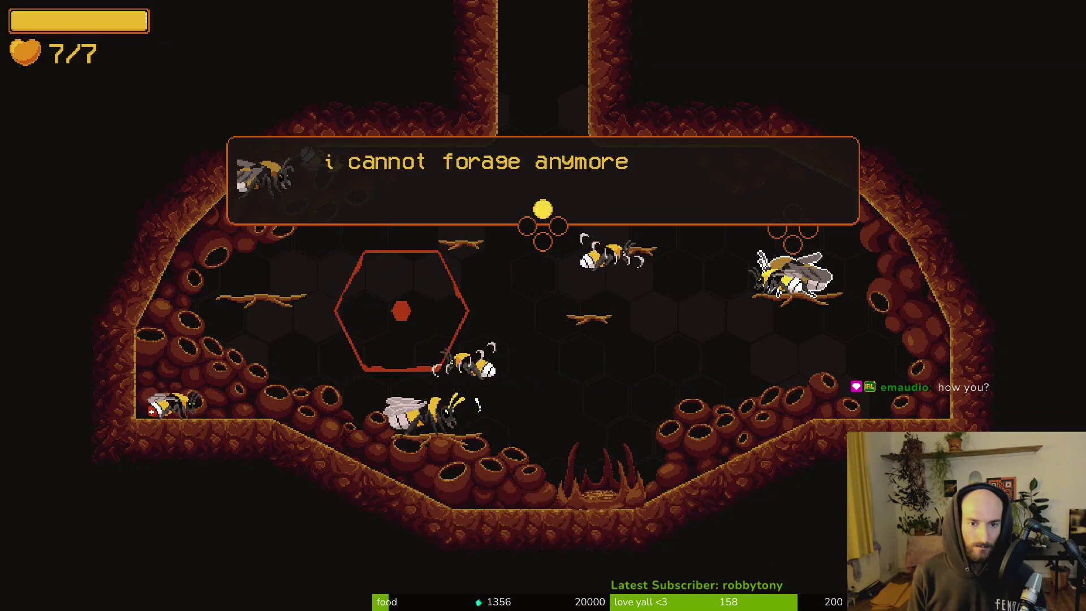
pyautogui.press('Return')
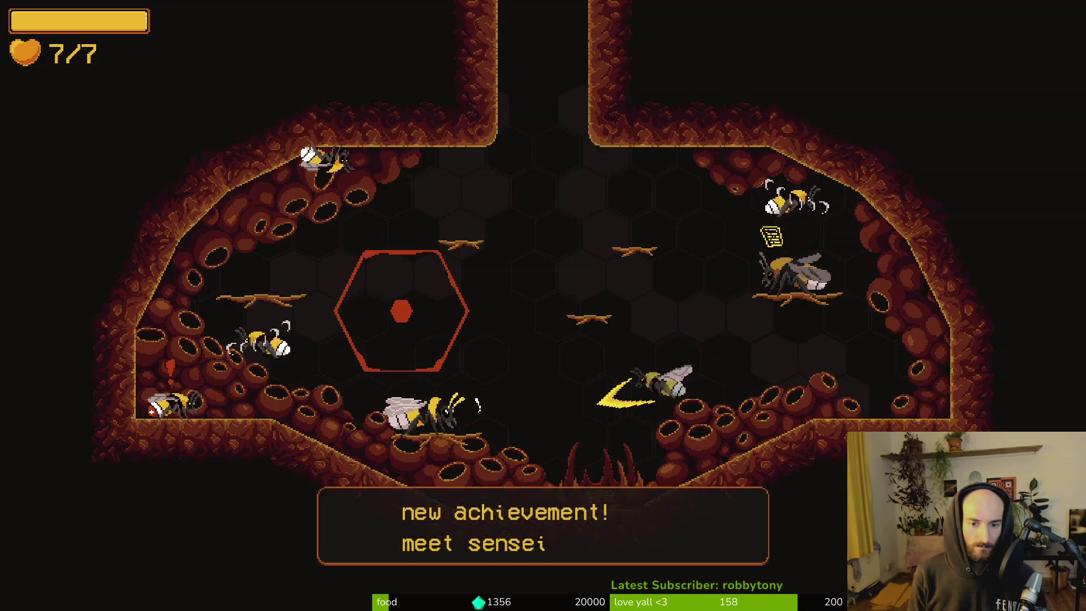
pyautogui.press('Return')
pyautogui.press('Return')
pyautogui.press('Return')
pyautogui.press('Return')
pyautogui.press('Return')
pyautogui.press('Return')
pyautogui.press('Return')
pyautogui.press('Return')
pyautogui.press('Return')
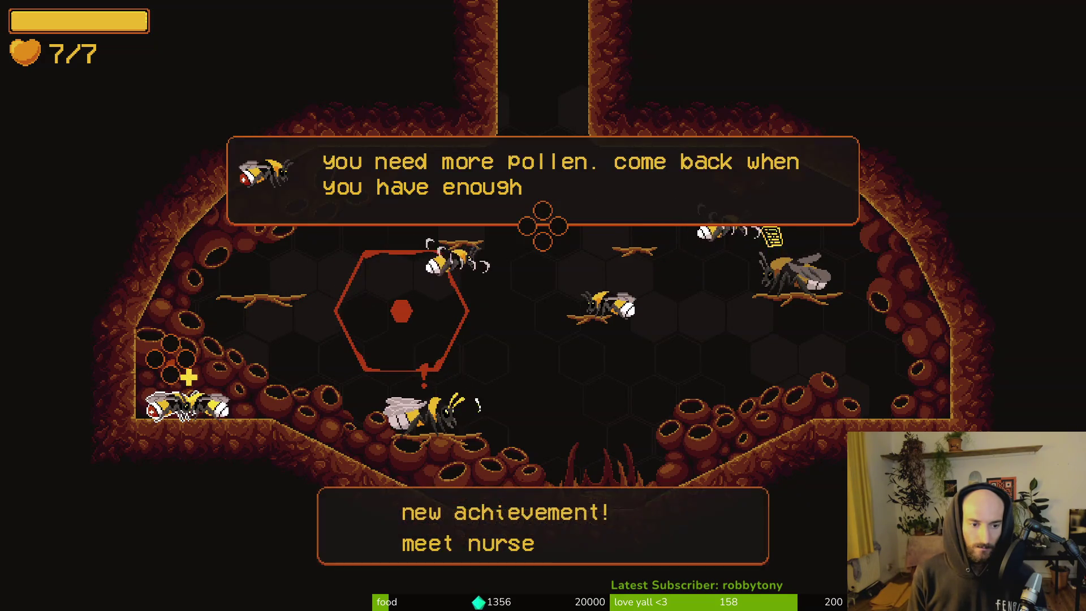
pyautogui.press('Return')
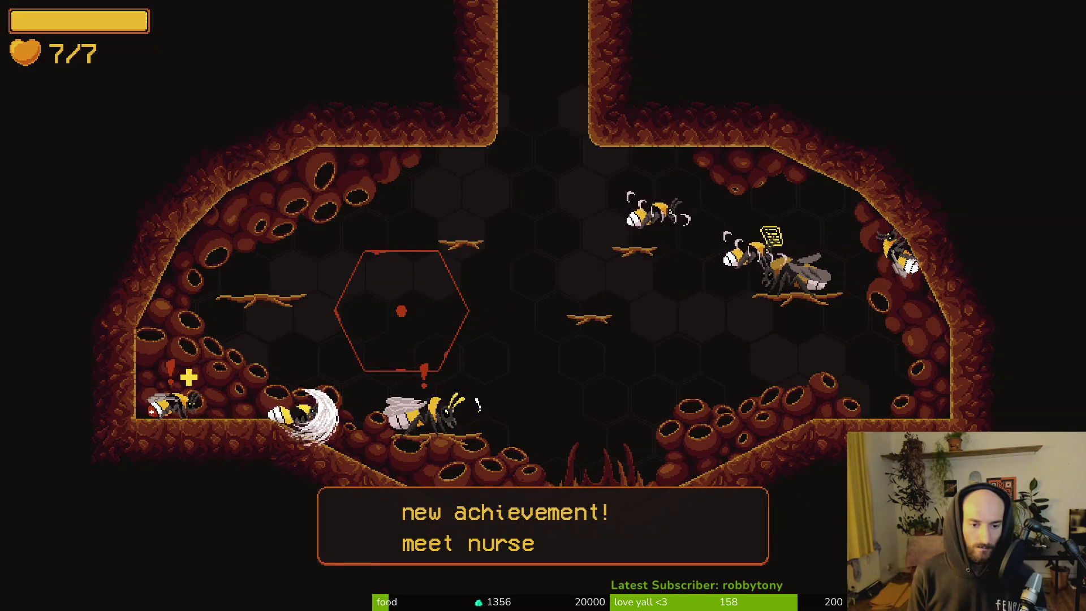
pyautogui.press('Return')
pyautogui.press('Return')
pyautogui.press('Return')
pyautogui.press('Return')
pyautogui.press('Return')
pyautogui.press('Return')
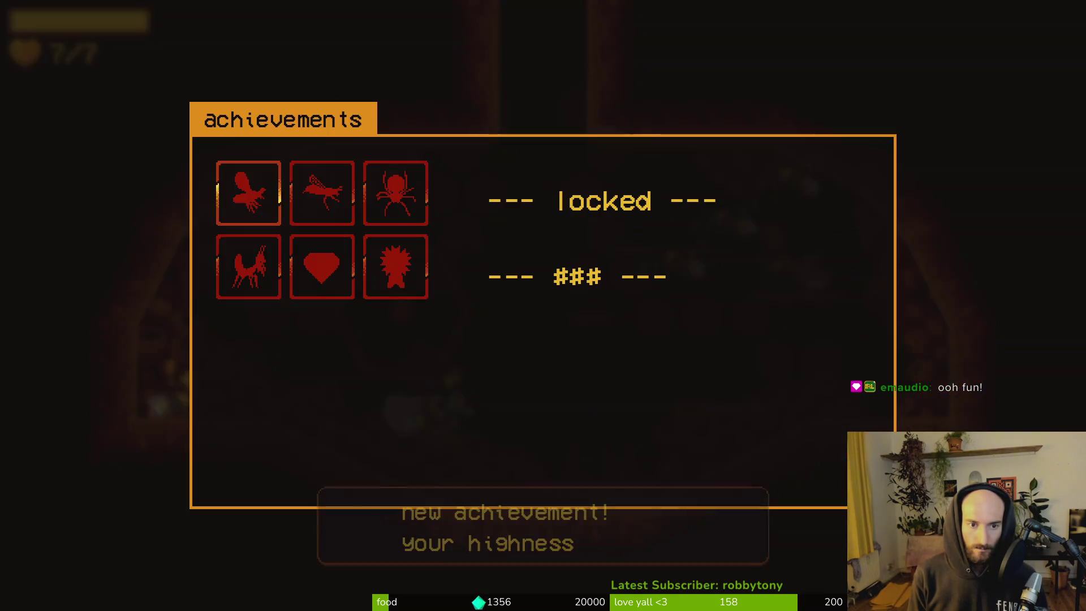
pyautogui.press('Return')
pyautogui.press('Return')
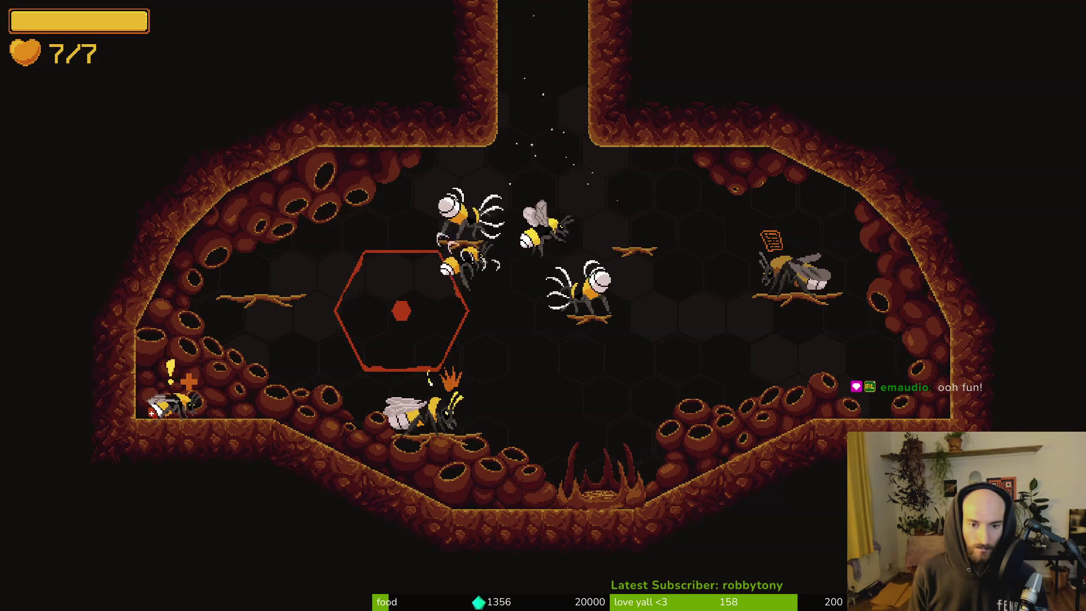
# - Pause, quit to the main menu confirming OK, and close the game
pyautogui.press('Escape')
pyautogui.press('Up')
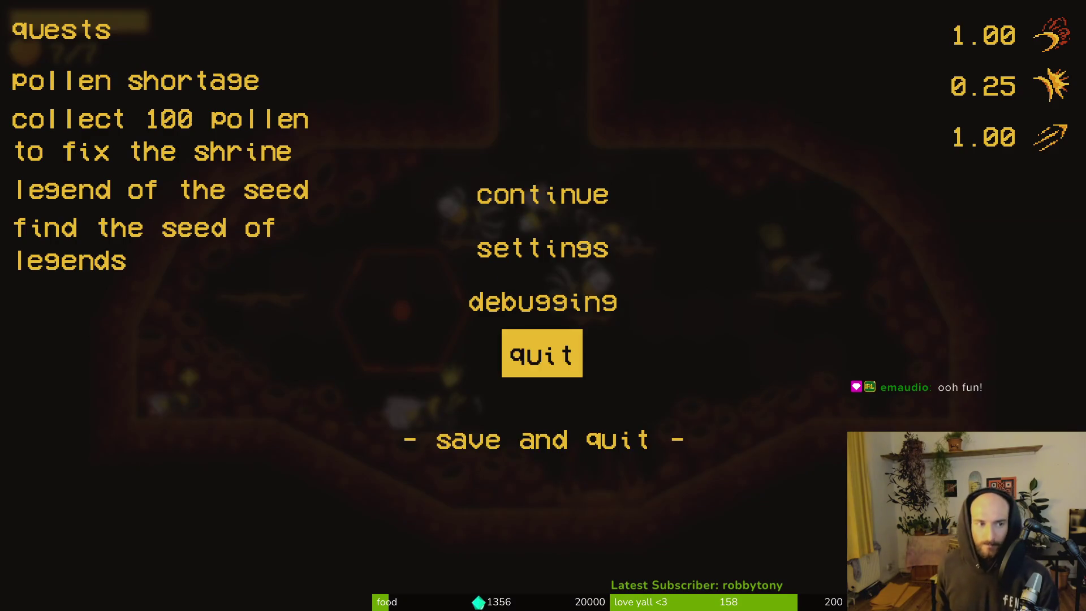
pyautogui.press('Return')
pyautogui.press('Left')
pyautogui.press('Return')
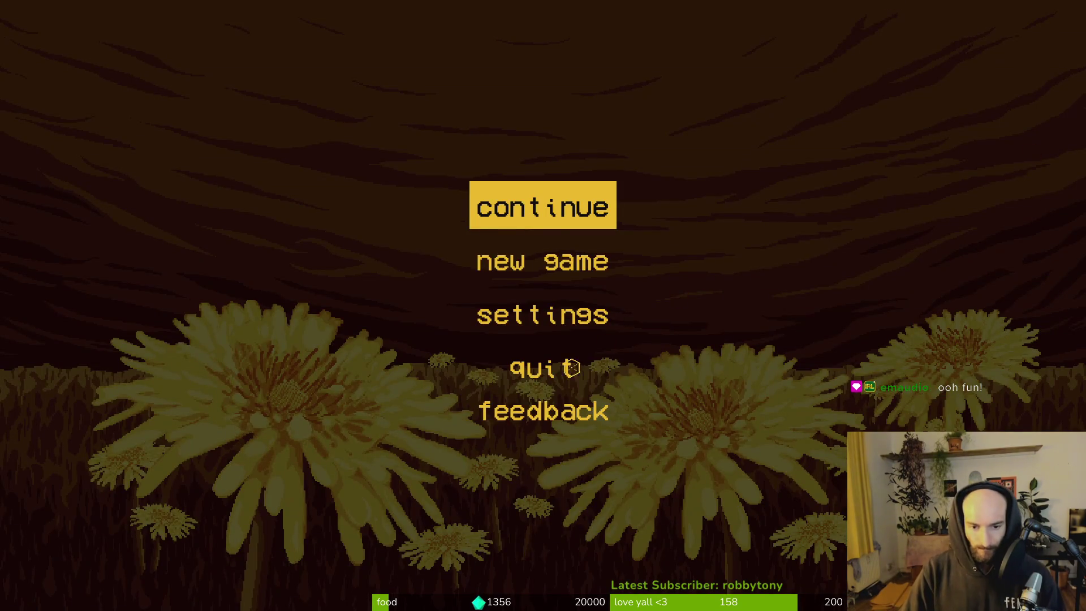
pyautogui.click(588, 358)
# - Open quest_pause_item.tscn and copy its description label
pyautogui.hotkey('ctrl', 'shift', 'o')
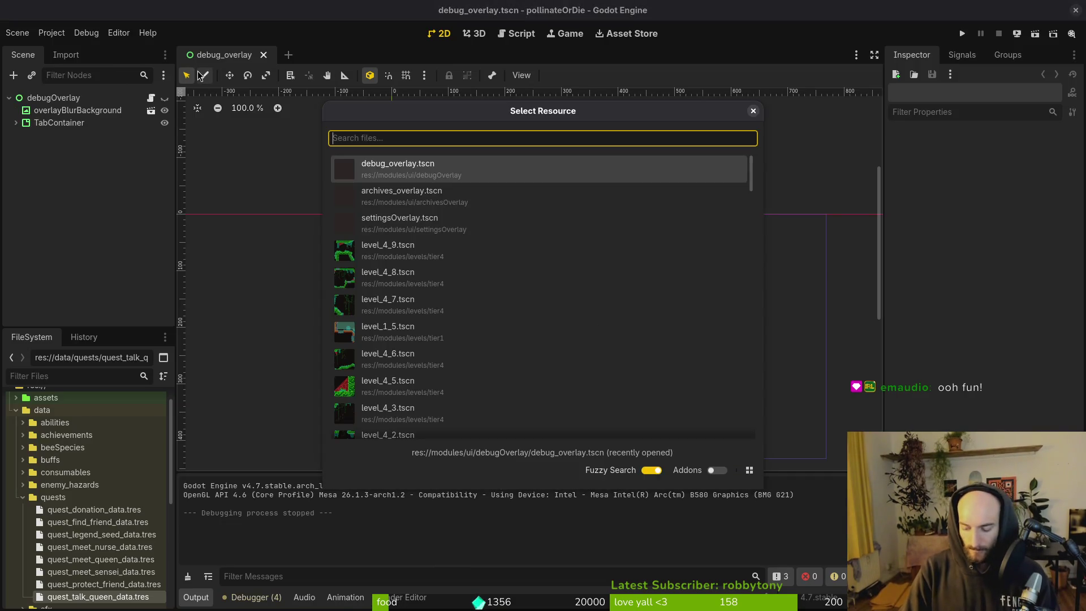
pyautogui.write('quest_pause')
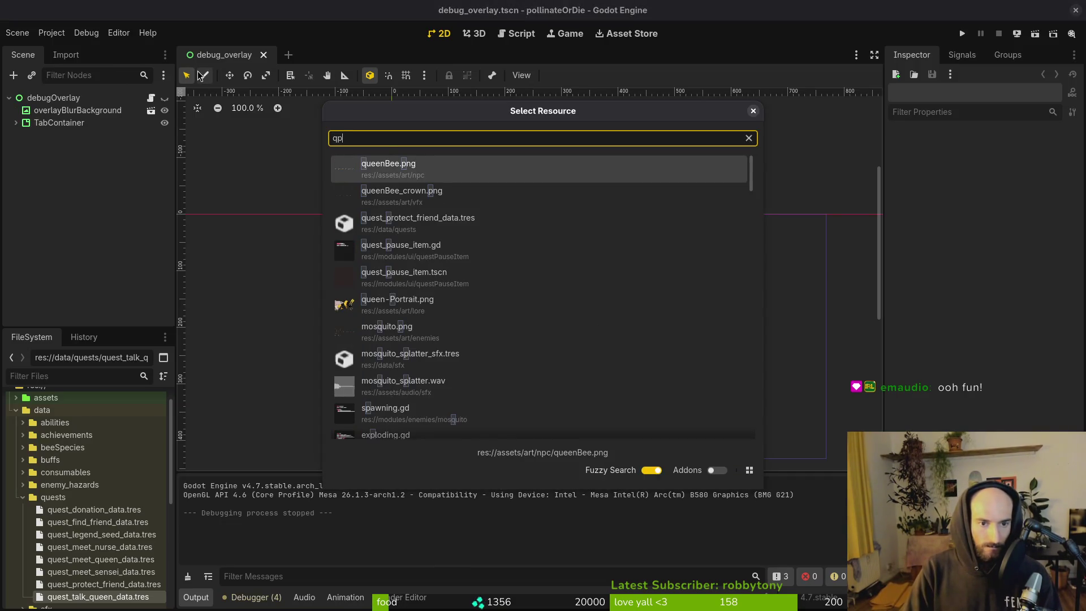
pyautogui.press('Return')
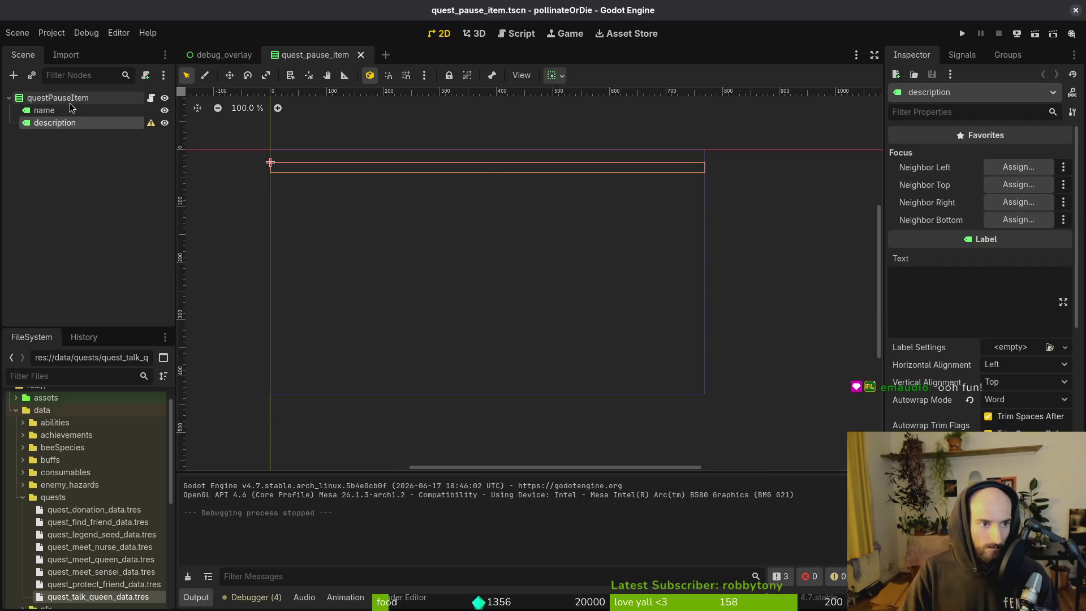
pyautogui.click(57, 98)
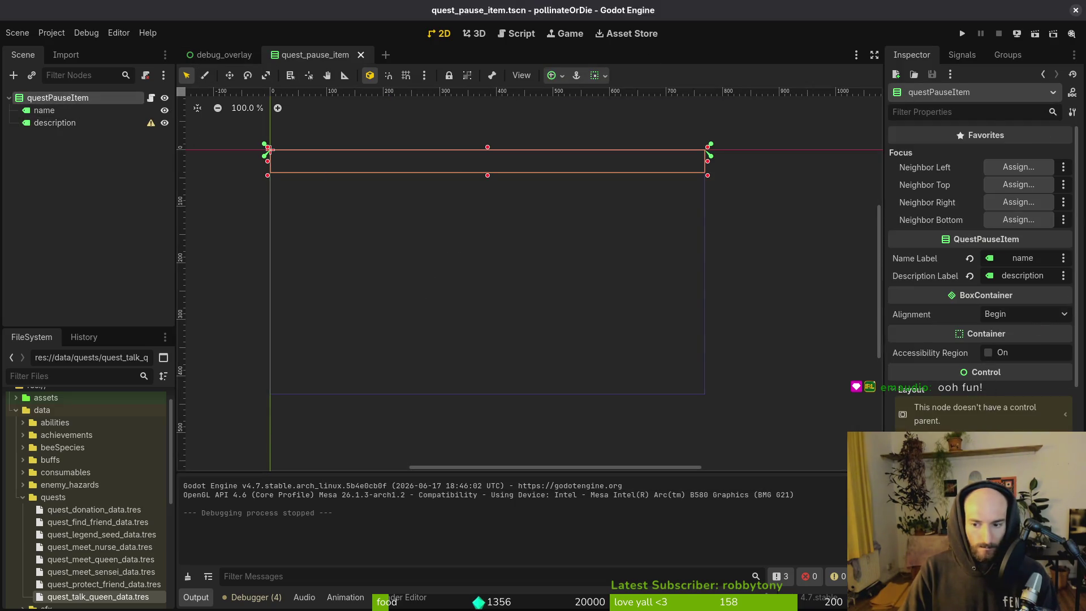
pyautogui.scroll(-5, 978, 277)
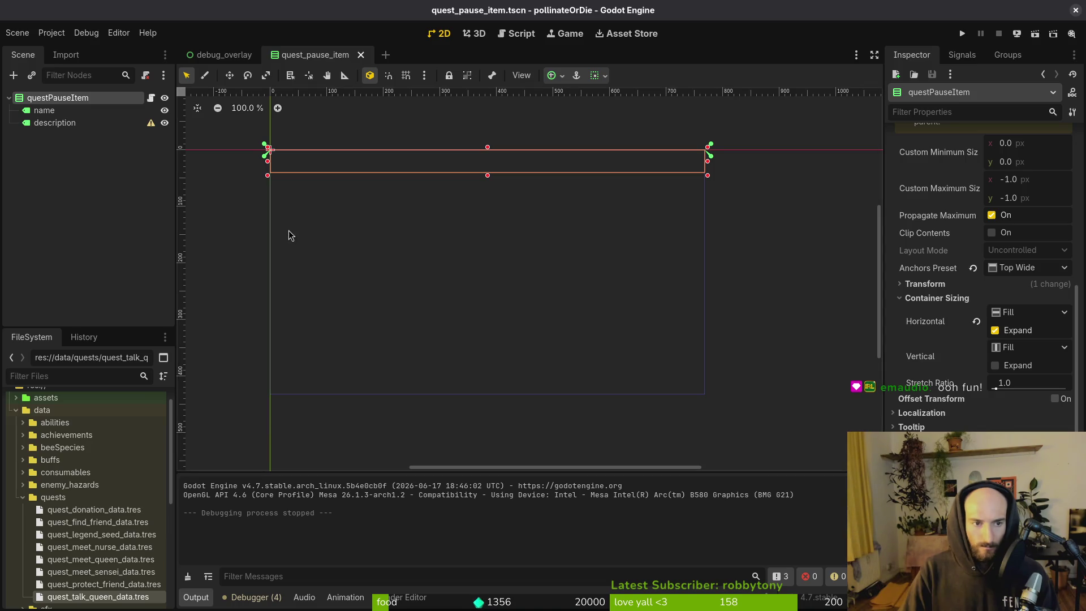
pyautogui.click(59, 123)
pyautogui.hotkey('ctrl', 'c')
# - Paste the label copy under questPauseItem, rename it spacer, and save the scene
pyautogui.click(63, 97)
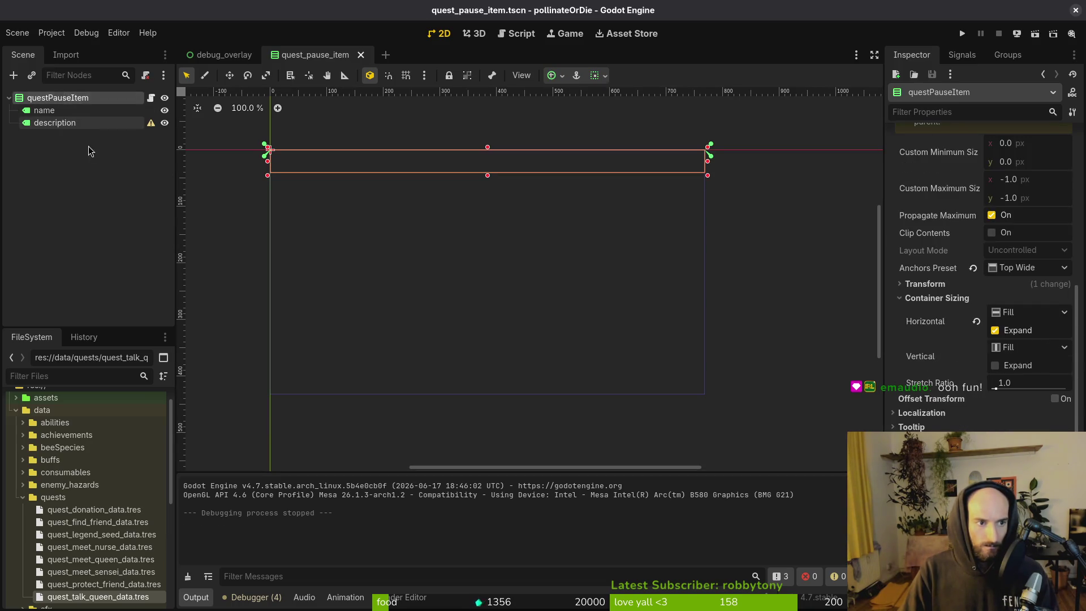
pyautogui.hotkey('ctrl', 'v')
pyautogui.doubleClick(69, 135)
pyautogui.write('q')
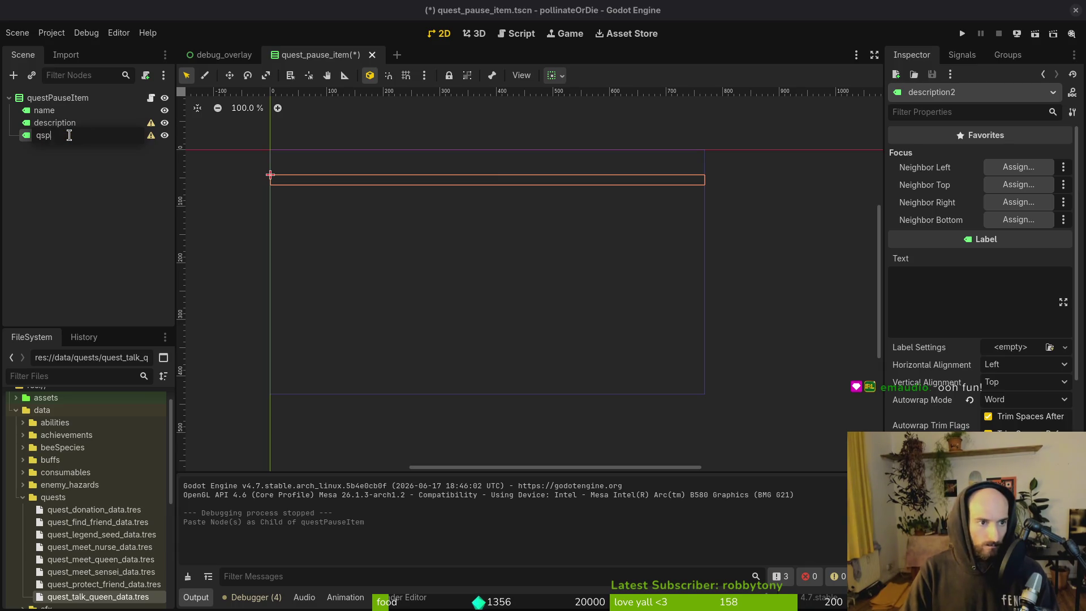
pyautogui.click(77, 144)
pyautogui.click(61, 133)
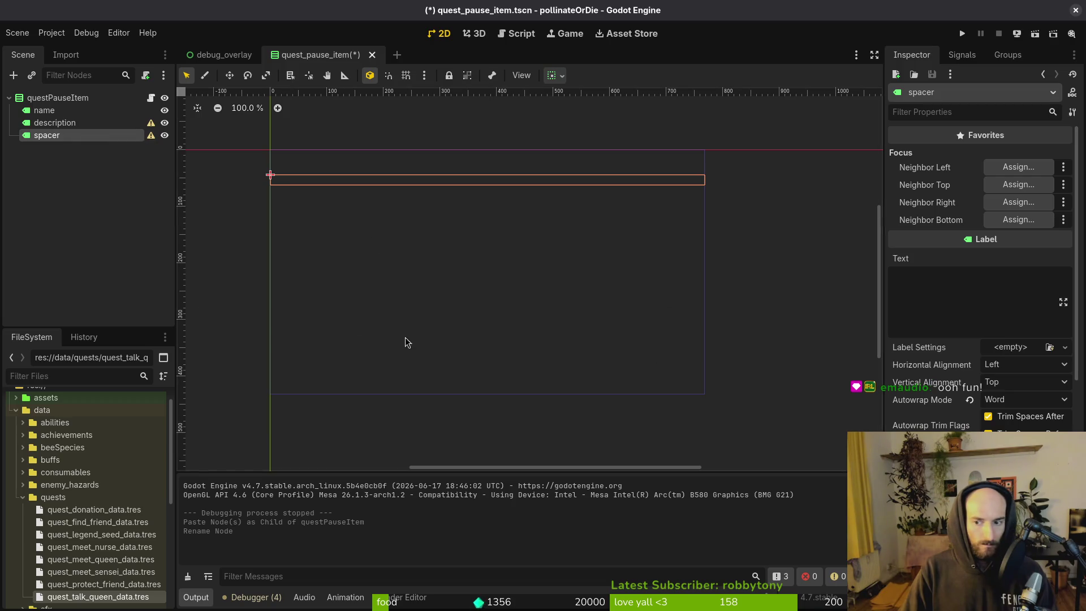
pyautogui.click(54, 242)
pyautogui.hotkey('ctrl', 's')
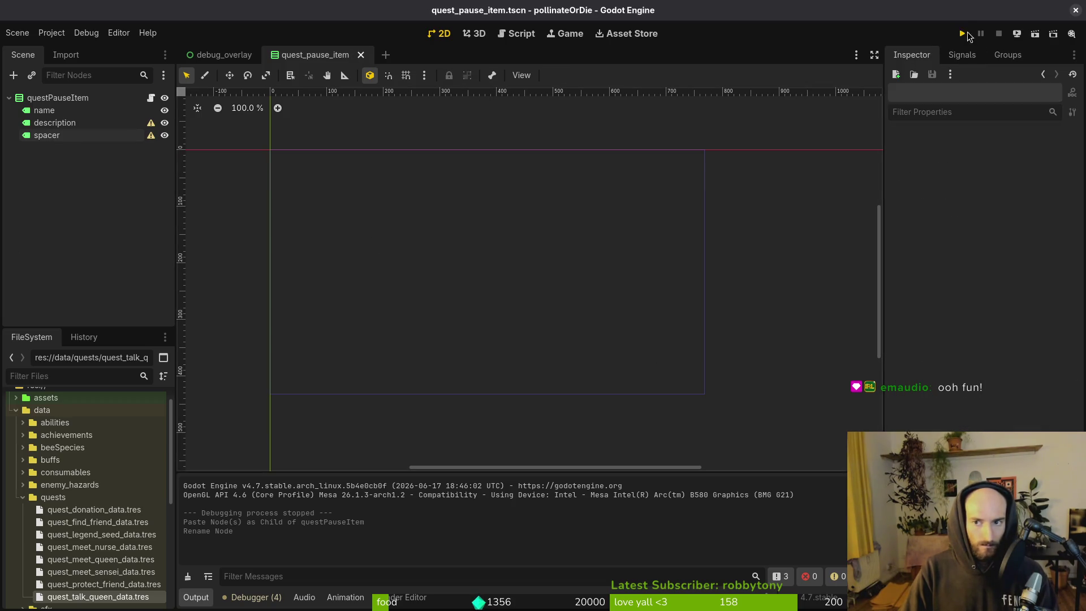
# - Playtest the game: enter the level, toggle the pause menu, then save and quit to the main menu
pyautogui.click(967, 34)
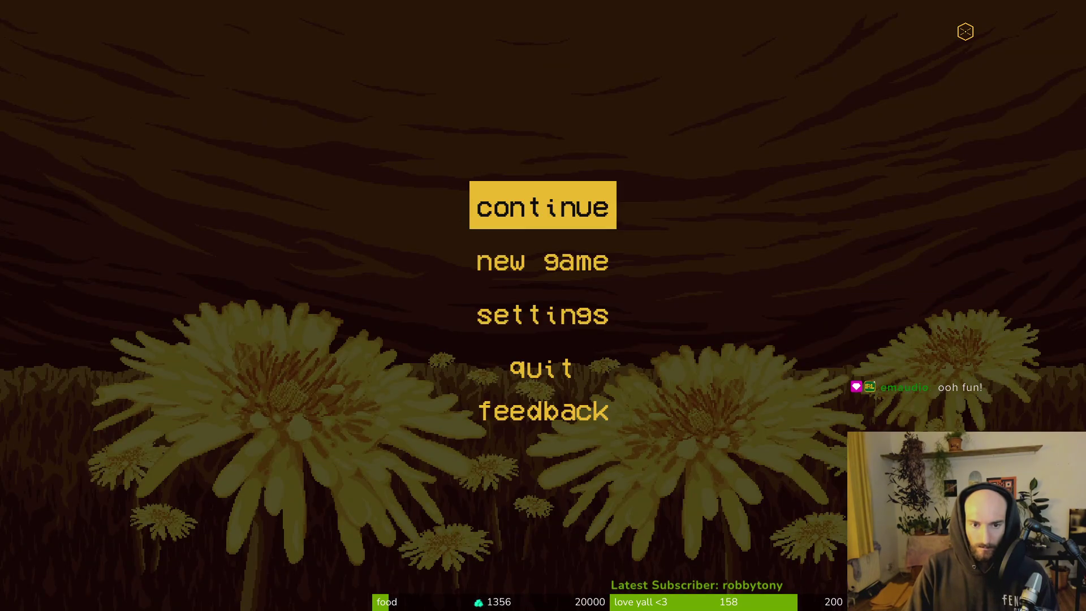
pyautogui.press('Return')
pyautogui.press('Escape')
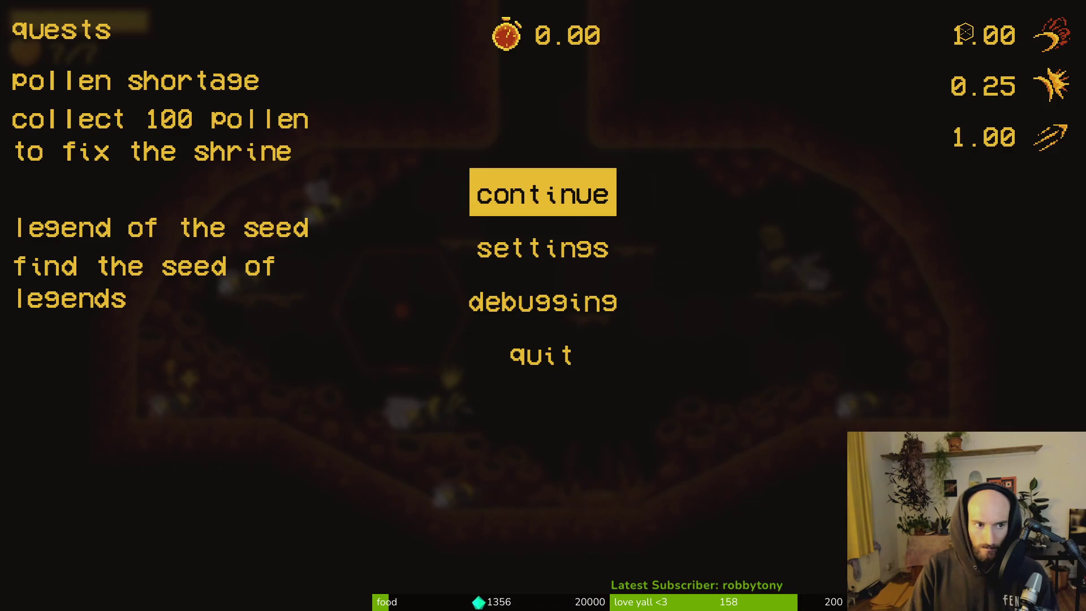
pyautogui.press('Escape')
pyautogui.press('Escape')
pyautogui.press('Up')
pyautogui.press('Return')
pyautogui.hotkey('alt', 'Tab')
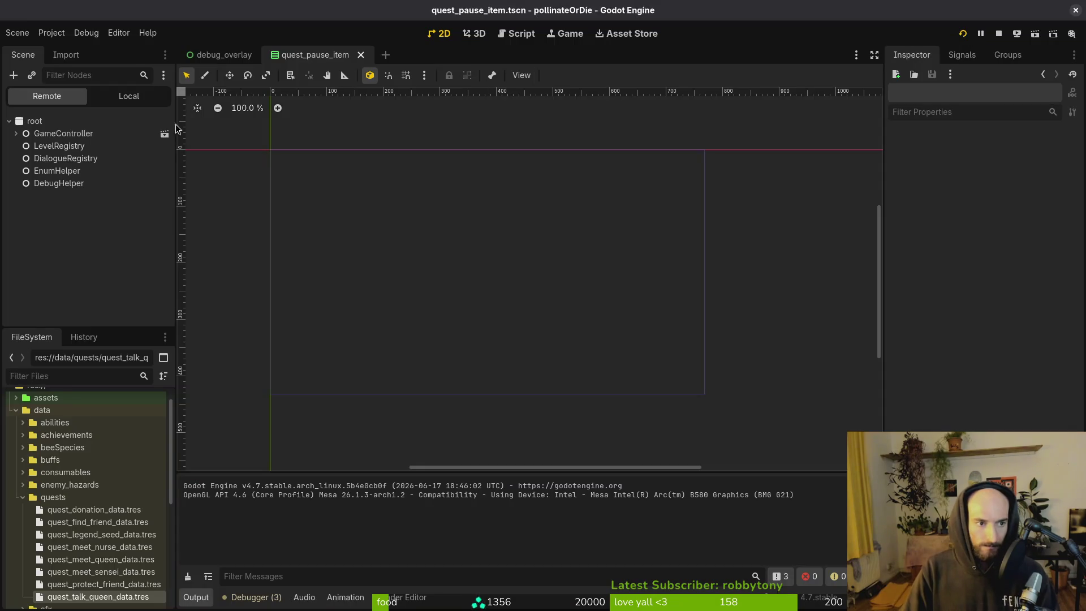
# - Delete the spacer node from quest_pause_item.tscn, save the scene, and stop the running project
pyautogui.click(148, 101)
pyautogui.click(63, 162)
pyautogui.press('Delete')
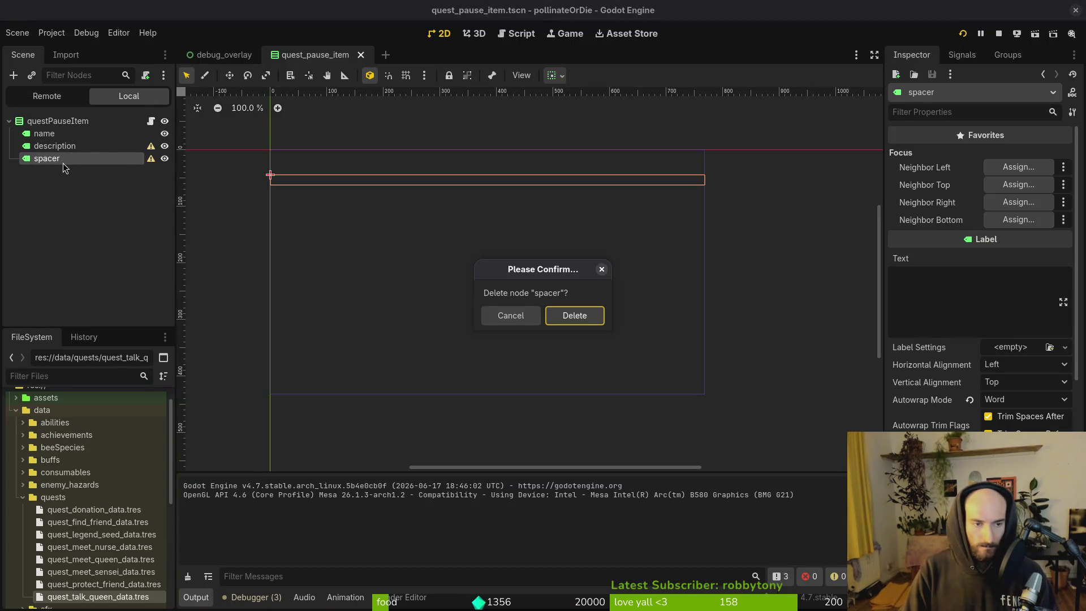
pyautogui.press('Return')
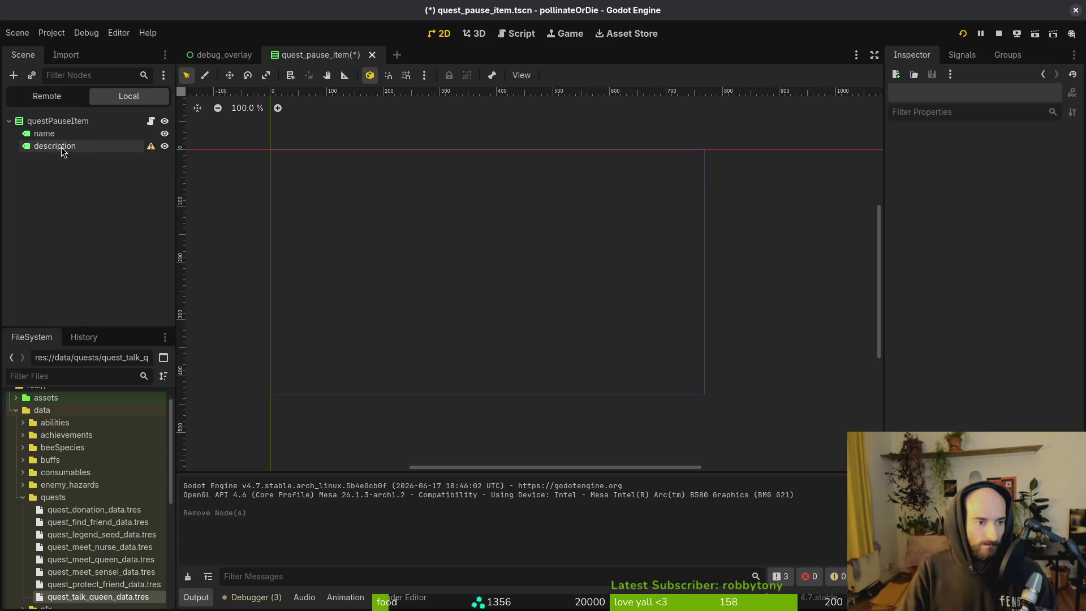
pyautogui.click(60, 149)
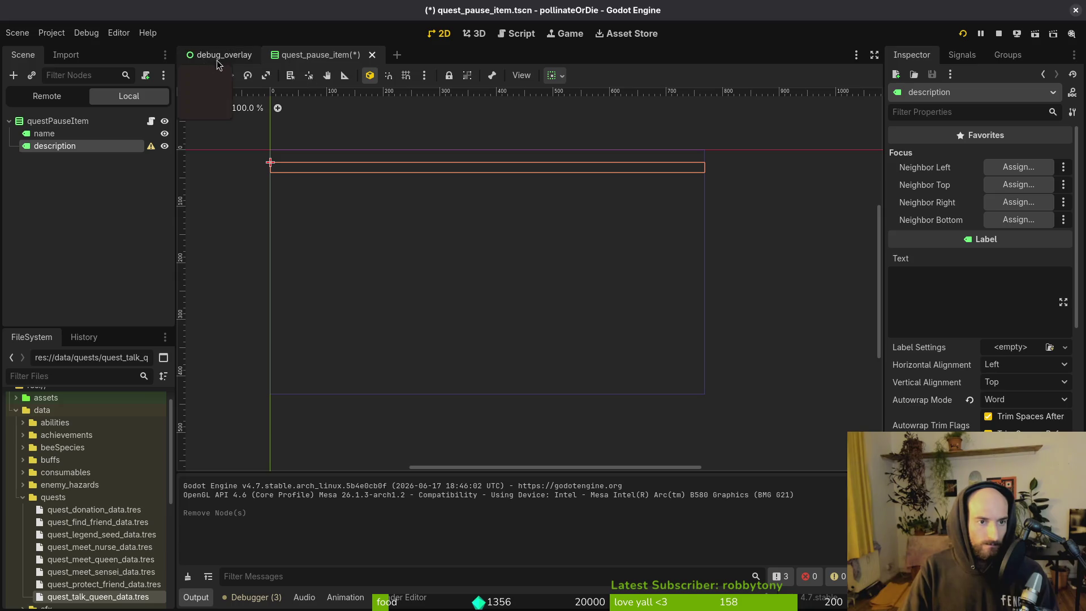
pyautogui.hotkey('ctrl', 's')
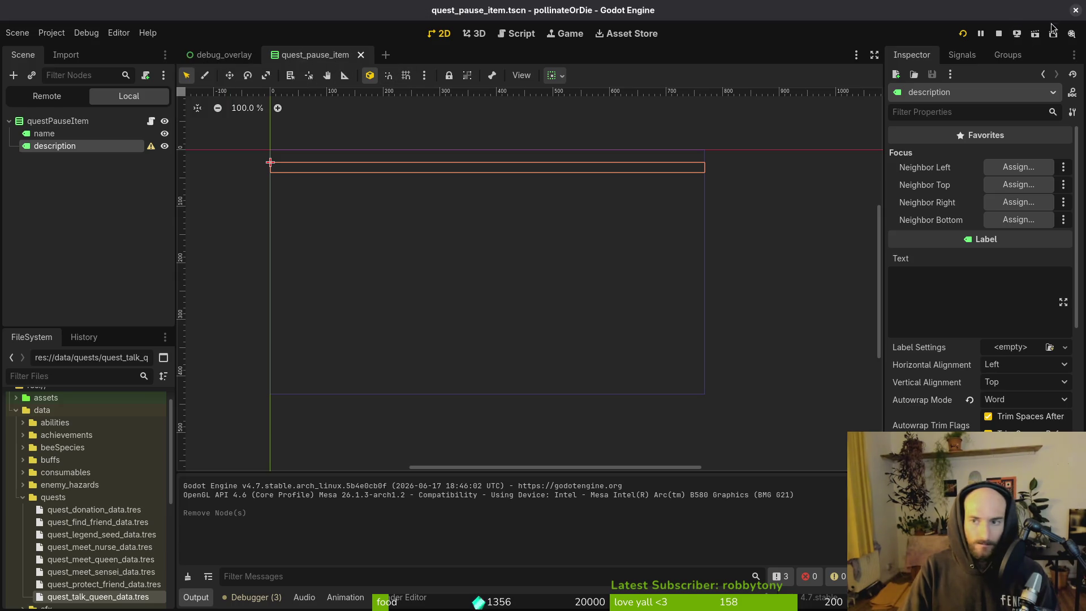
pyautogui.click(1076, 10)
pyautogui.click(571, 315)
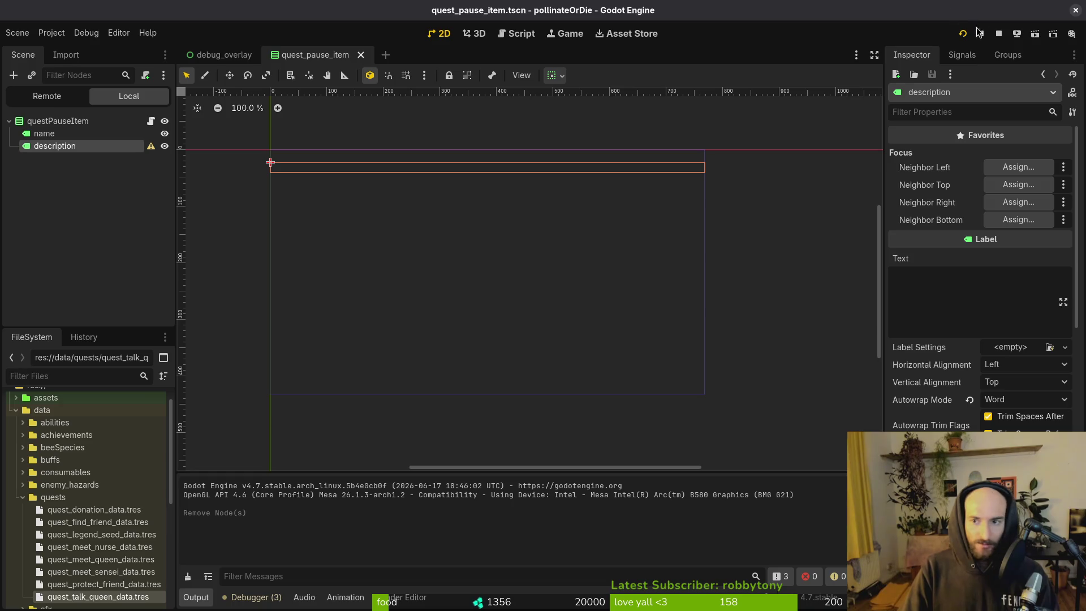
# - Trash the saved files in the project's user data folder and close the file manager
pyautogui.click(59, 38)
pyautogui.click(117, 141)
pyautogui.hotkey('ctrl', 'a')
pyautogui.press('Delete')
pyautogui.hotkey('ctrl', 'w')
pyautogui.click(569, 278)
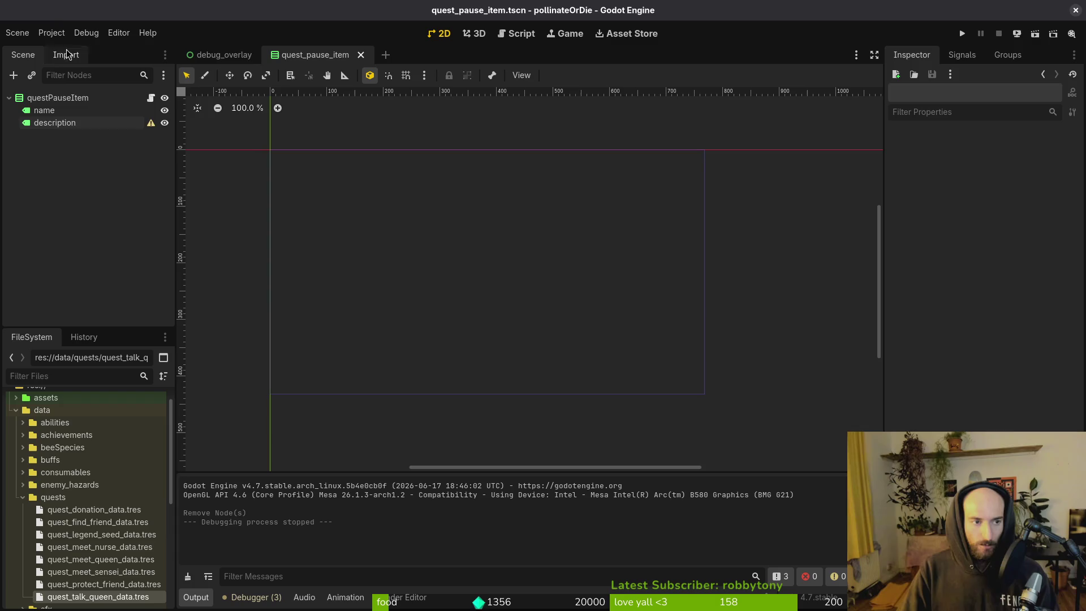
pyautogui.click(52, 33)
pyautogui.click(96, 232)
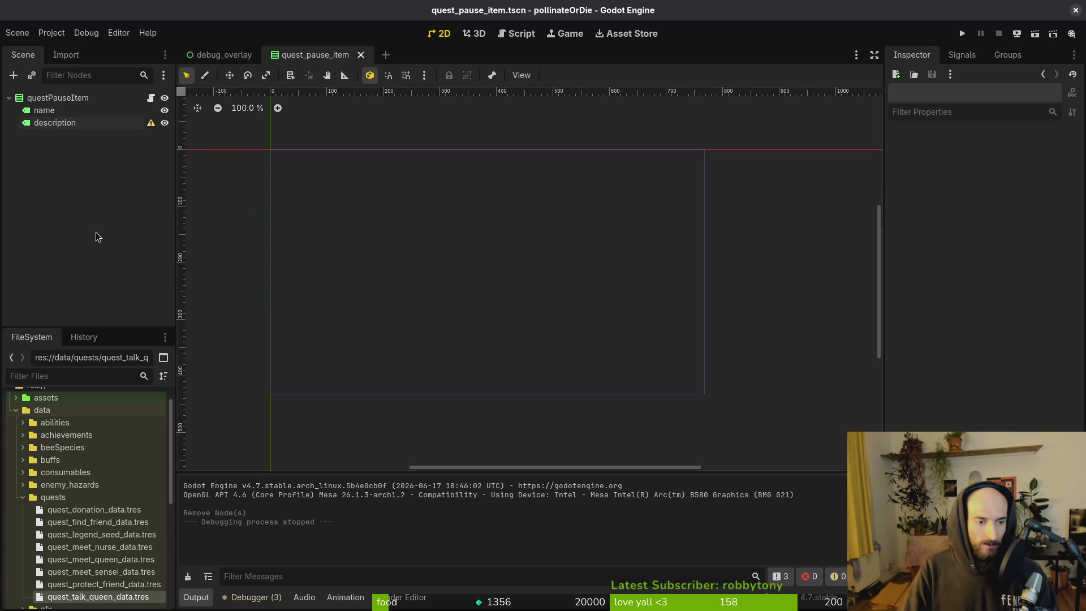
# - Commit the changes with the message "wrote changelog and bumped to 0.62"
pyautogui.hotkey('alt', 'Tab')
pyautogui.press('Return')
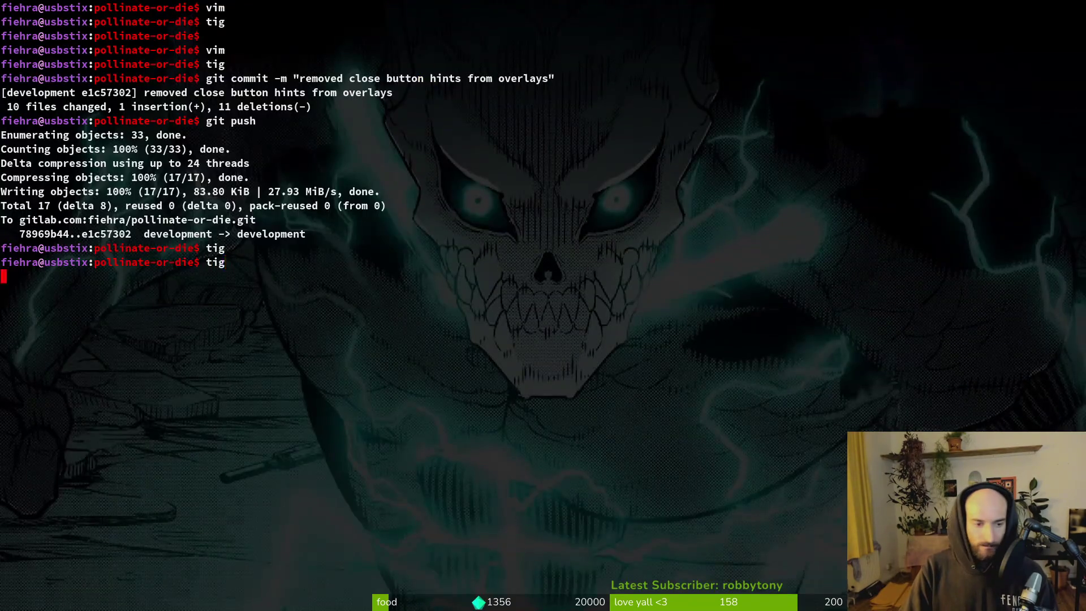
pyautogui.press('Down')
pyautogui.write('qgit commit -')
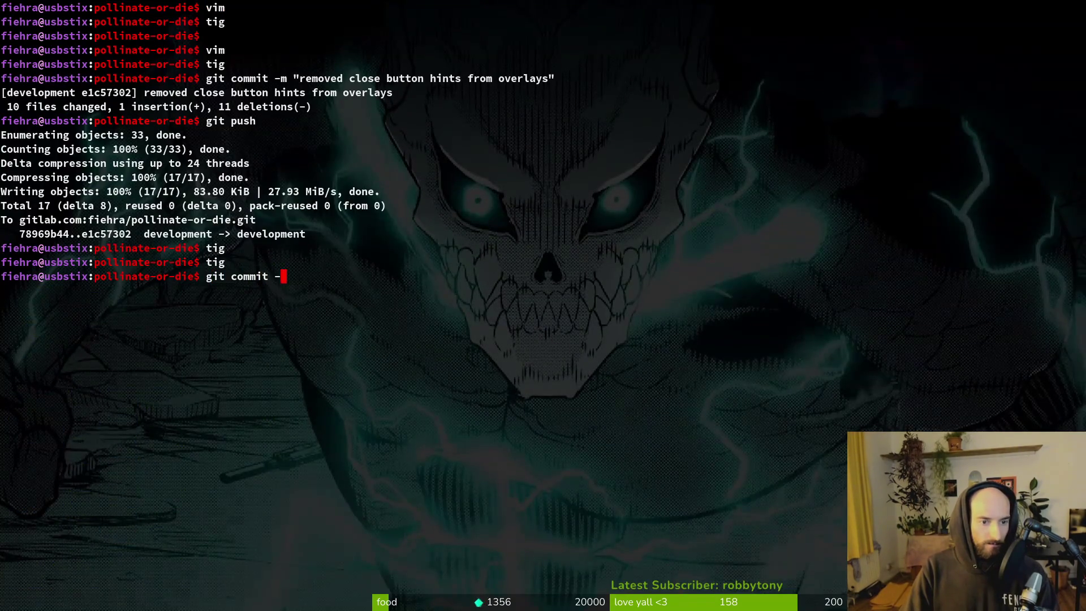
pyautogui.write('wo')
pyautogui.press('BackSpace')
pyautogui.press('BackSpace')
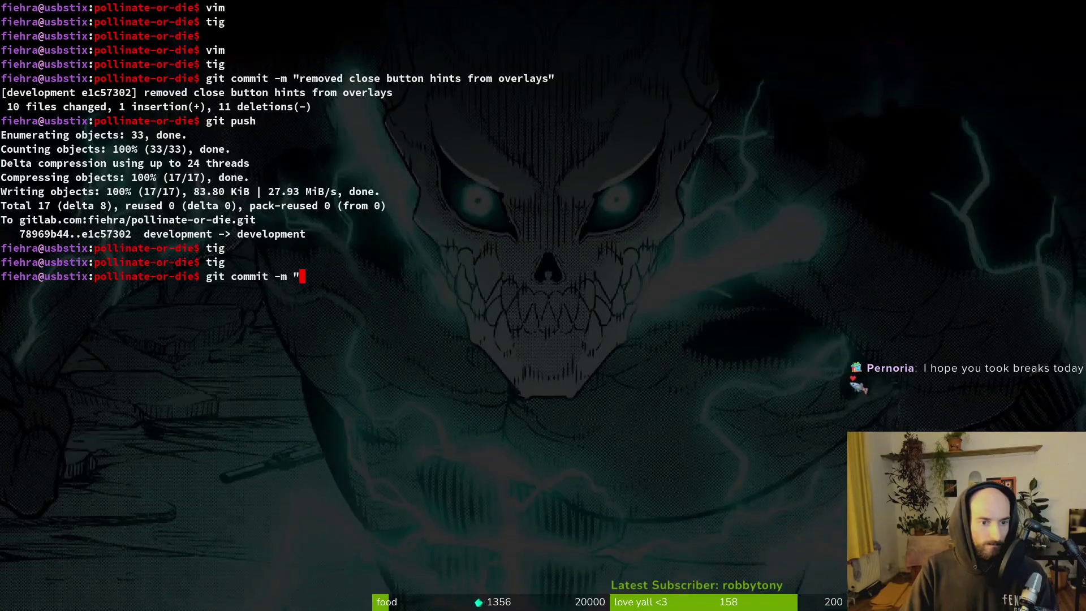
pyautogui.write('wrote changelog and bumped to 0.')
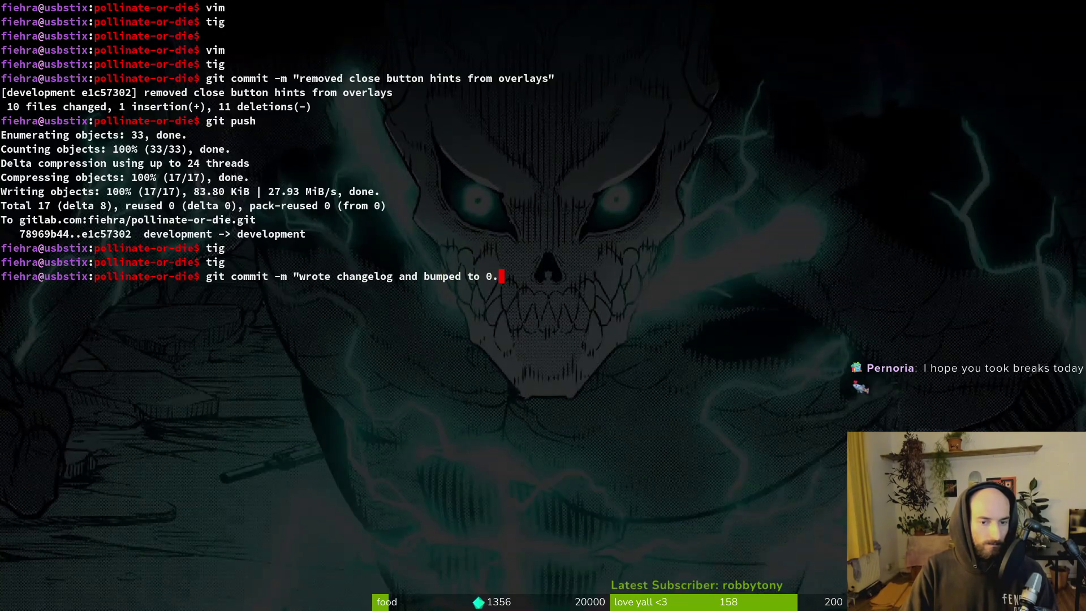
pyautogui.write('"')
pyautogui.press('Return')
# - Push the commit to the development branch and verify it in tig
pyautogui.write('git push')
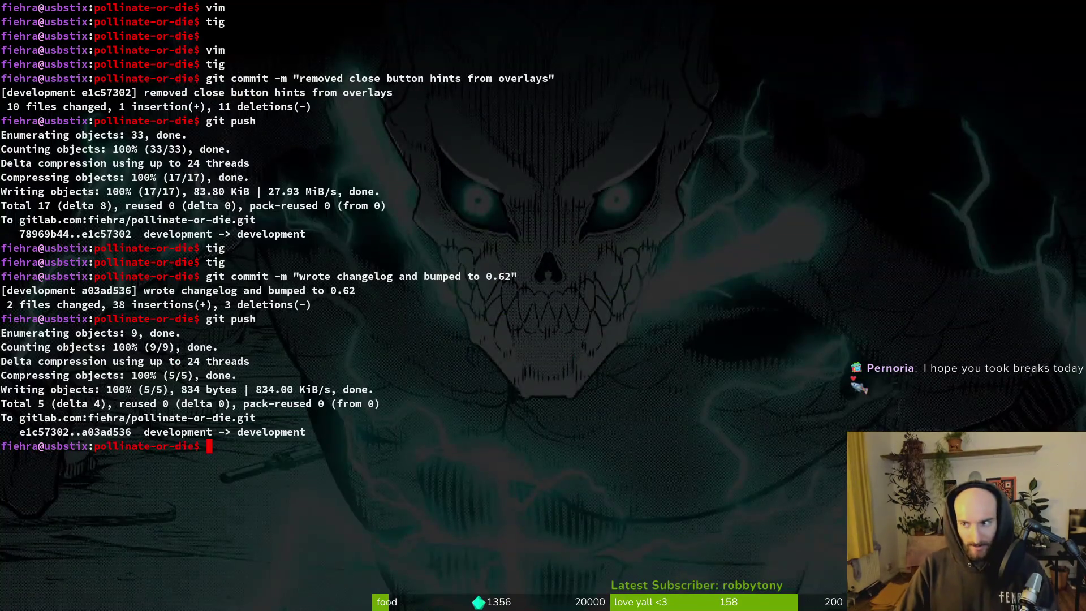
pyautogui.write('tig')
pyautogui.press('Return')
pyautogui.press('q')
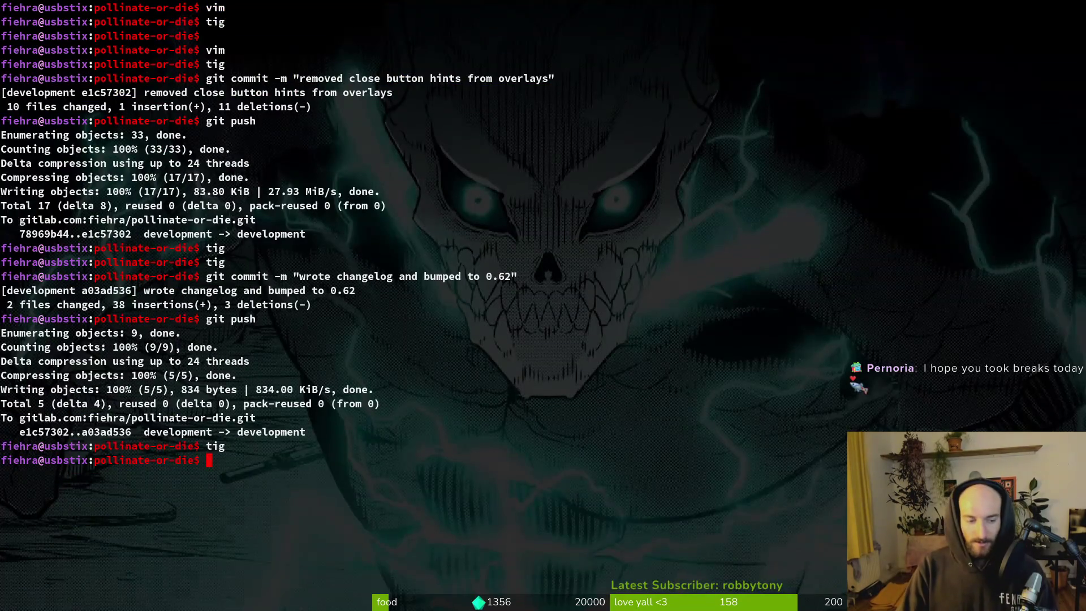
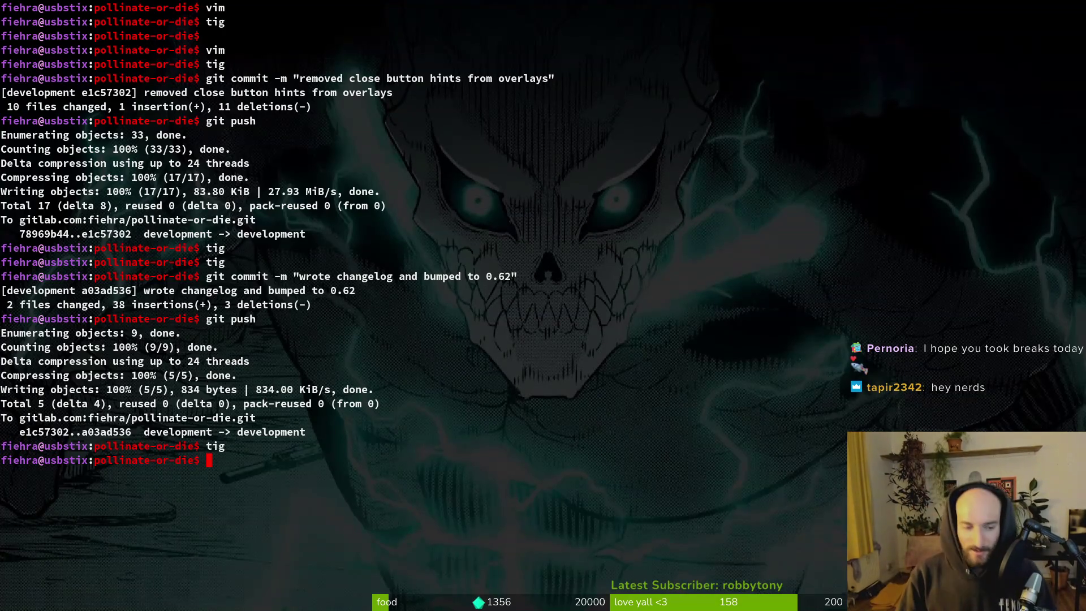
# - Review the recent commit history in tig, then quit it and close the terminal
pyautogui.press('BackSpace')
pyautogui.press('Return')
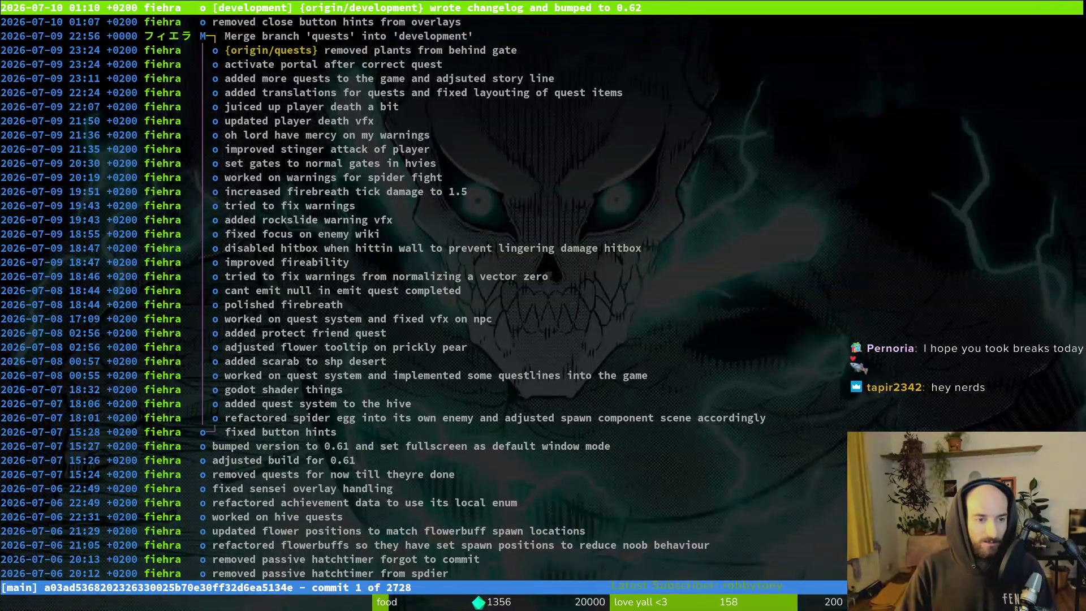
pyautogui.press('s')
pyautogui.press('q')
pyautogui.press('q')
pyautogui.hotkey('ctrl', 'd')
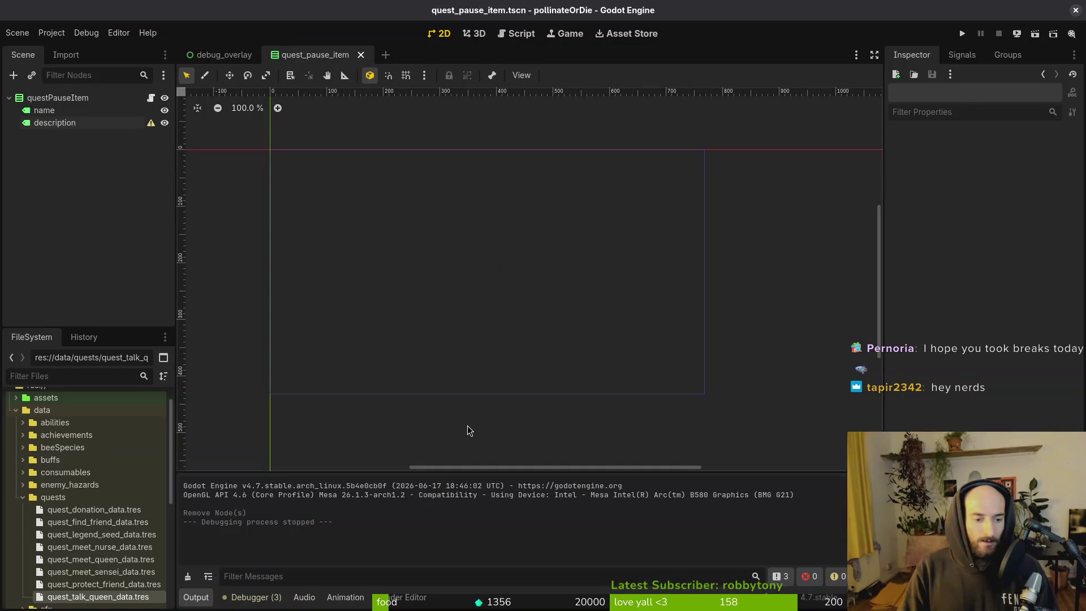
# - Export the Linux preset build into the project's exports folder
pyautogui.click(52, 33)
pyautogui.click(64, 100)
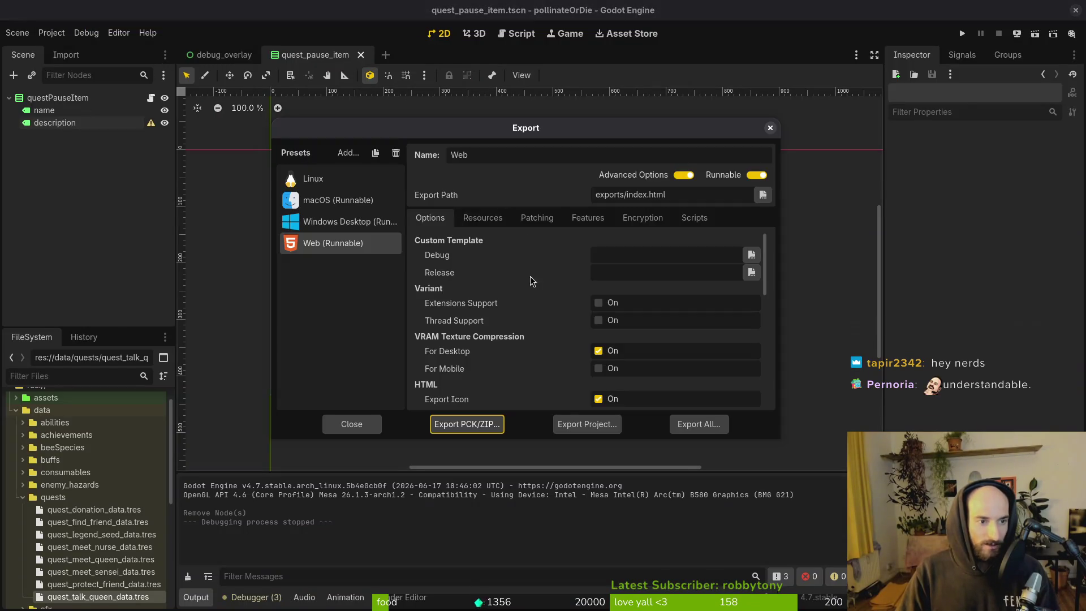
pyautogui.click(314, 177)
pyautogui.click(583, 419)
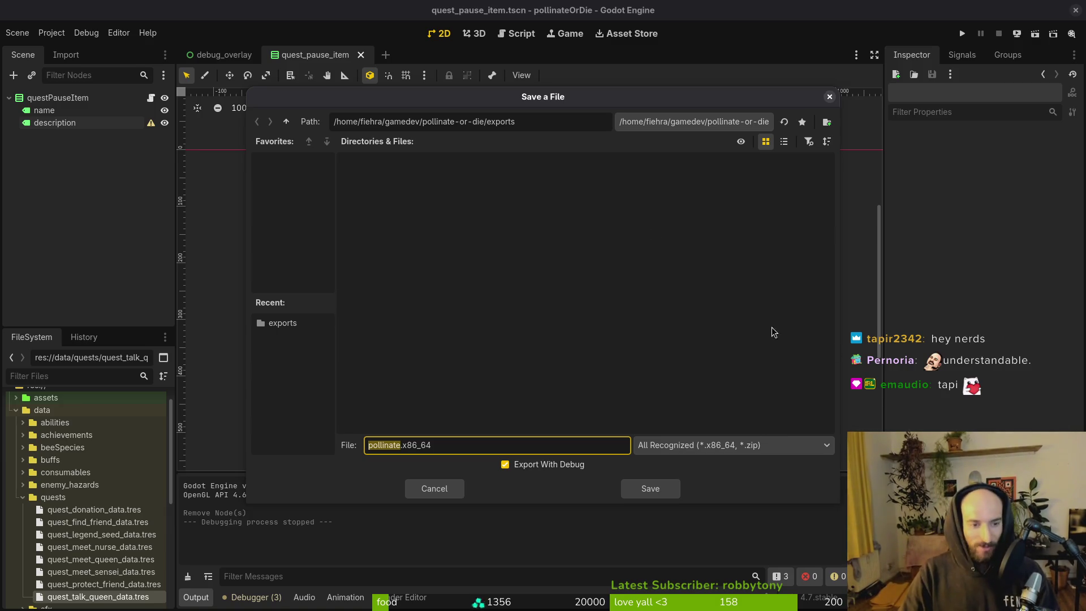
pyautogui.click(667, 490)
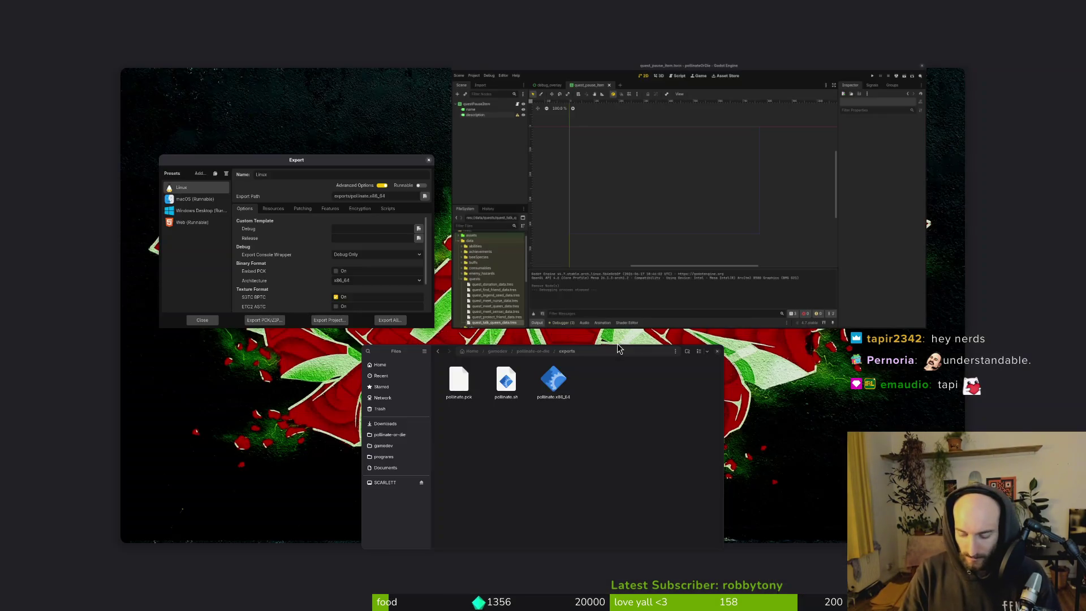
# - Move the three exported Linux files into Downloads/pollinateBuilds/linux
pyautogui.click(618, 347)
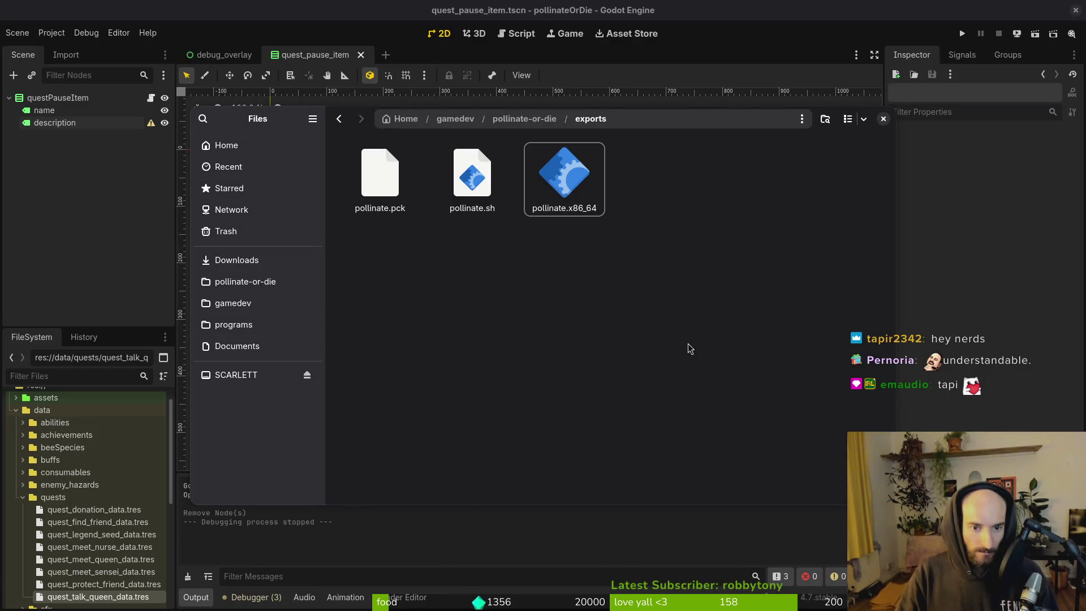
pyautogui.hotkey('ctrl', 'a')
pyautogui.hotkey('ctrl', 'x')
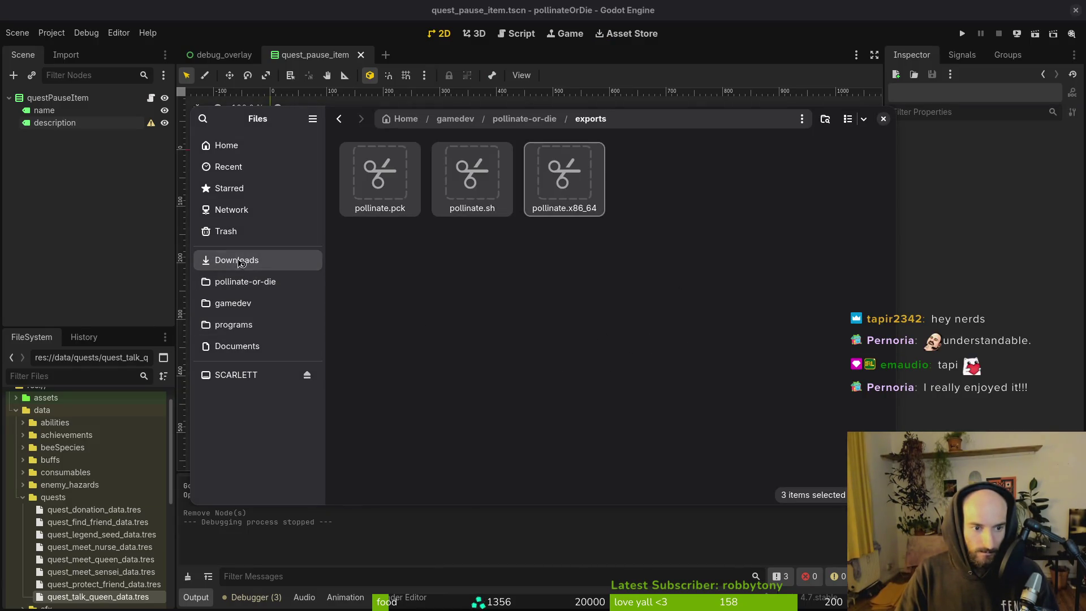
pyautogui.click(245, 281)
pyautogui.click(275, 265)
pyautogui.doubleClick(656, 274)
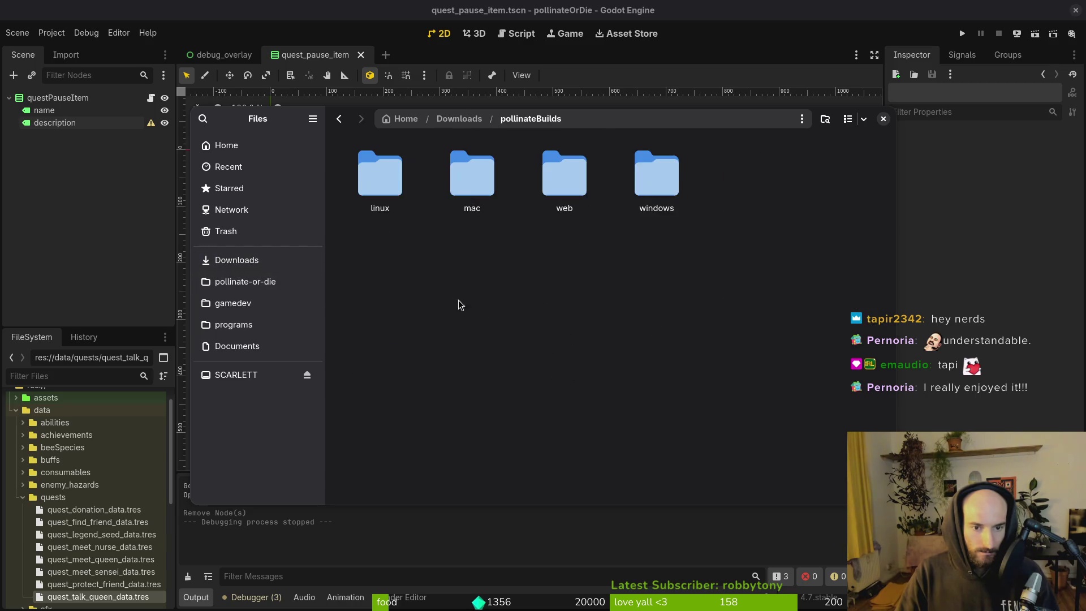
pyautogui.doubleClick(380, 173)
pyautogui.hotkey('ctrl', 'v')
# - Export the macOS preset build as pollinate.zip
pyautogui.hotkey('alt', 'Tab')
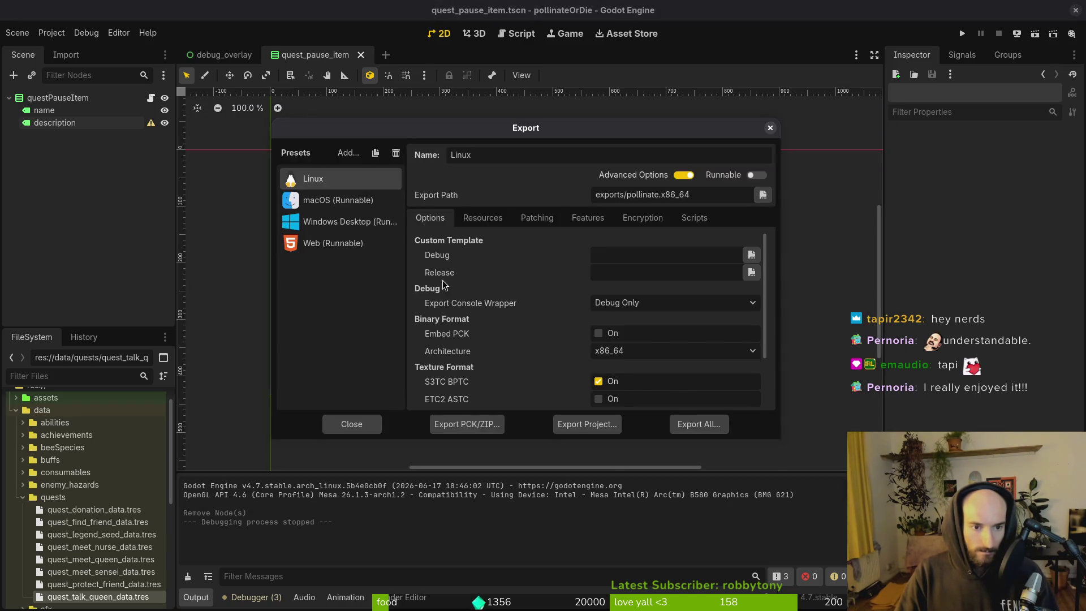
pyautogui.click(337, 199)
pyautogui.click(591, 424)
pyautogui.click(668, 485)
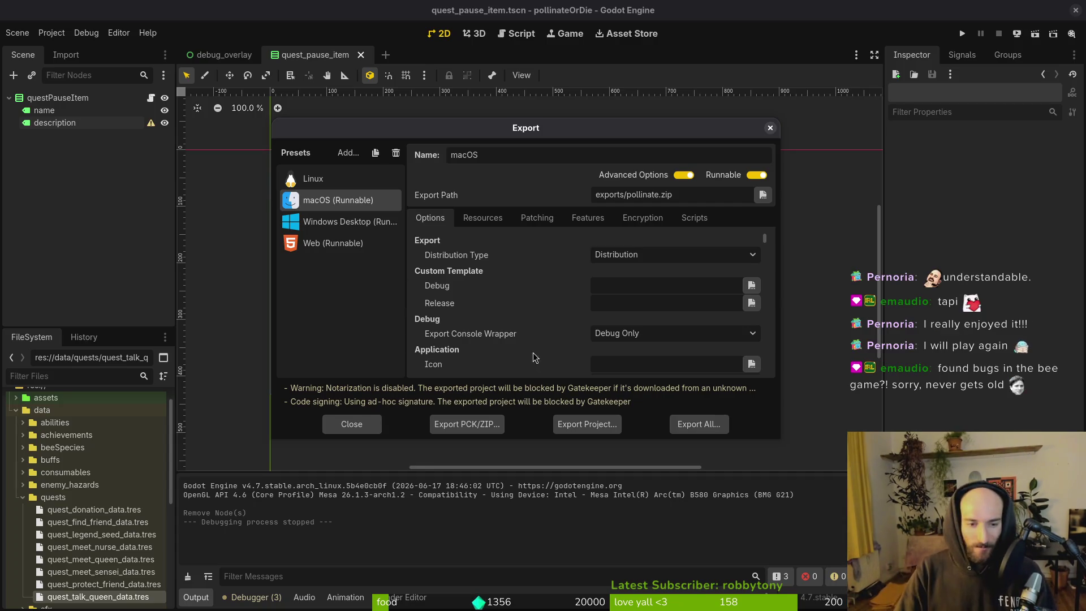
# - Extract pollinate.zip in exports and trash the extracted macOS app
pyautogui.hotkey('alt', 'Tab')
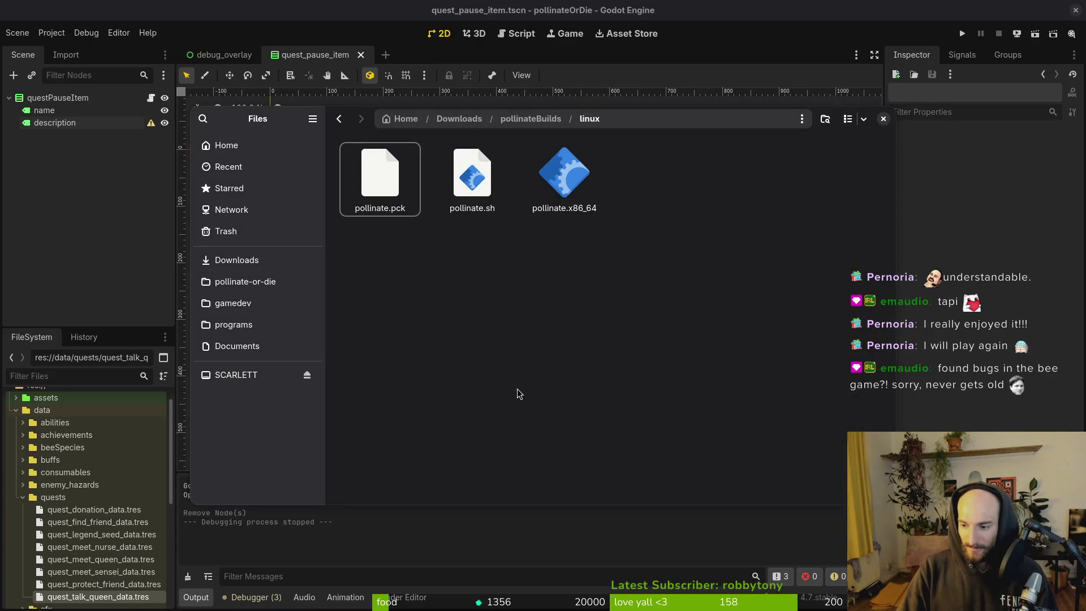
pyautogui.click(272, 283)
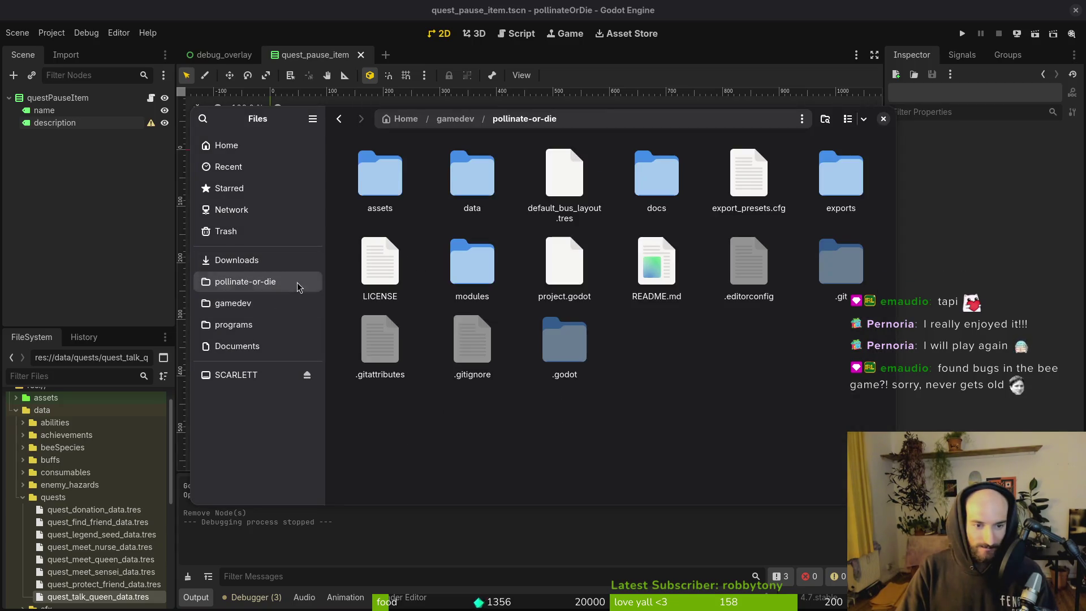
pyautogui.doubleClick(840, 178)
pyautogui.doubleClick(377, 178)
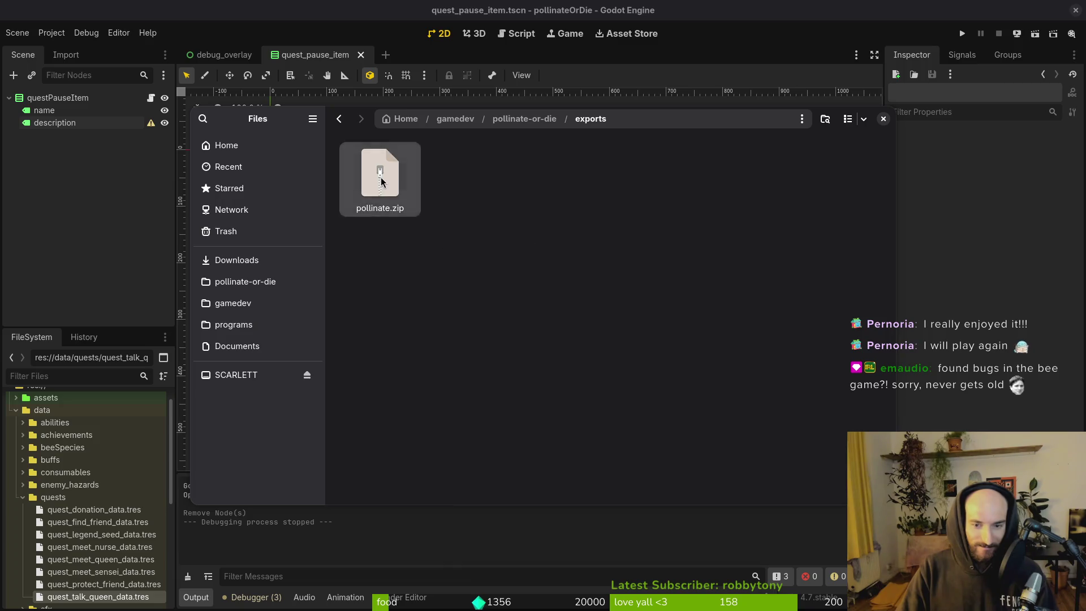
pyautogui.doubleClick(373, 179)
pyautogui.moveTo(380, 176)
pyautogui.mouseDown()
pyautogui.moveTo(444, 259)
pyautogui.moveTo(242, 243)
pyautogui.moveTo(467, 332)
pyautogui.moveTo(472, 368)
pyautogui.mouseUp()
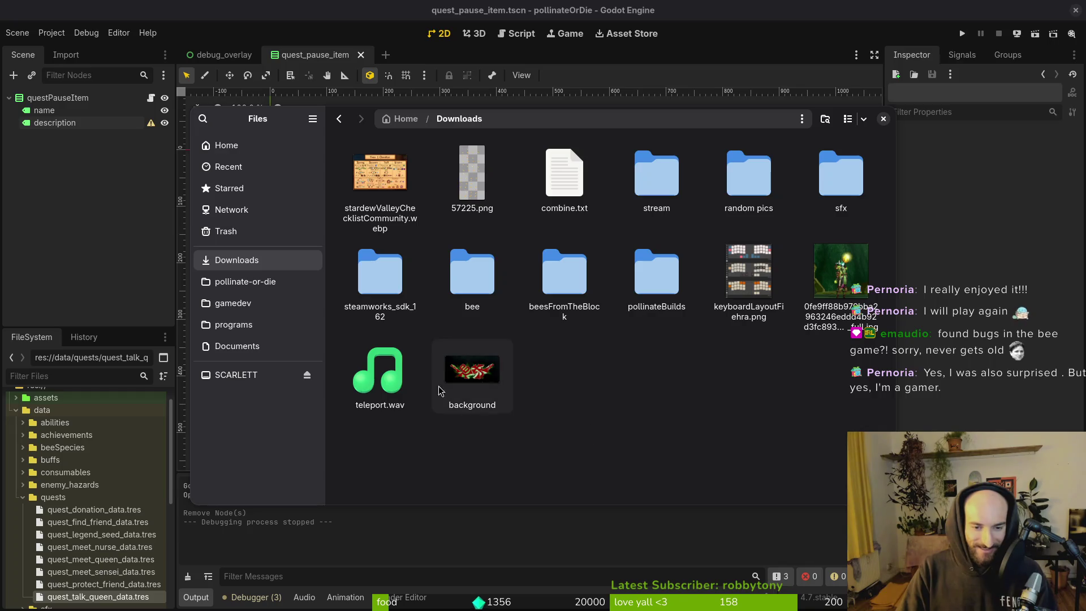
# - Check pollinateBuilds/mac, then delete pollinate.zip and its extracted folder from exports
pyautogui.doubleClick(657, 280)
pyautogui.doubleClick(485, 166)
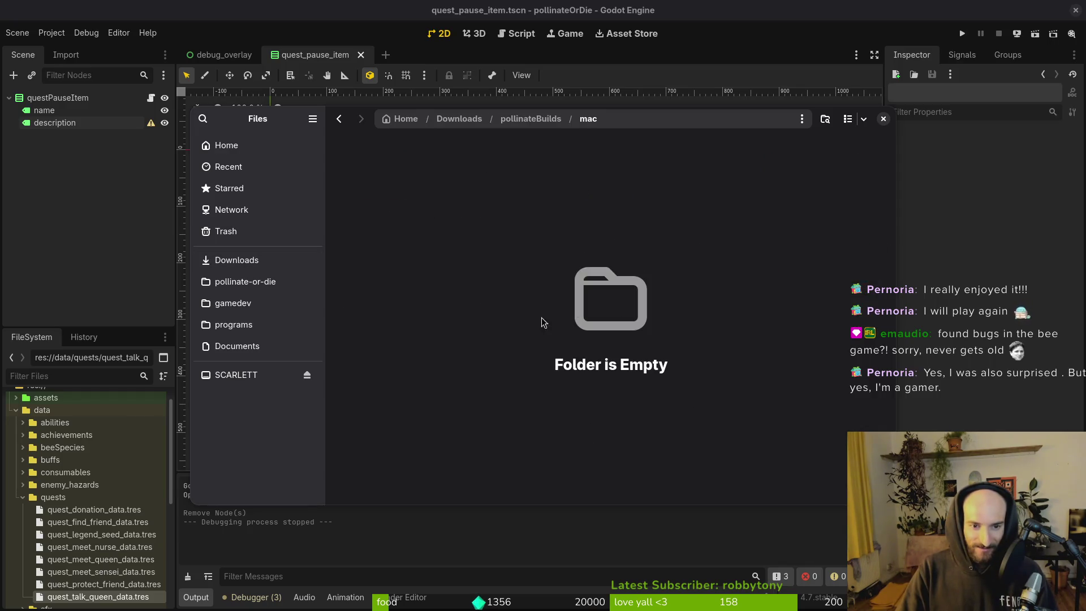
pyautogui.click(237, 281)
pyautogui.doubleClick(824, 182)
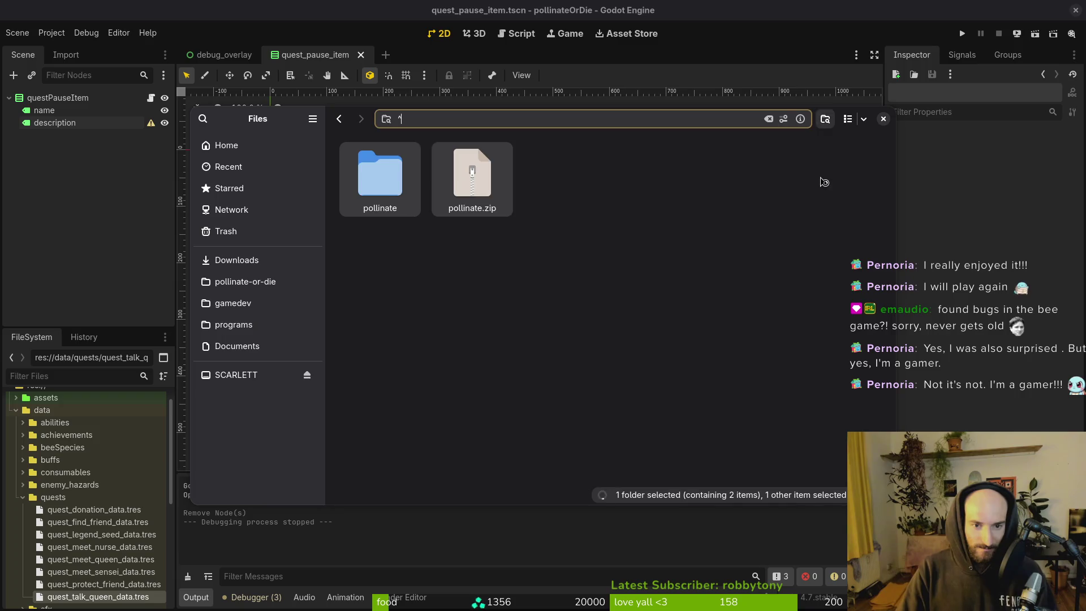
pyautogui.click(439, 196)
pyautogui.press('Delete')
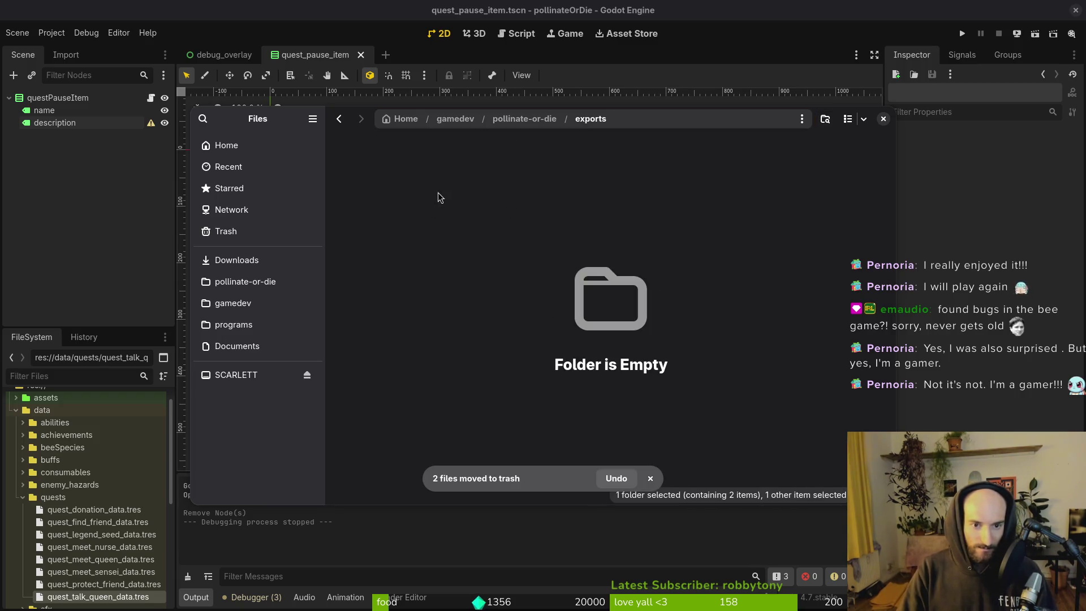
# - Start exporting the Windows Desktop preset build
pyautogui.hotkey('alt', 'Tab')
pyautogui.click(339, 221)
pyautogui.click(593, 427)
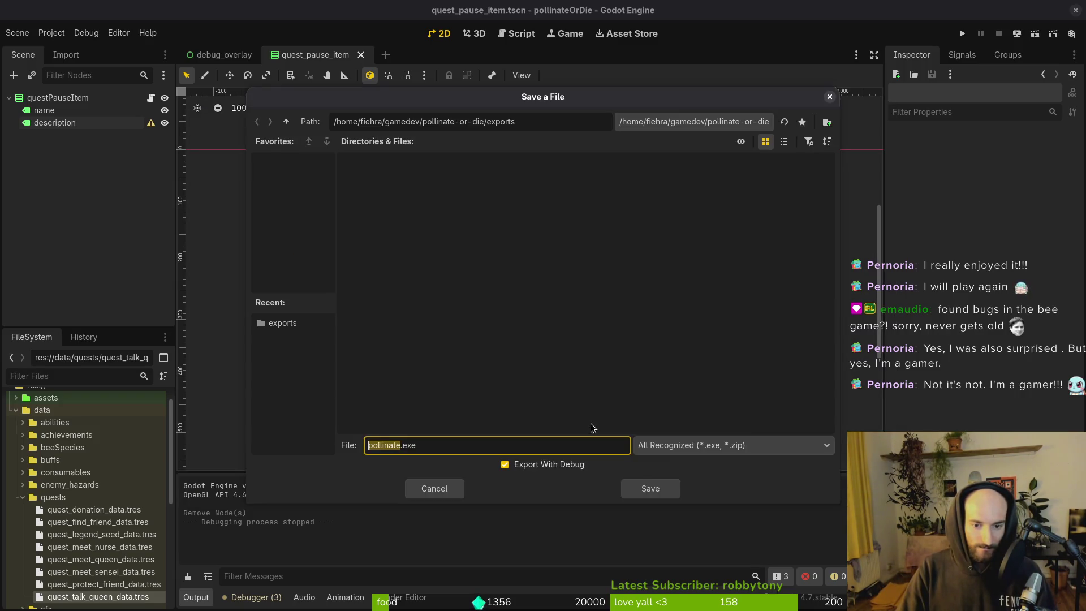
# - Save the Windows build as pollinate.exe and move its three files into pollinateBuilds/windows
pyautogui.click(643, 488)
pyautogui.hotkey('alt', 'Tab')
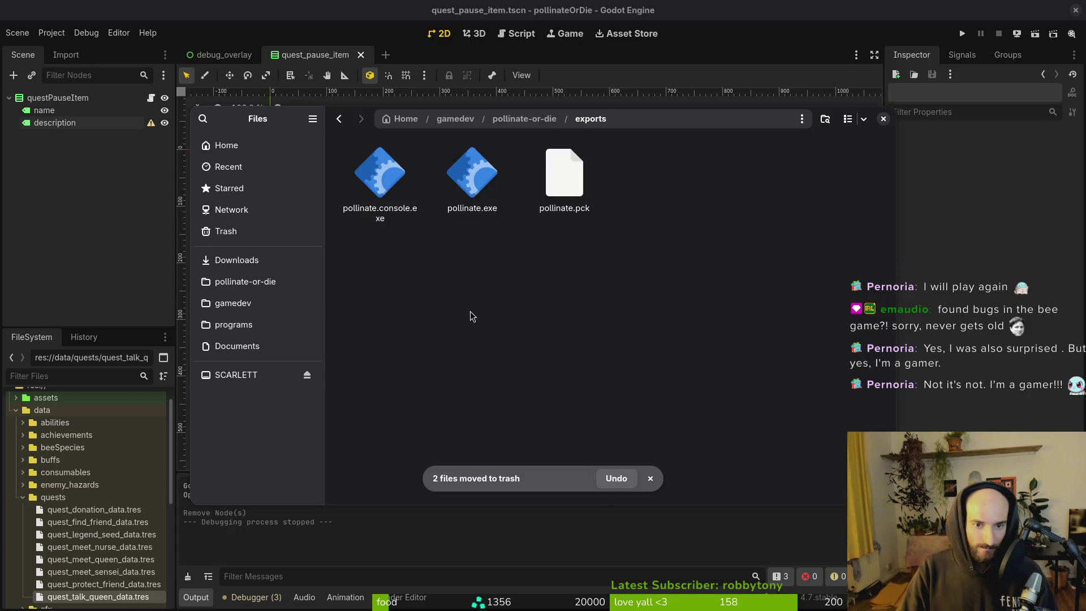
pyautogui.hotkey('ctrl', 'a')
pyautogui.hotkey('ctrl', 'x')
pyautogui.click(236, 260)
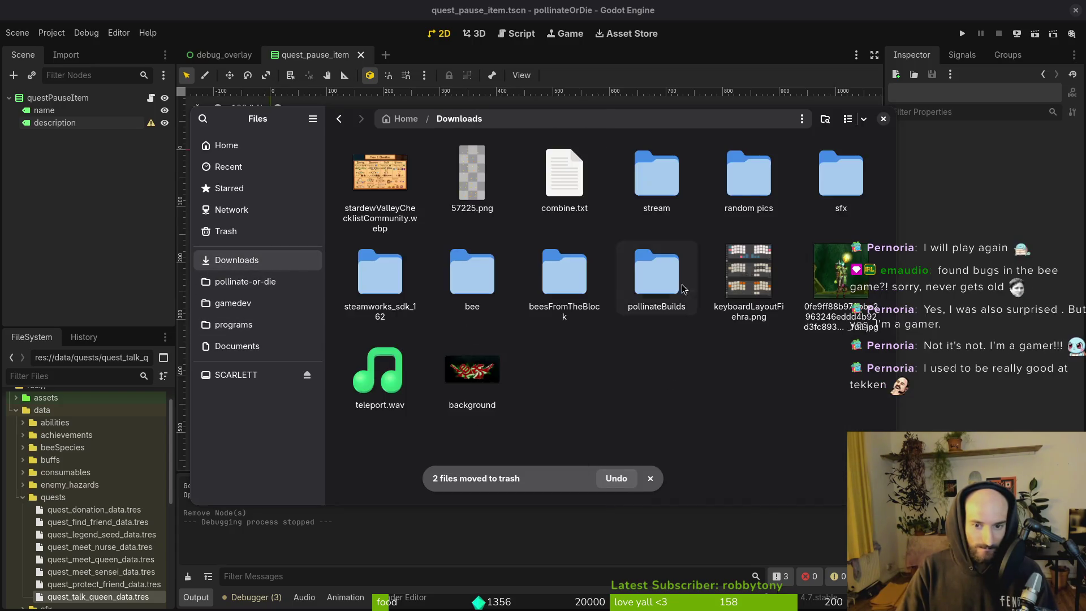
pyautogui.doubleClick(678, 284)
pyautogui.doubleClick(657, 175)
pyautogui.hotkey('ctrl', 'v')
# - Export the Web preset build into the exports folder
pyautogui.hotkey('alt', 'Tab')
pyautogui.click(333, 242)
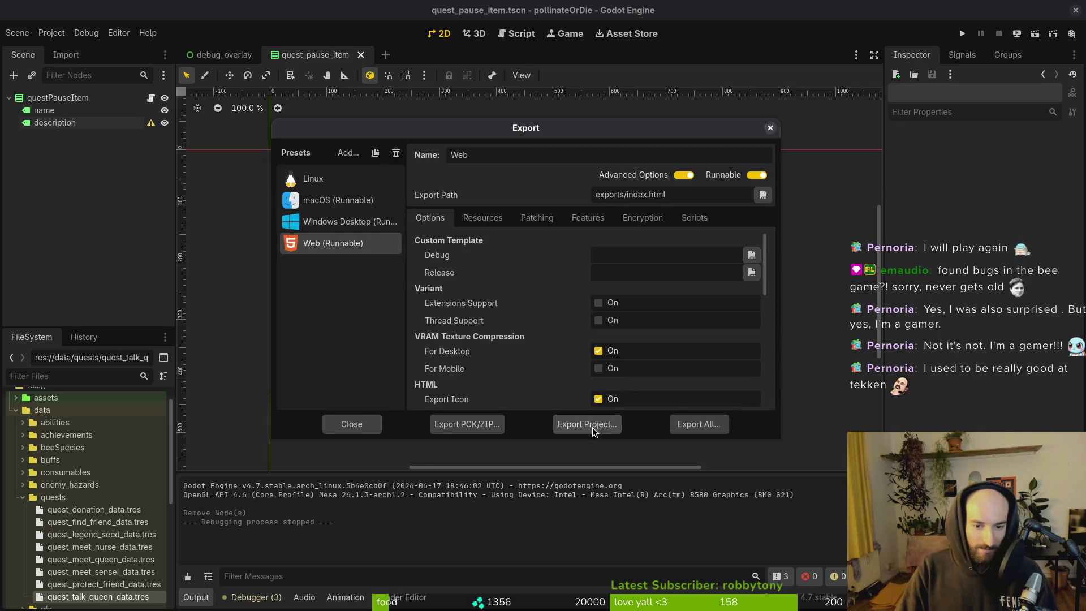
pyautogui.click(593, 426)
pyautogui.press('Return')
# - Compress the nine web export files in exports into web.zip
pyautogui.hotkey('alt', 'Tab')
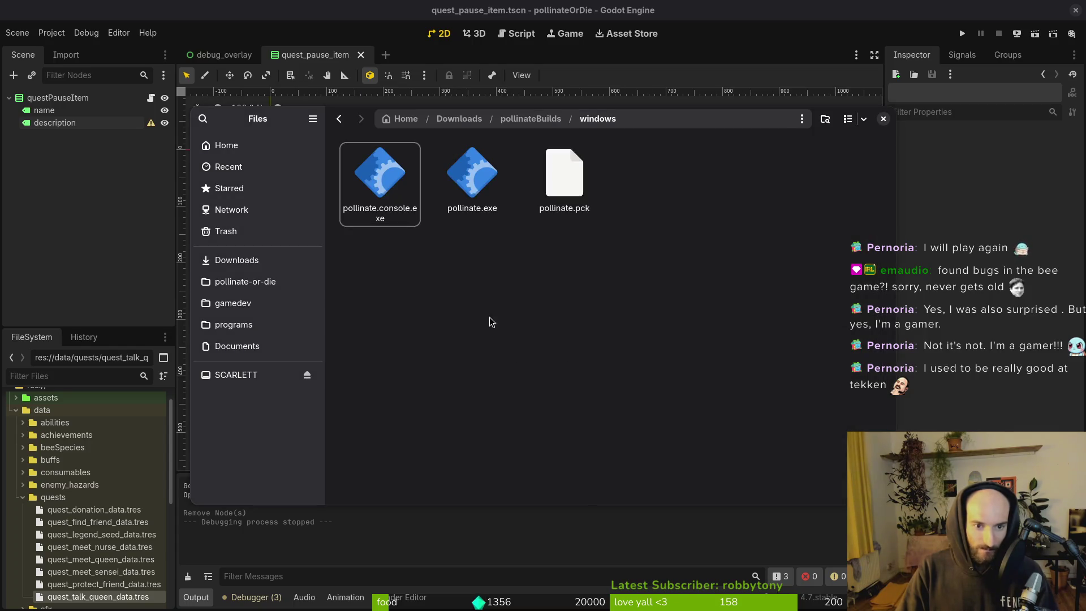
pyautogui.click(245, 281)
pyautogui.doubleClick(841, 175)
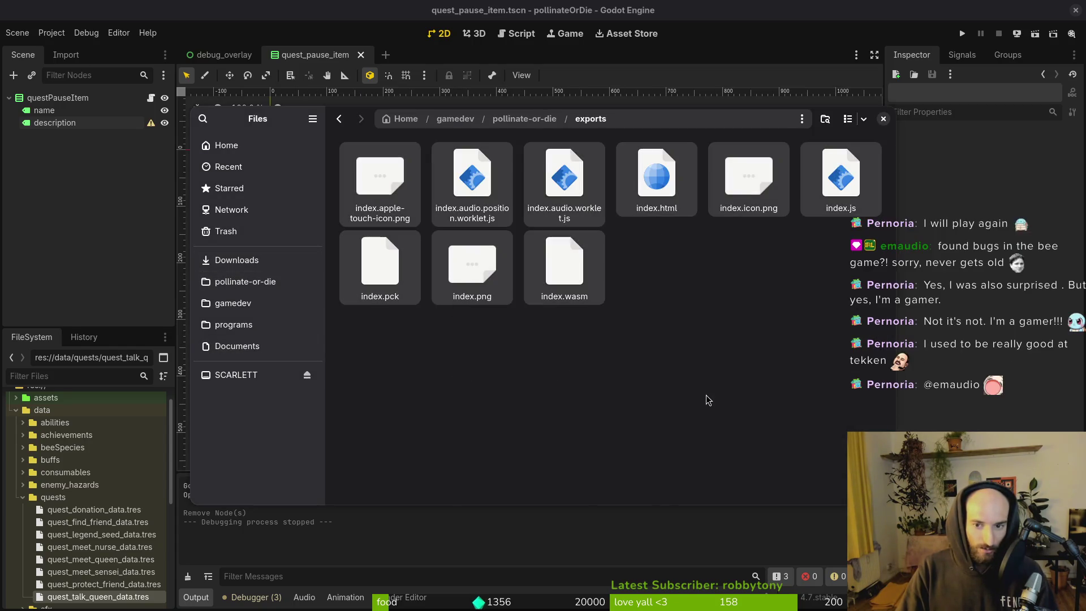
pyautogui.hotkey('ctrl', 'a')
pyautogui.rightClick(557, 260)
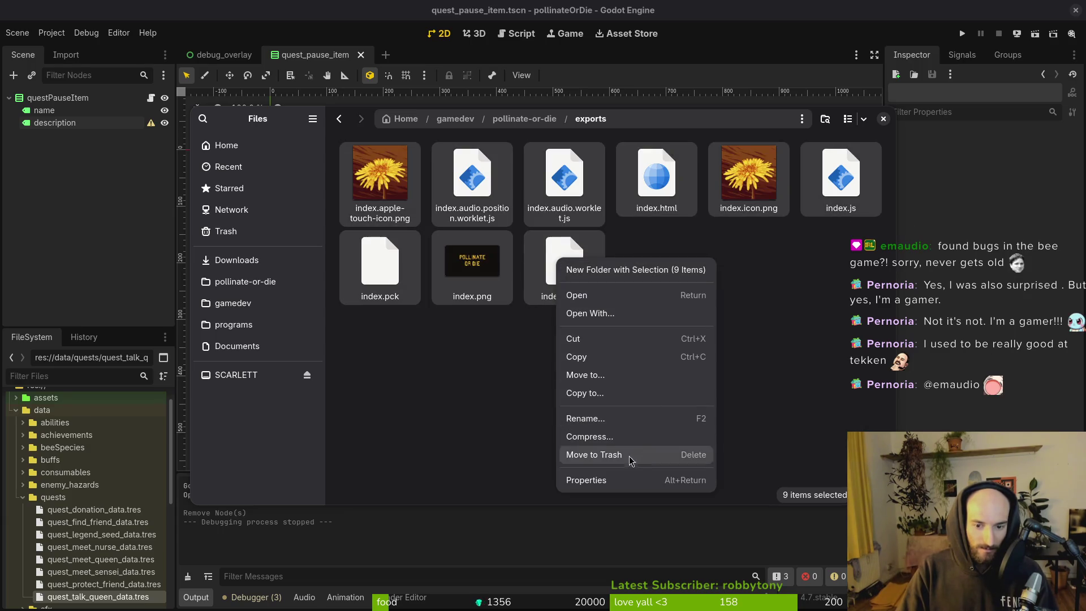
pyautogui.click(605, 437)
pyautogui.write('wn')
pyautogui.press('Escape')
pyautogui.write(';')
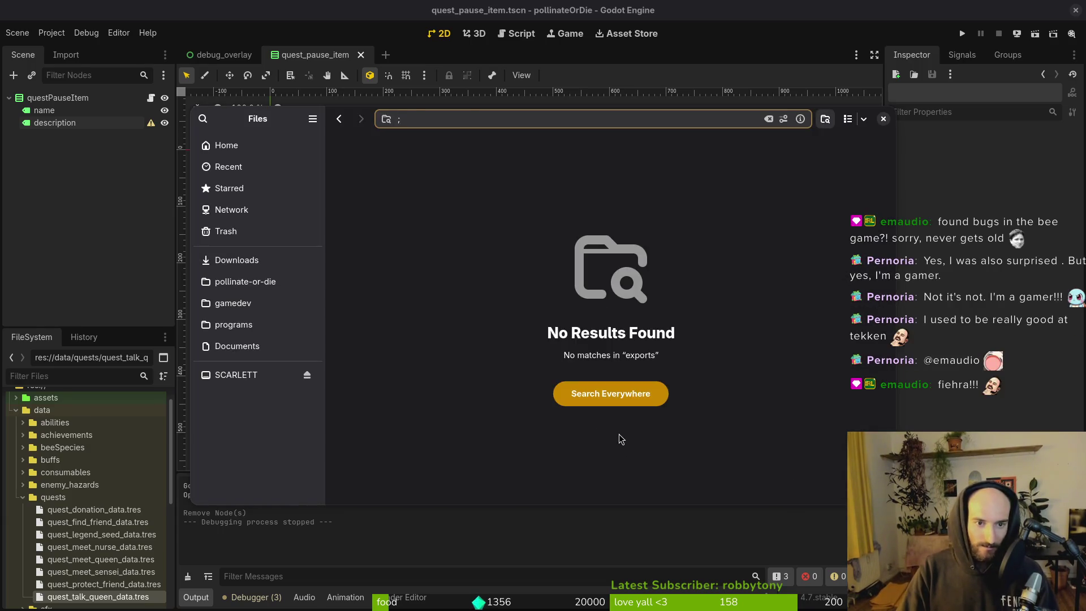
pyautogui.press('Escape')
# - Move web.zip into Downloads/pollinateBuilds/web
pyautogui.click(653, 272)
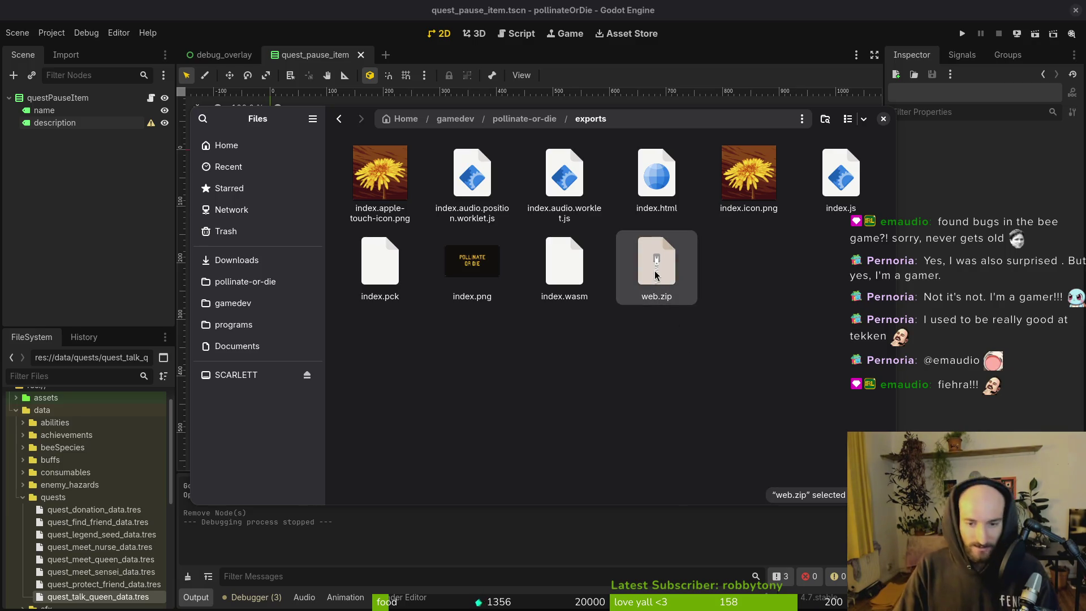
pyautogui.hotkey('ctrl', 'x')
pyautogui.click(252, 265)
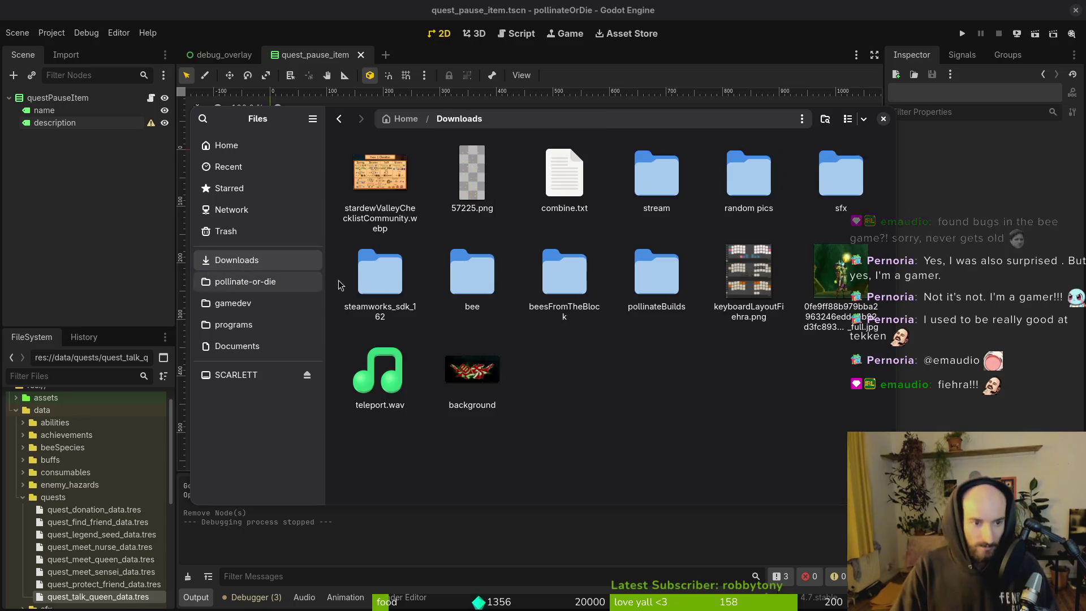
pyautogui.doubleClick(657, 274)
pyautogui.doubleClick(564, 175)
pyautogui.hotkey('ctrl', 'v')
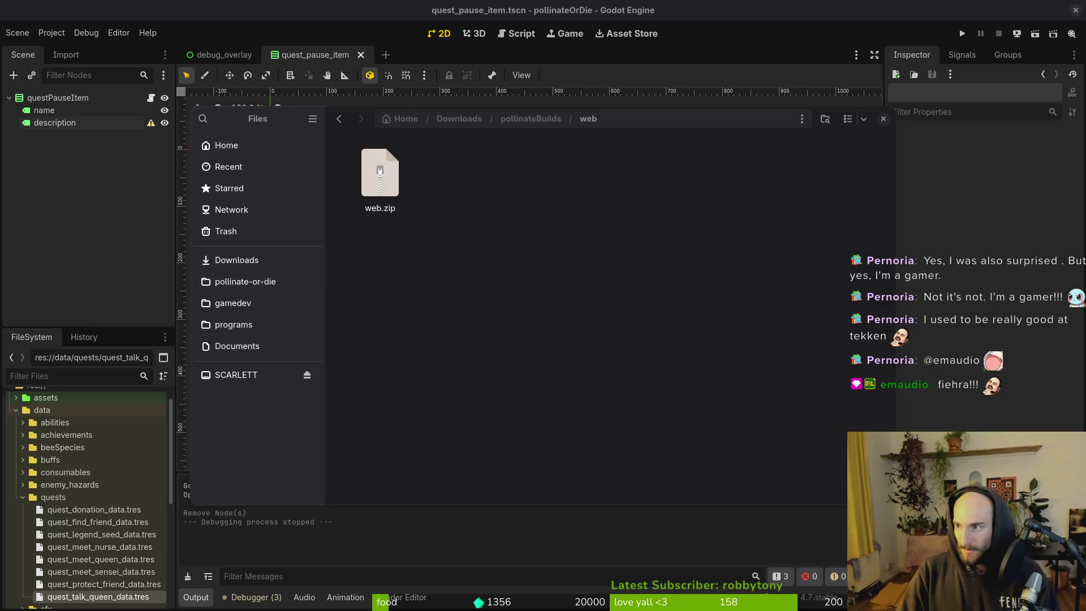
pyautogui.press('super')
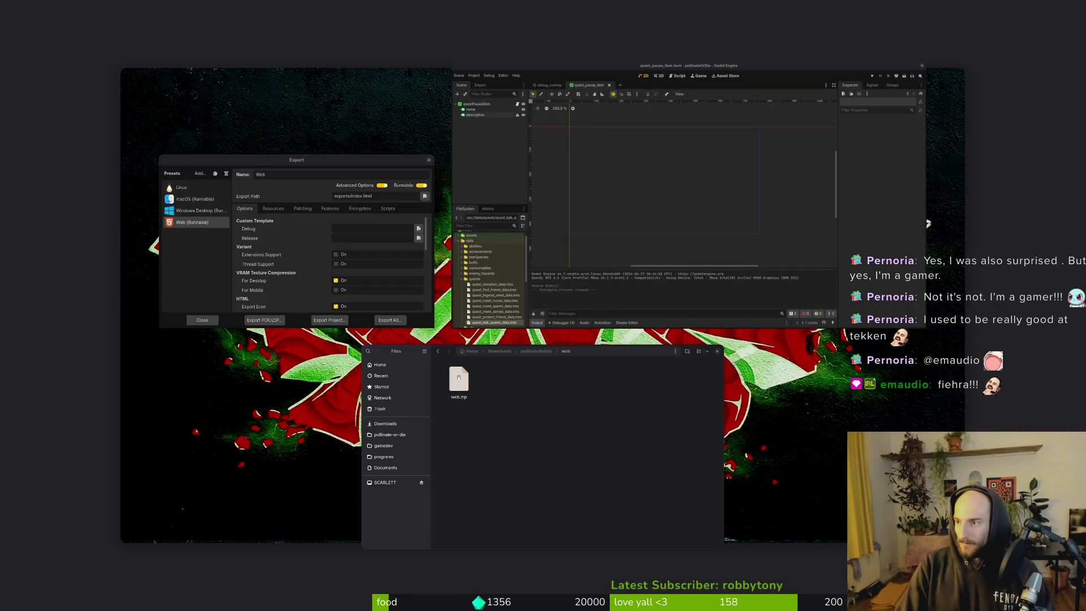
# - Close the file browser window and Godot's Export dialog
pyautogui.press('super')
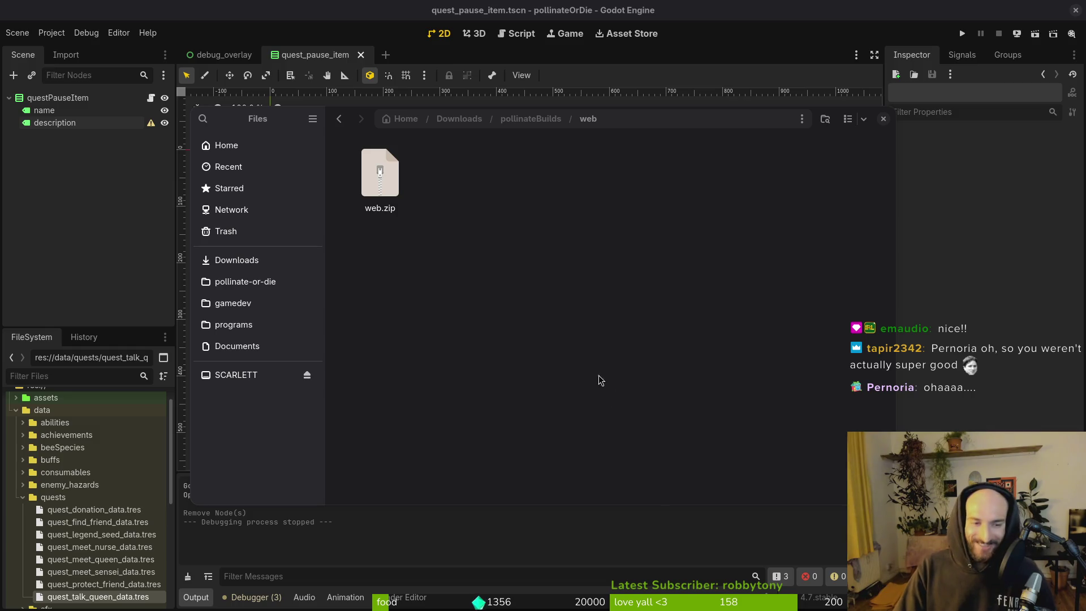
pyautogui.click(565, 350)
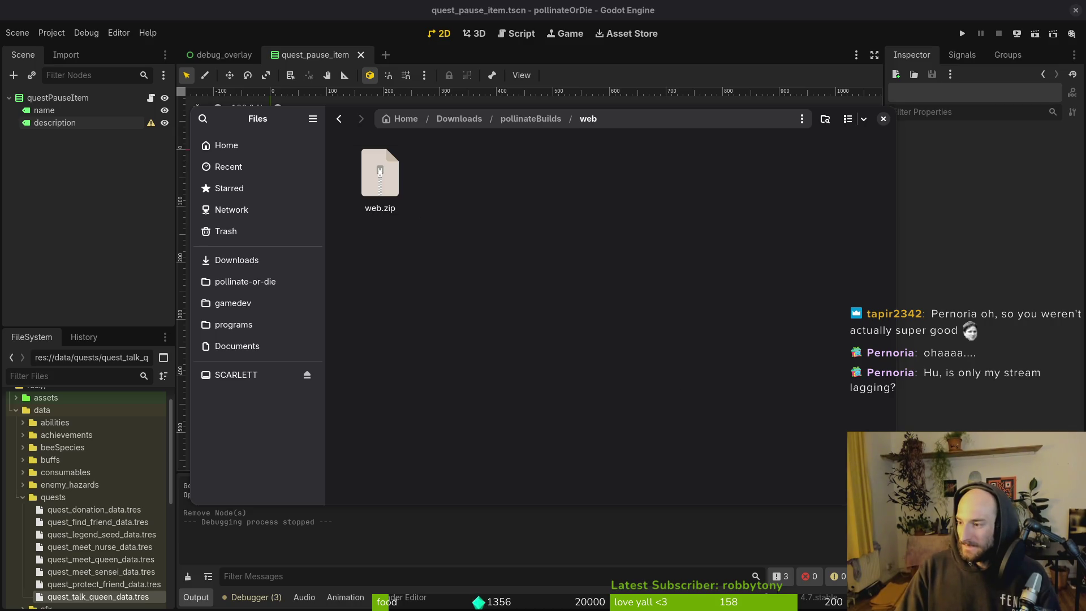
pyautogui.click(883, 118)
pyautogui.click(768, 129)
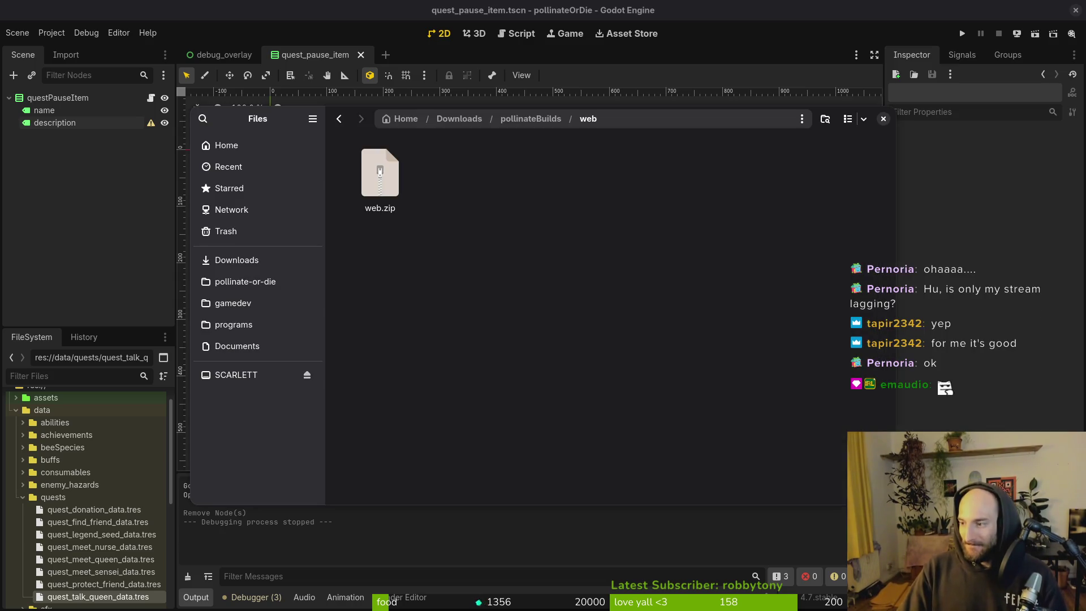
# - Close the quest_pause_item scene tab in Godot
pyautogui.press('Escape')
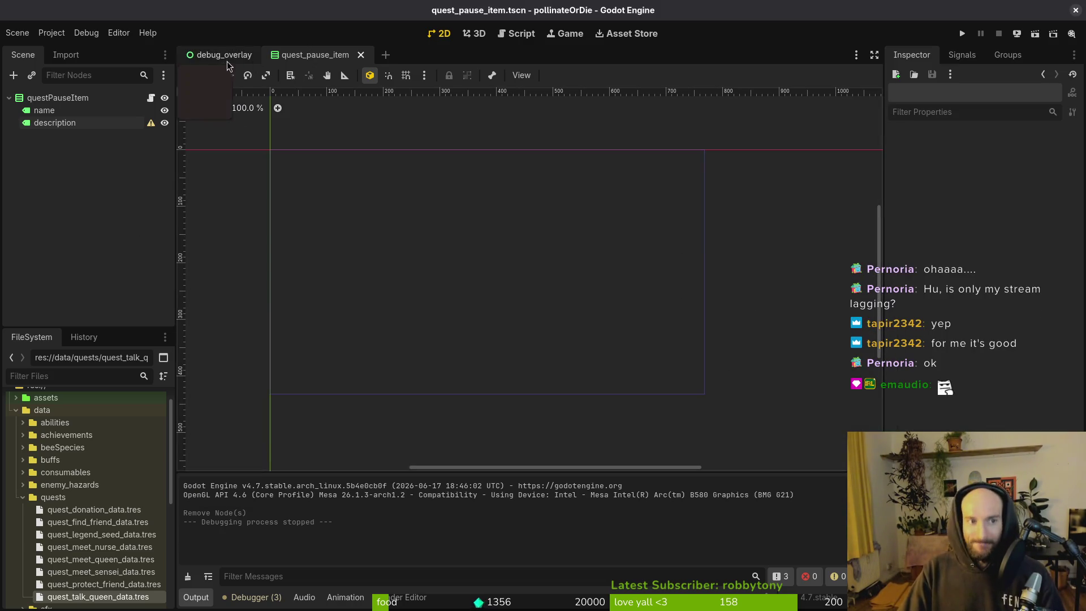
pyautogui.click(361, 55)
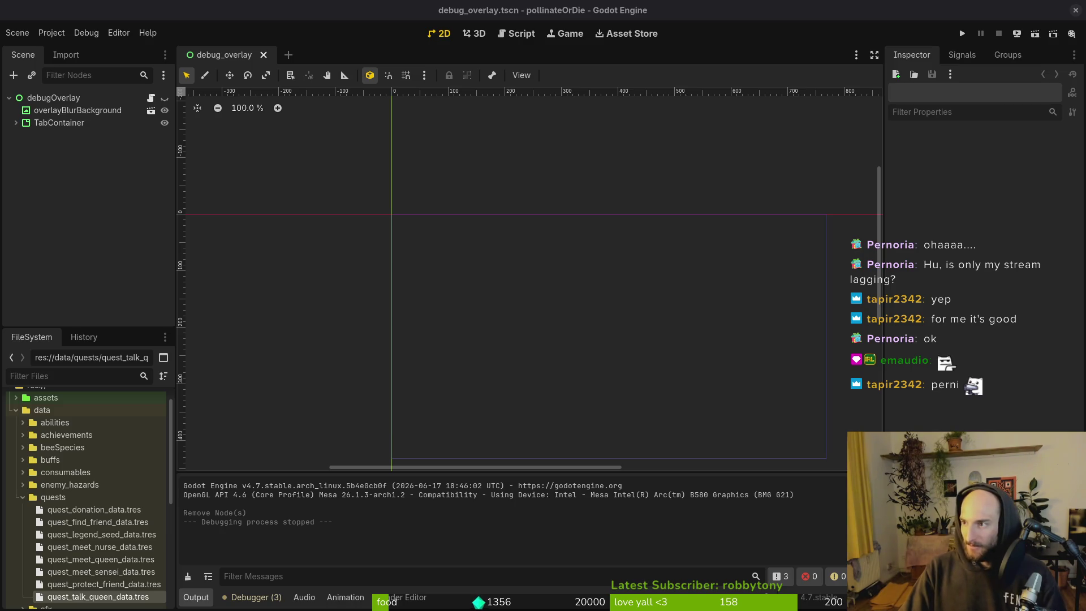
pyautogui.hotkey('alt', 'Tab')
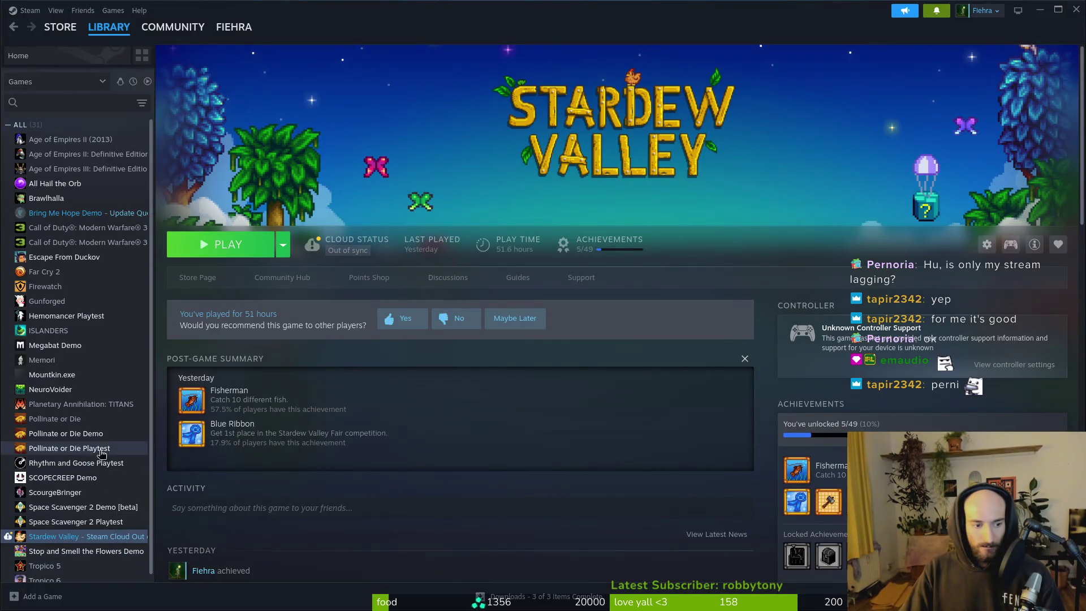
# - Flip between the Pollinate or Die Playtest and Demo library pages, ending on the Demo
pyautogui.click(88, 454)
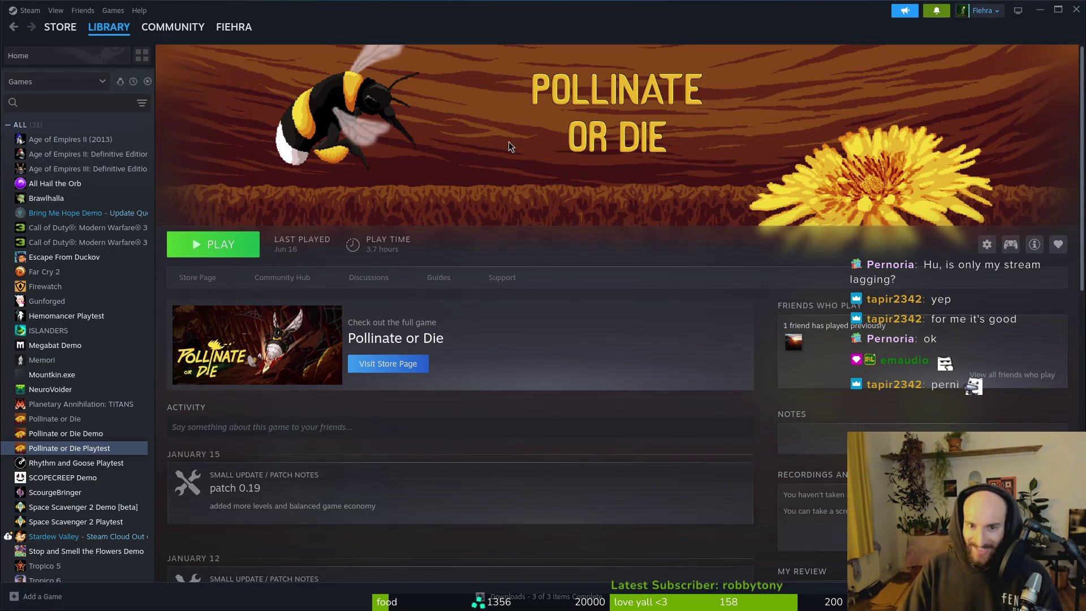
pyautogui.click(55, 437)
pyautogui.click(73, 448)
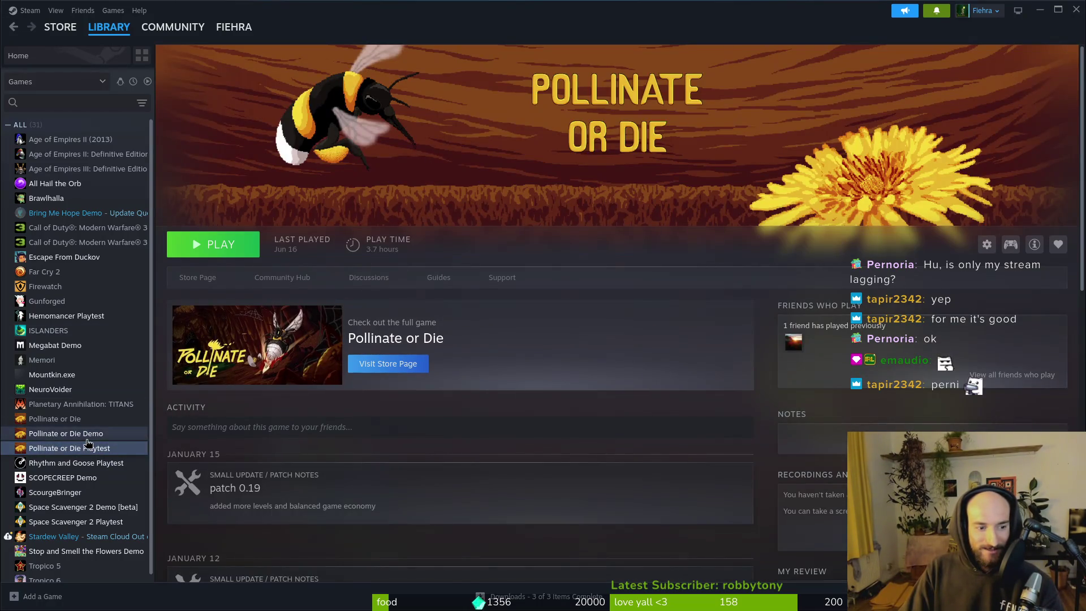
pyautogui.click(64, 438)
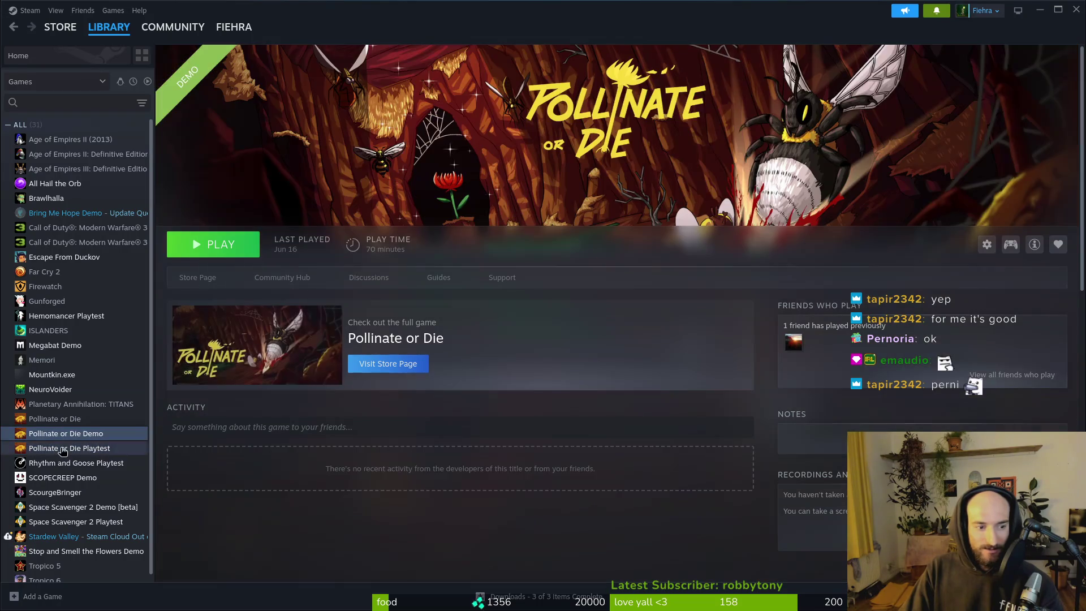
pyautogui.click(63, 449)
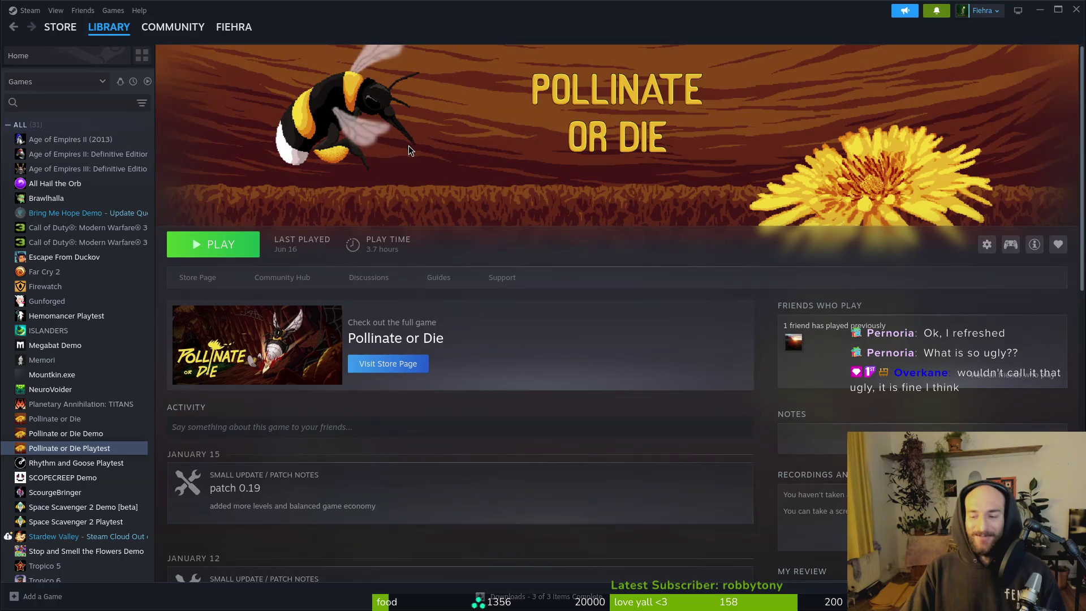
pyautogui.click(98, 437)
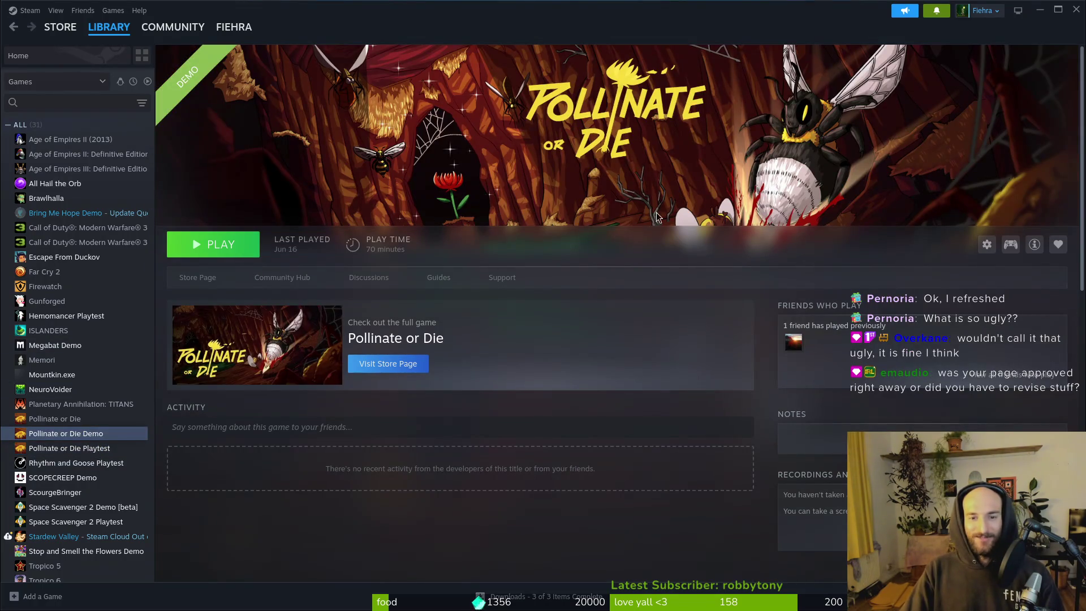
pyautogui.click(111, 449)
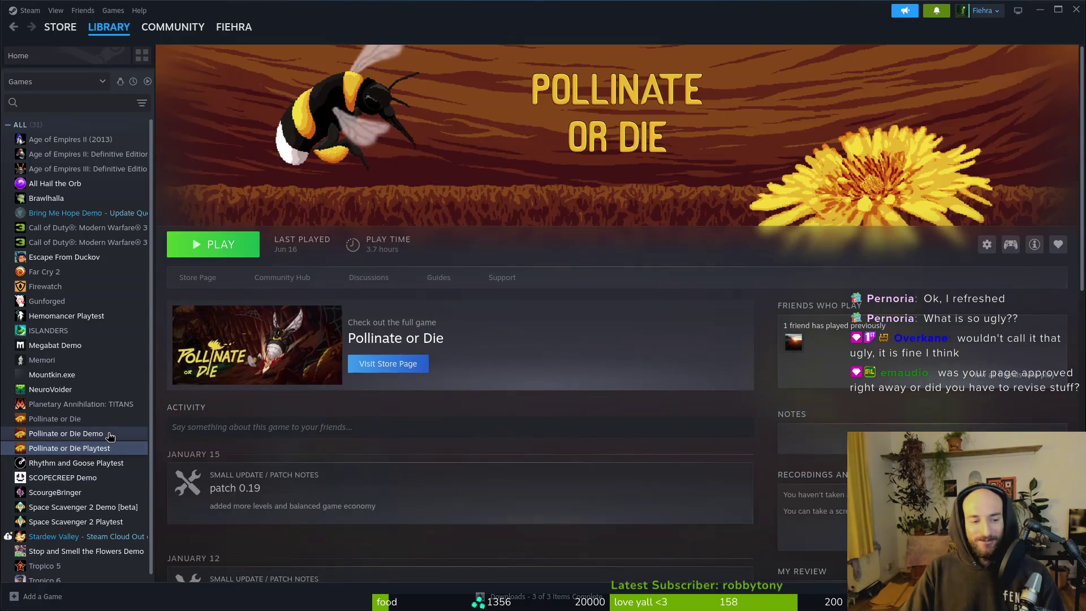
pyautogui.click(110, 434)
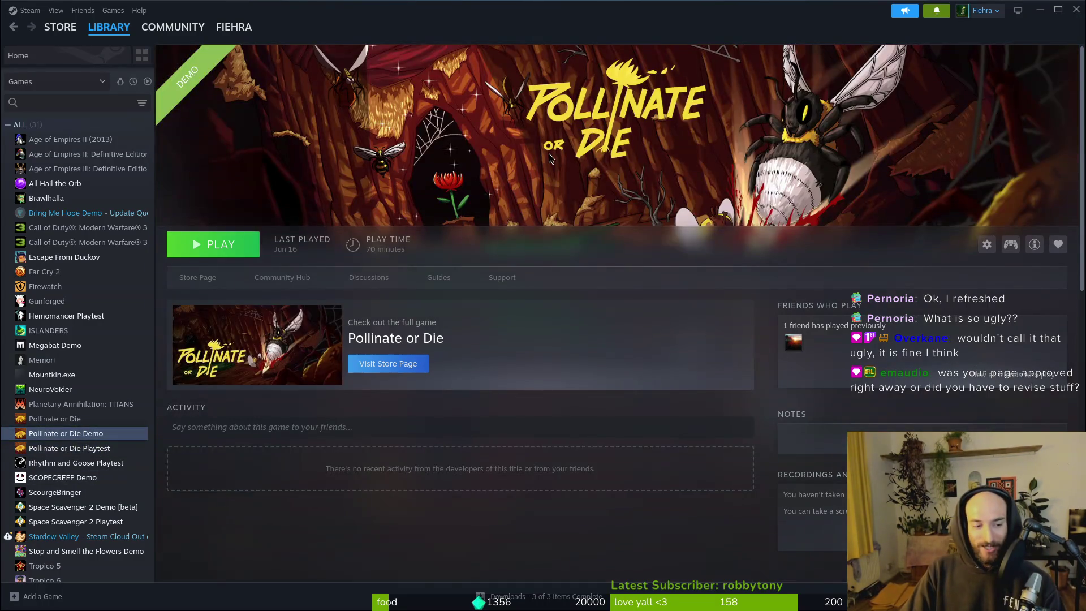
pyautogui.click(93, 448)
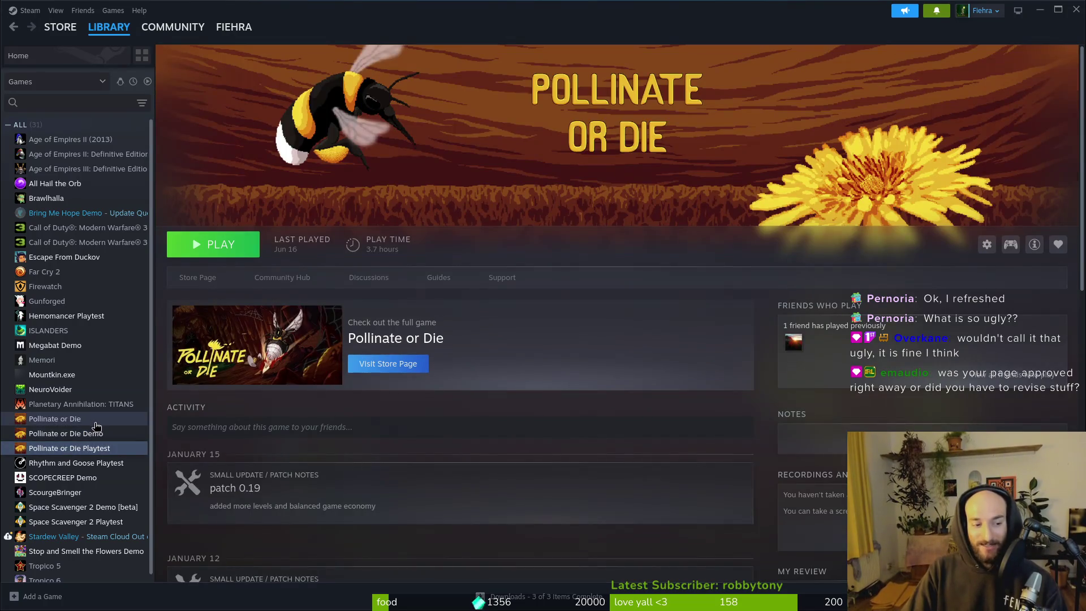
pyautogui.click(96, 421)
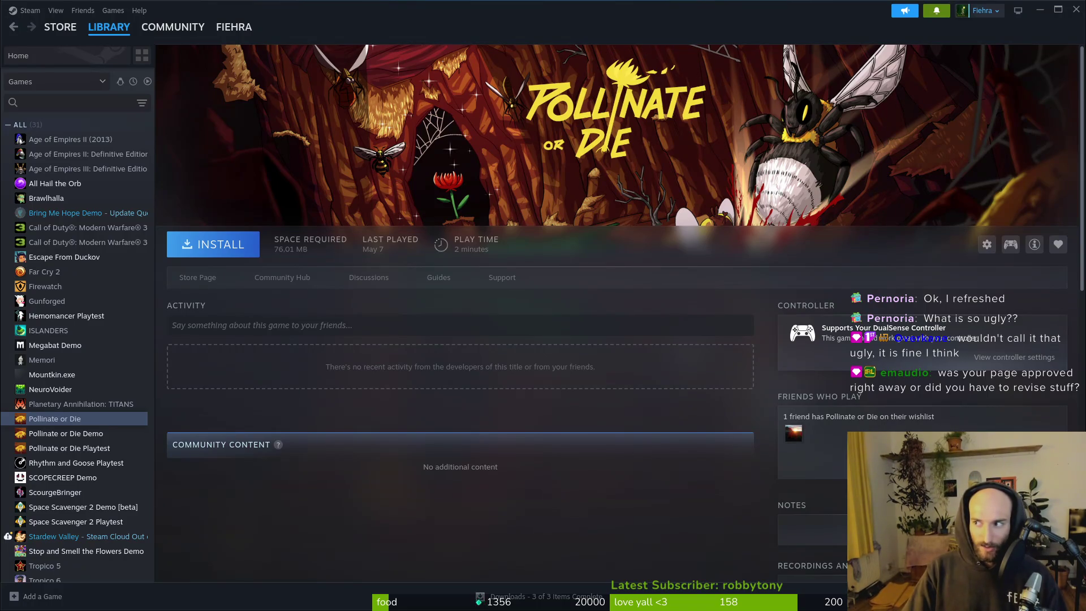
pyautogui.click(83, 433)
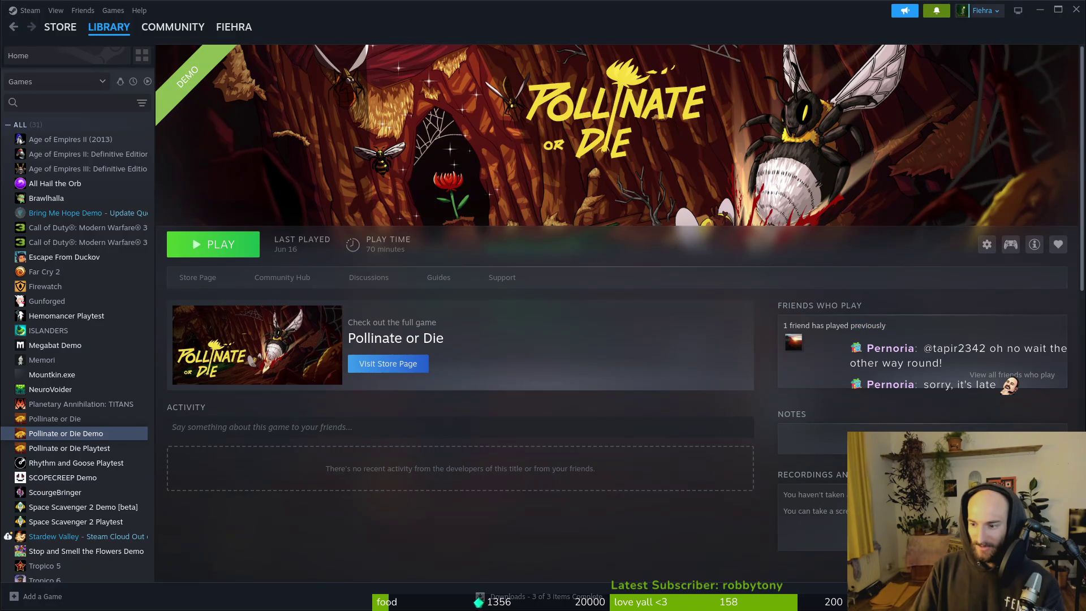
pyautogui.click(90, 448)
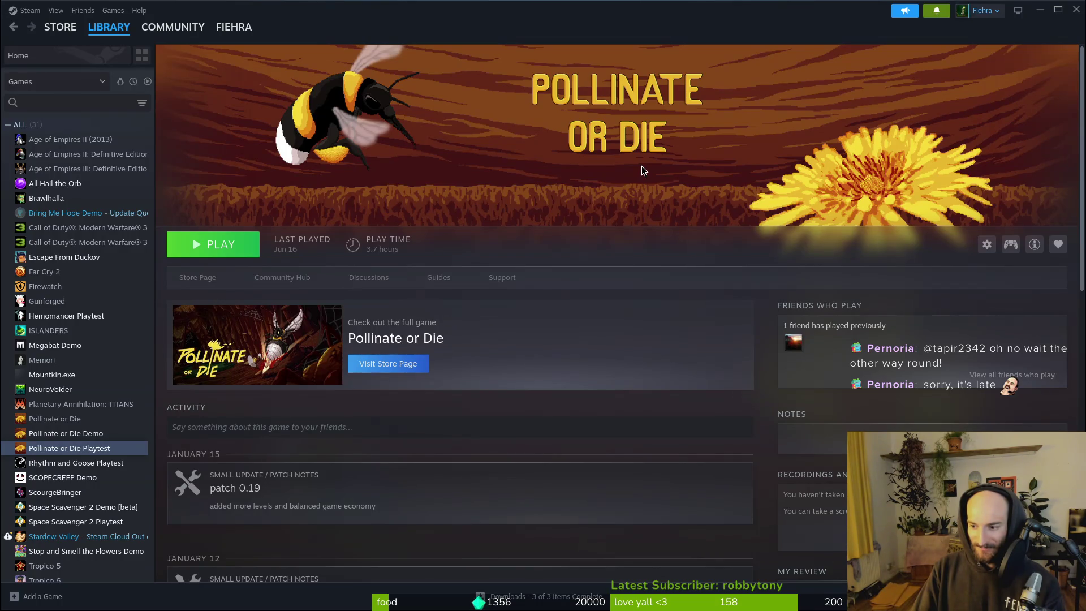
pyautogui.press('Up')
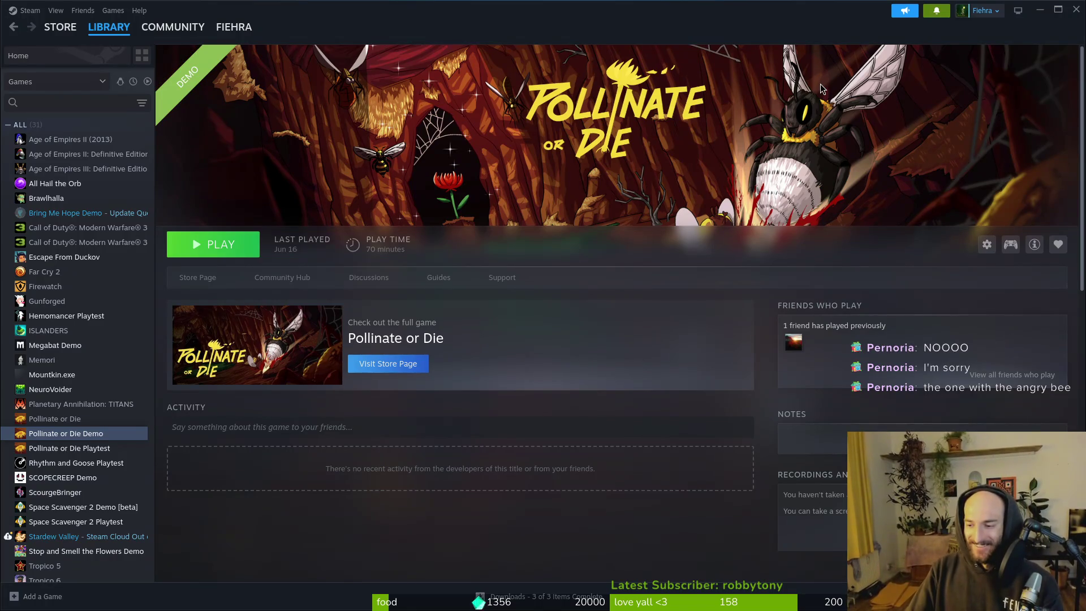
pyautogui.click(111, 449)
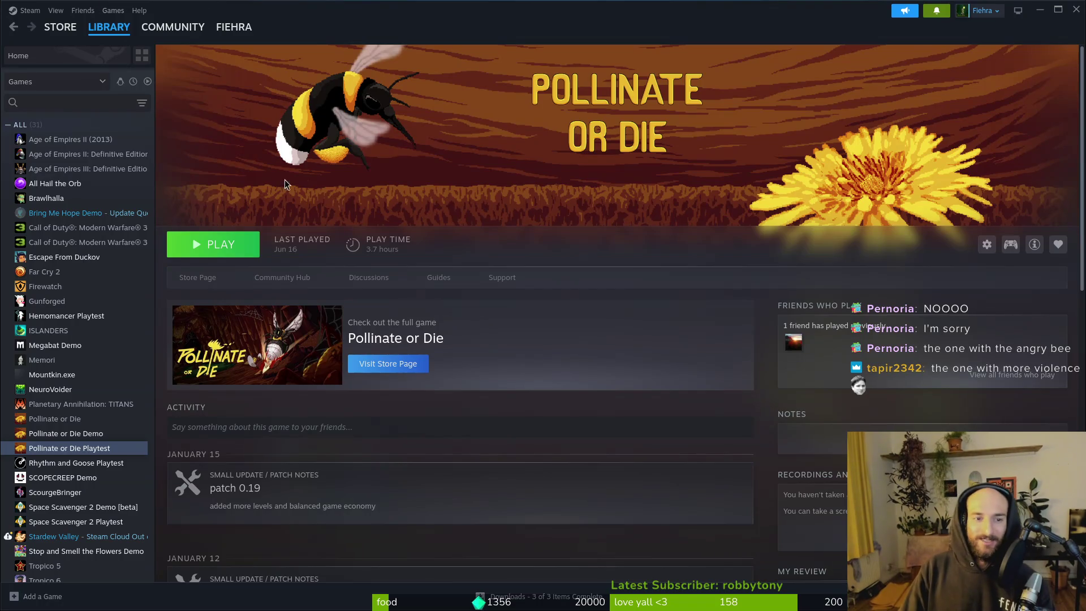
pyautogui.press('Up')
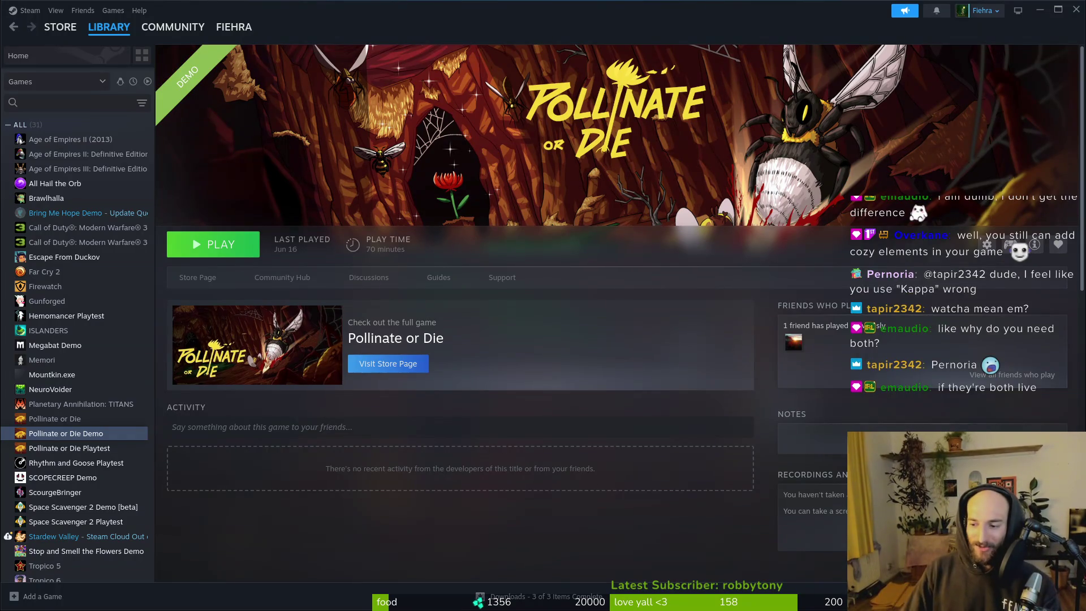
pyautogui.click(85, 448)
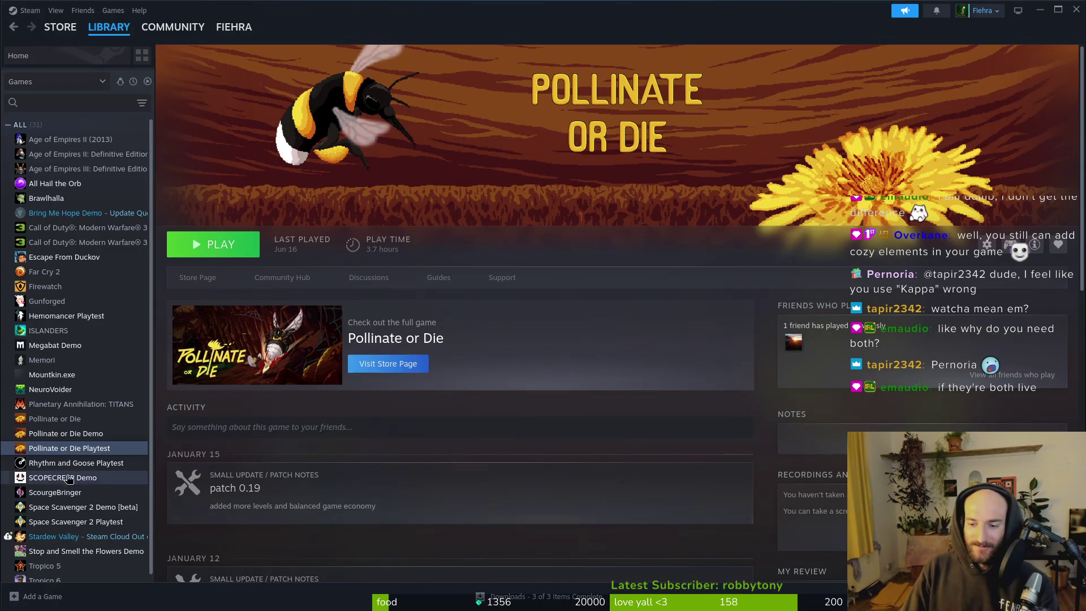
# - Look at the Demo and main Pollinate or Die pages, then bring up the sweet pea flower search
pyautogui.click(68, 433)
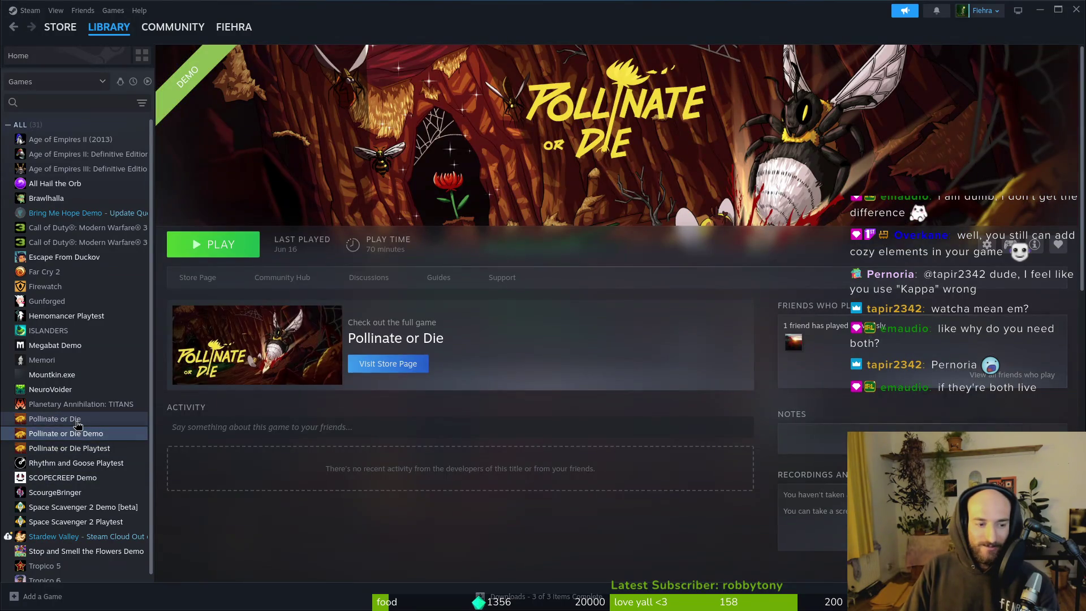
pyautogui.click(78, 419)
pyautogui.press('Down')
pyautogui.press('Down')
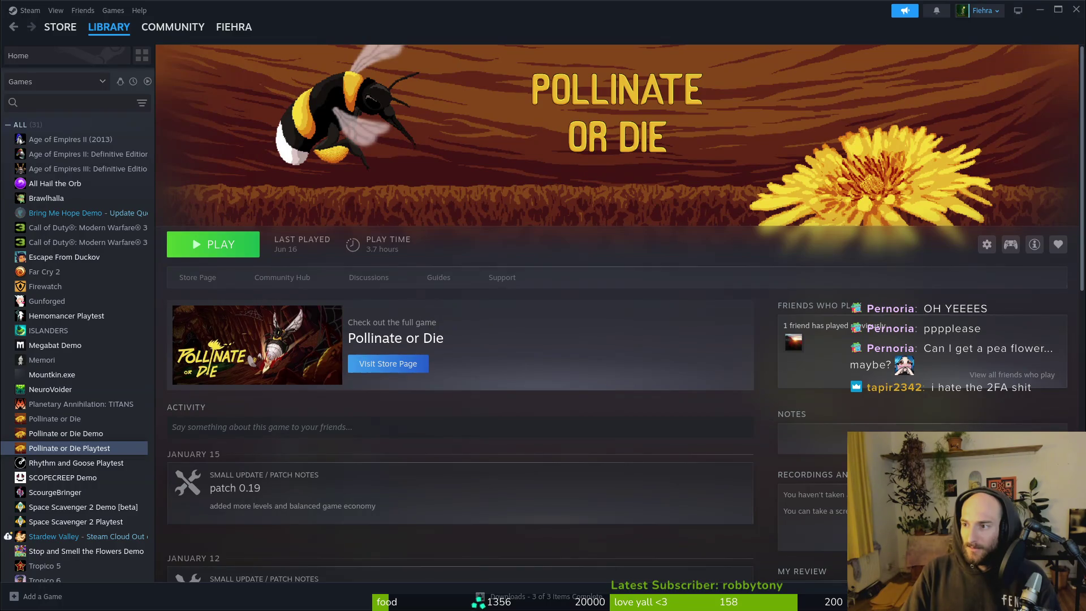
pyautogui.hotkey('alt', 'Tab')
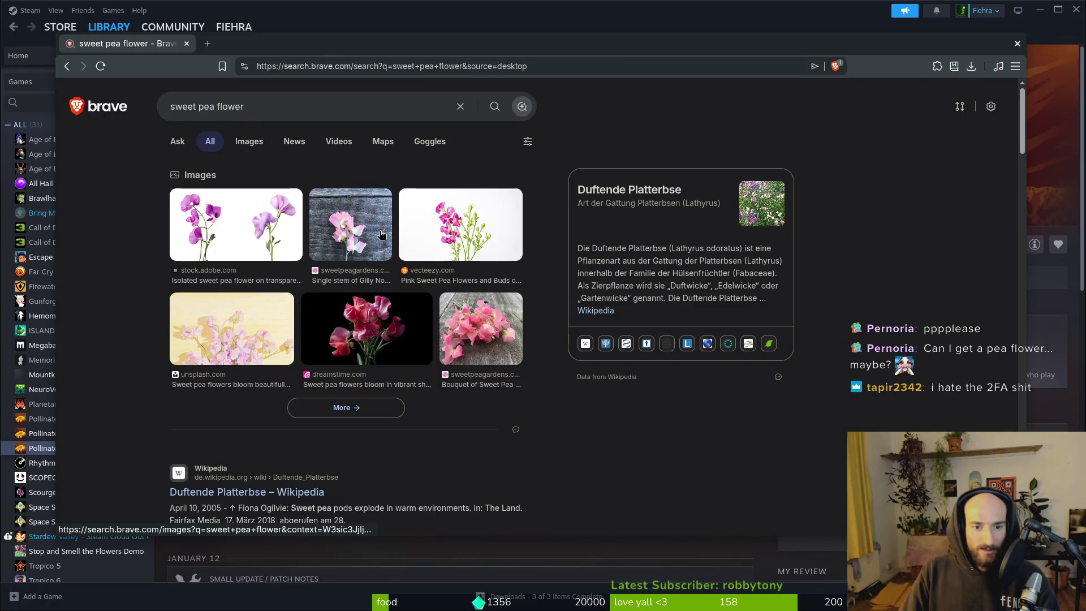
# - Switch the 'sweet pea flower' search to image results
pyautogui.click(246, 142)
pyautogui.scroll(-3, 334, 257)
pyautogui.scroll(3, 334, 257)
# - Search images for 'pea flower', browse the results, then close the browser overlay
pyautogui.doubleClick(181, 106)
pyautogui.press('BackSpace')
pyautogui.press('Return')
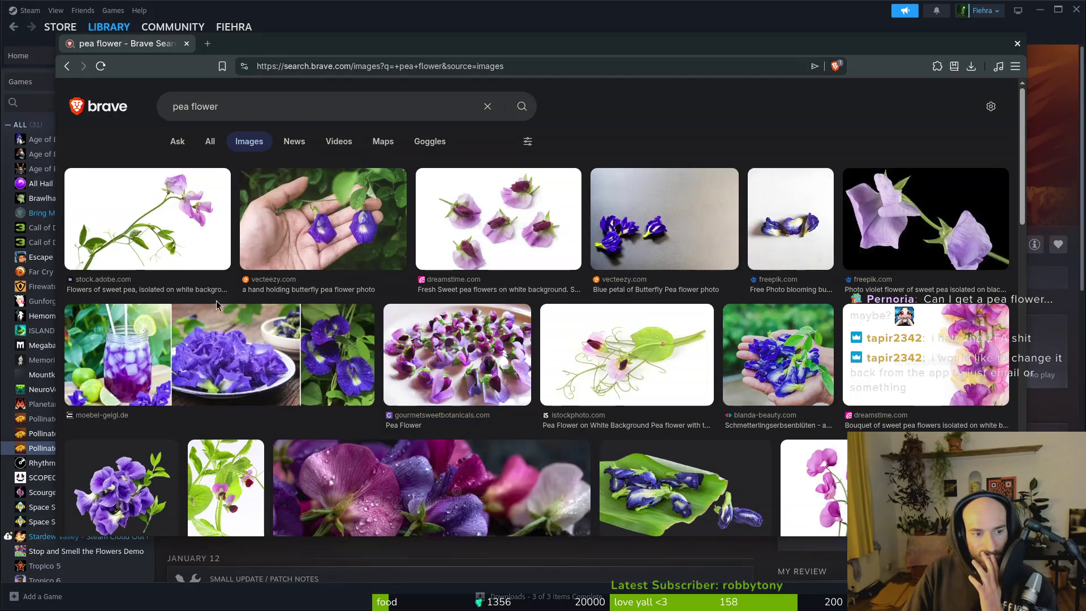
pyautogui.scroll(-5, 353, 265)
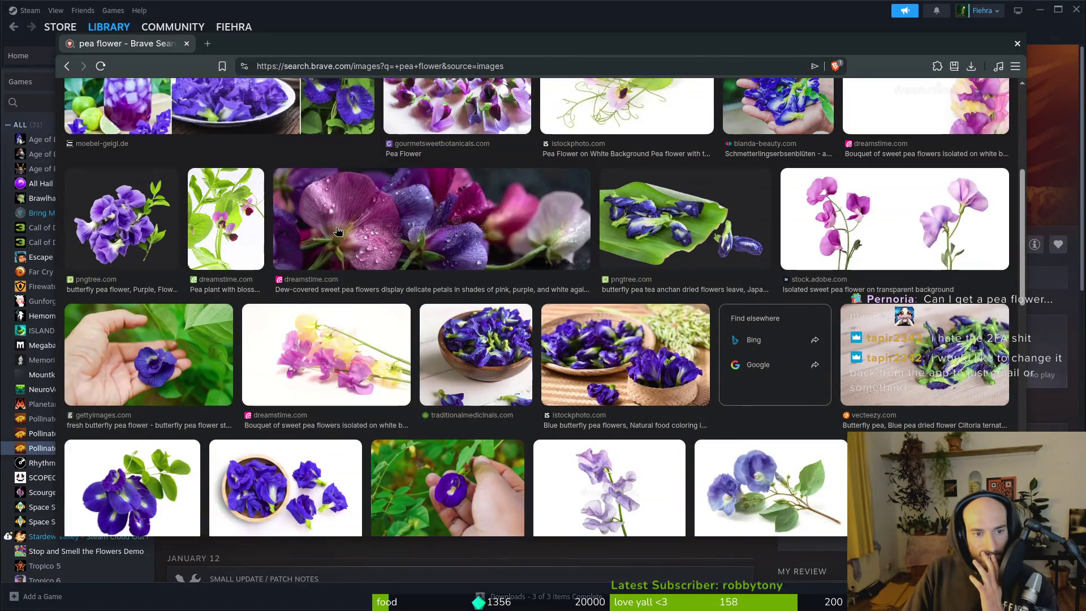
pyautogui.scroll(-3, 355, 243)
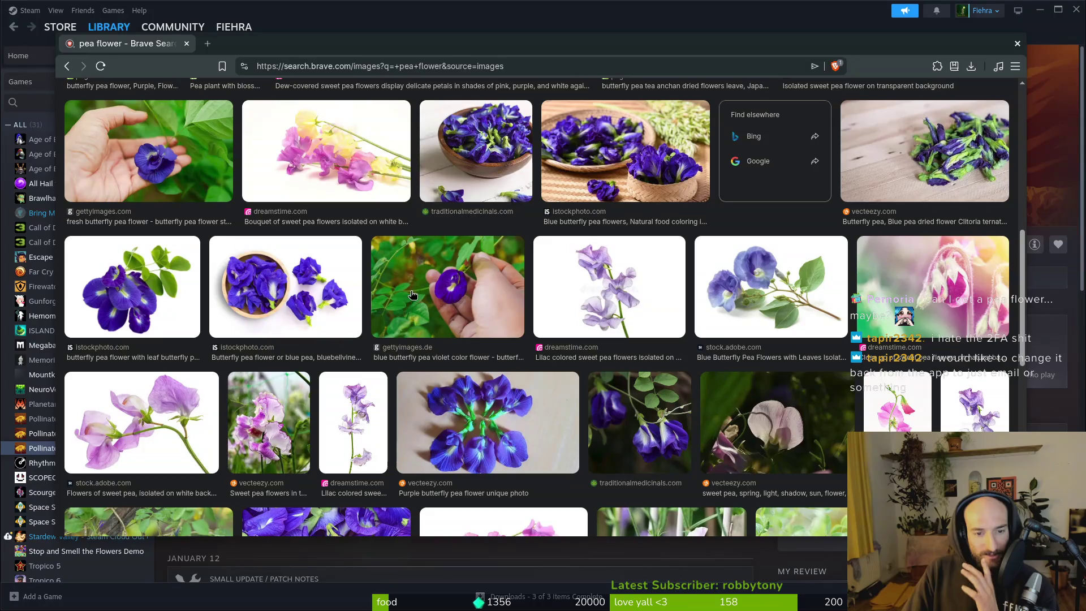
pyautogui.scroll(-5, 414, 297)
pyautogui.scroll(-2, 336, 495)
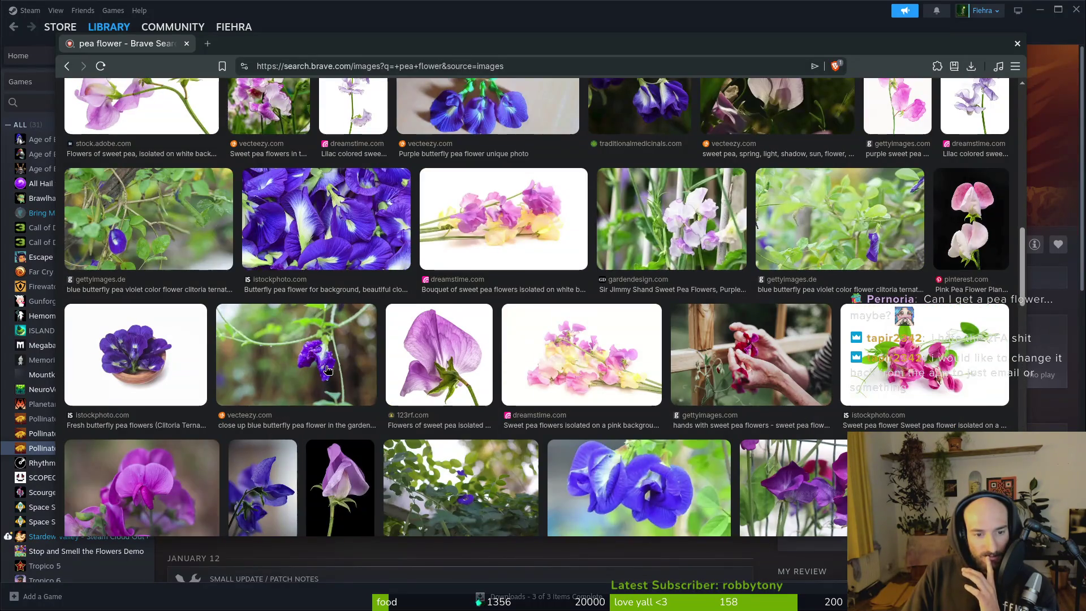
pyautogui.scroll(-5, 800, 339)
pyautogui.scroll(3, 800, 338)
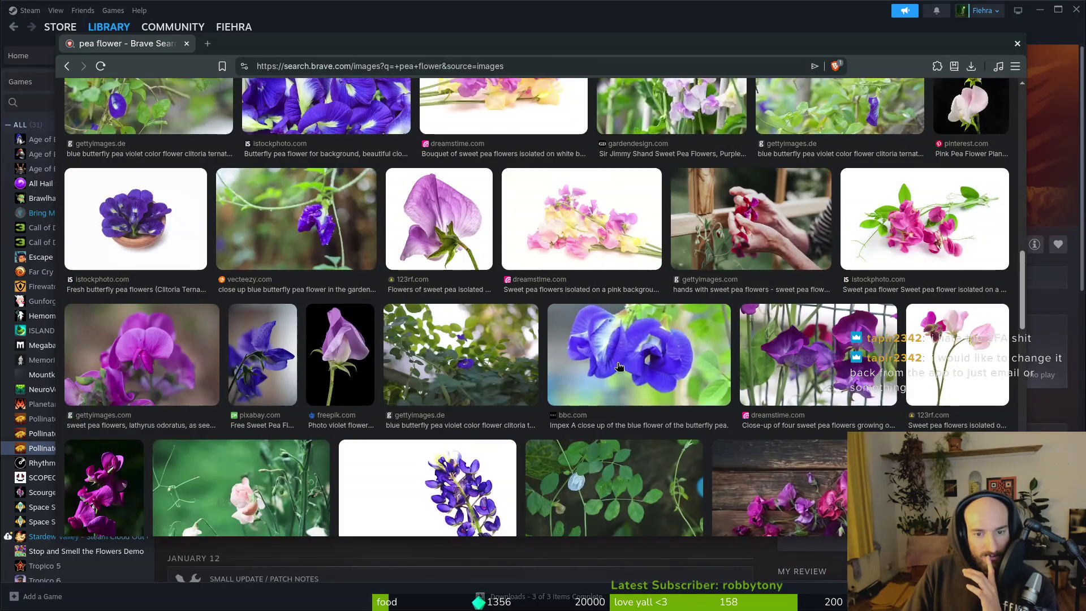
pyautogui.scroll(10, 729, 229)
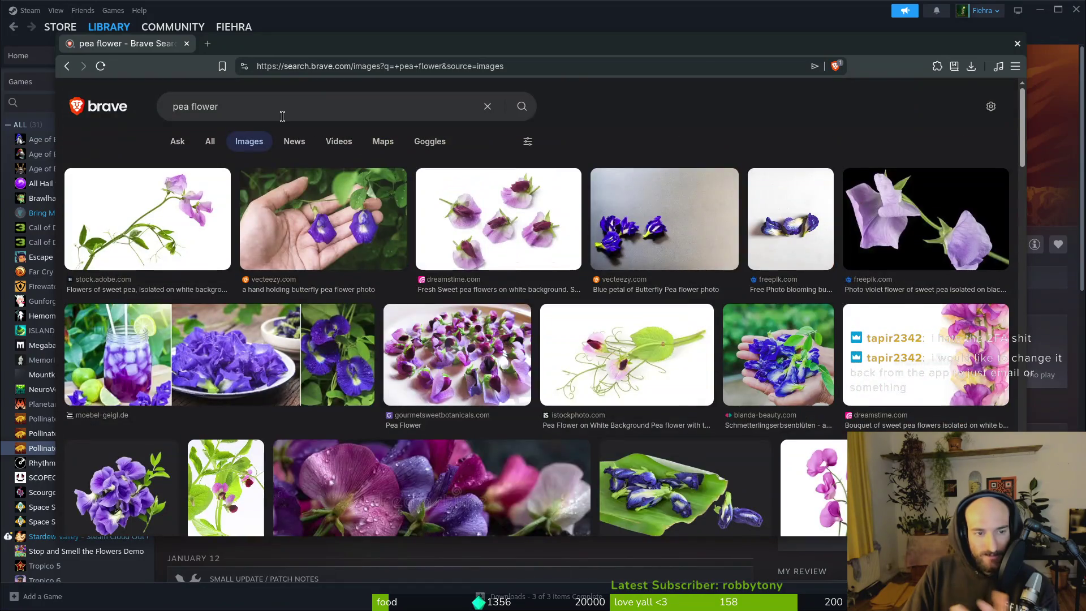
pyautogui.click(280, 113)
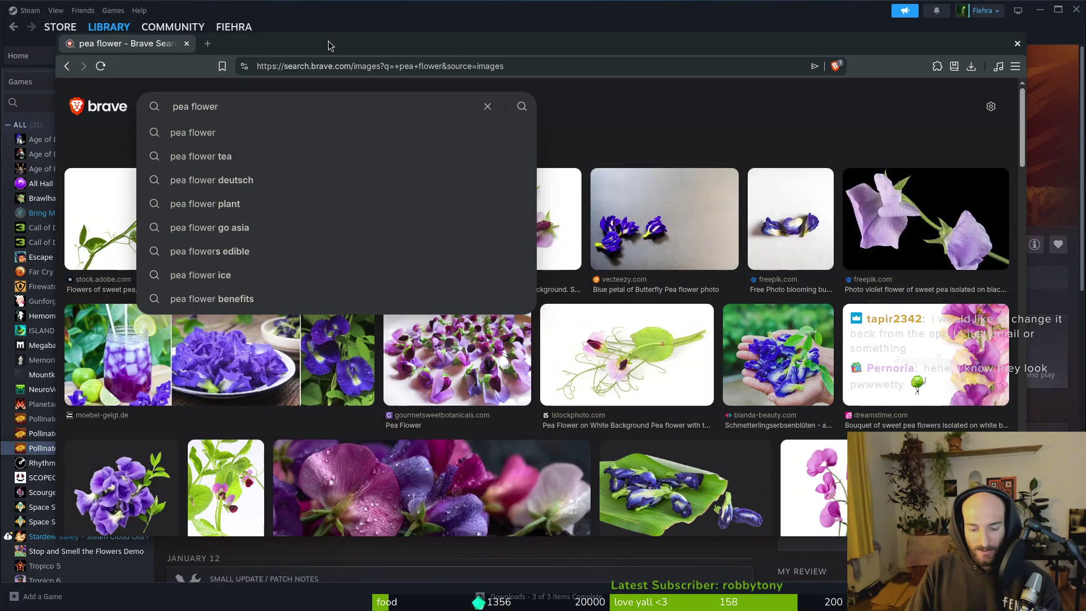
pyautogui.click(189, 45)
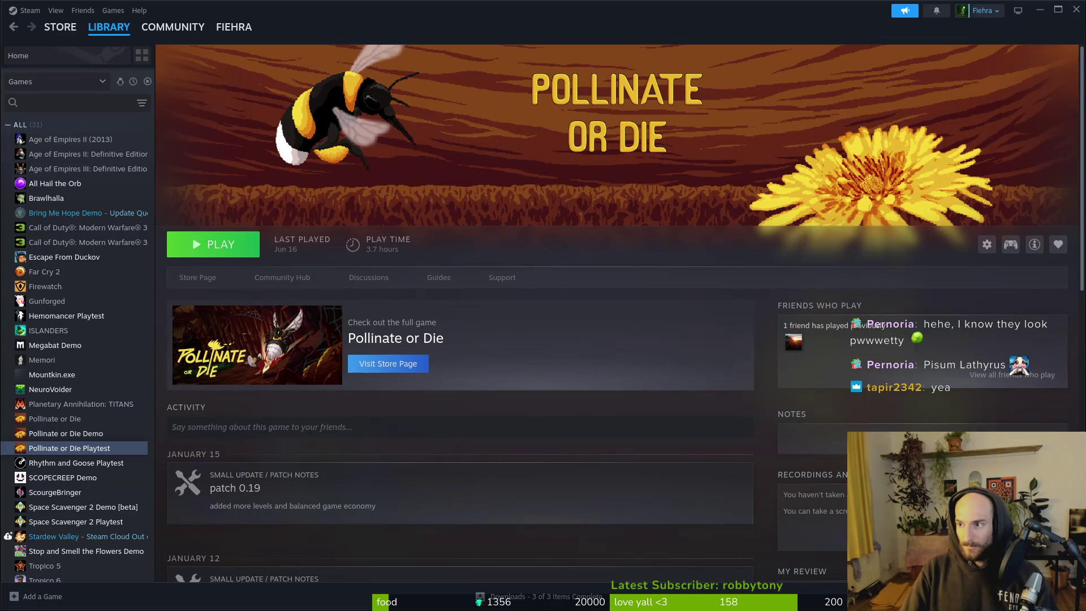
# - Open downdetector.com and go to Steam's status page via a 'steam' search
pyautogui.hotkey('alt', 'Tab')
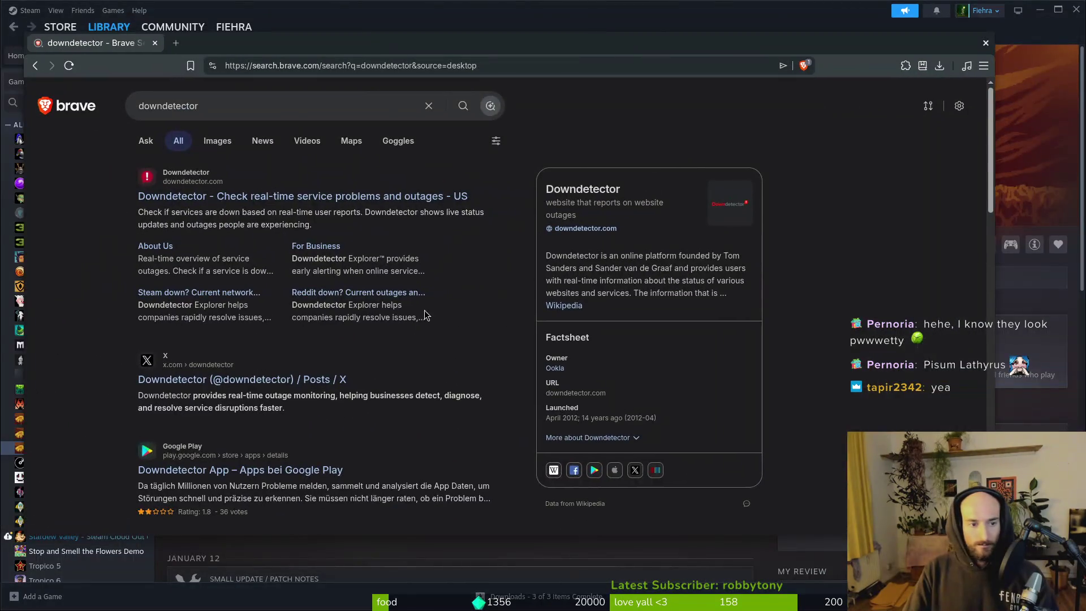
pyautogui.click(434, 197)
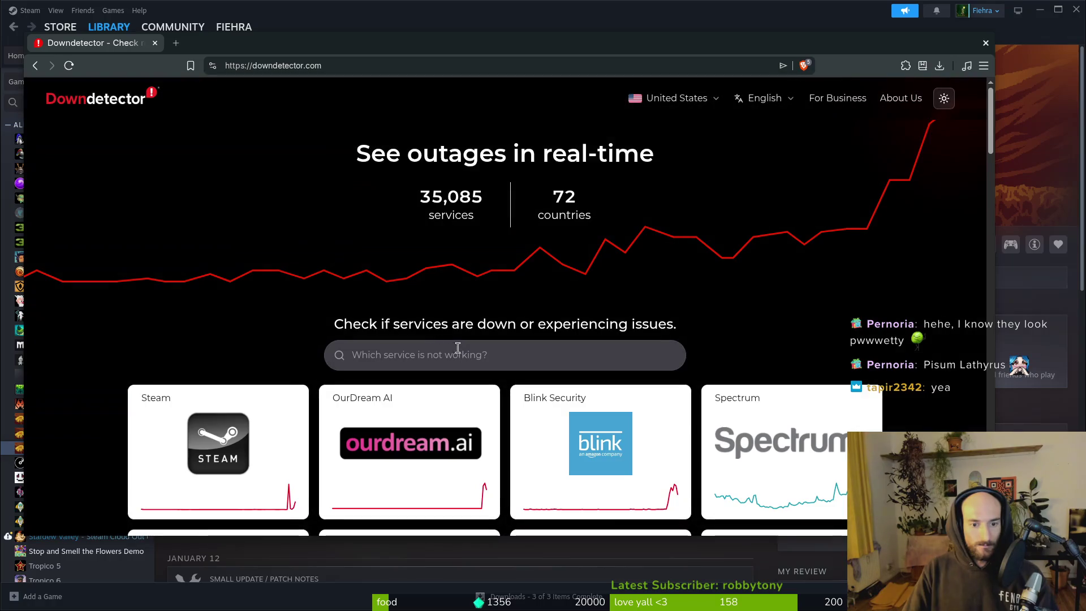
pyautogui.click(460, 353)
pyautogui.write('ste')
pyautogui.press('BackSpace')
pyautogui.write('m')
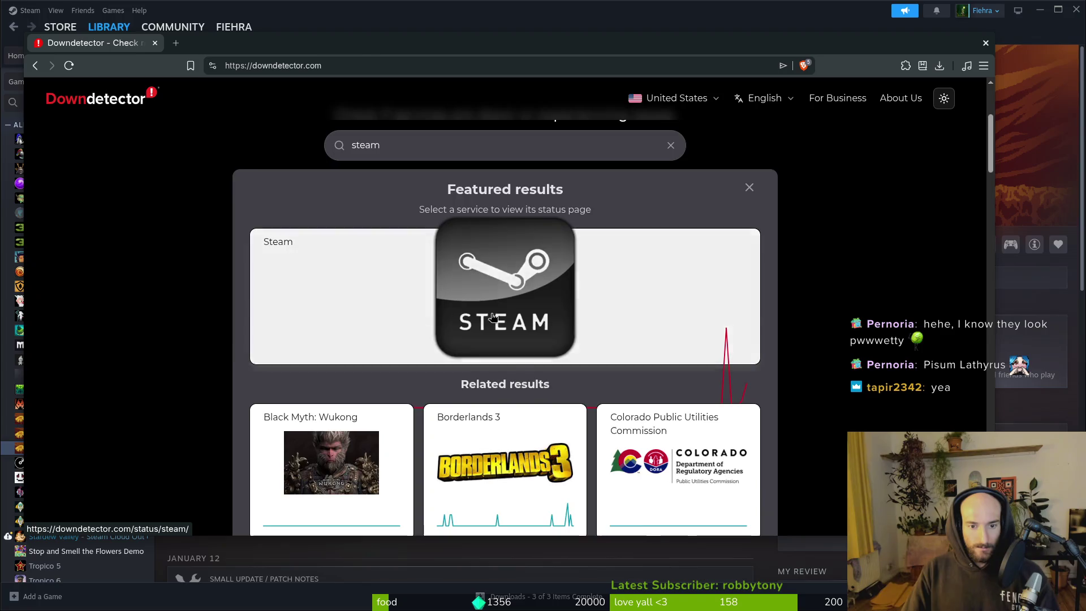
pyautogui.click(252, 346)
# - Review Steam's 24-hour outage chart, then start a new tab
pyautogui.scroll(-8, 592, 492)
pyautogui.scroll(3, 741, 345)
pyautogui.moveTo(594, 281)
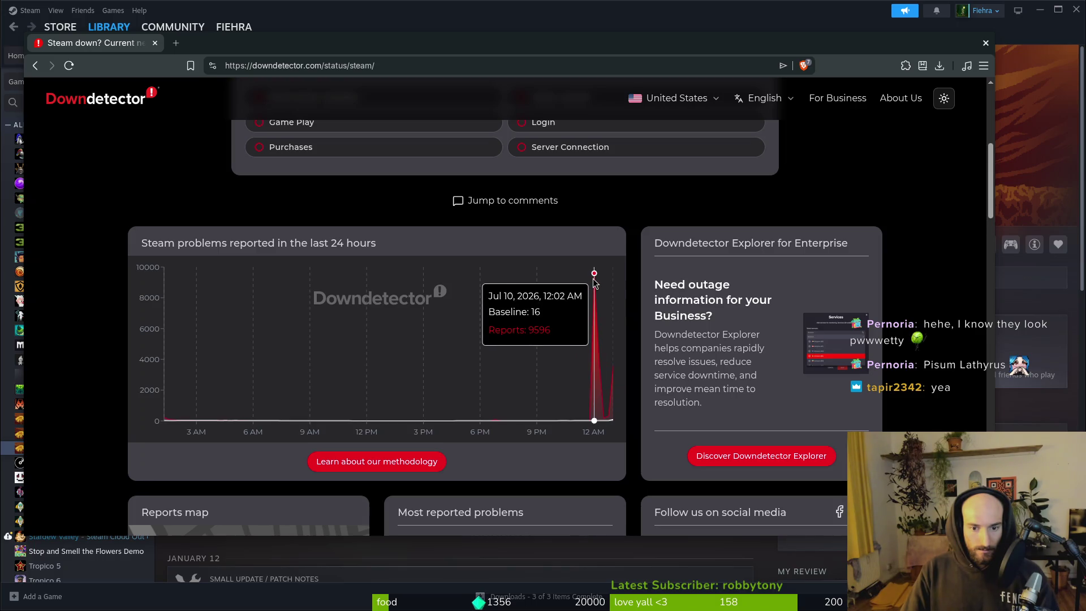
pyautogui.scroll(-7, 505, 437)
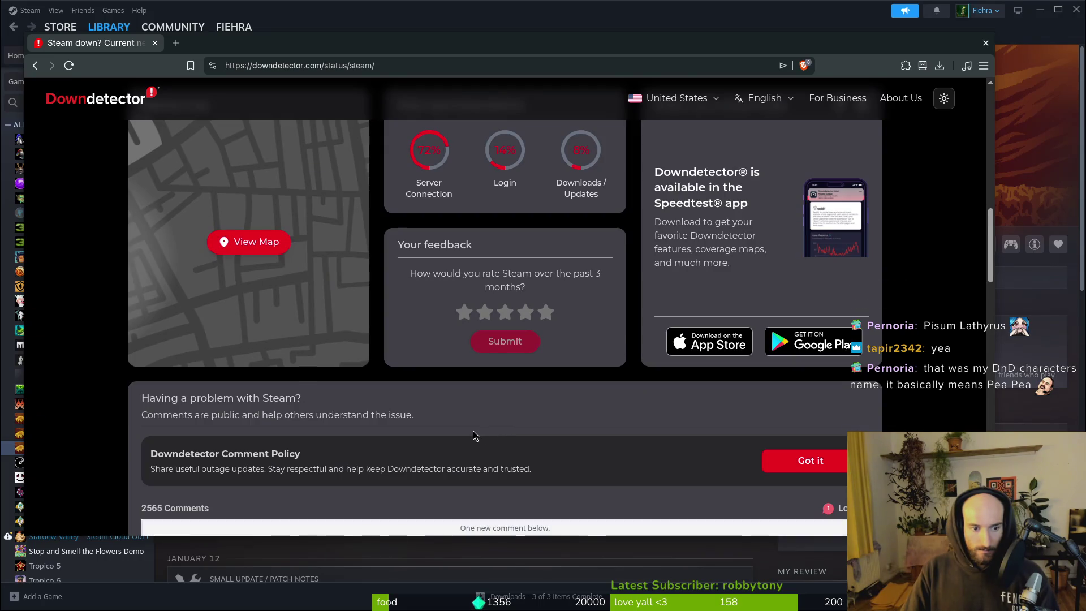
pyautogui.scroll(1, 473, 430)
pyautogui.scroll(3, 463, 418)
pyautogui.scroll(7, 459, 417)
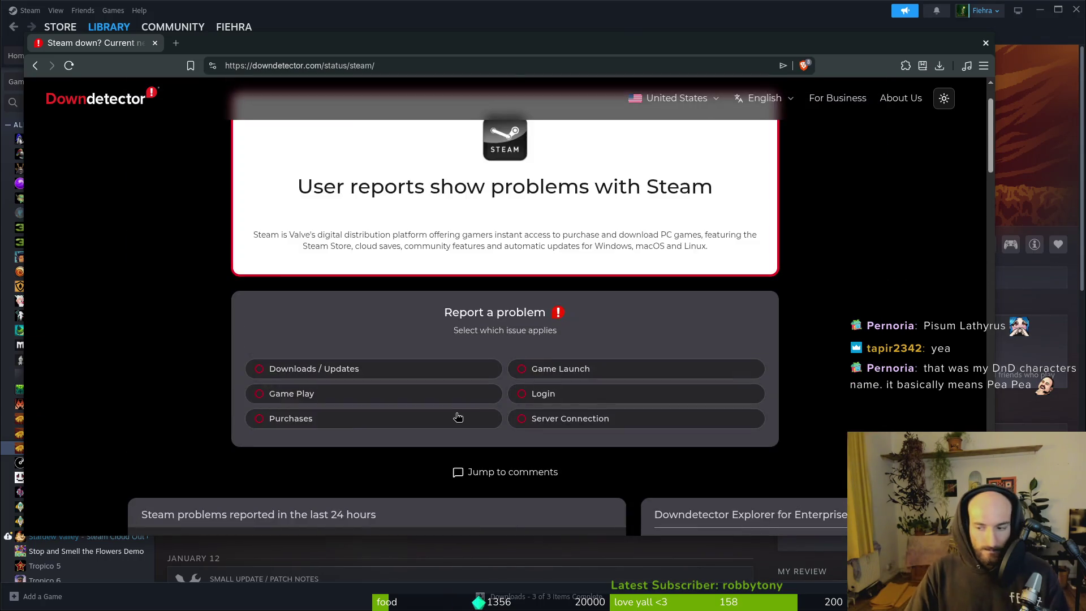
pyautogui.hotkey('ctrl', 't')
# - Search the web for 'outagereport'
pyautogui.write('outagr')
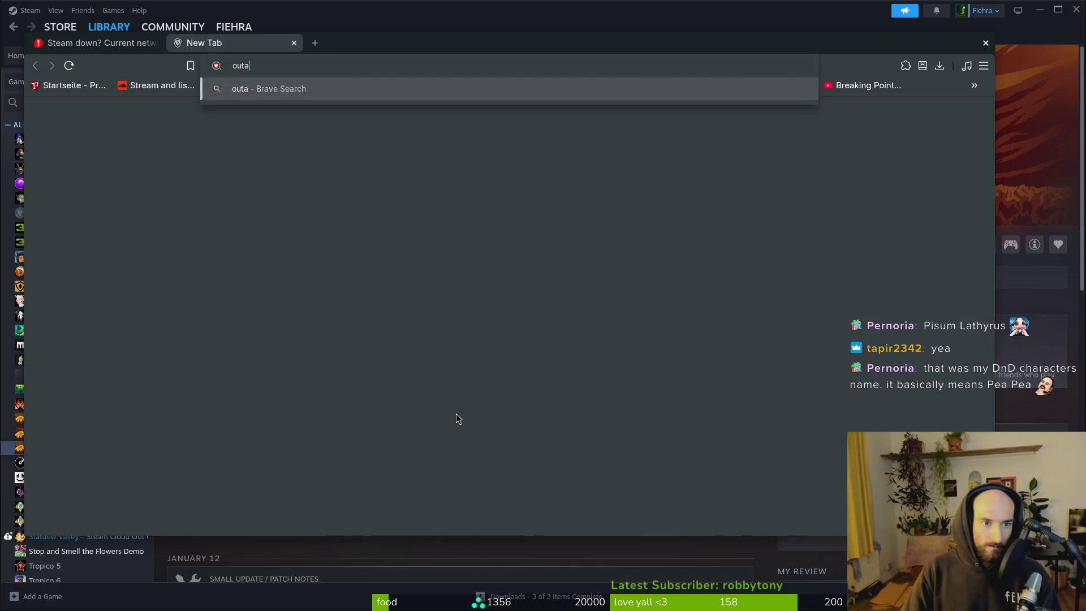
pyautogui.press('BackSpace')
pyautogui.write('ereport')
pyautogui.press('Return')
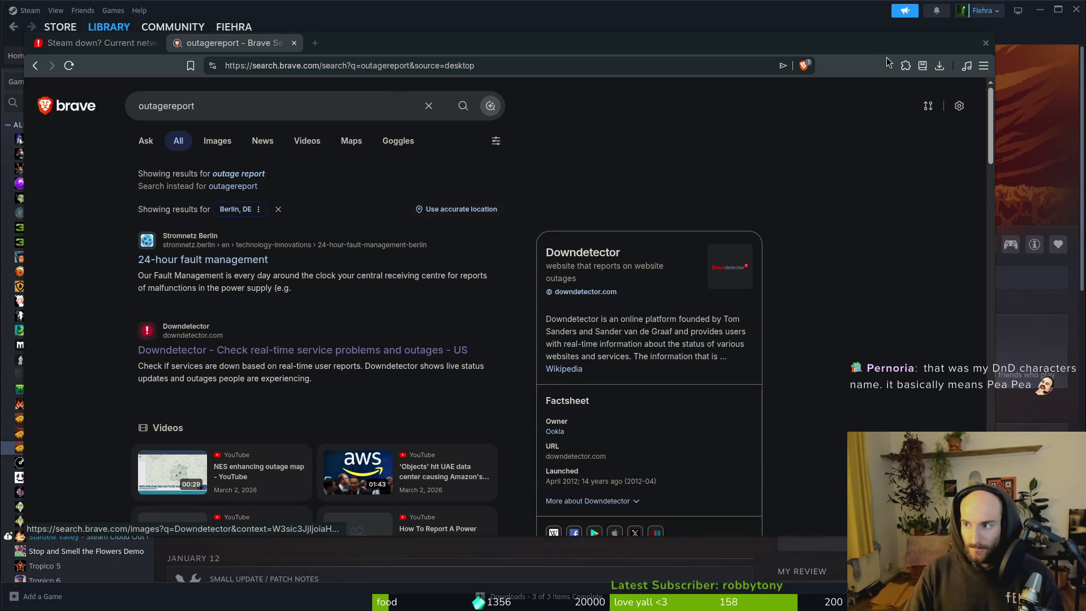
pyautogui.hotkey('alt', 'Tab')
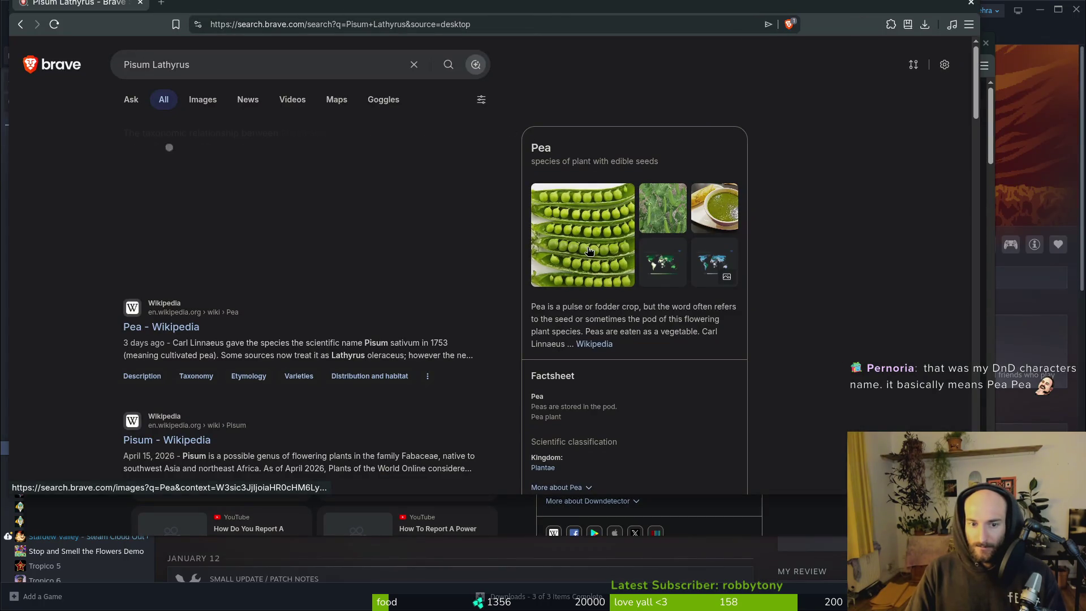
pyautogui.hotkey('alt', 'Tab')
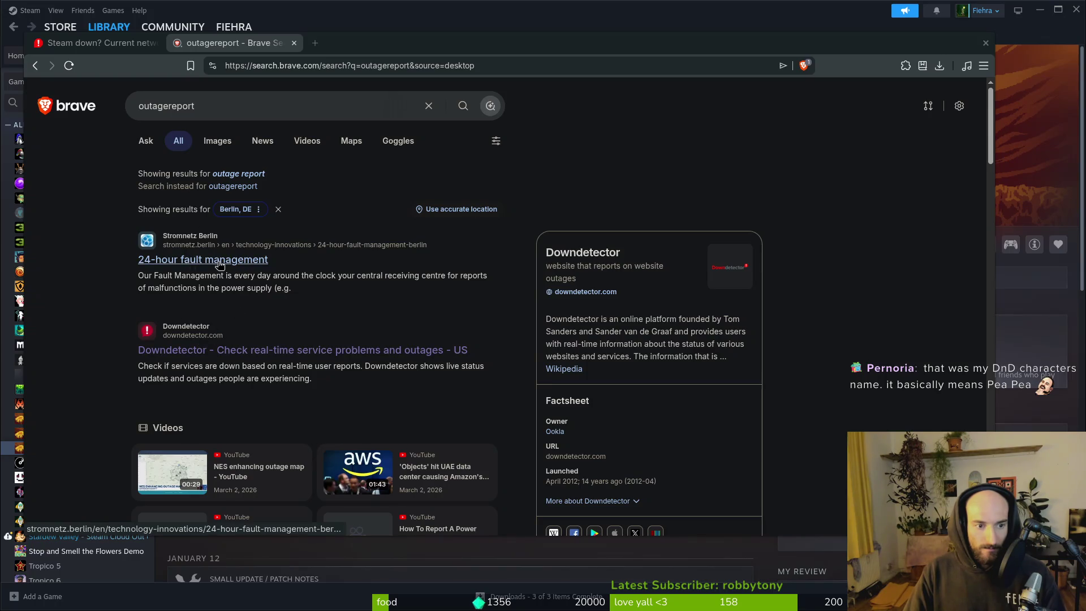
# - Search the corrected 'outage report' spelling, visit Outage.Report, then close that tab
pyautogui.click(232, 107)
pyautogui.click(85, 188)
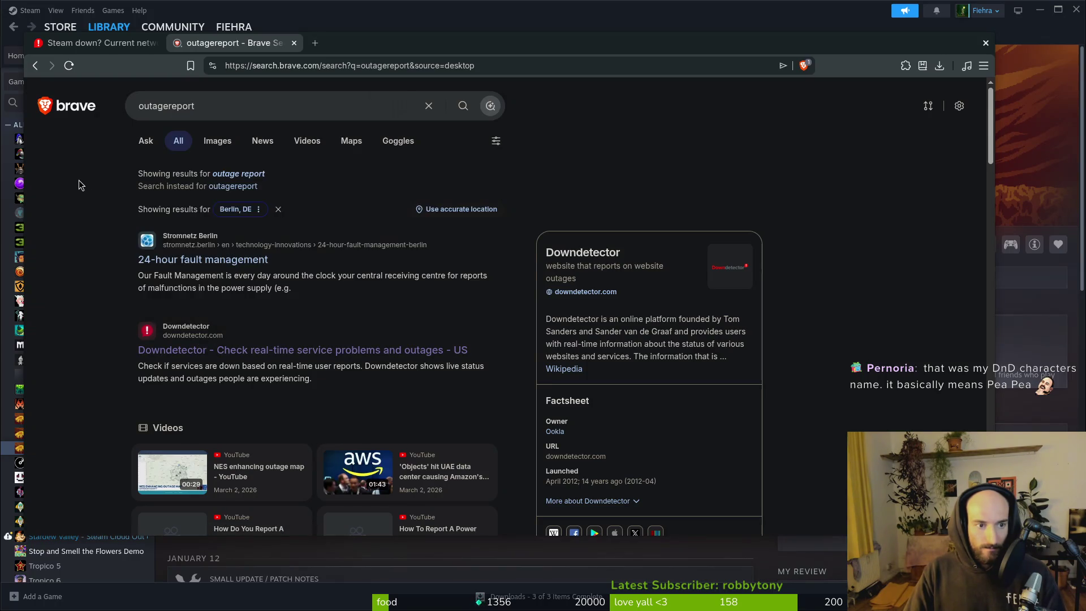
pyautogui.click(231, 176)
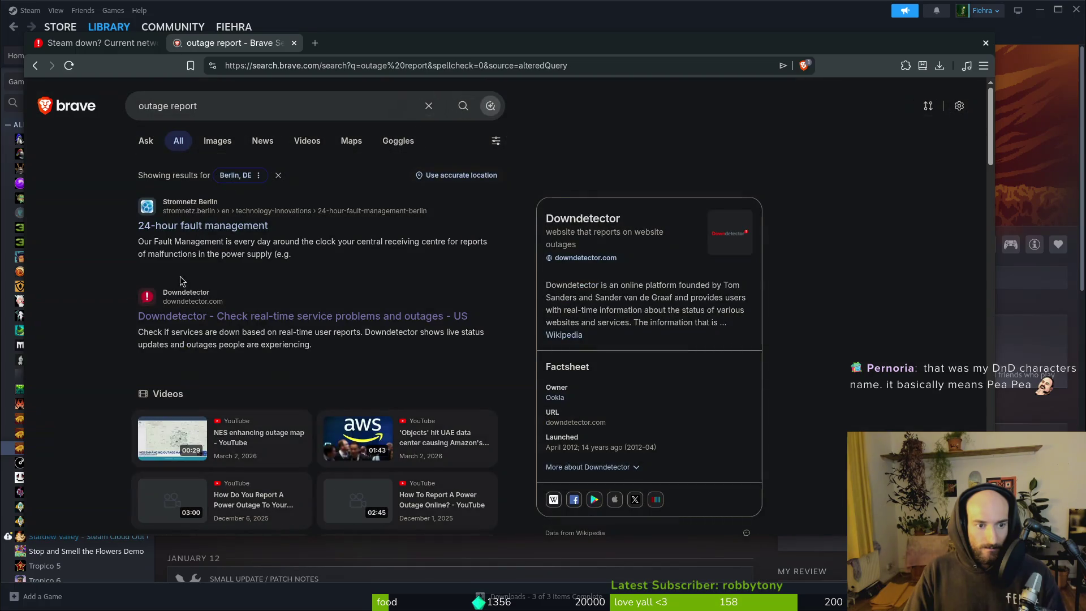
pyautogui.scroll(-5, 185, 400)
pyautogui.scroll(-5, 244, 464)
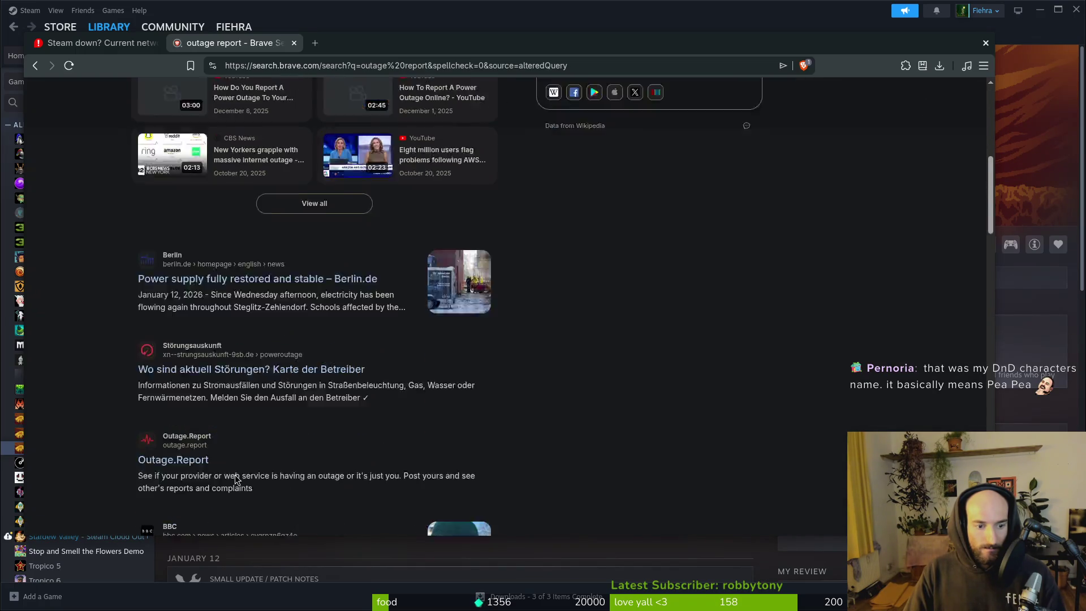
pyautogui.click(181, 325)
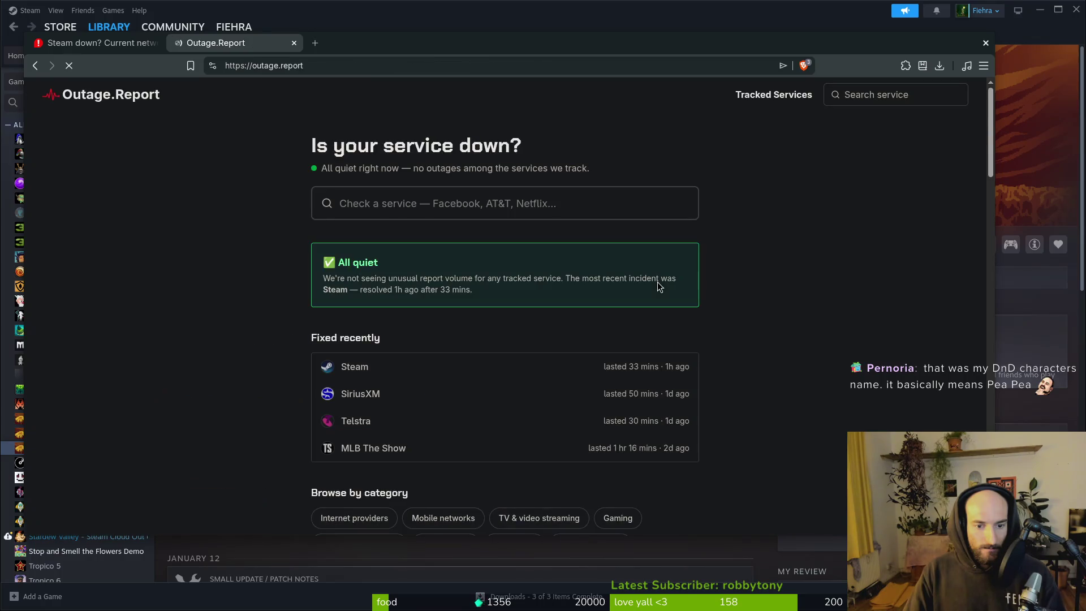
pyautogui.hotkey('alt', 'Left')
pyautogui.scroll(-5, 259, 226)
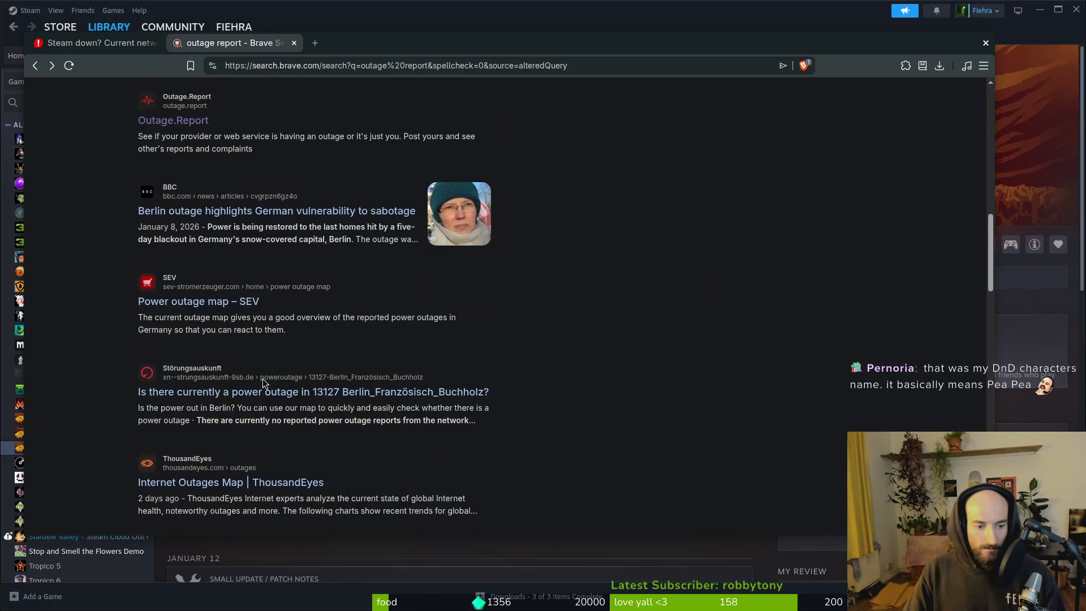
pyautogui.hotkey('ctrl', 'w')
# - Report a Server Connection problem on Downdetector's Steam page and close the browser overlay
pyautogui.scroll(1, 373, 330)
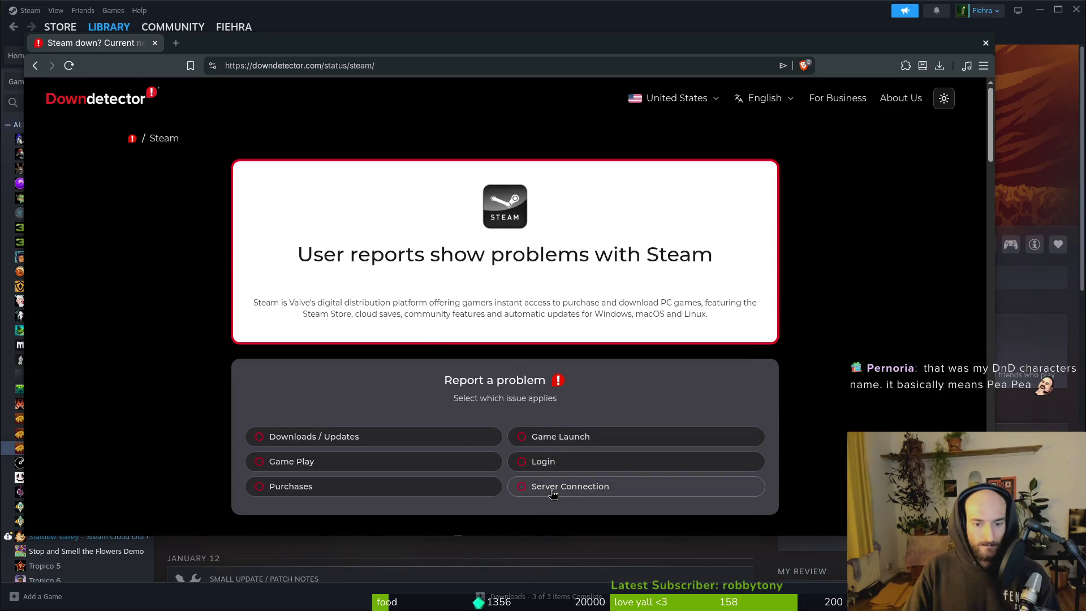
pyautogui.scroll(-4, 554, 488)
pyautogui.click(536, 211)
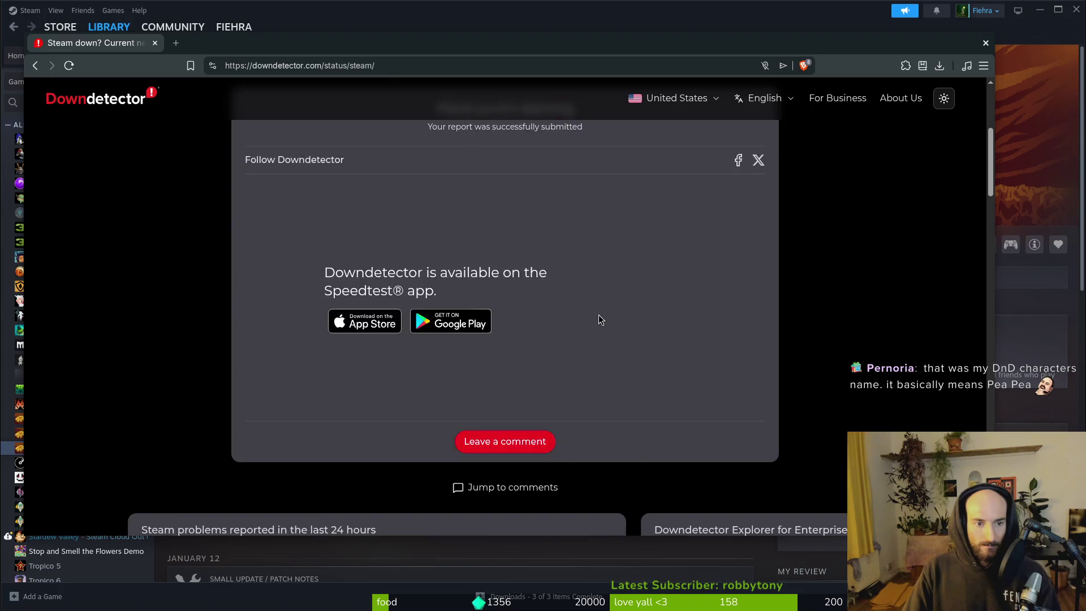
pyautogui.scroll(3, 549, 433)
pyautogui.scroll(-5, 393, 369)
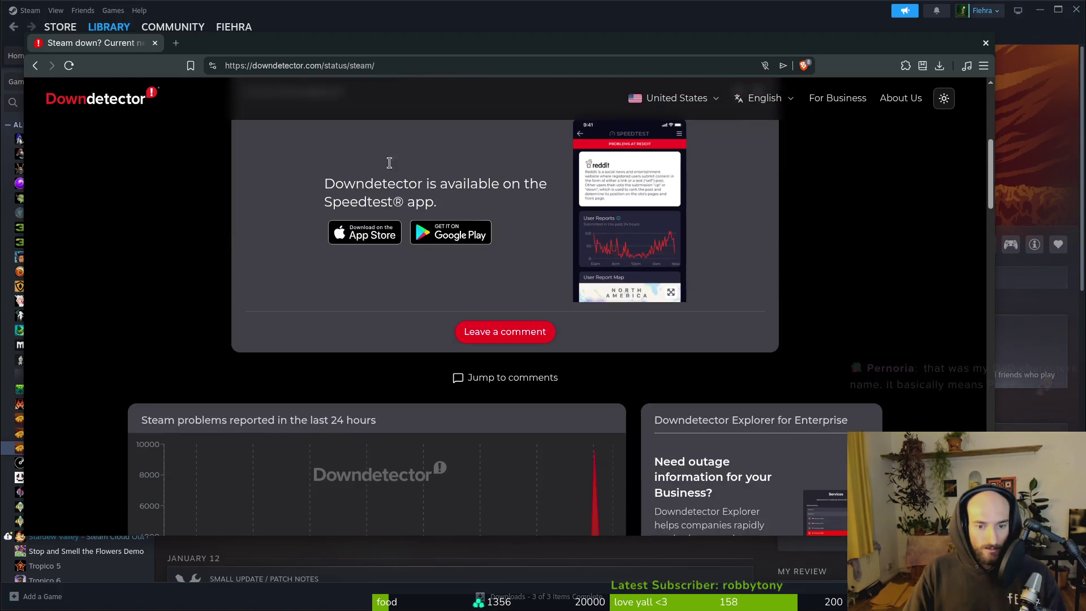
pyautogui.scroll(-3, 734, 394)
pyautogui.press('Escape')
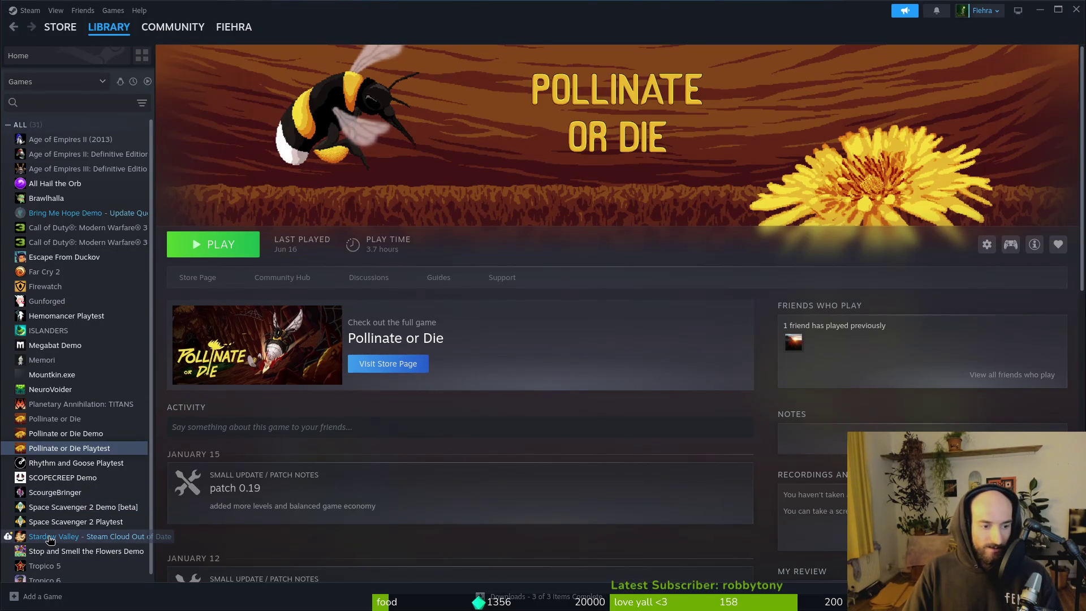
# - Close the Steam window and then the Godot editor
pyautogui.click(1077, 10)
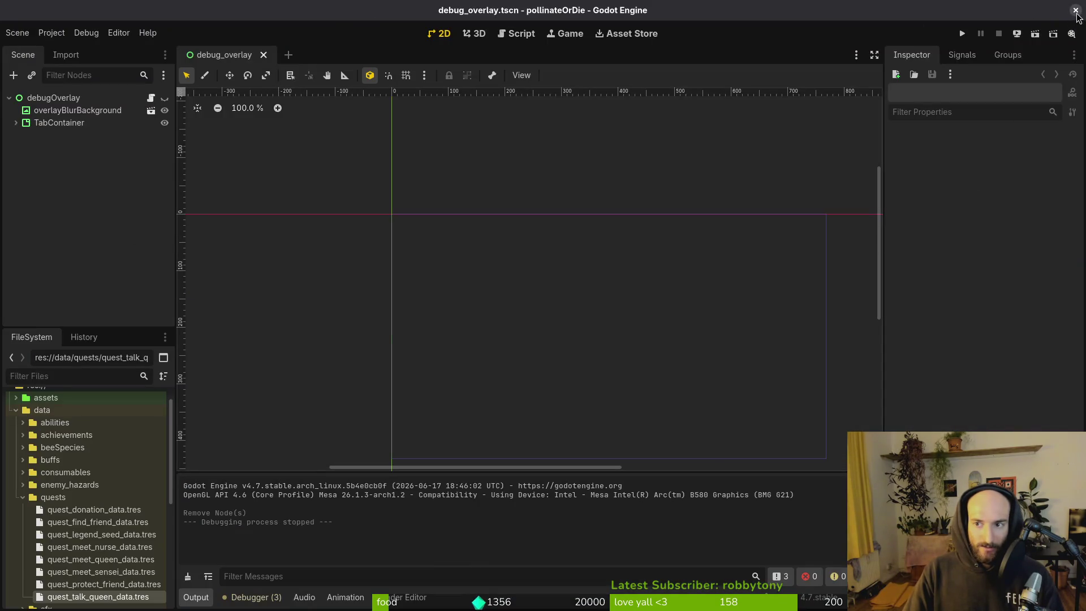
pyautogui.click(1077, 11)
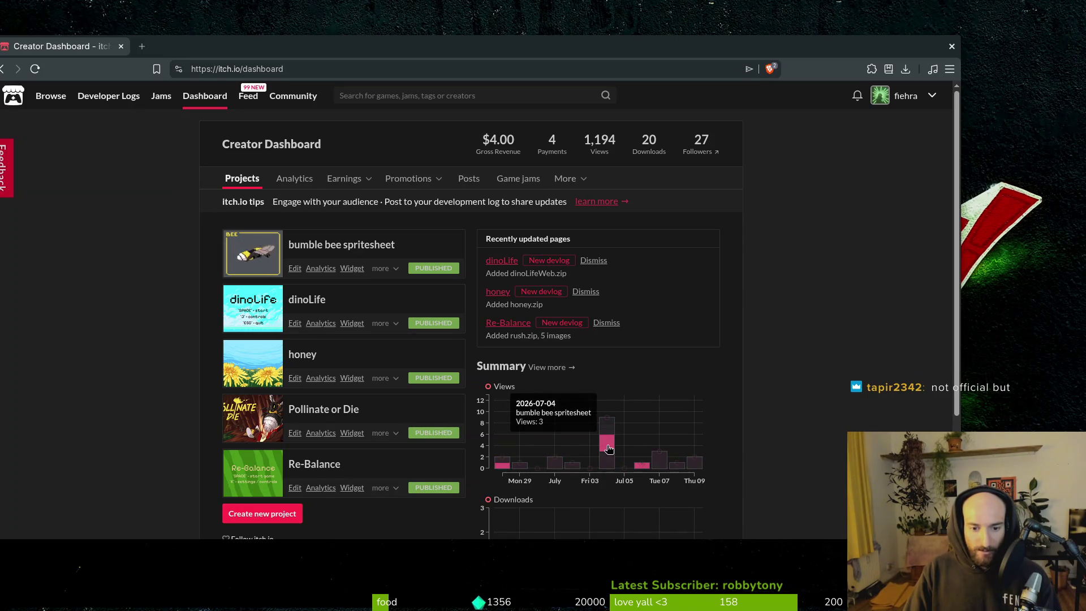
# - Open Pollinate or Die's edit page from the dashboard and start a new upload under Uploads
pyautogui.moveTo(664, 467)
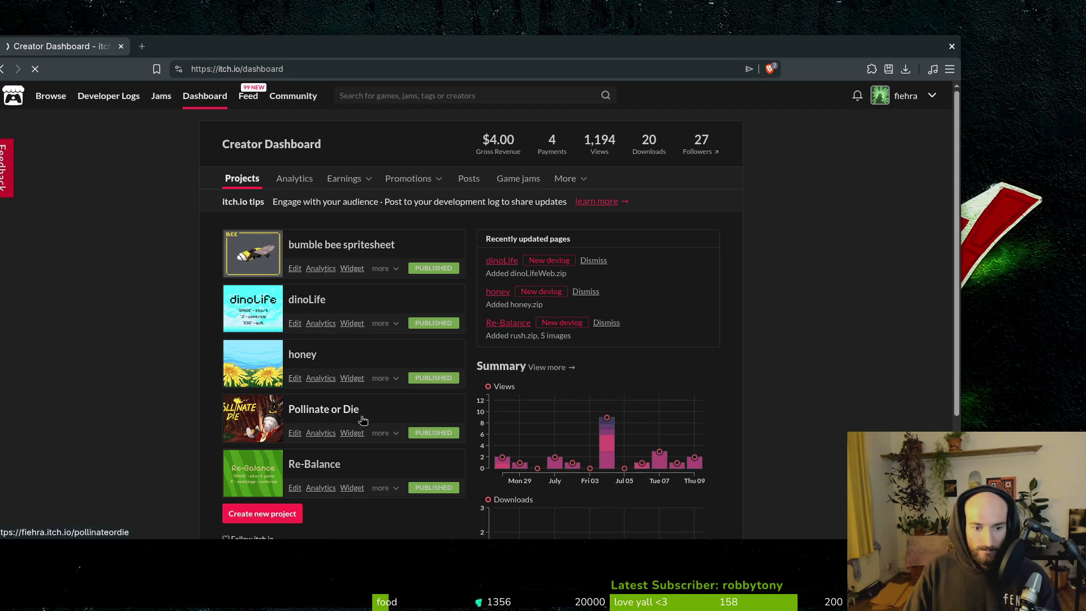
pyautogui.click(327, 409)
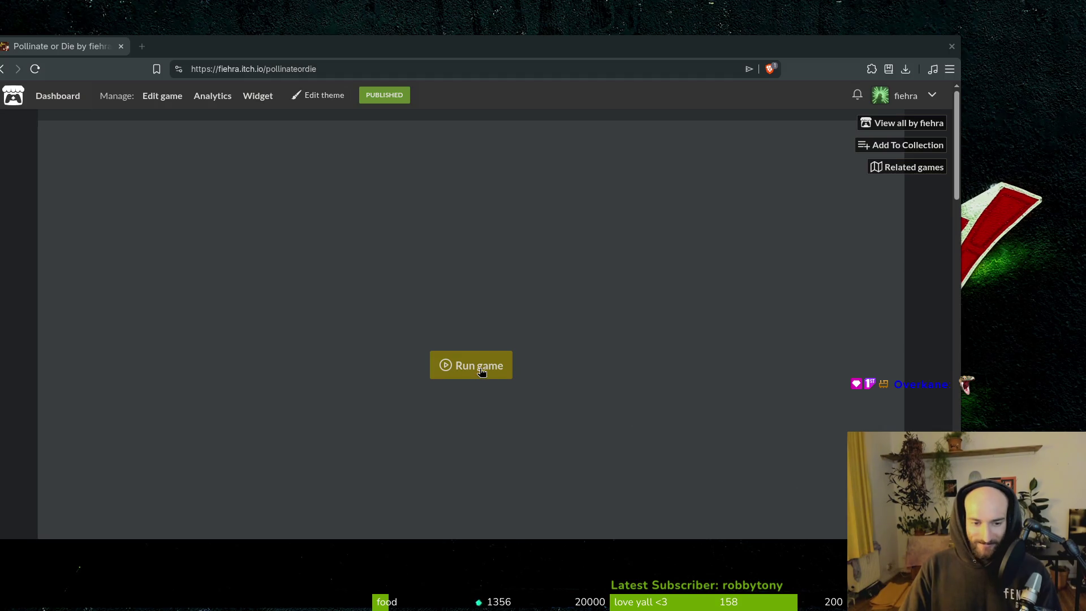
pyautogui.click(173, 100)
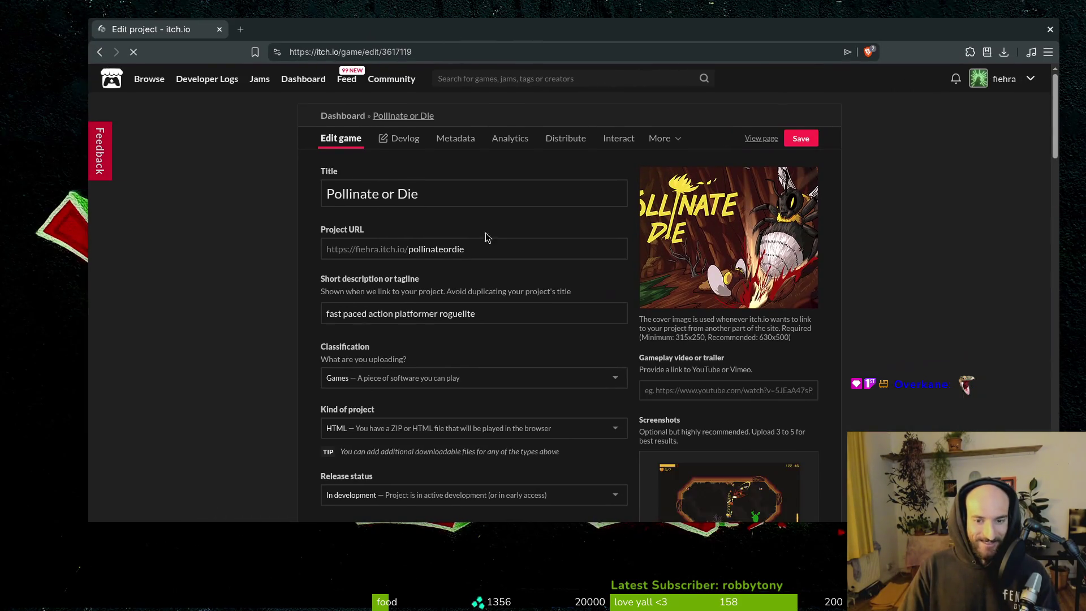
pyautogui.scroll(-7, 491, 249)
pyautogui.click(364, 380)
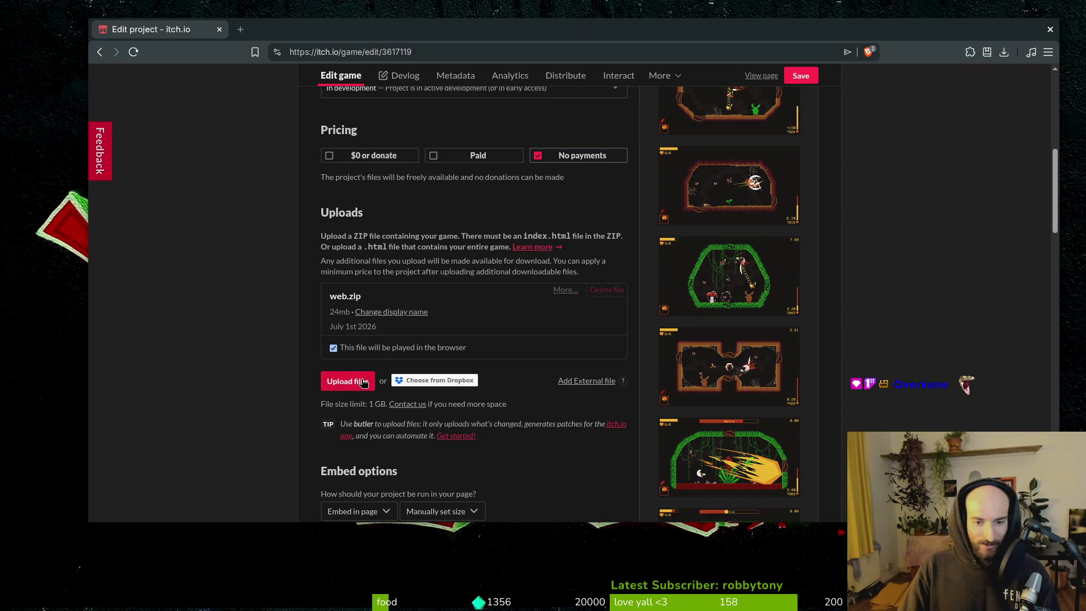
# - Upload web.zip from Downloads > pollinateBuilds > web and mark it as played in the browser
pyautogui.click(370, 249)
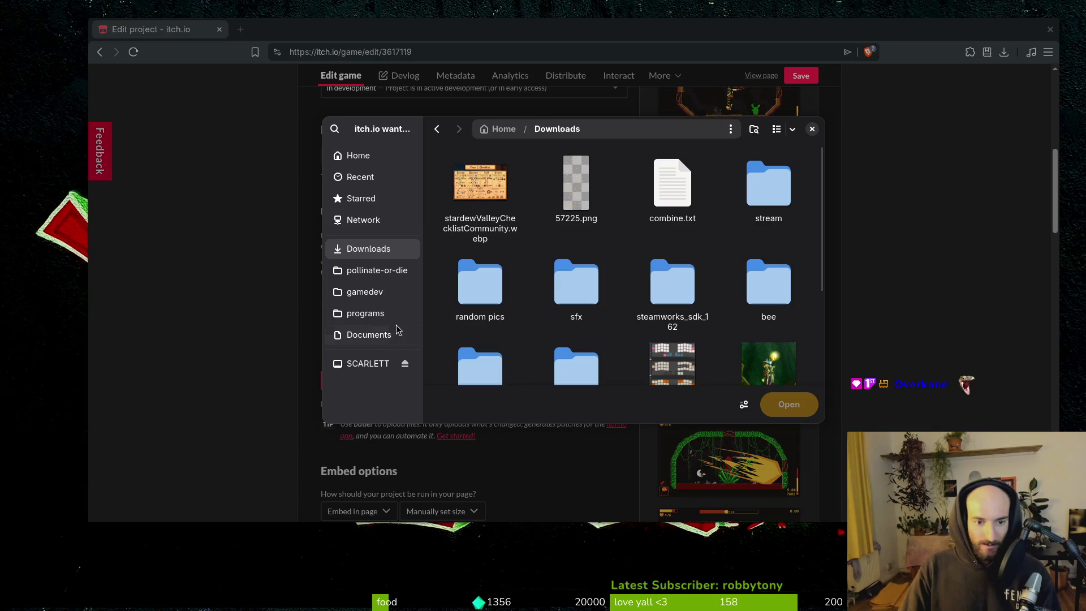
pyautogui.click(383, 277)
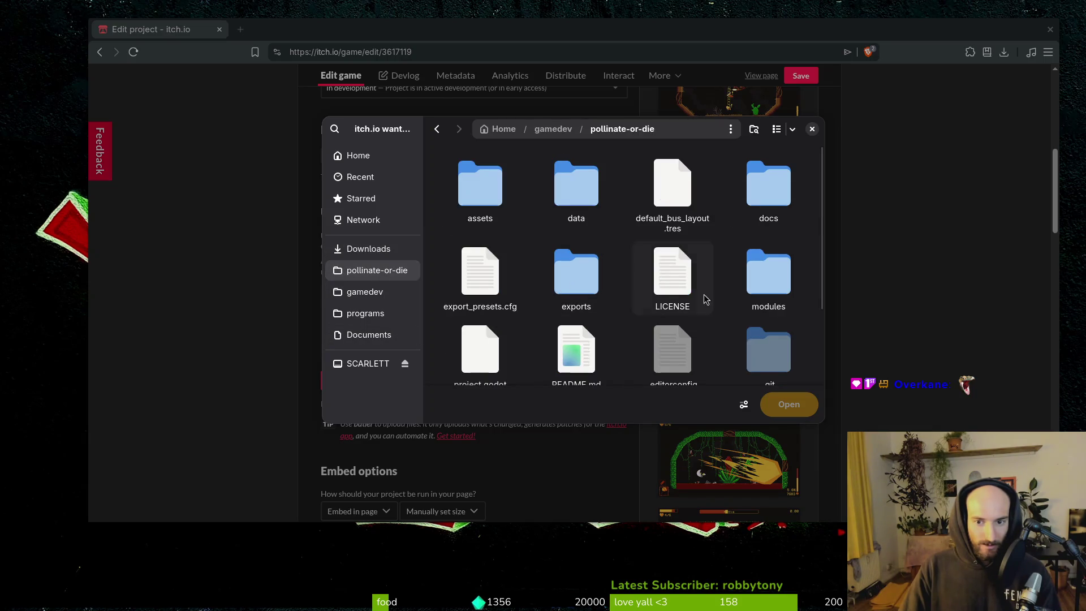
pyautogui.click(362, 249)
pyautogui.scroll(-2, 615, 371)
pyautogui.doubleClick(583, 272)
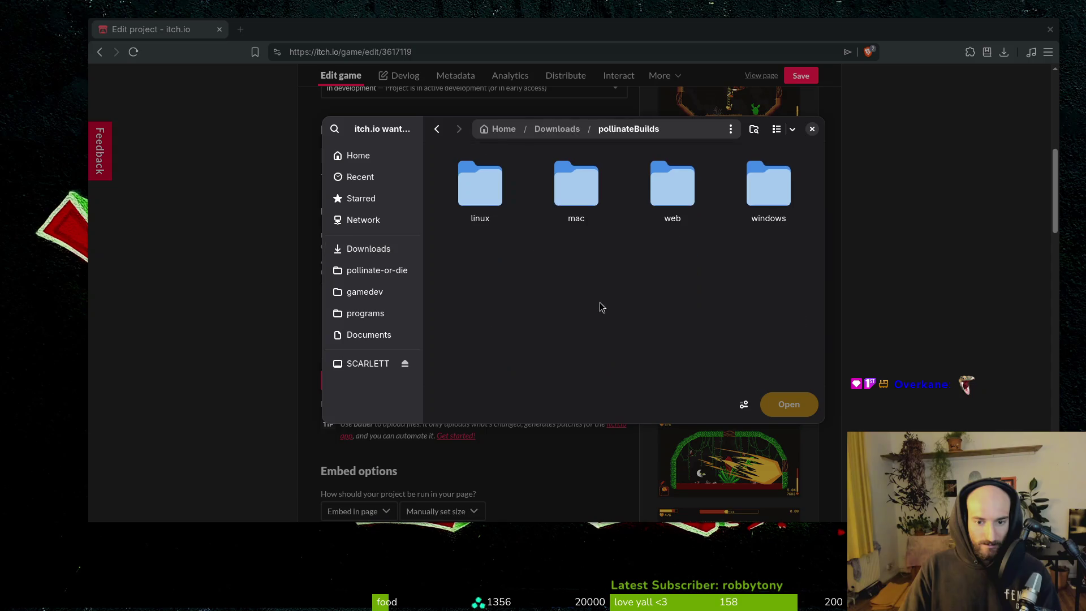
pyautogui.doubleClick(685, 186)
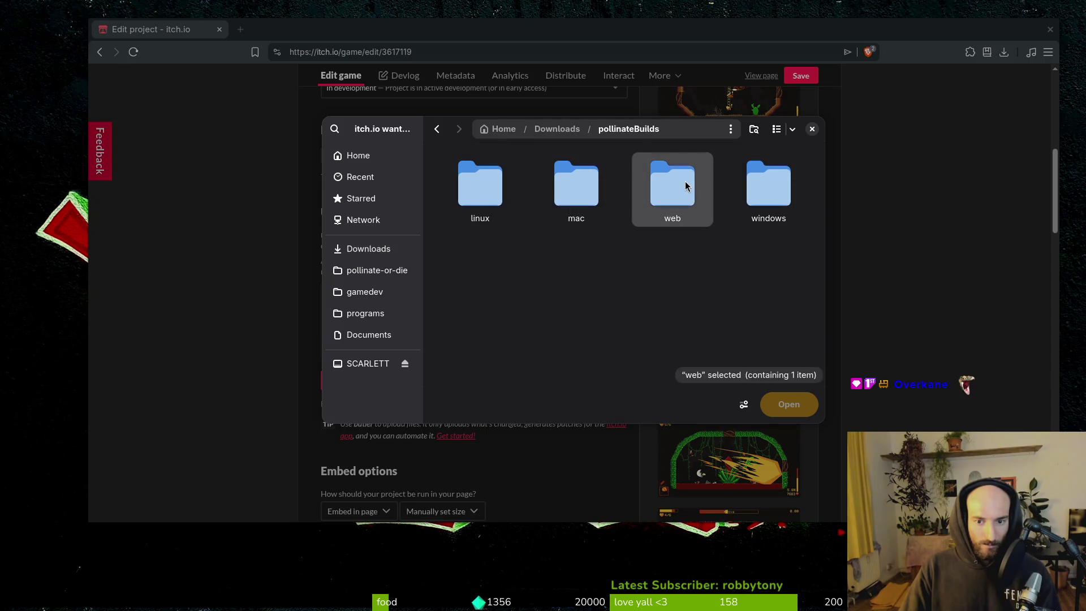
pyautogui.click(475, 184)
pyautogui.click(783, 405)
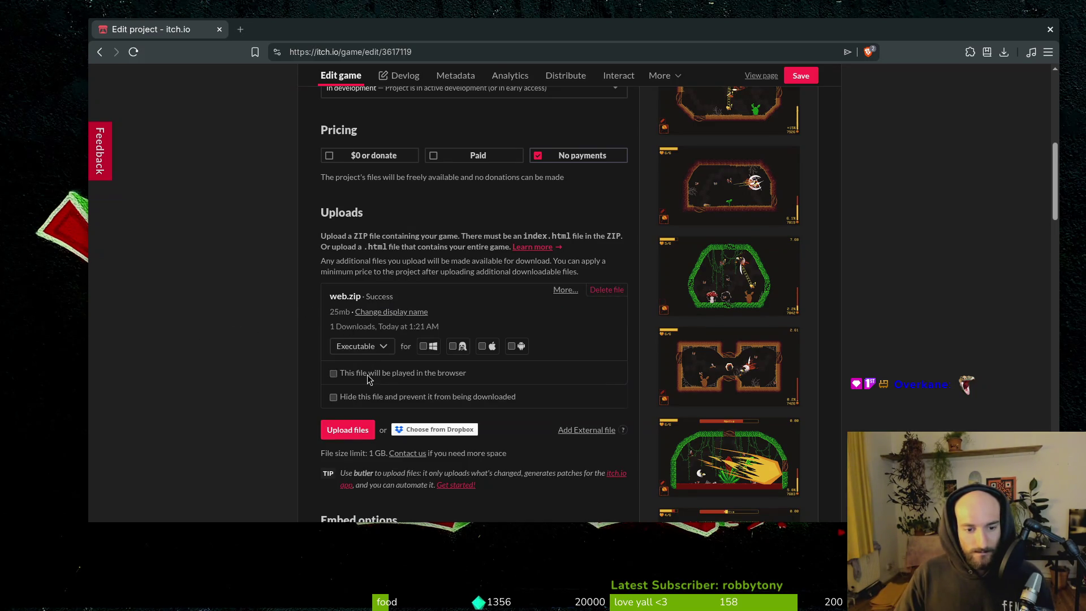
pyautogui.click(367, 375)
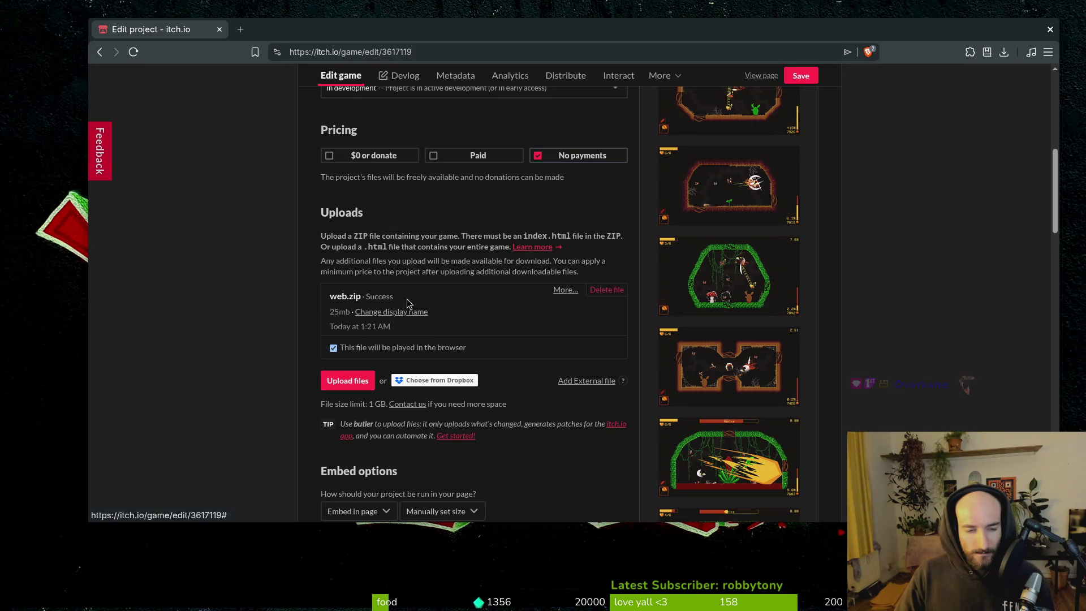
pyautogui.scroll(7, 553, 296)
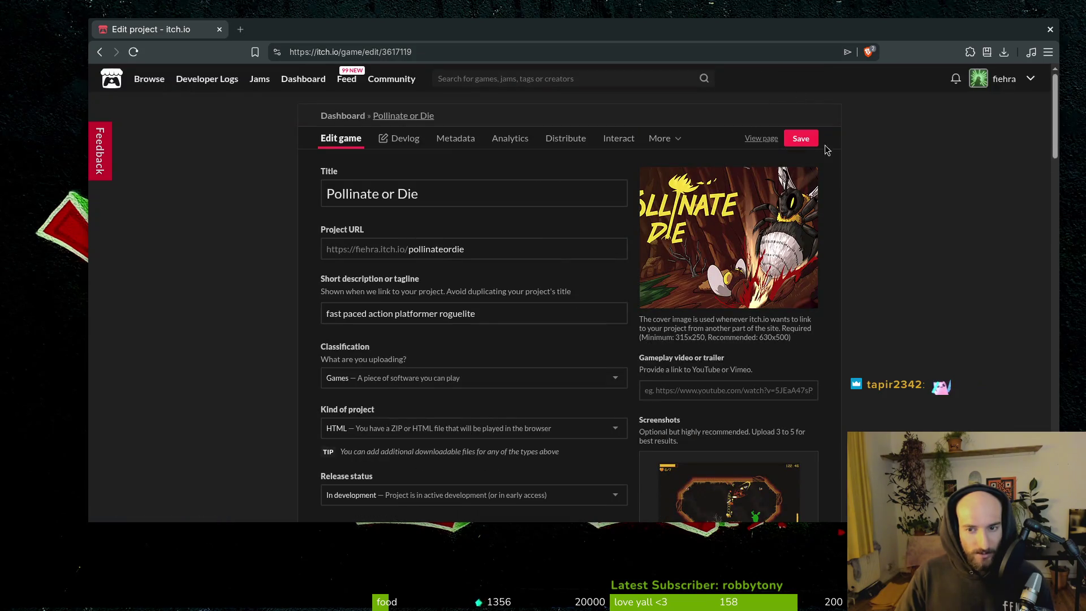
# - Save the project, open its public page maximized, and run the web build
pyautogui.click(801, 139)
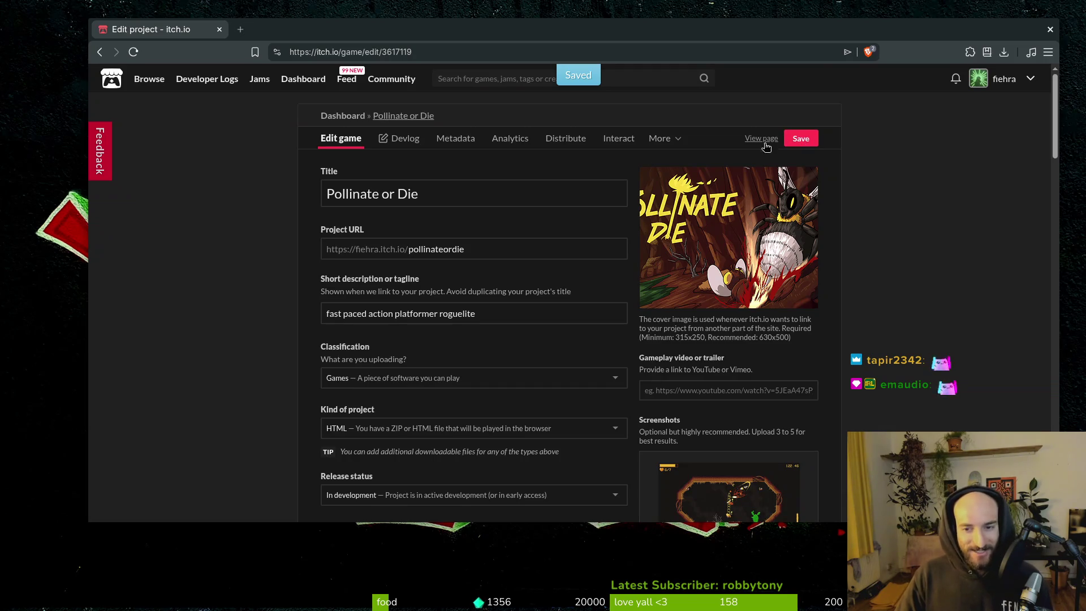
pyautogui.scroll(-6, 805, 142)
pyautogui.click(774, 77)
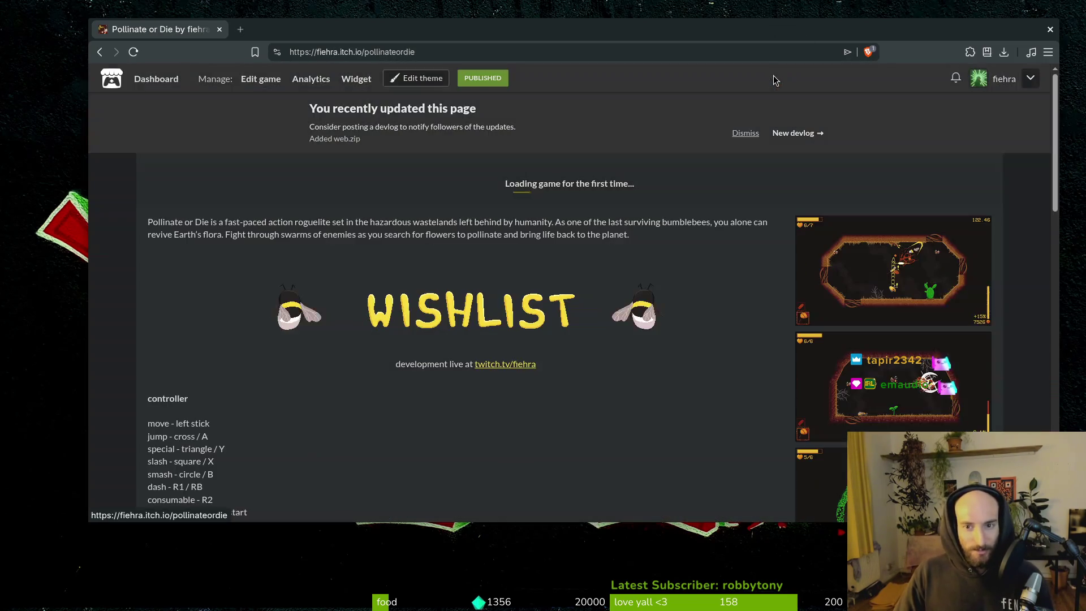
pyautogui.doubleClick(548, 32)
pyautogui.click(541, 387)
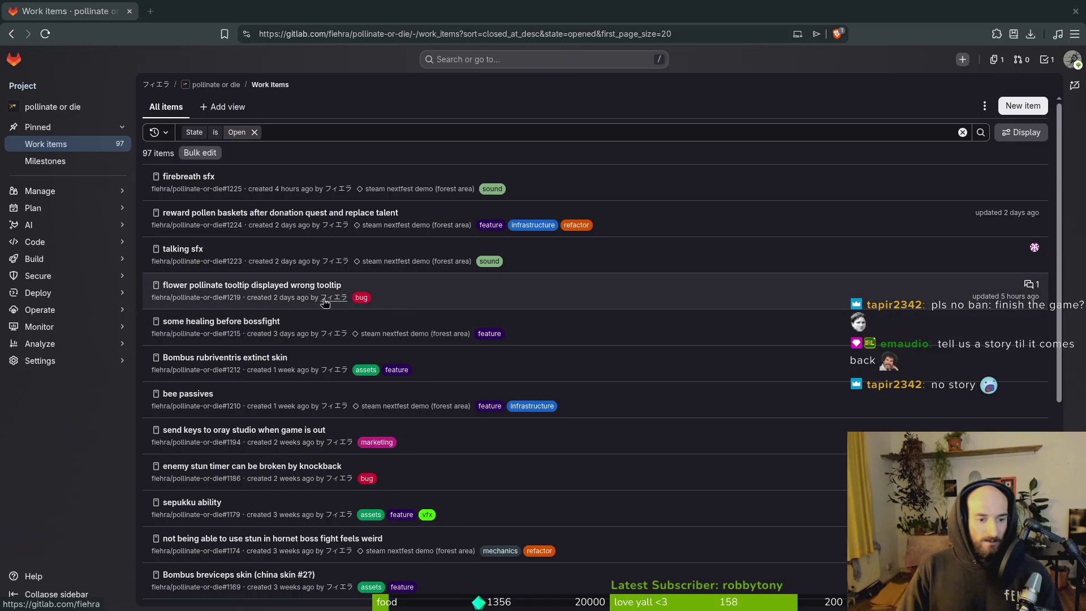
# - Scroll through GitLab's 97 open work items, then close that browser window
pyautogui.scroll(-3, 280, 347)
pyautogui.scroll(-2, 280, 347)
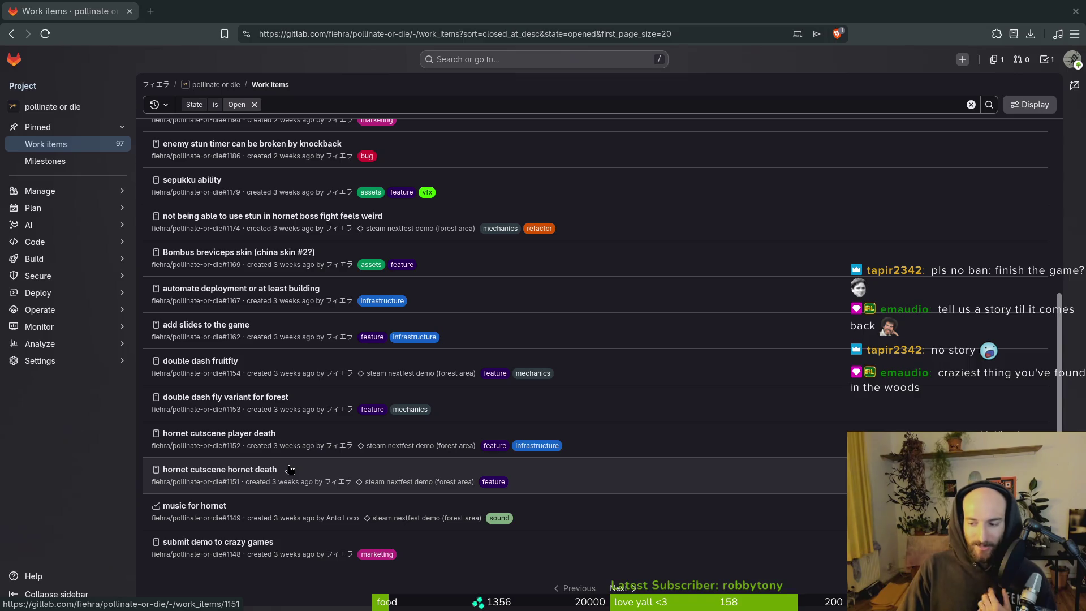
pyautogui.scroll(5, 290, 470)
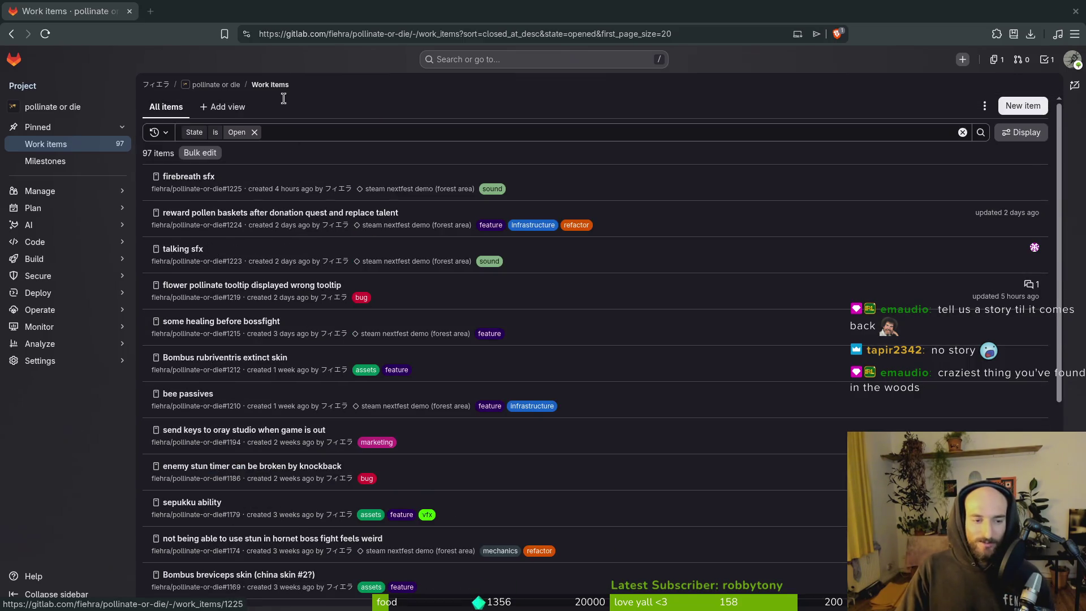
pyautogui.click(129, 12)
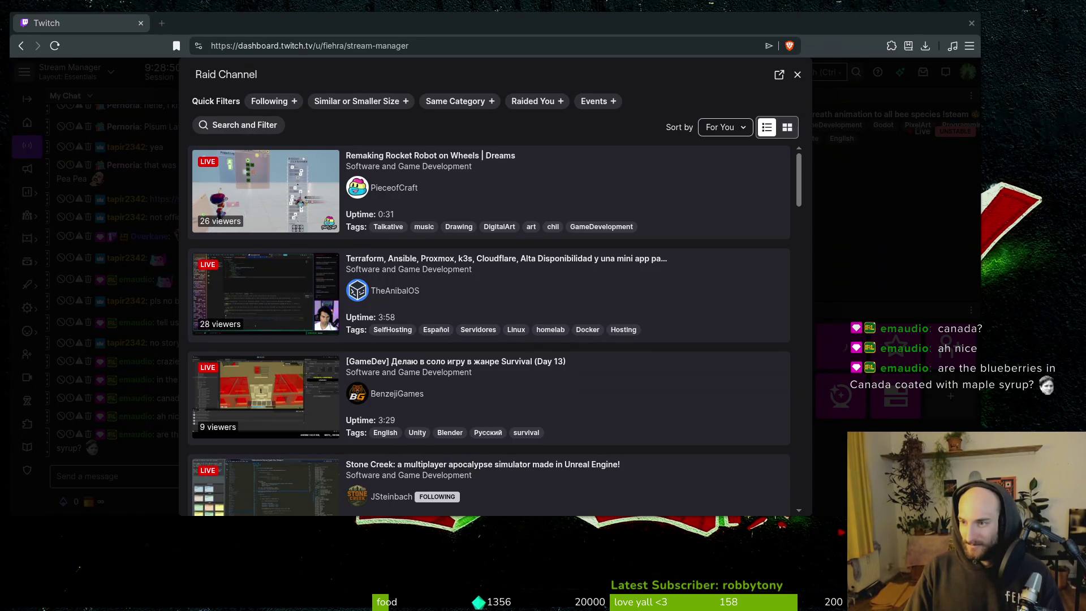
# - Maximize the browser and browse the raid list filtered to followed channels
pyautogui.doubleClick(521, 23)
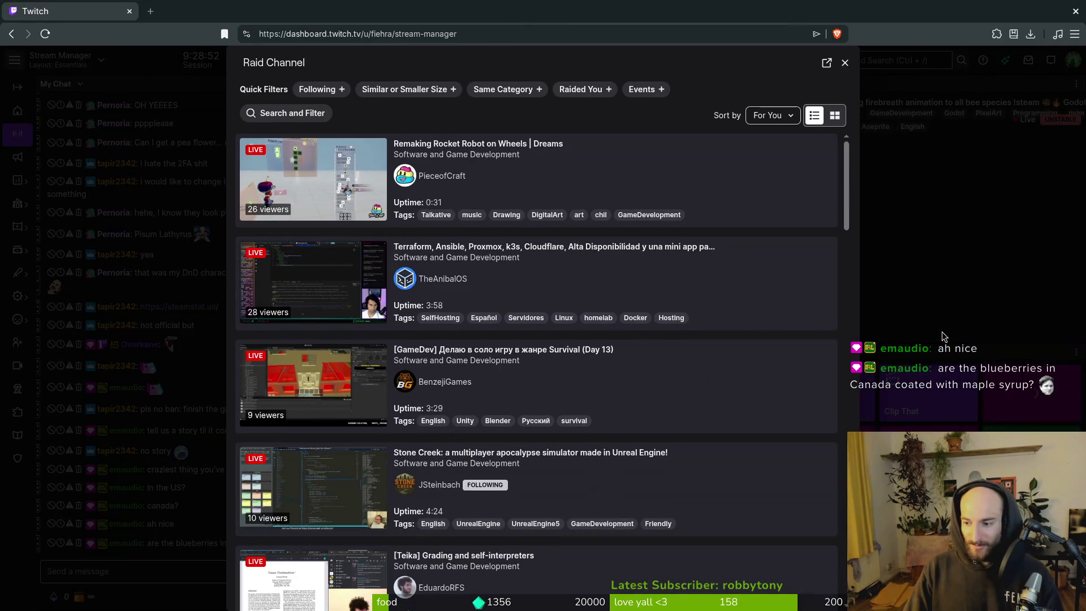
pyautogui.scroll(-1, 566, 294)
pyautogui.scroll(1, 453, 237)
pyautogui.click(318, 89)
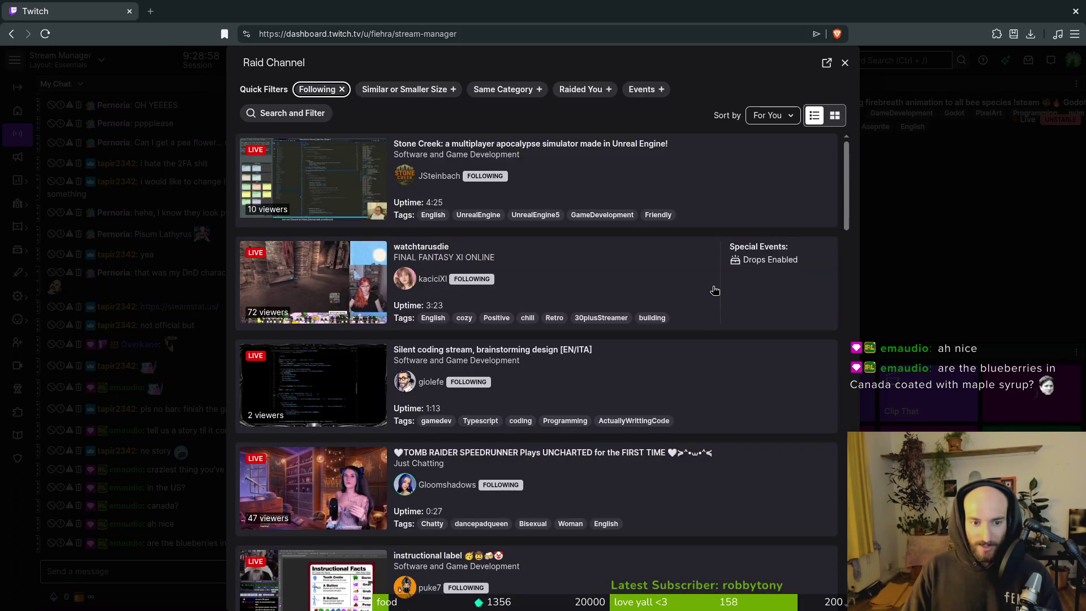
pyautogui.scroll(-8, 716, 289)
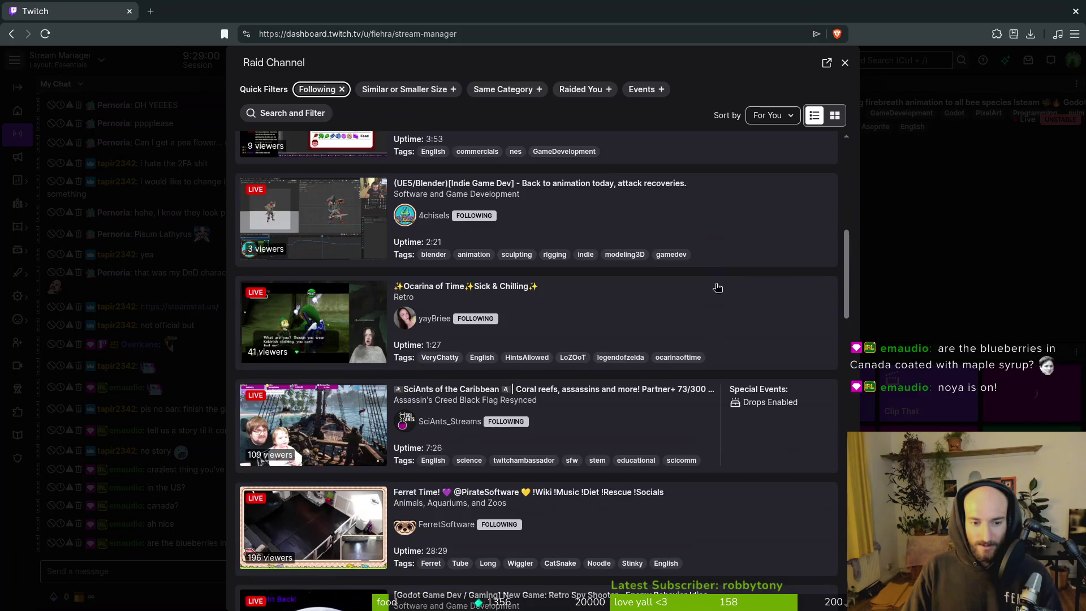
pyautogui.scroll(-2, 718, 288)
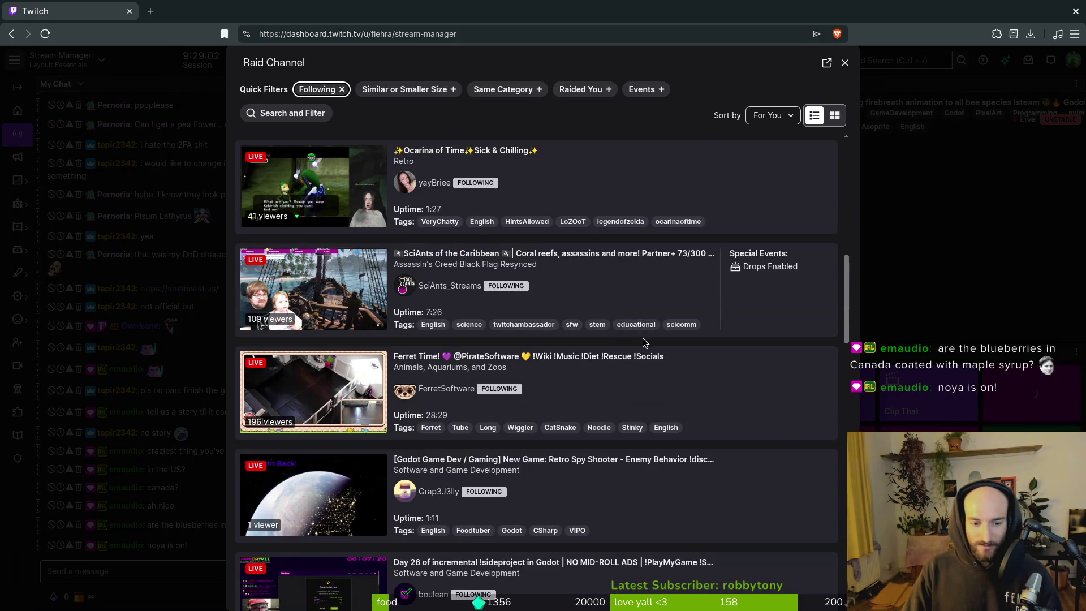
pyautogui.scroll(-1, 638, 358)
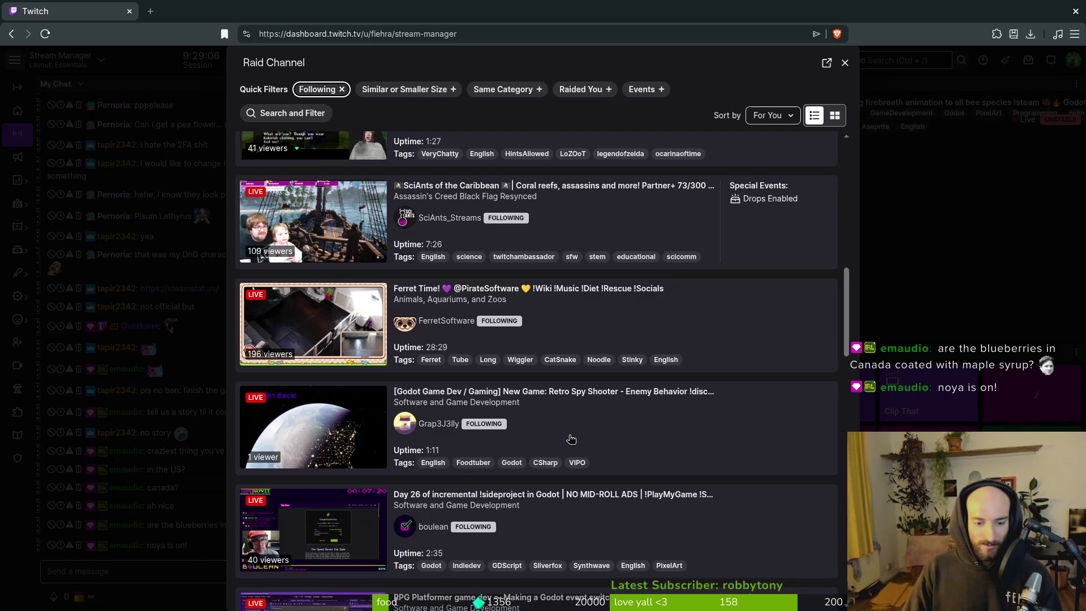
pyautogui.scroll(10, 572, 439)
# - Swap the Following filter for Same Category and scroll through the matching live channels
pyautogui.click(341, 89)
pyautogui.click(508, 92)
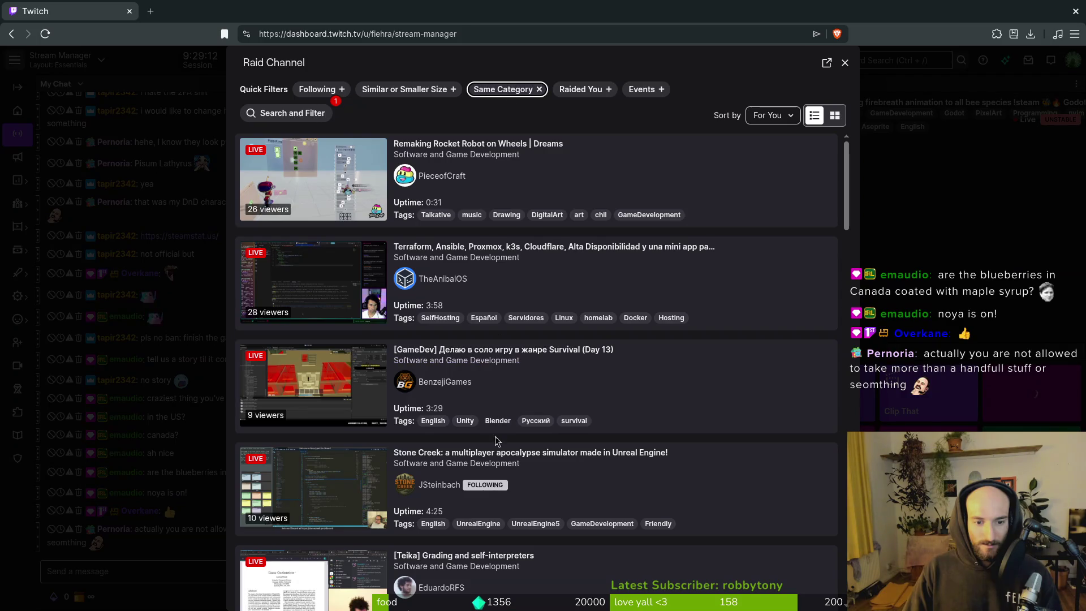
pyautogui.scroll(-10, 570, 490)
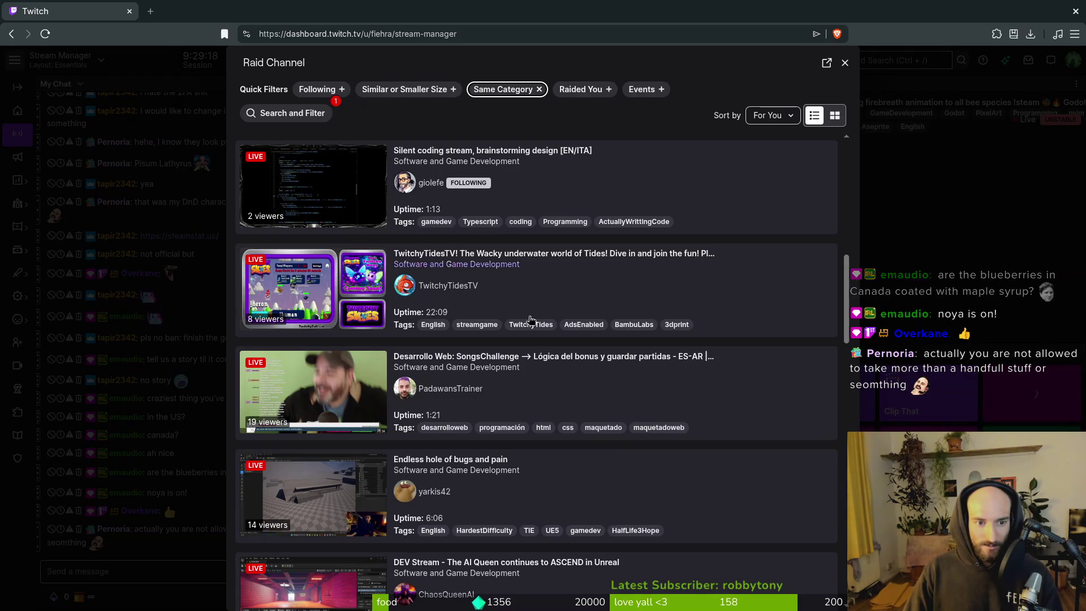
pyautogui.scroll(-5, 575, 366)
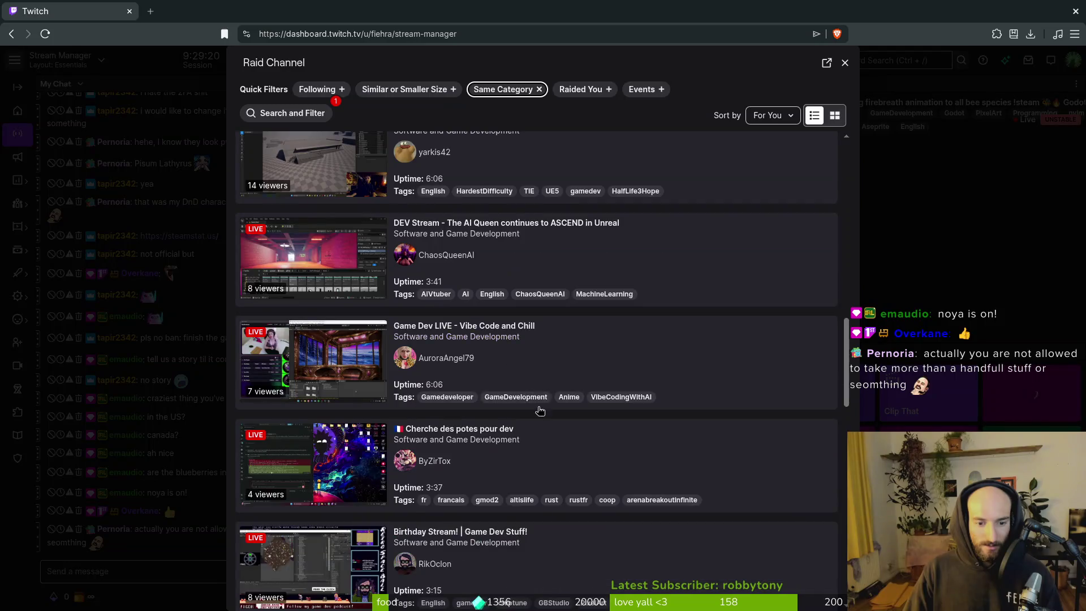
pyautogui.scroll(-8, 572, 425)
pyautogui.scroll(-3, 575, 420)
pyautogui.scroll(-3, 575, 420)
pyautogui.scroll(-3, 574, 420)
pyautogui.scroll(-3, 573, 421)
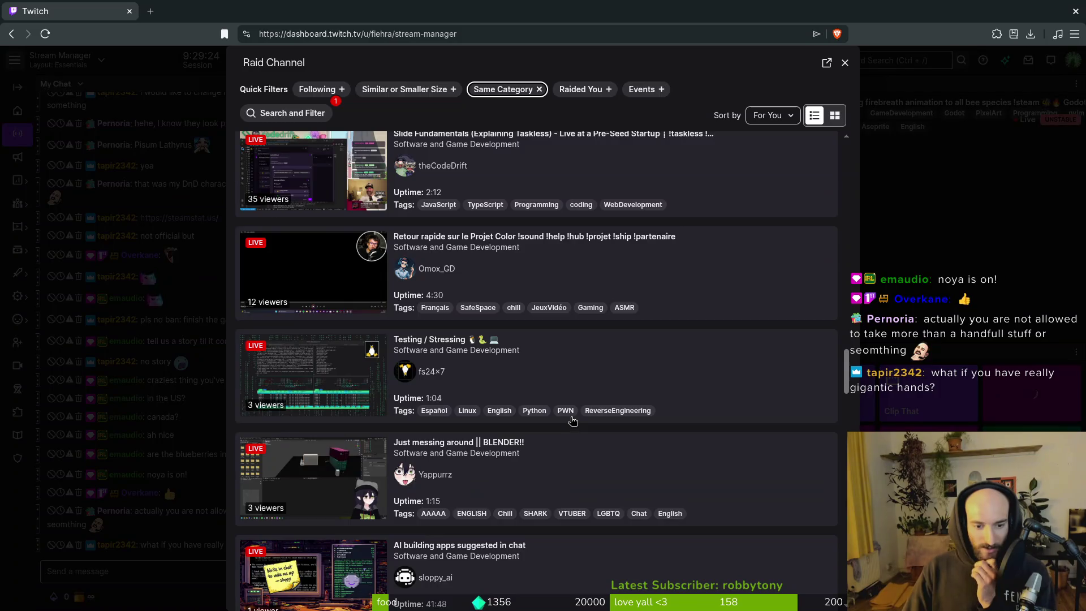
pyautogui.scroll(-13, 573, 420)
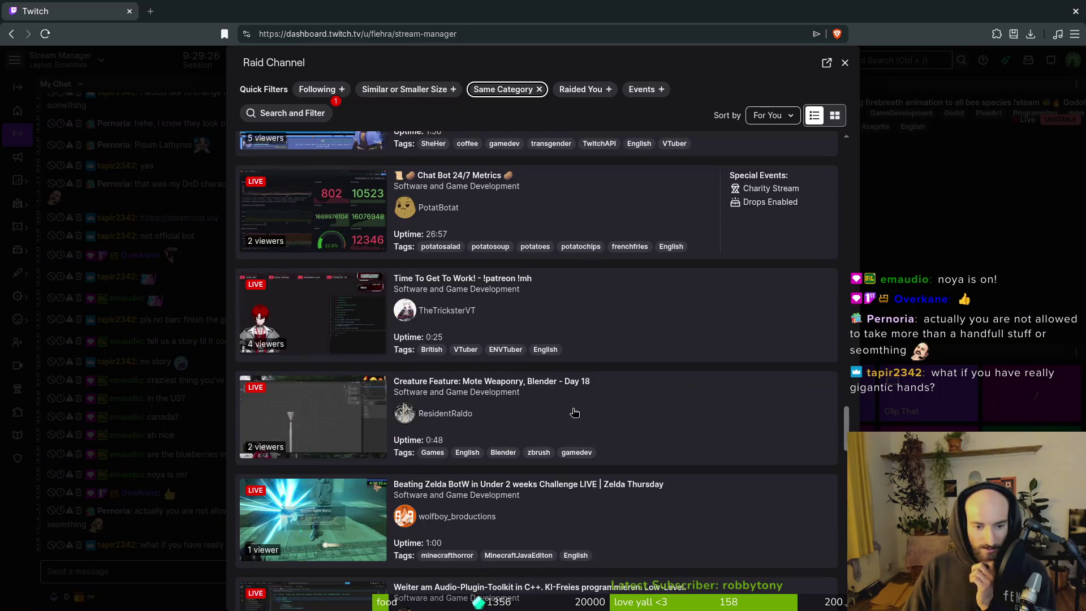
pyautogui.scroll(-5, 572, 413)
pyautogui.scroll(-3, 568, 384)
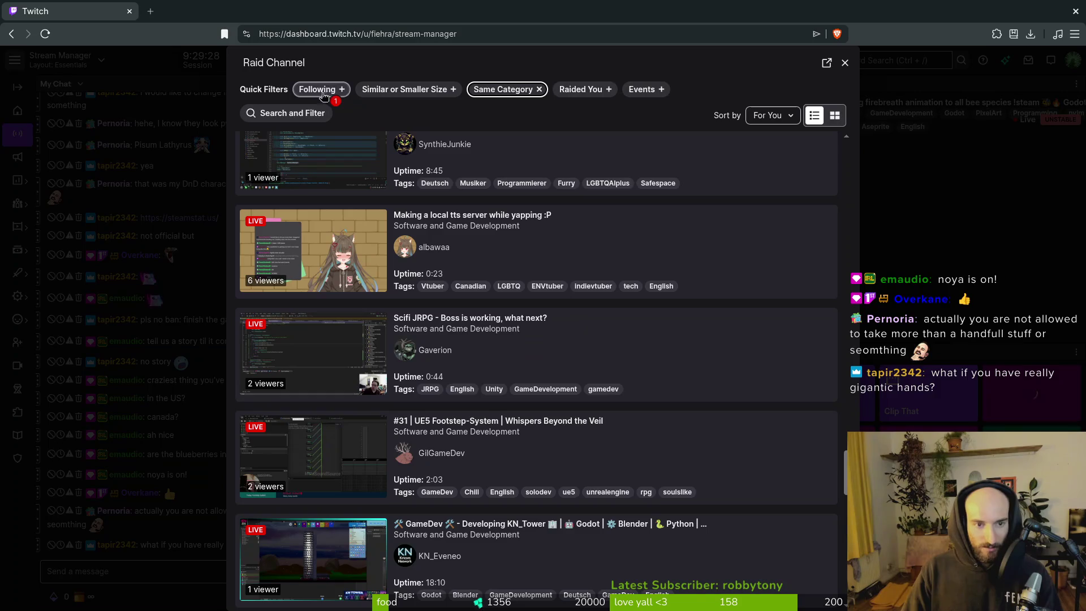
# - Re-enable Following, search for a followed channel by name and open its stream preview
pyautogui.click(291, 113)
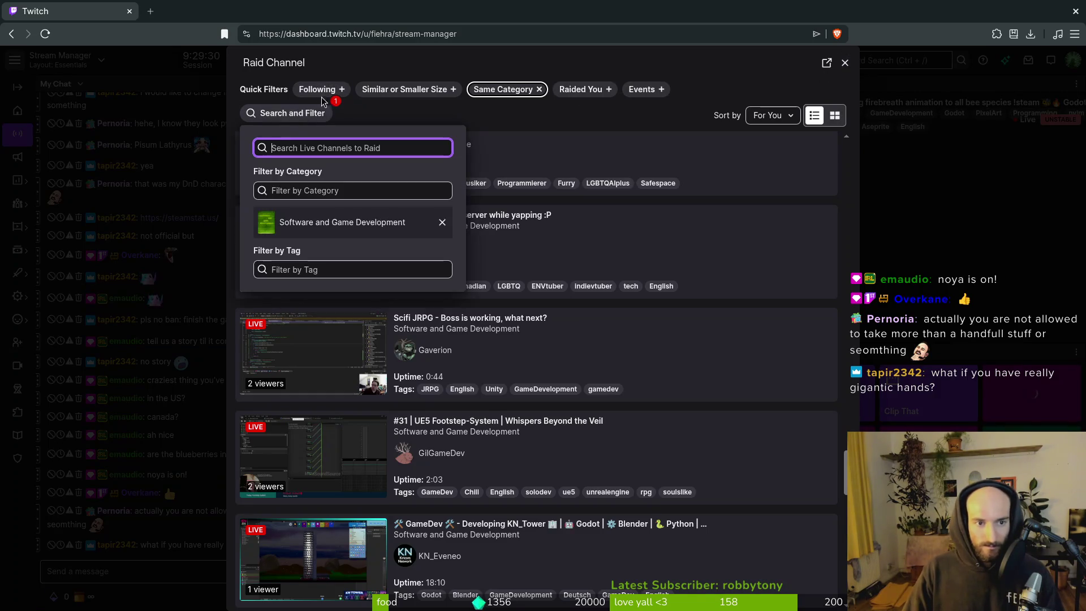
pyautogui.click(317, 89)
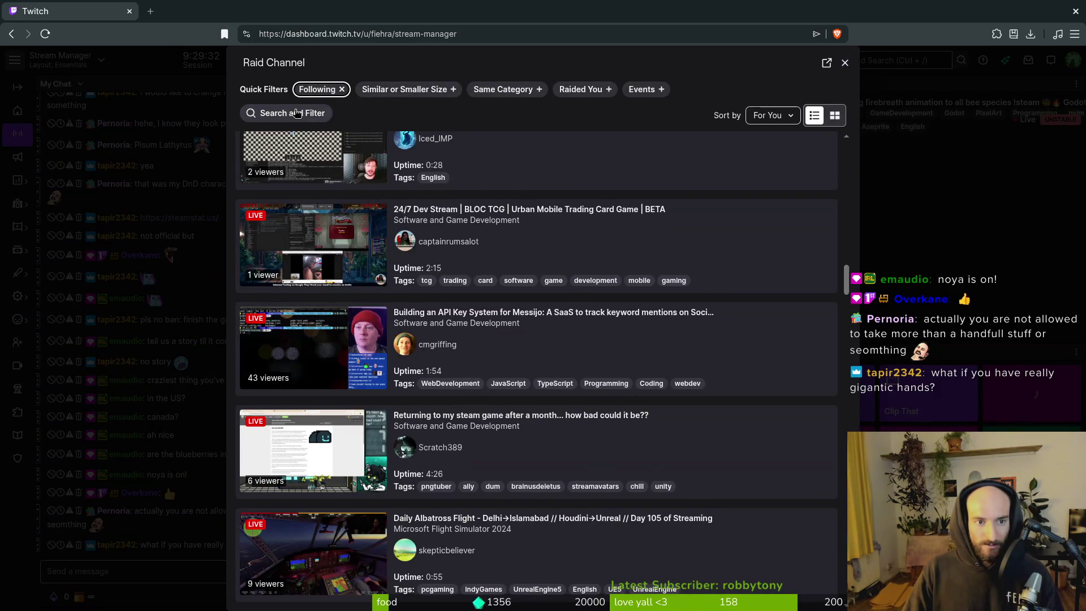
pyautogui.click(297, 113)
pyautogui.write('noya')
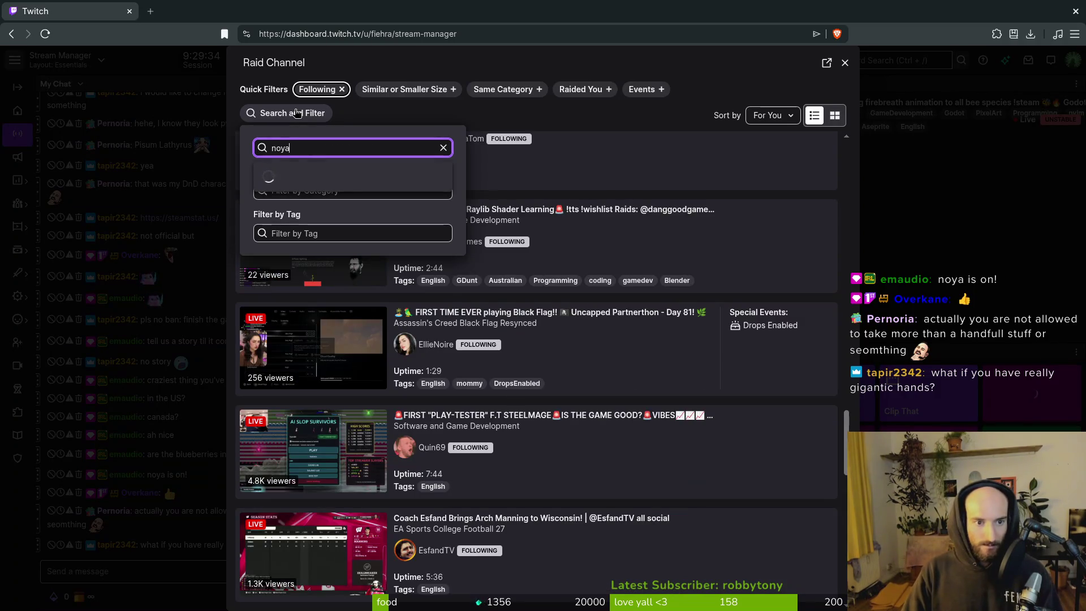
pyautogui.click(362, 182)
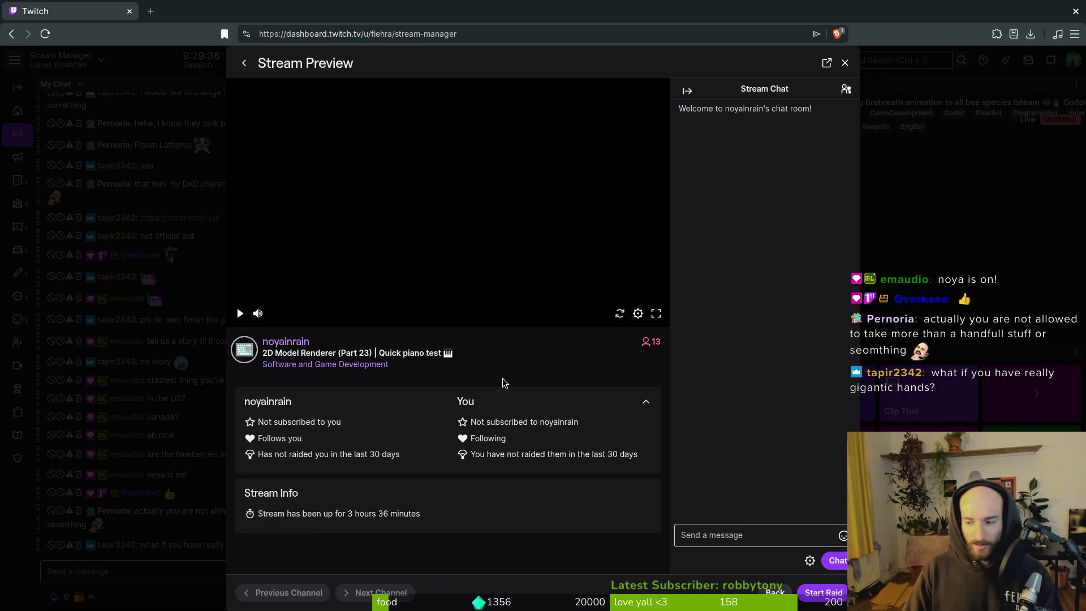